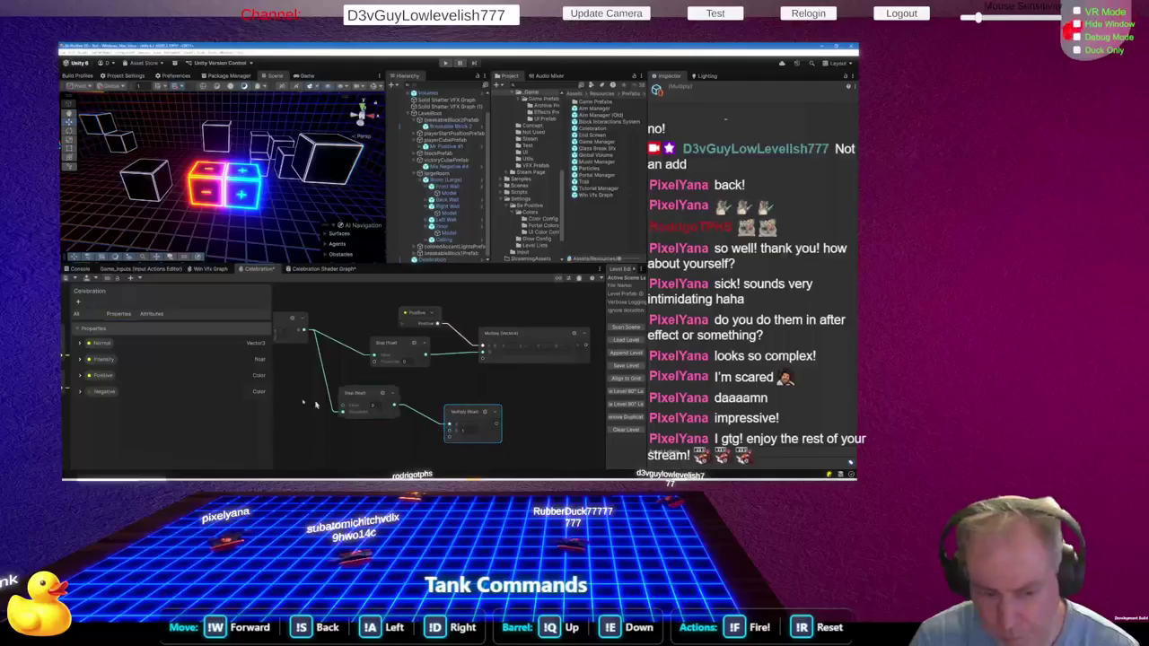
# Add the Negative property node to the Celebration VFX graph and shift the Multiply nodes up-left
pyautogui.moveTo(97, 396)
pyautogui.mouseDown()
pyautogui.moveTo(135, 413)
pyautogui.moveTo(344, 442)
pyautogui.moveTo(458, 401)
pyautogui.mouseUp()
pyautogui.scroll(-5, 458, 401)
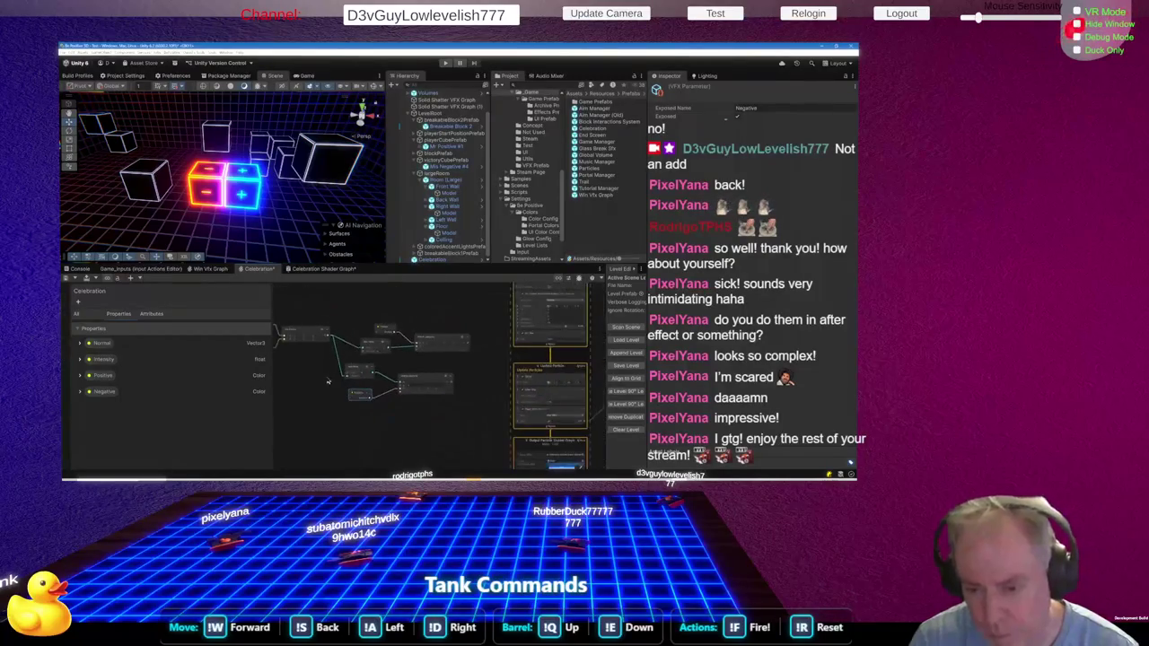
pyautogui.click(442, 344)
pyautogui.moveTo(439, 343); pyautogui.dragTo(422, 339)
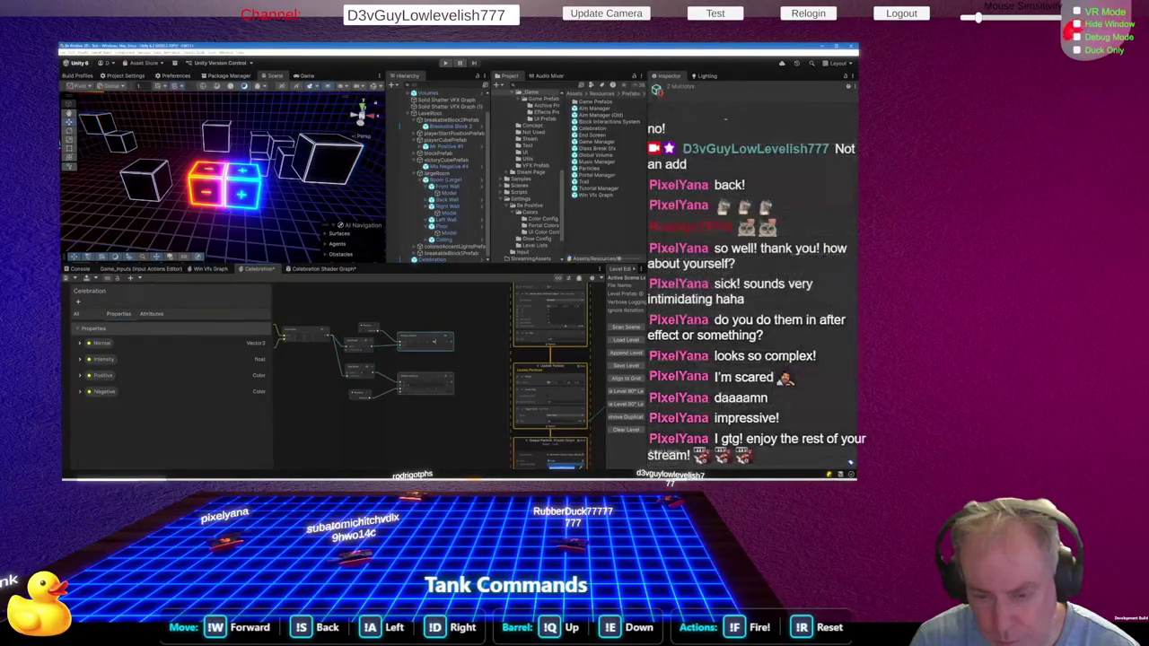
pyautogui.moveTo(434, 340); pyautogui.dragTo(423, 331)
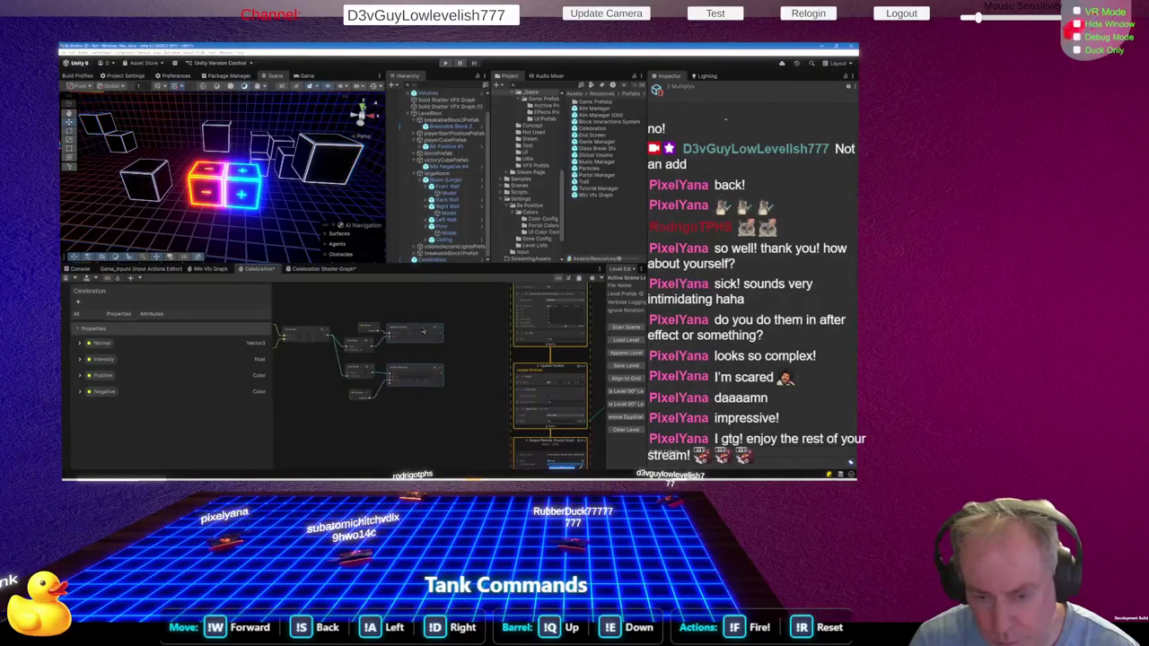
# Gather the property and Multiply node cluster and move it further left
pyautogui.click(404, 374)
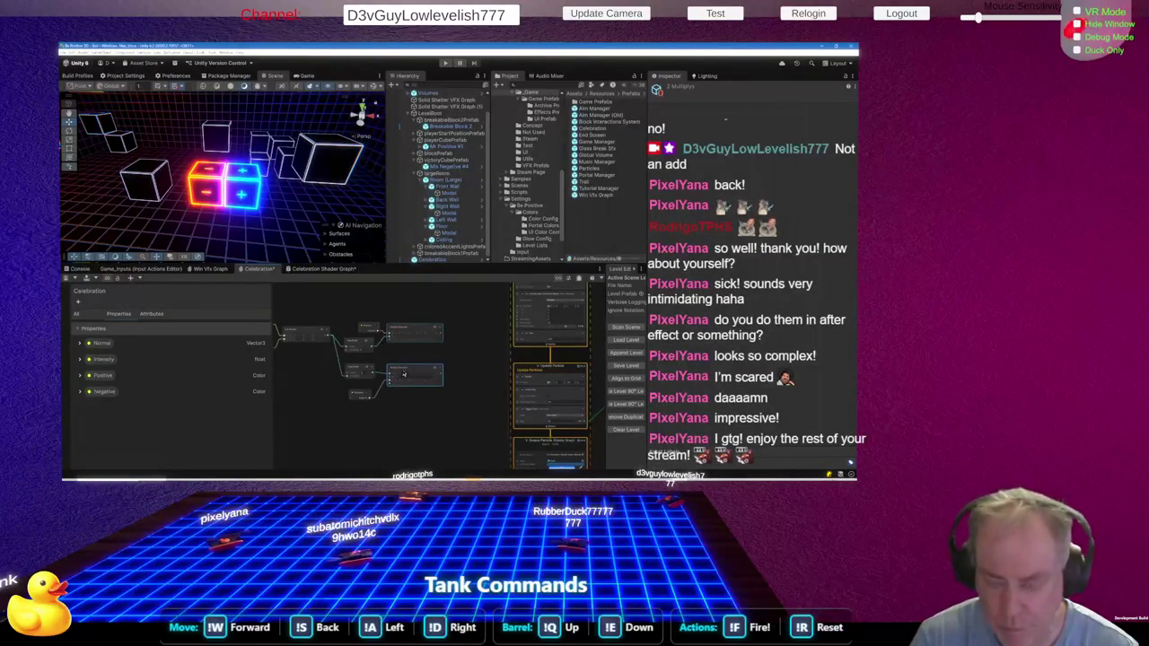
pyautogui.scroll(-4, 471, 398)
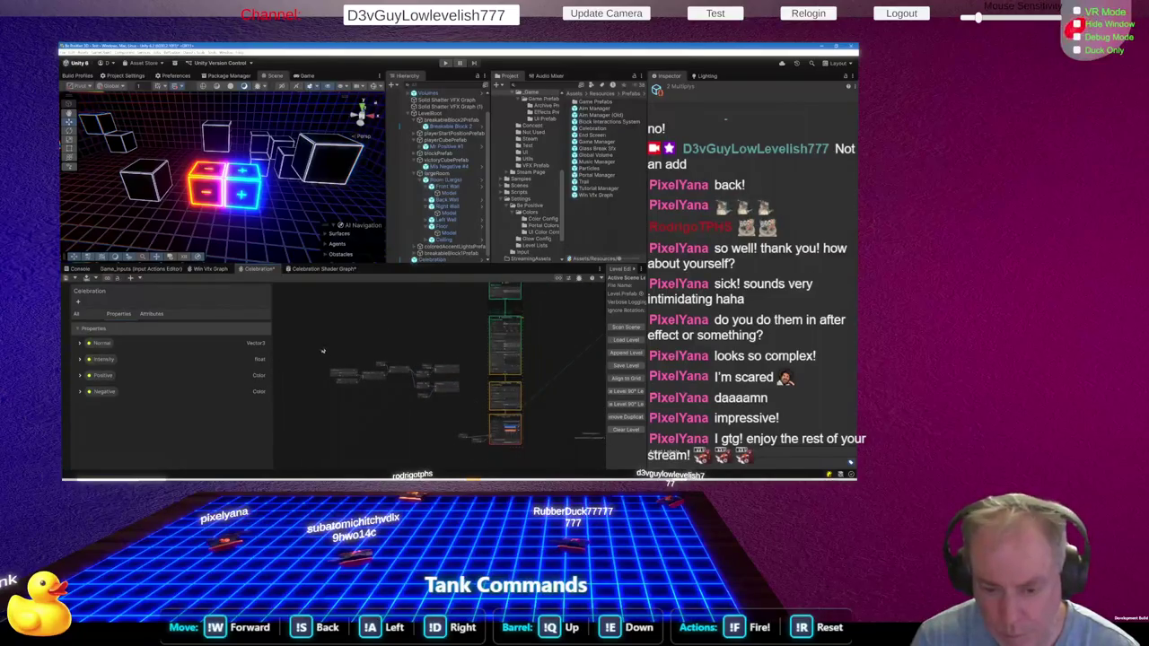
pyautogui.moveTo(323, 351); pyautogui.dragTo(534, 395)
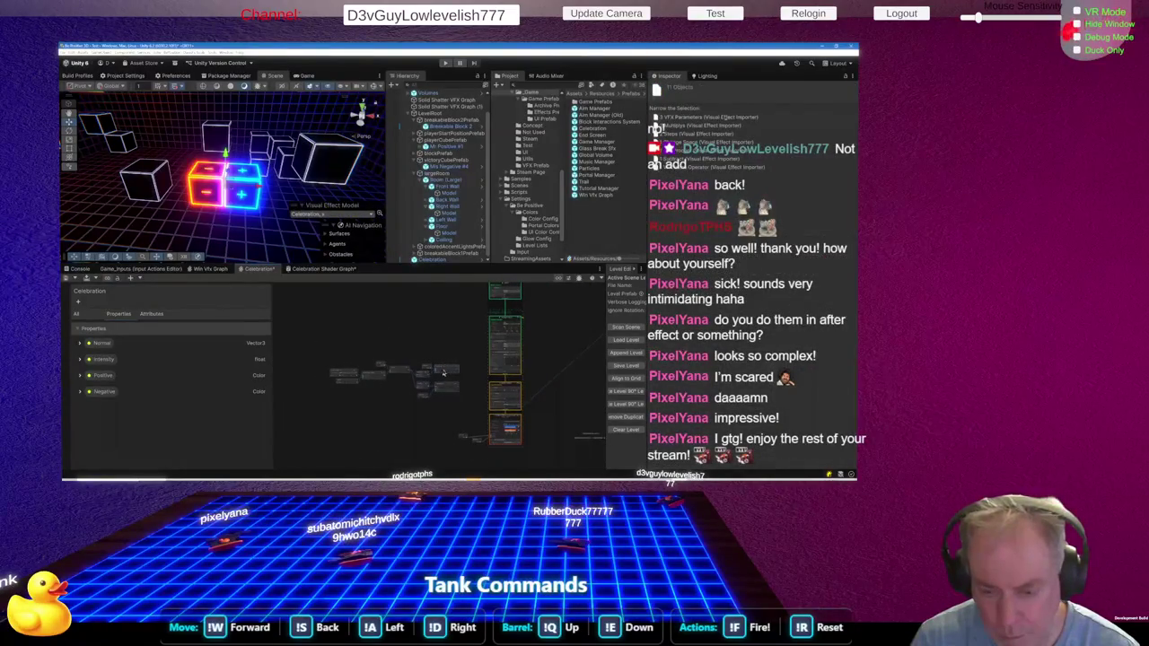
pyautogui.moveTo(446, 370); pyautogui.dragTo(414, 370)
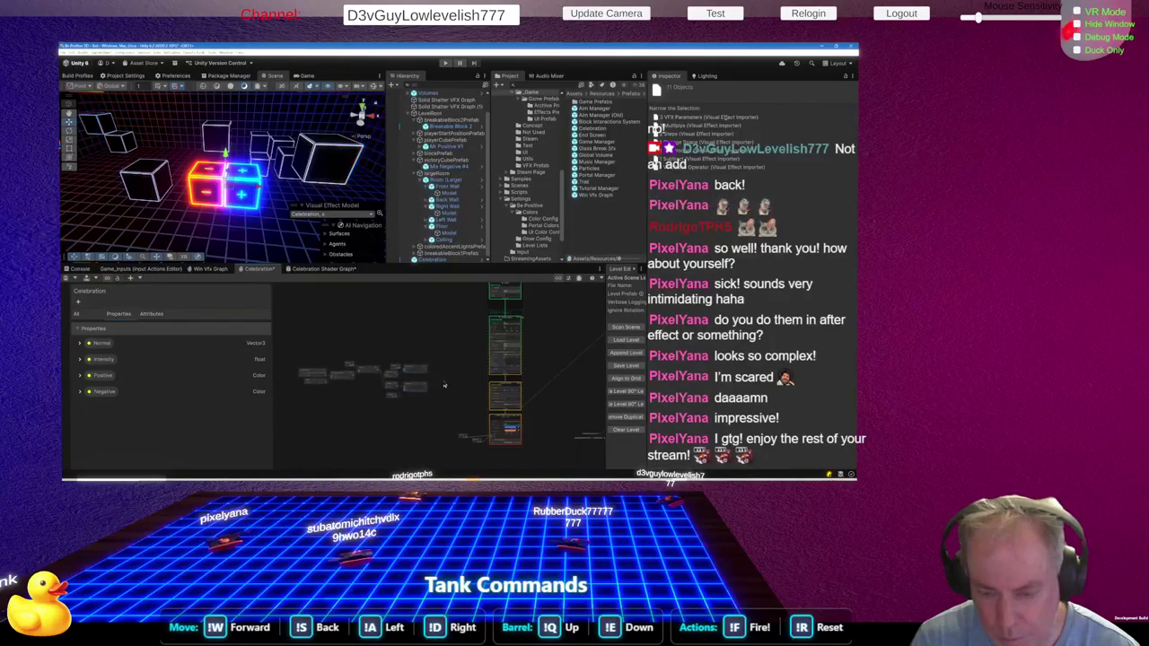
pyautogui.click(311, 271)
# Pan around the Celebration Shader Graph and move the output block down and right
pyautogui.scroll(3, 435, 350)
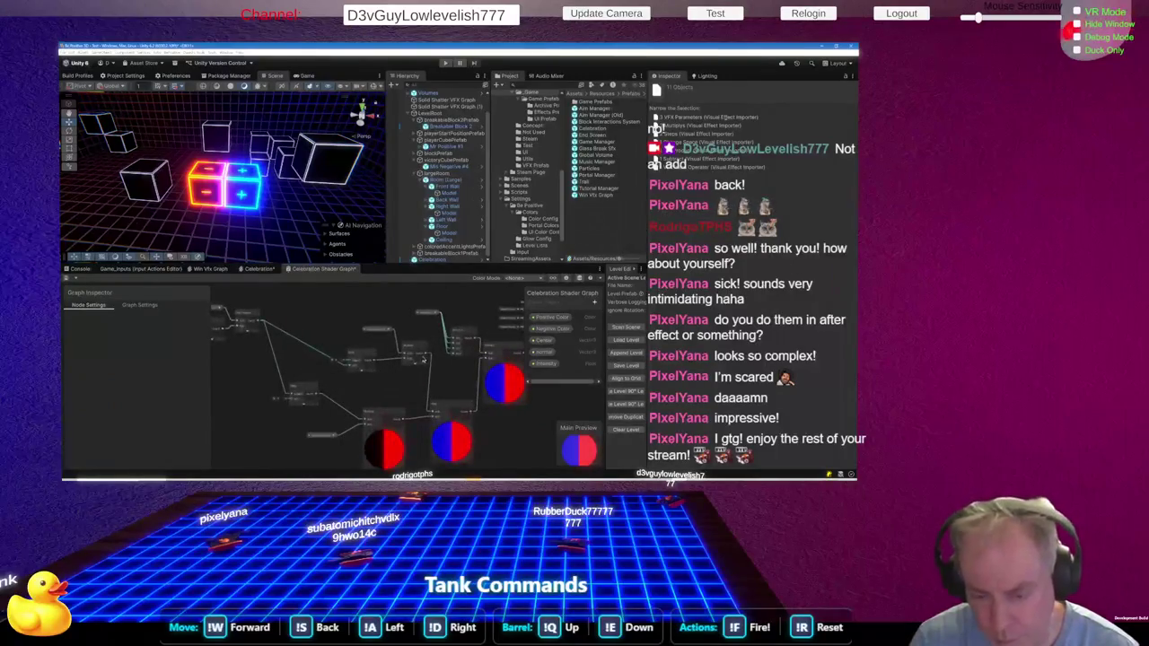
pyautogui.scroll(-2, 466, 335)
pyautogui.scroll(2, 473, 380)
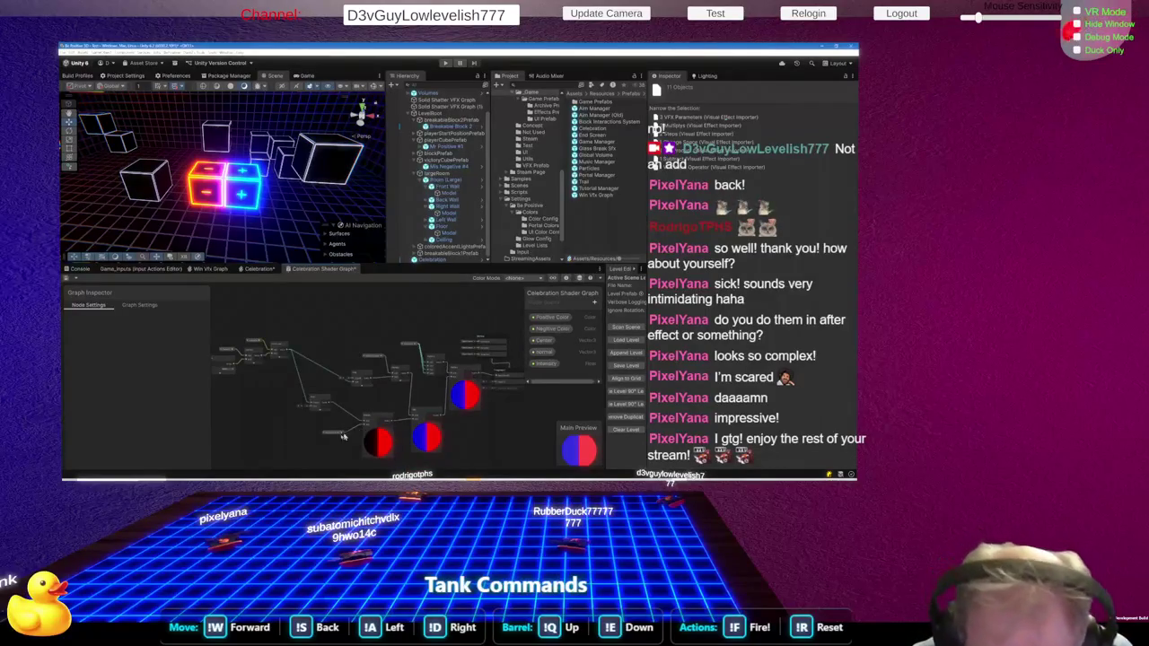
pyautogui.scroll(1, 339, 438)
pyautogui.scroll(-2, 336, 436)
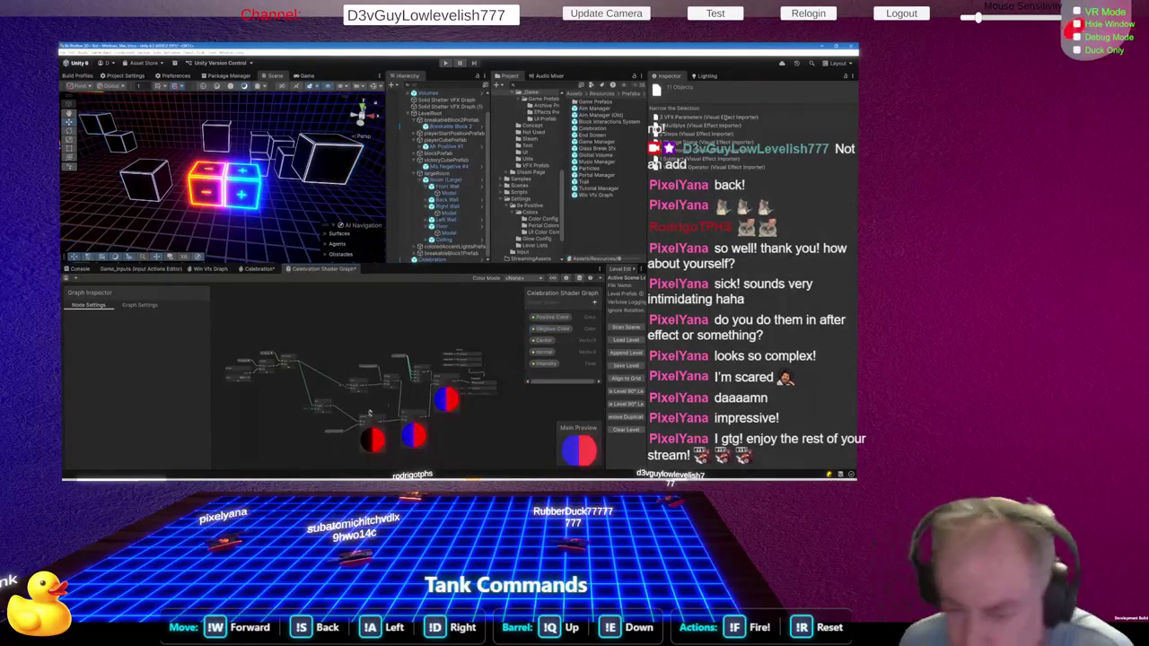
pyautogui.scroll(-1, 443, 395)
pyautogui.scroll(4, 486, 385)
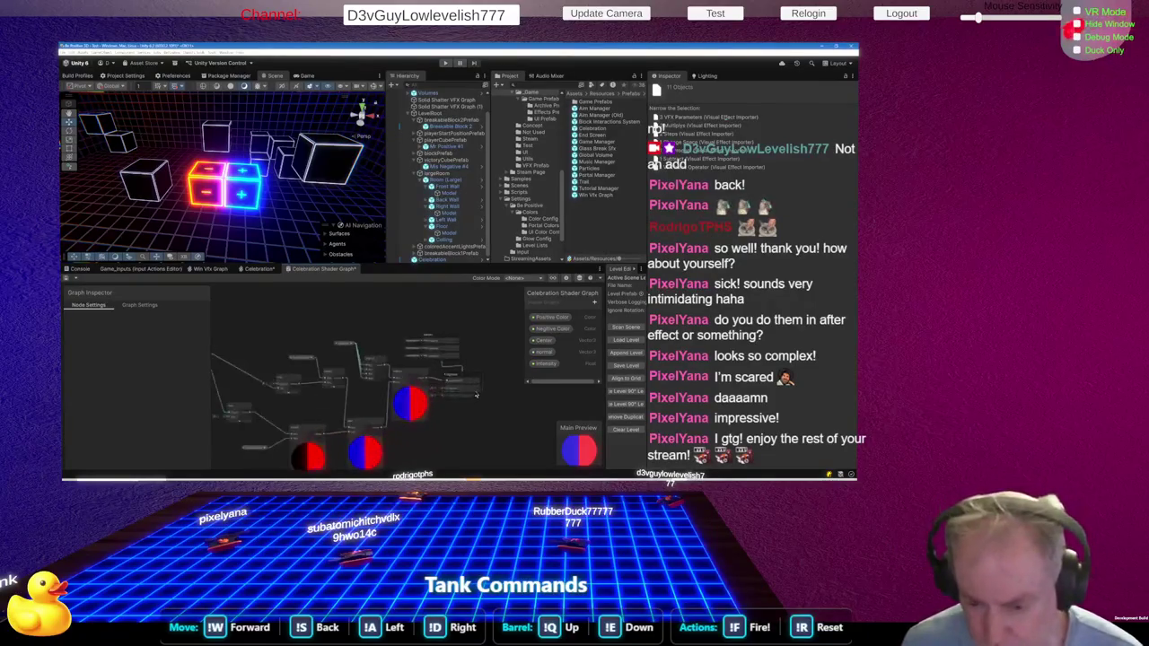
pyautogui.moveTo(439, 316); pyautogui.dragTo(463, 355)
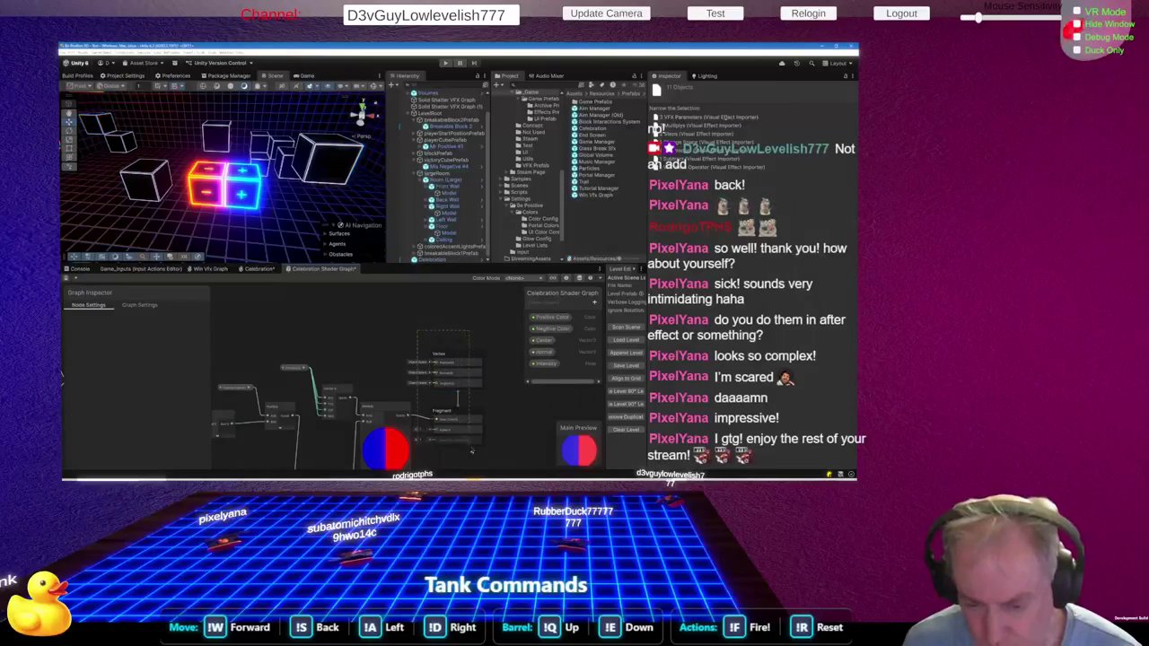
pyautogui.scroll(-3, 442, 429)
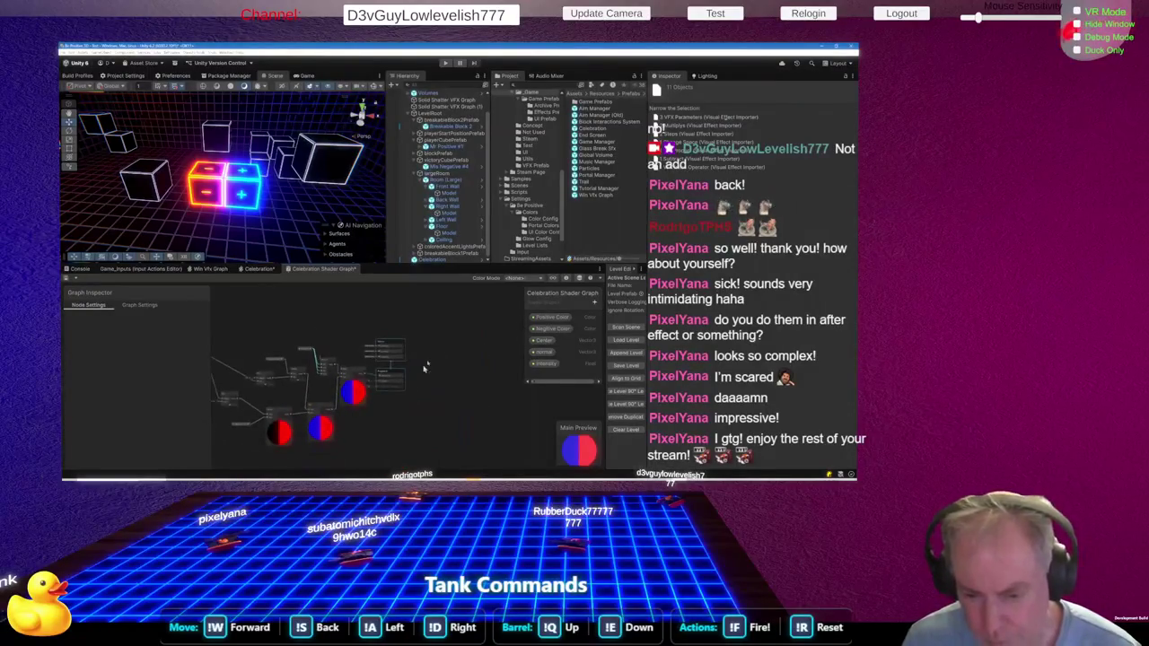
pyautogui.moveTo(396, 346); pyautogui.dragTo(444, 374)
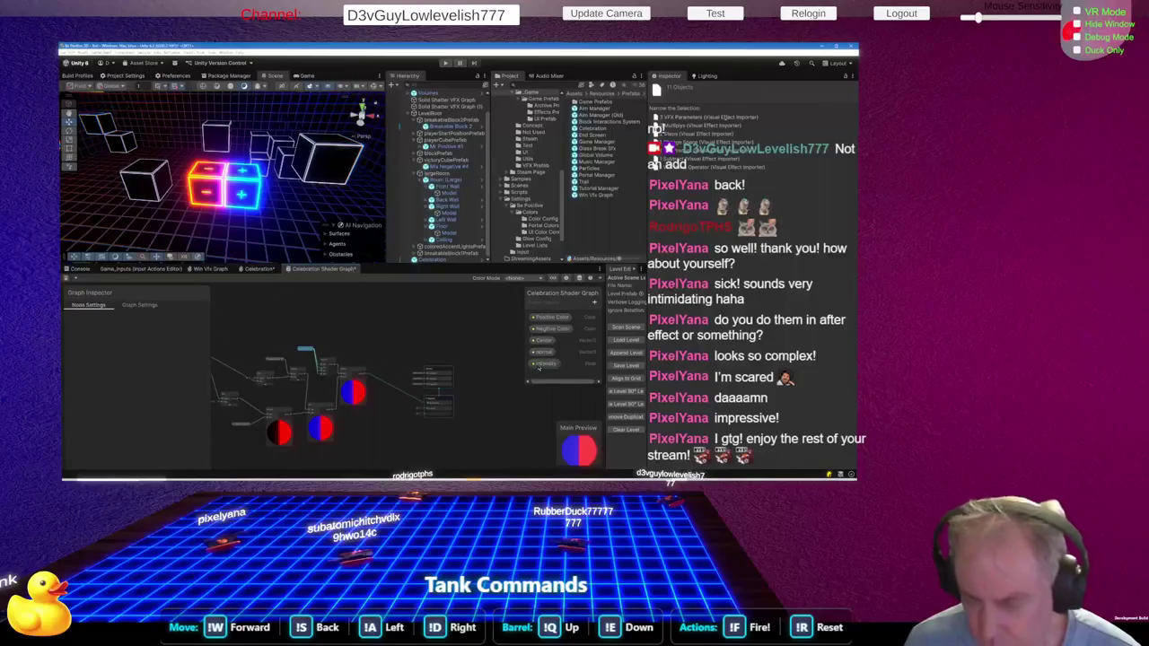
# Add a Blackboard Color property named Color and connect it to Fragment Base Color
pyautogui.click(594, 304)
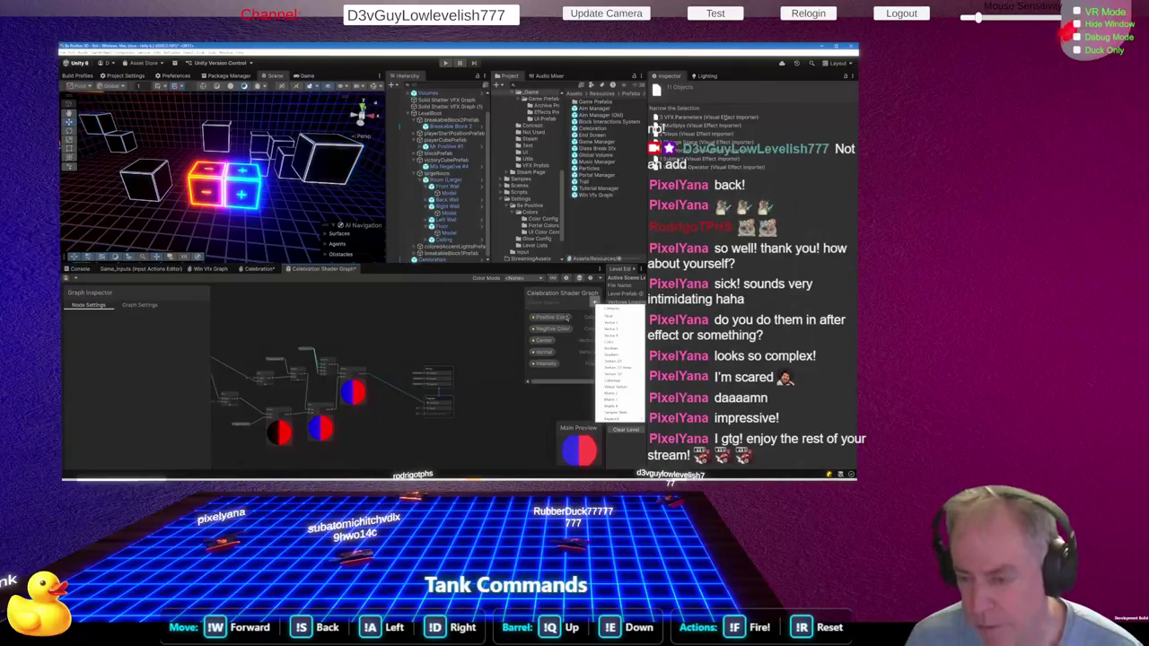
pyautogui.click(611, 342)
pyautogui.press('Return')
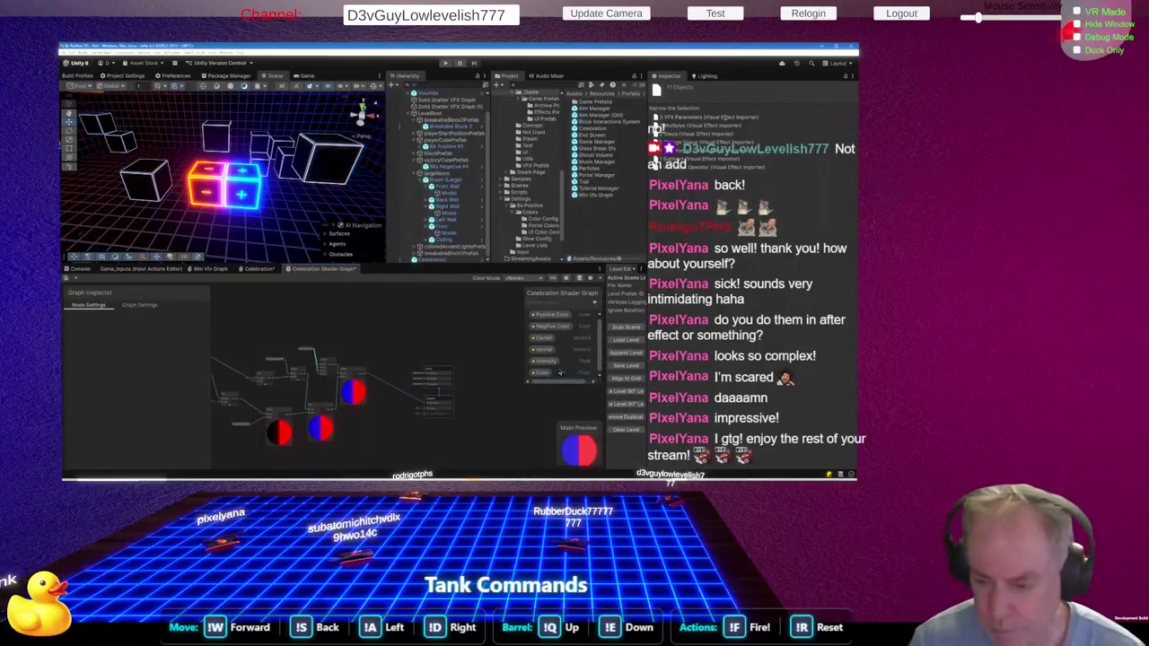
pyautogui.click(541, 372)
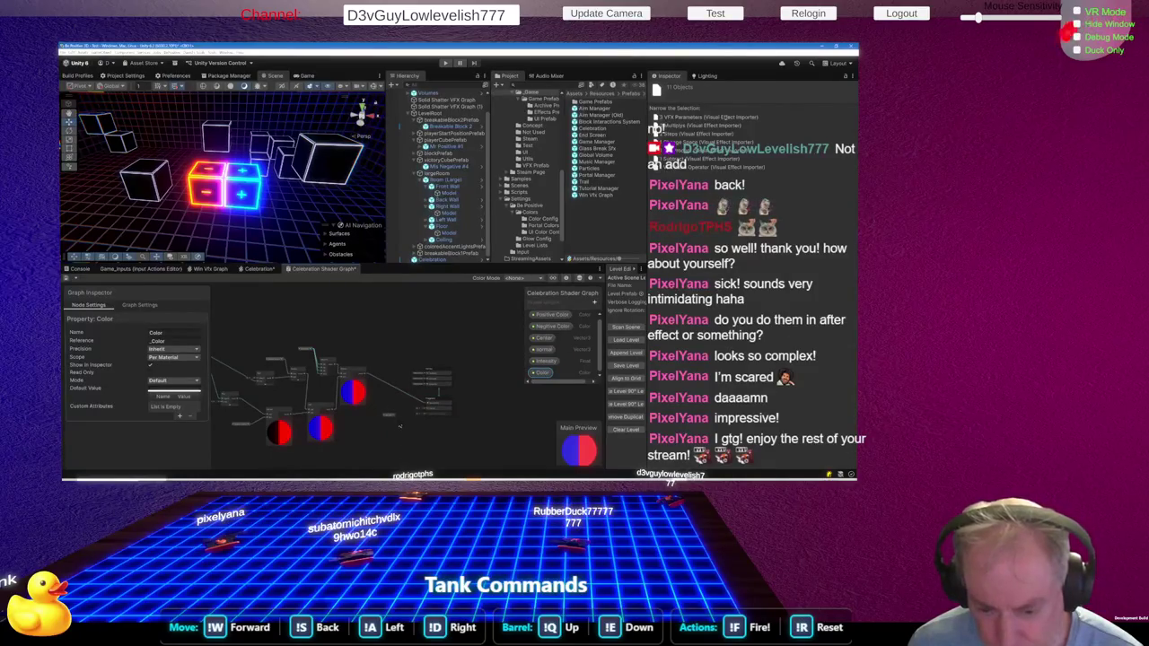
pyautogui.scroll(5, 400, 426)
pyautogui.moveTo(351, 412); pyautogui.dragTo(454, 375)
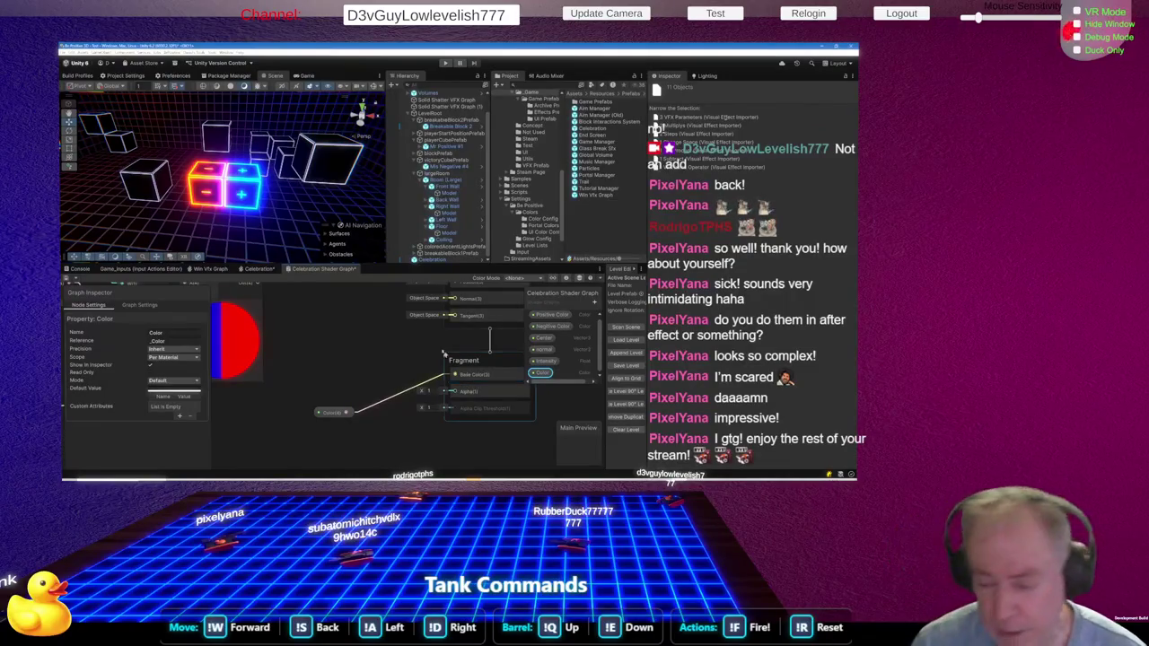
pyautogui.scroll(-5, 456, 355)
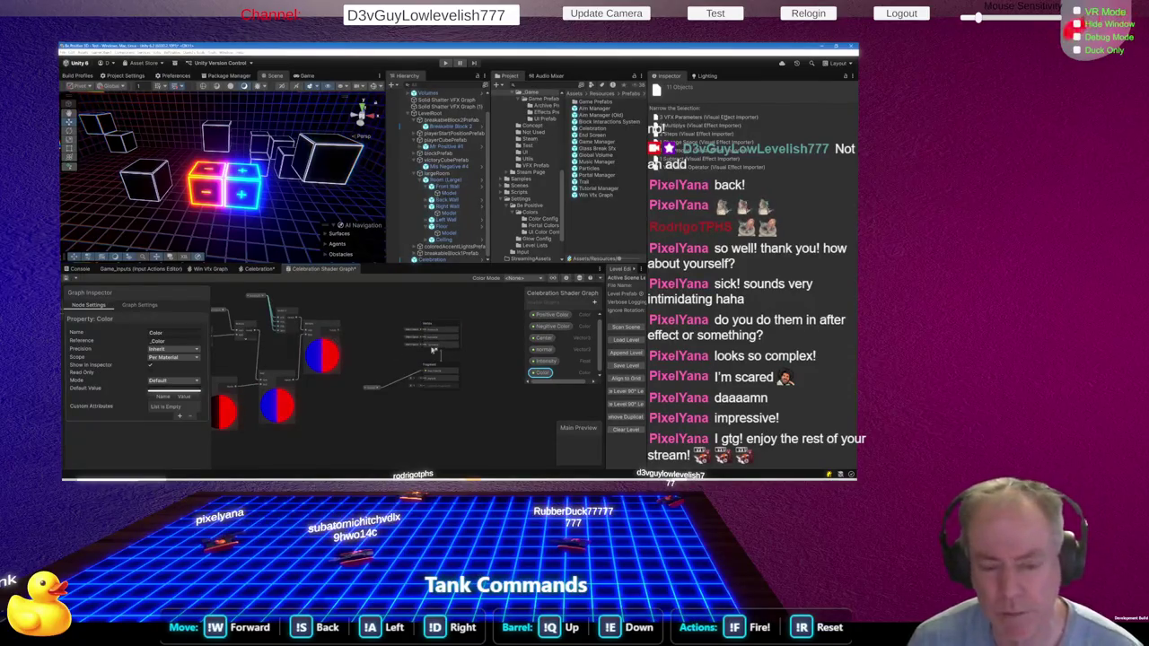
pyautogui.scroll(-2, 477, 339)
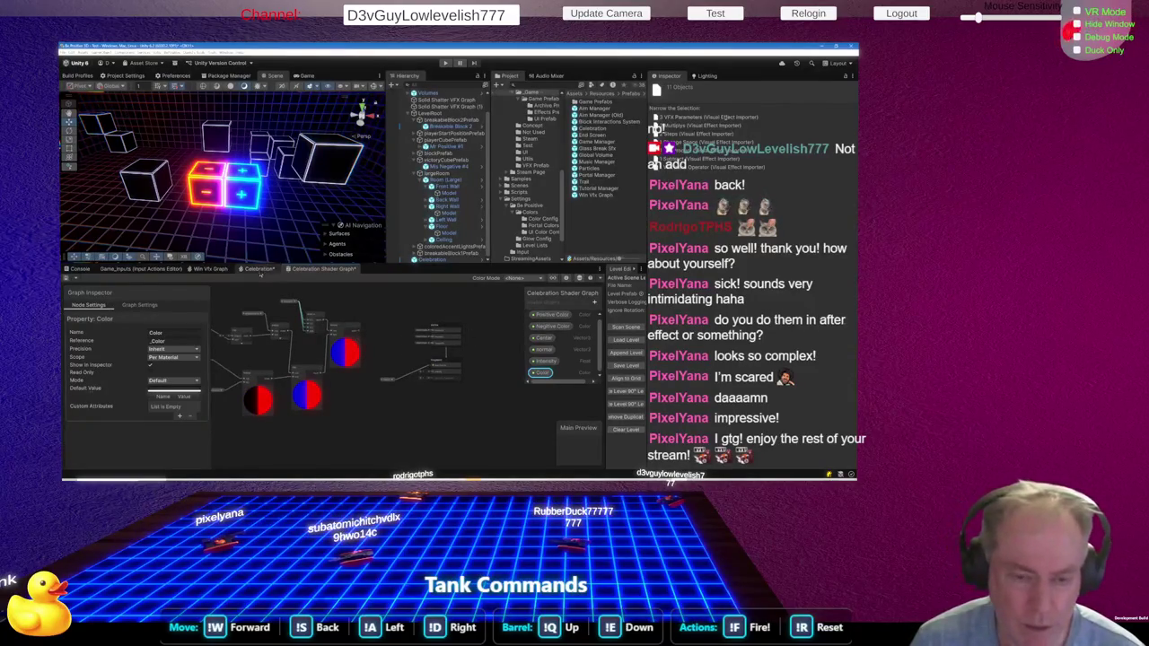
pyautogui.click(258, 269)
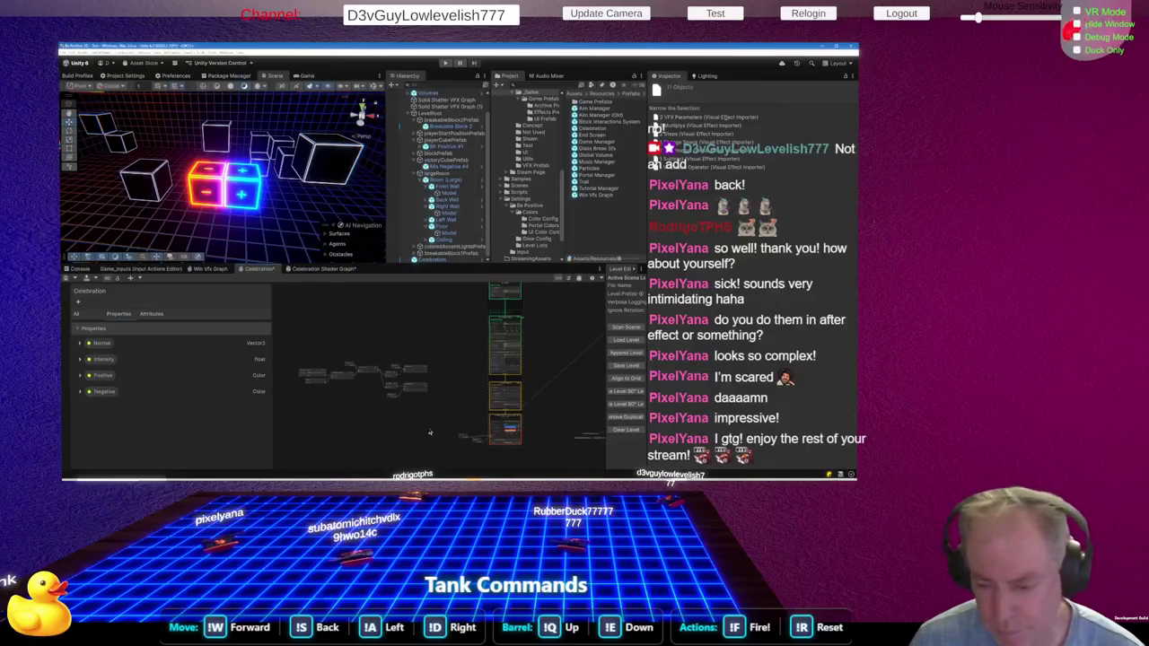
# Search the node menu for 'ad' and add an Output Particle URP Lit Quad context
pyautogui.scroll(4, 449, 407)
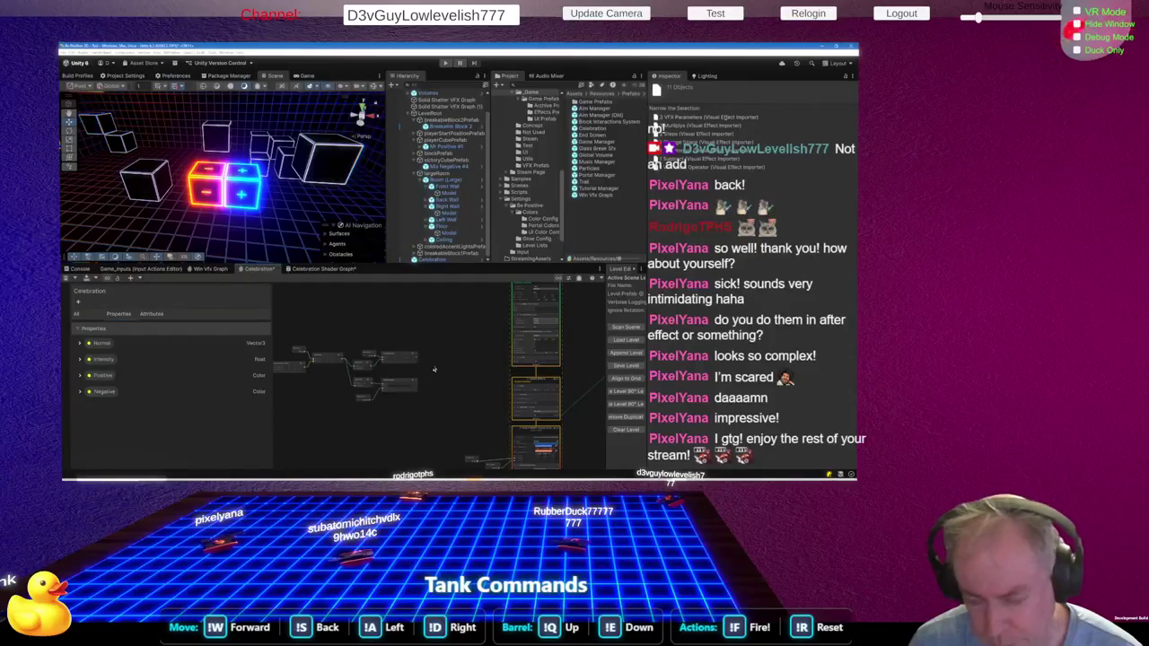
pyautogui.scroll(2, 434, 369)
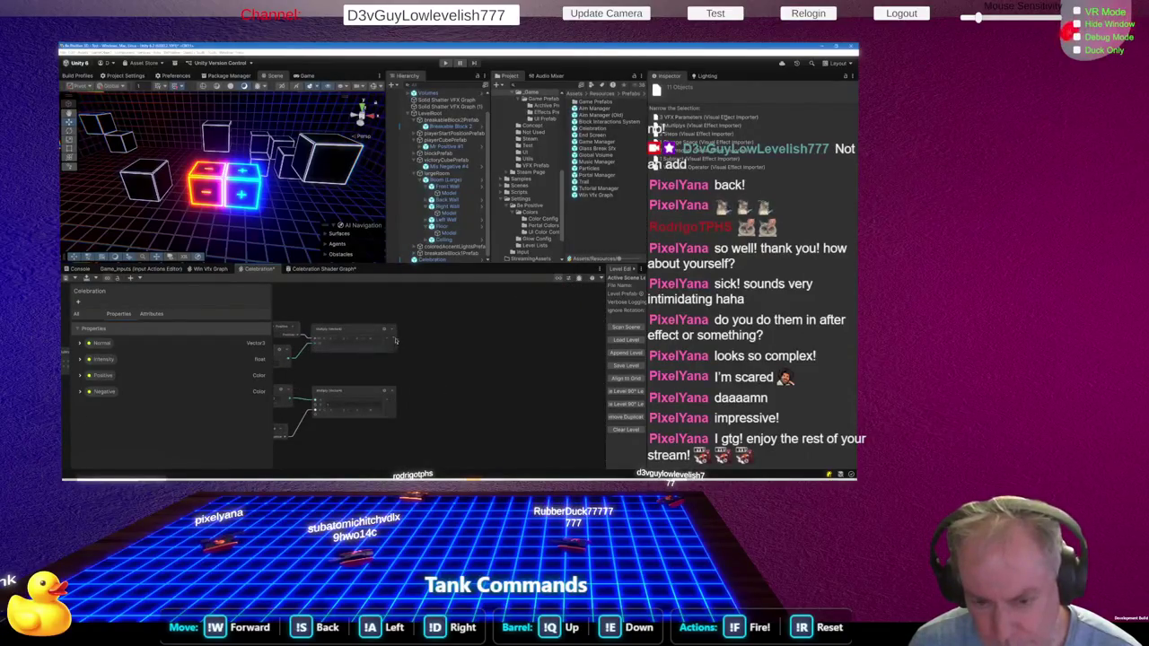
pyautogui.press('space')
pyautogui.write('ad')
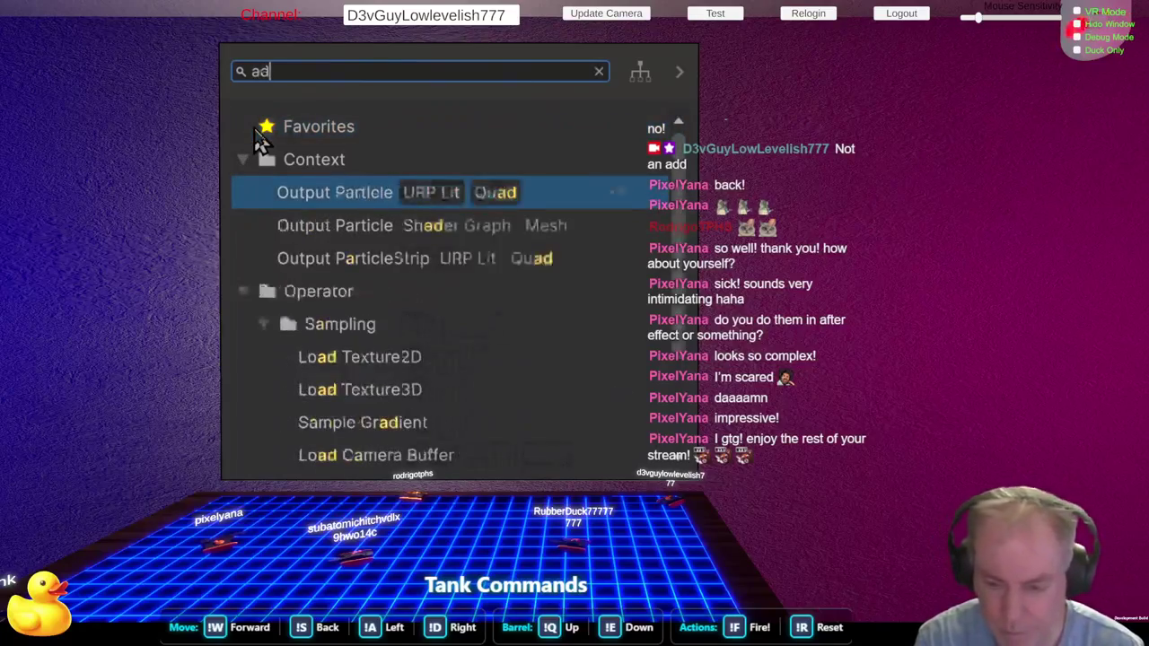
pyautogui.press('Return')
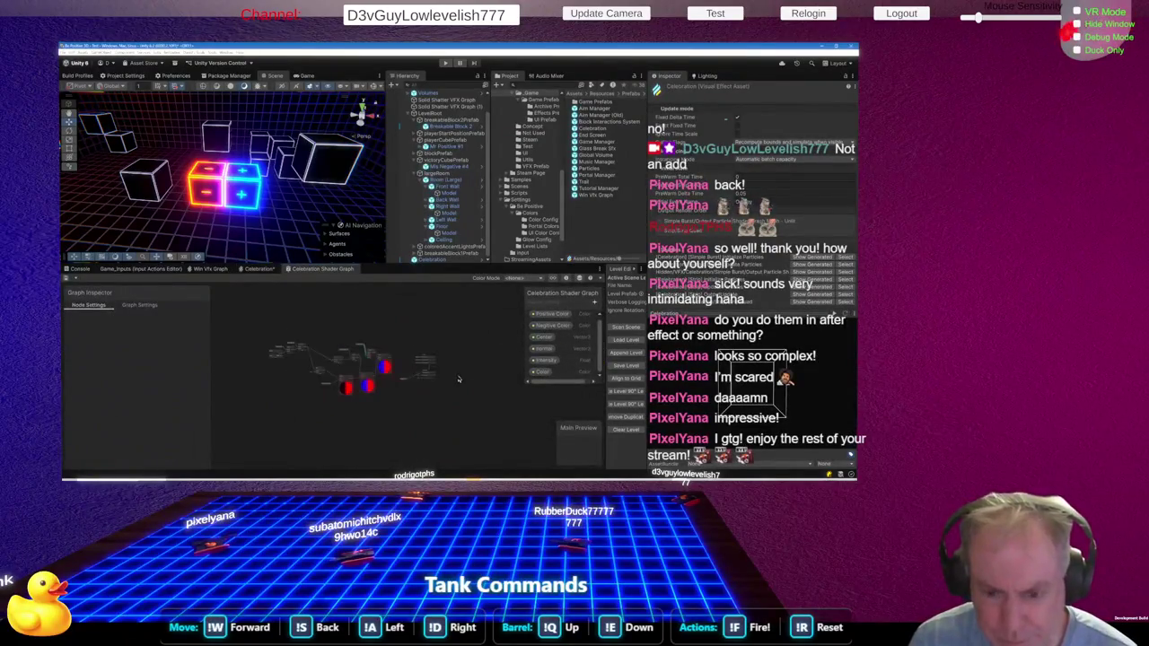
# Inspect the Center property node in the Shader Graph, then go back to the Celebration VFX graph
pyautogui.scroll(5, 331, 402)
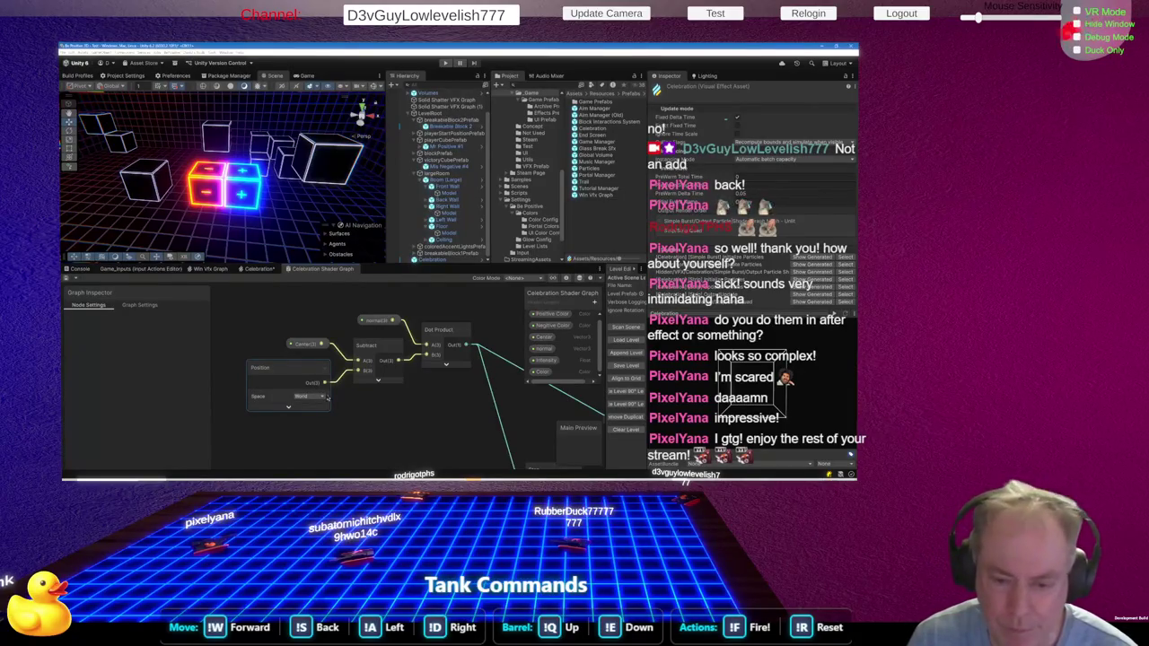
pyautogui.click(308, 344)
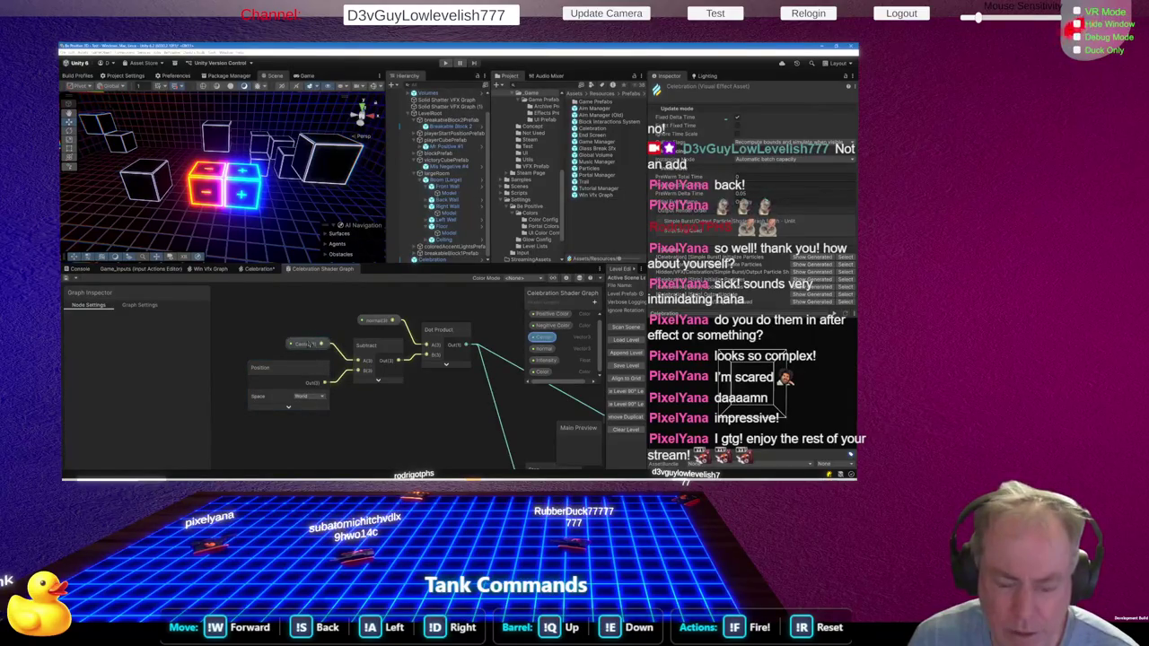
pyautogui.hotkey('alt', 'Tab')
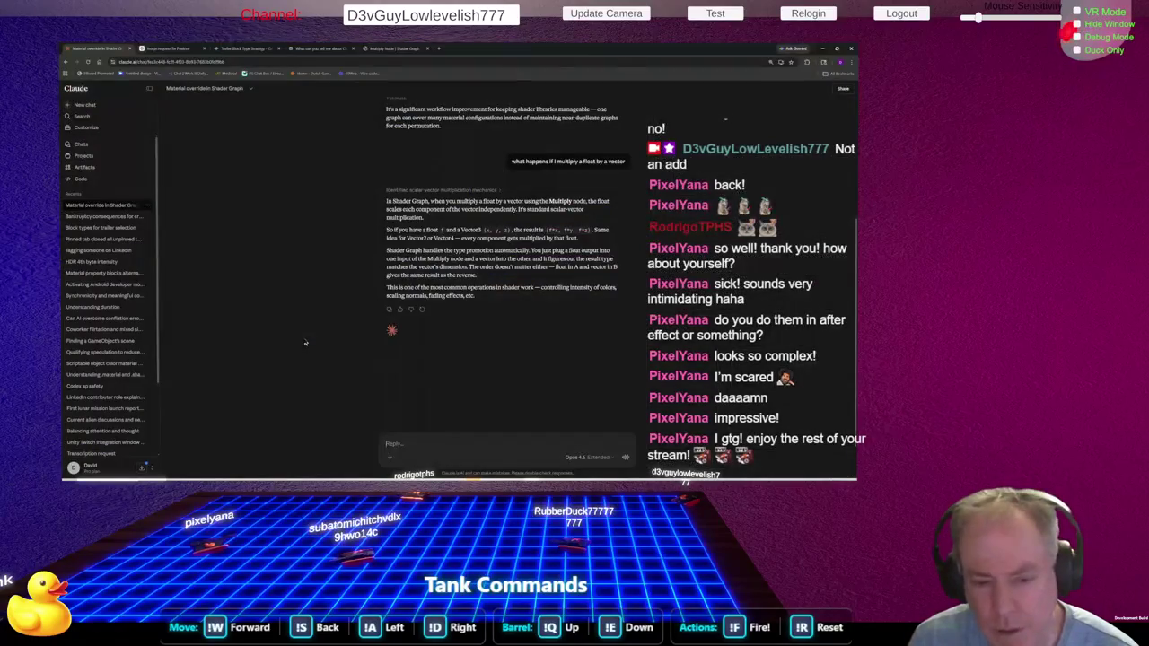
pyautogui.hotkey('alt', 'Tab')
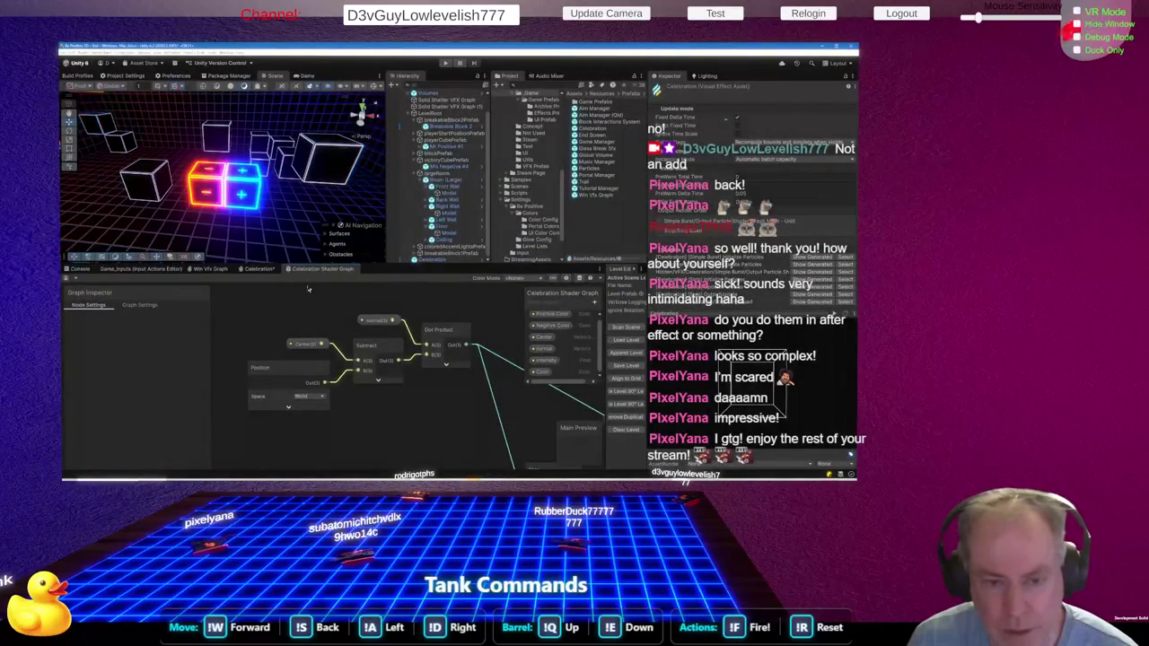
pyautogui.click(259, 269)
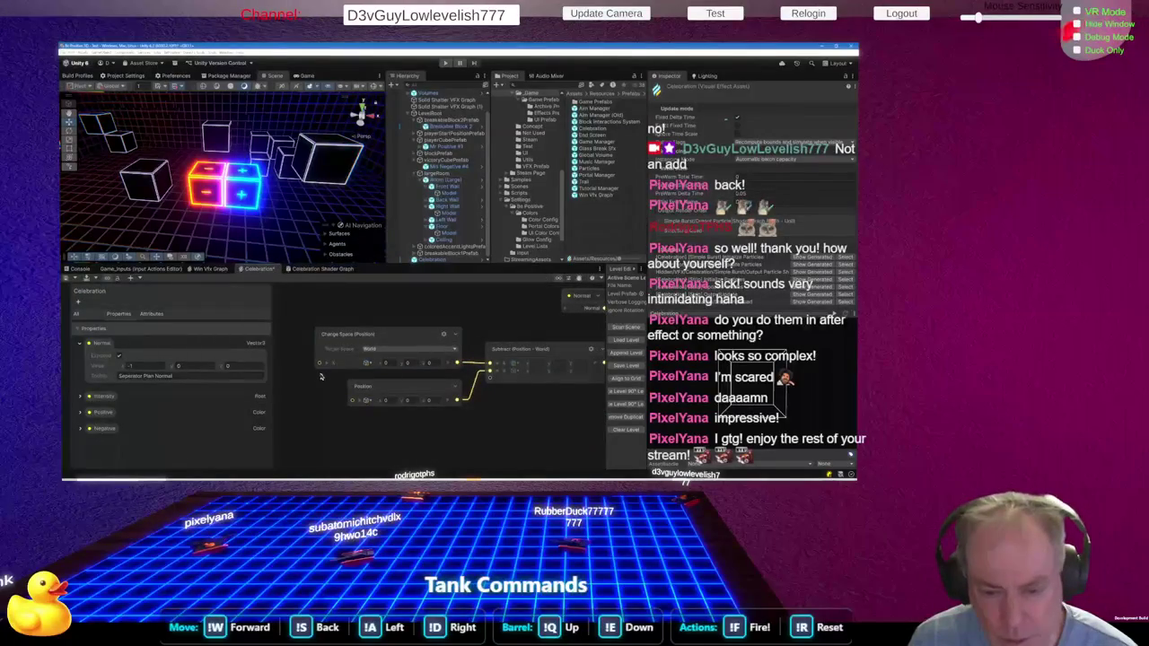
# Add a Get Position attribute node to the graph via the 'get' node search
pyautogui.rightClick(410, 399)
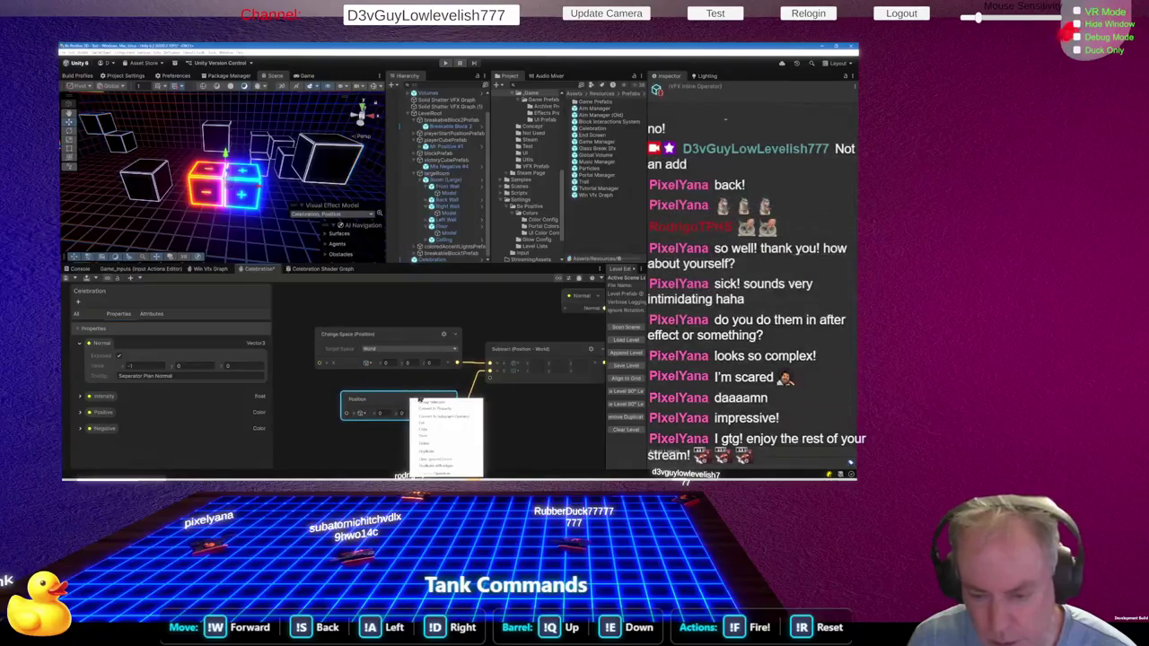
pyautogui.click(429, 433)
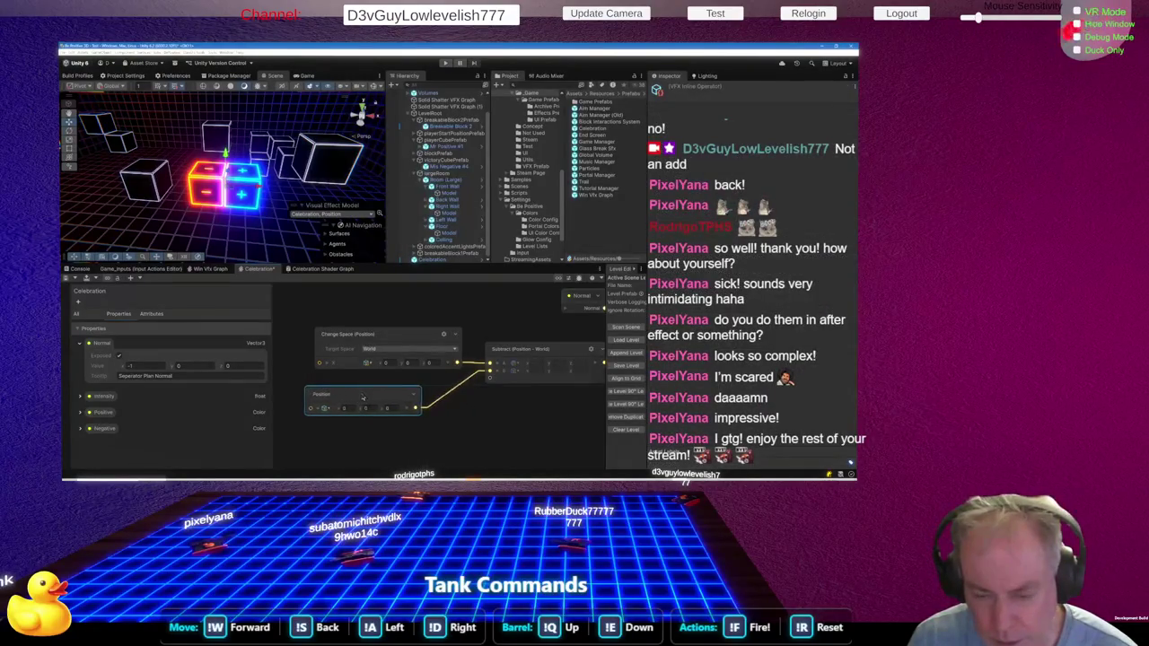
pyautogui.rightClick(322, 383)
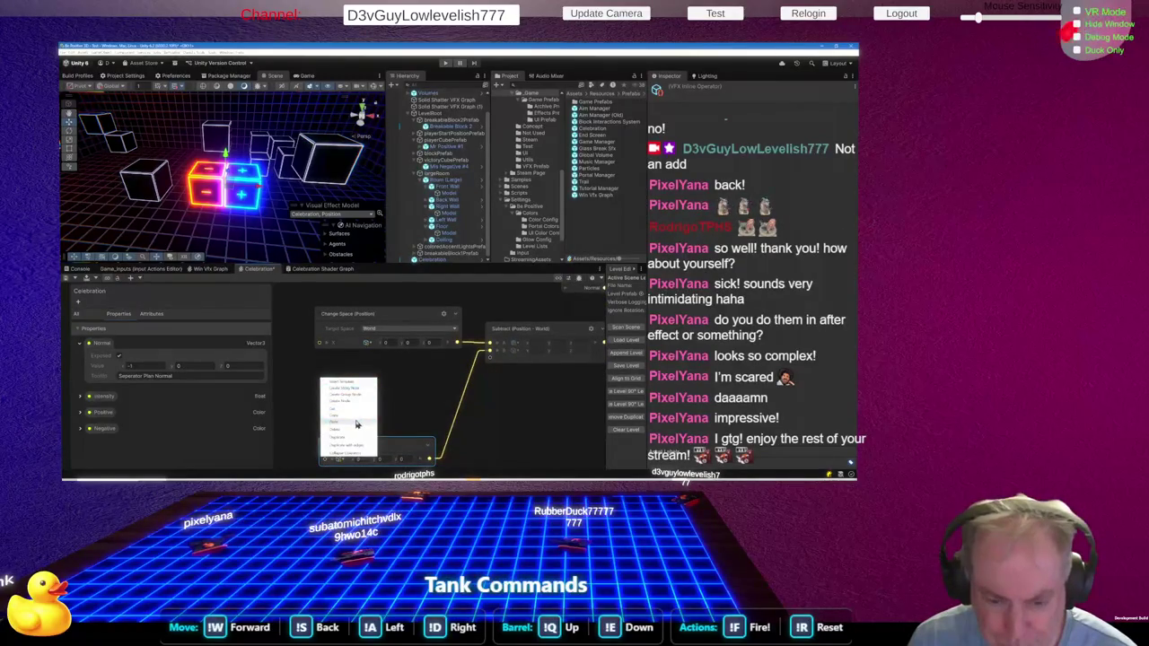
pyautogui.click(352, 402)
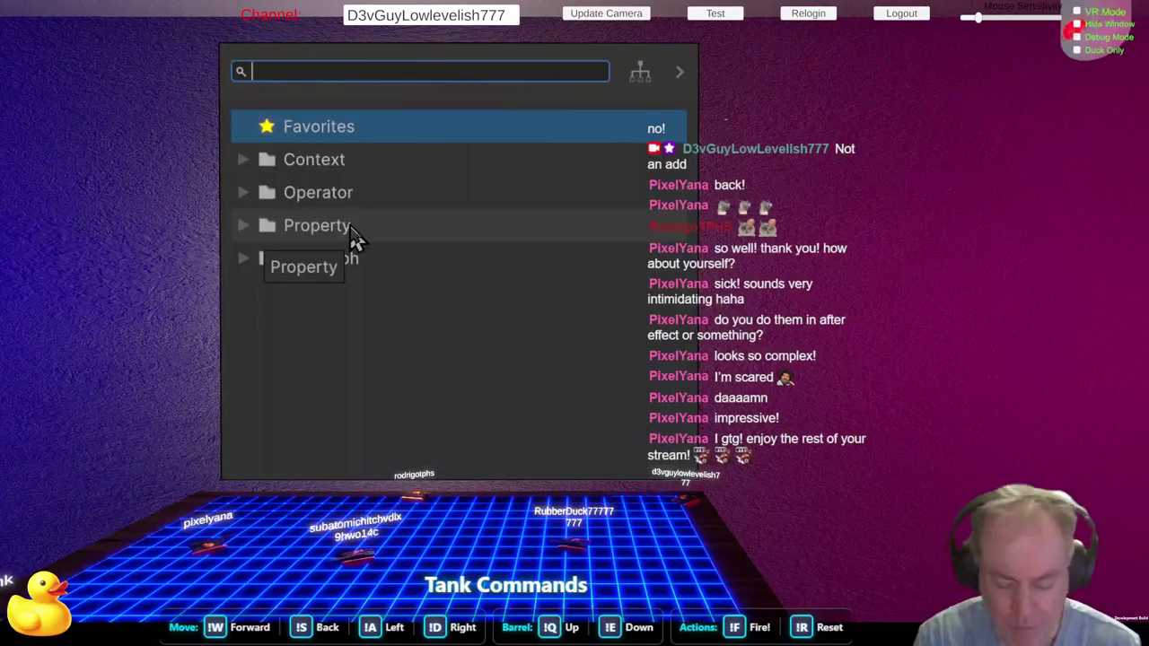
pyautogui.write('get')
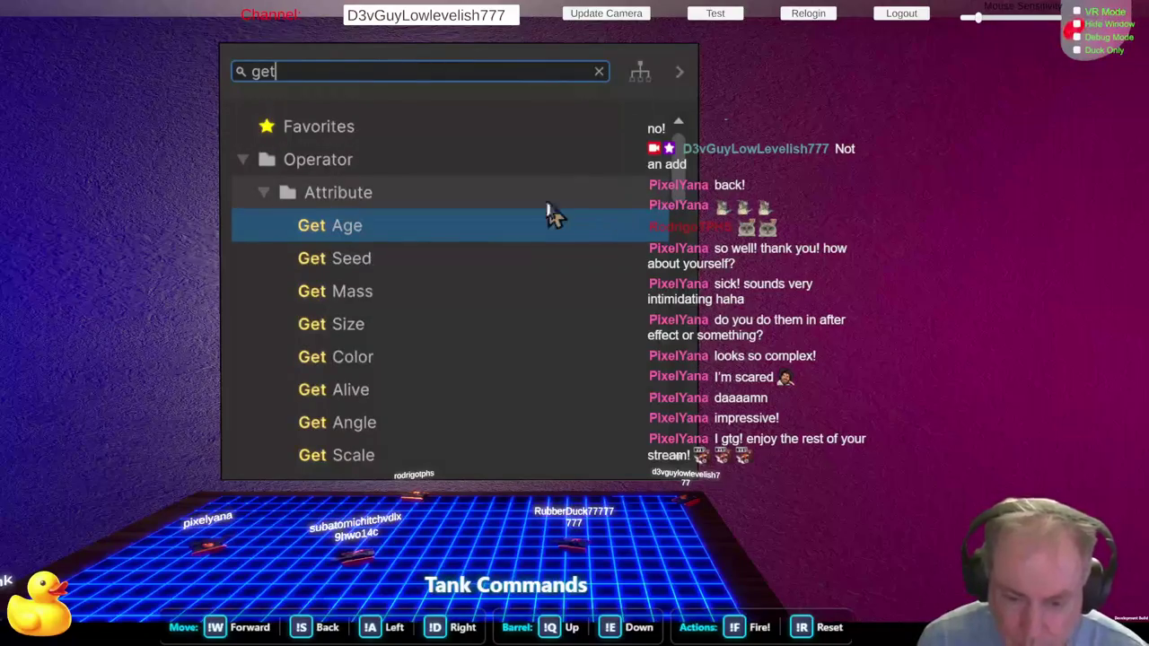
pyautogui.scroll(-3, 551, 214)
pyautogui.scroll(-5, 551, 214)
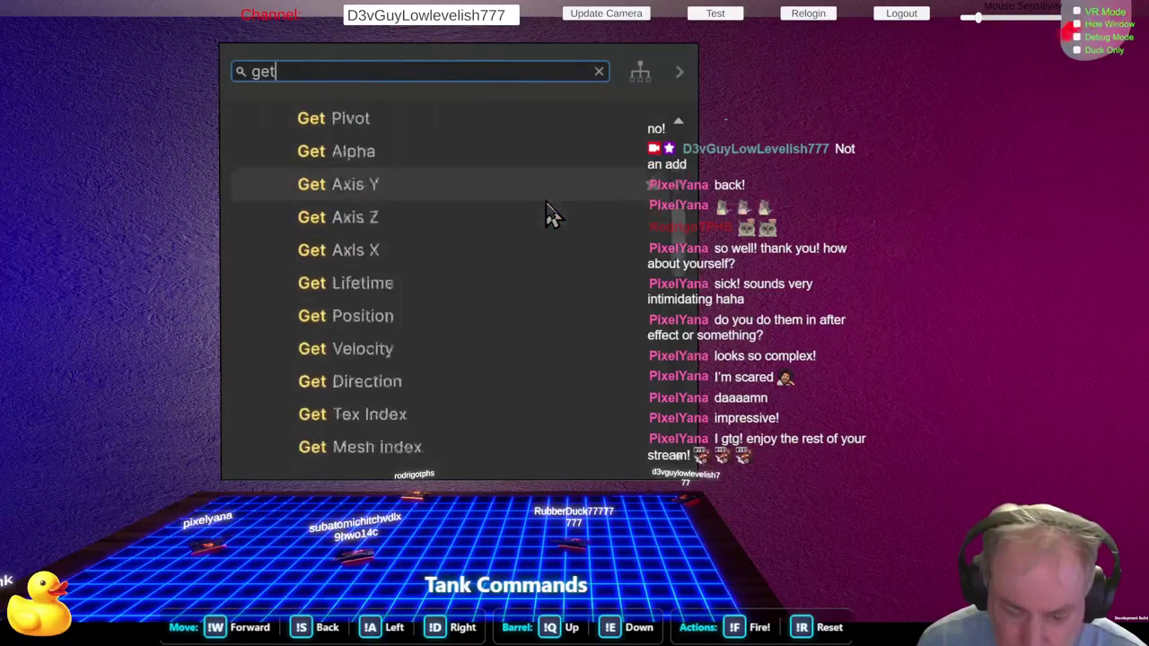
pyautogui.click(425, 327)
# Place Get Position above the Position node and wire it into the Subtract node
pyautogui.click(362, 405)
pyautogui.moveTo(351, 405); pyautogui.dragTo(349, 381)
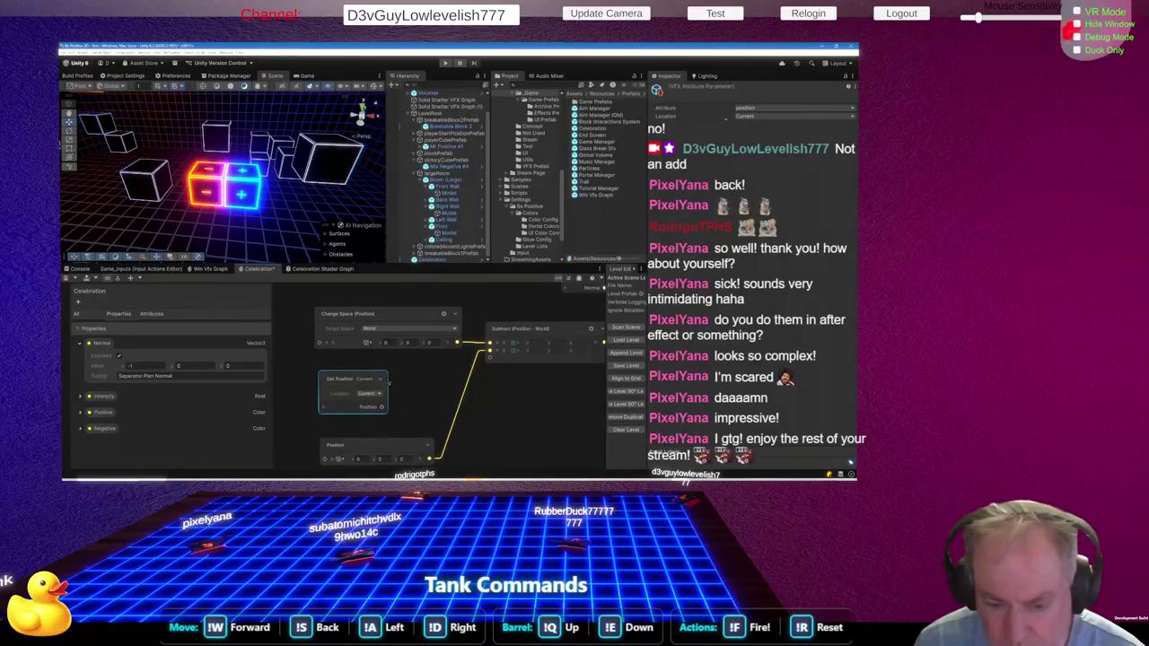
pyautogui.moveTo(385, 409); pyautogui.dragTo(493, 355)
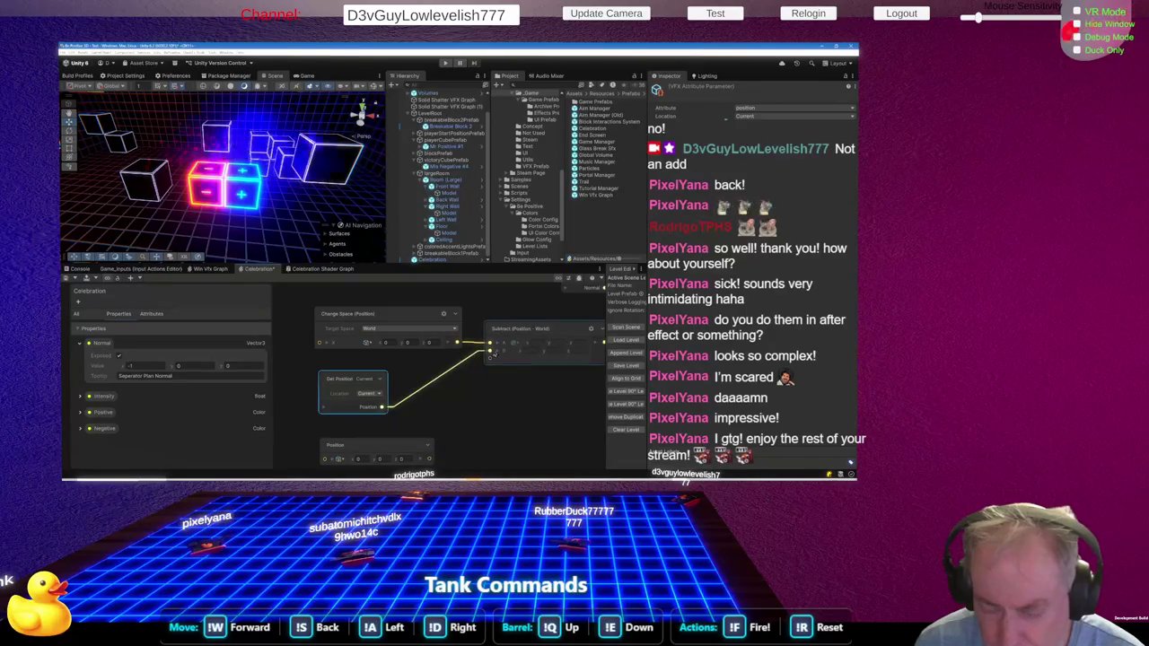
pyautogui.click(214, 393)
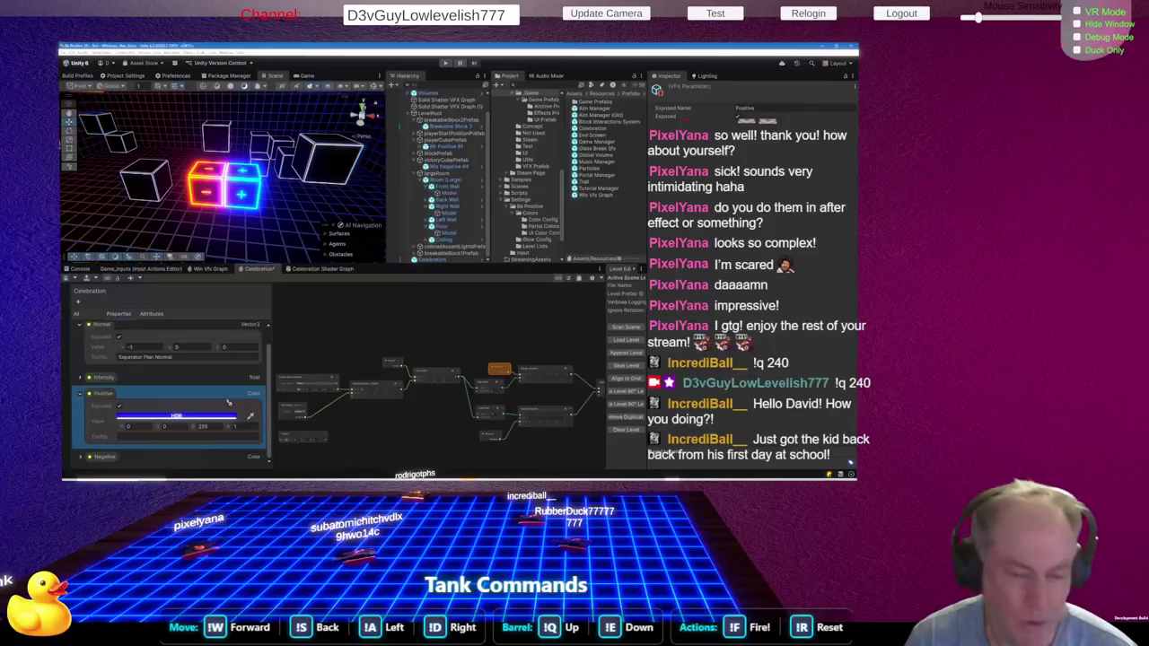
# Change the Positive colour's blue channel from 255 to 1, with Negative expanded for comparison
pyautogui.click(81, 457)
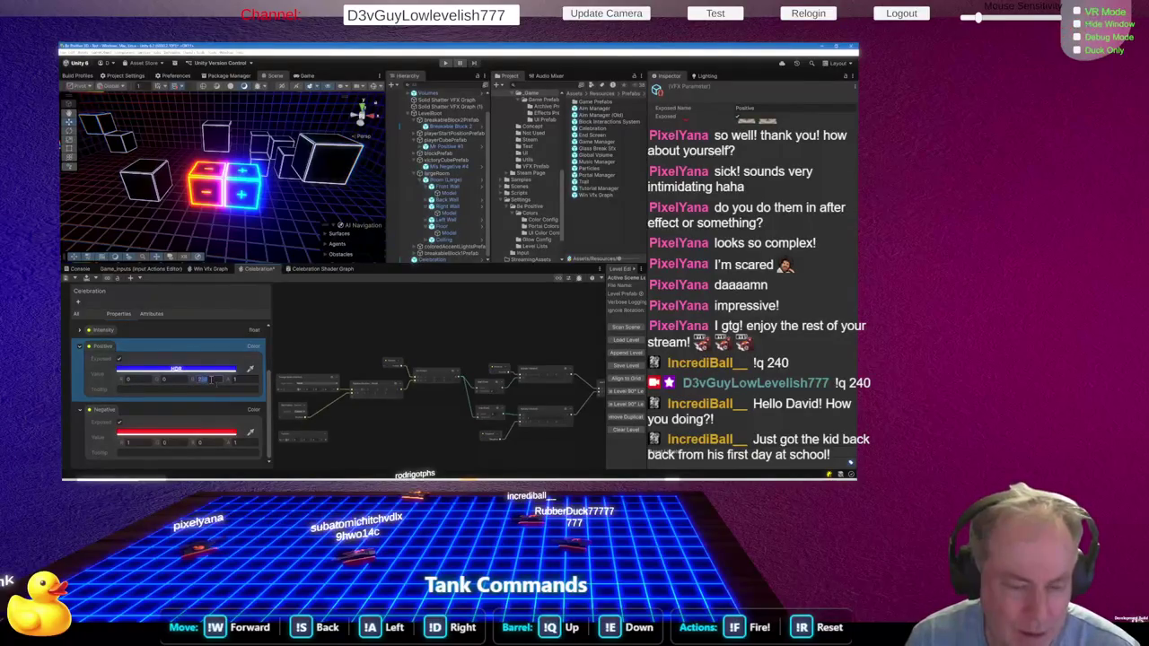
pyautogui.press('Return')
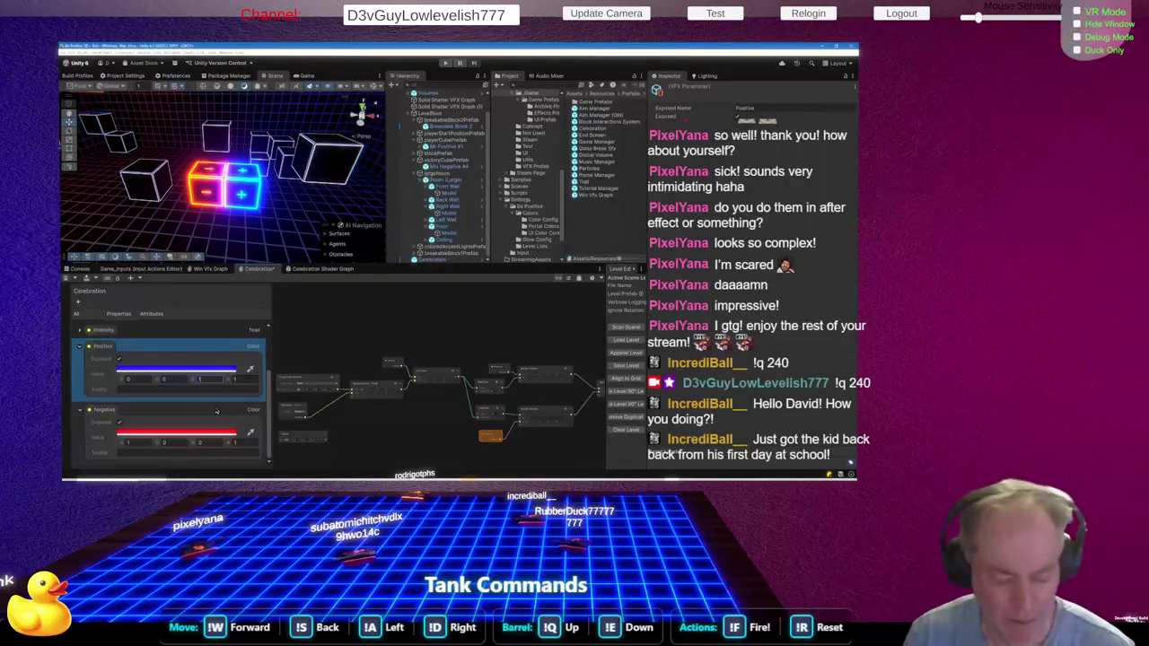
pyautogui.scroll(-3, 310, 395)
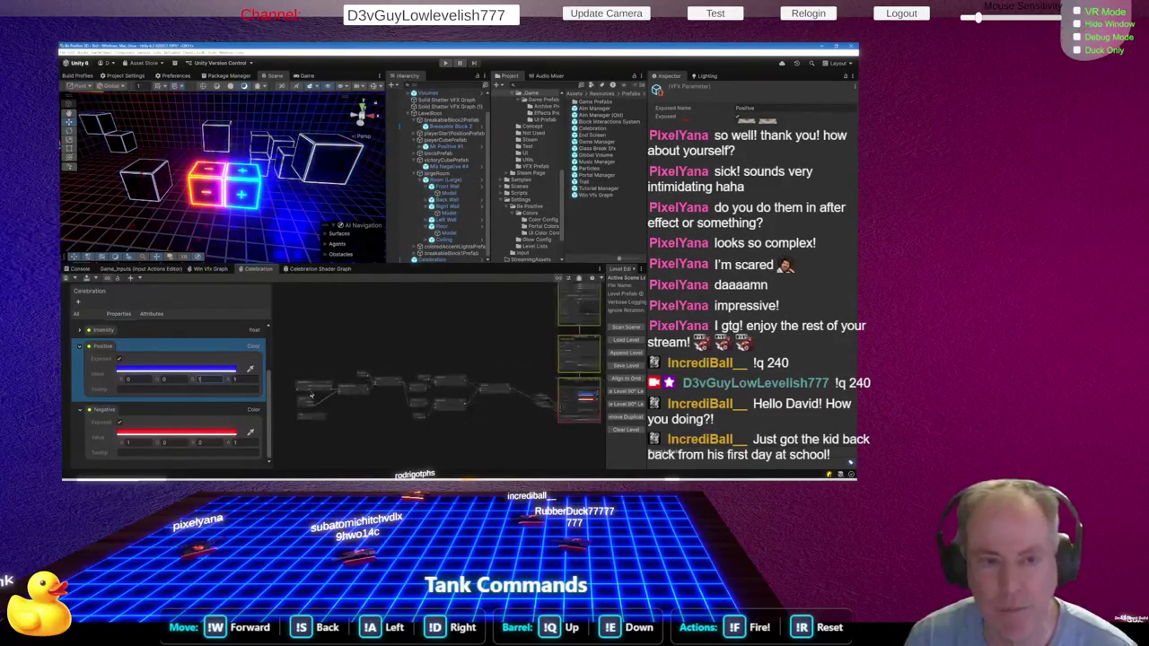
pyautogui.scroll(-2, 310, 395)
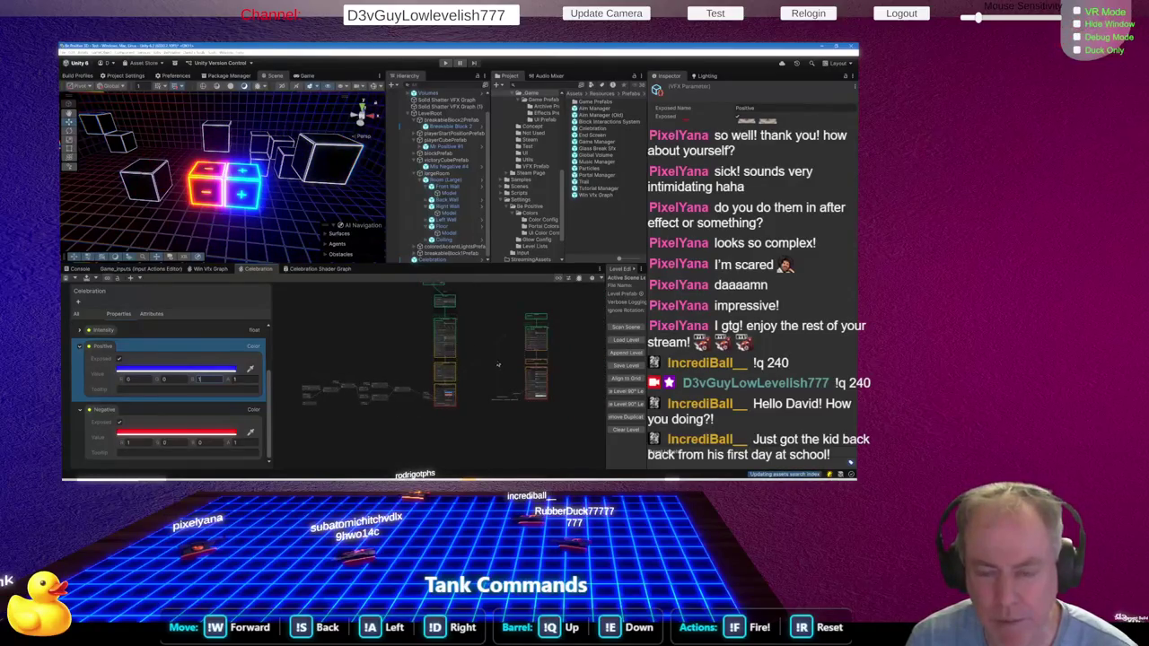
# Select the OnPlay event and the Celebration object, then open its blue Positive colour
pyautogui.scroll(5, 439, 322)
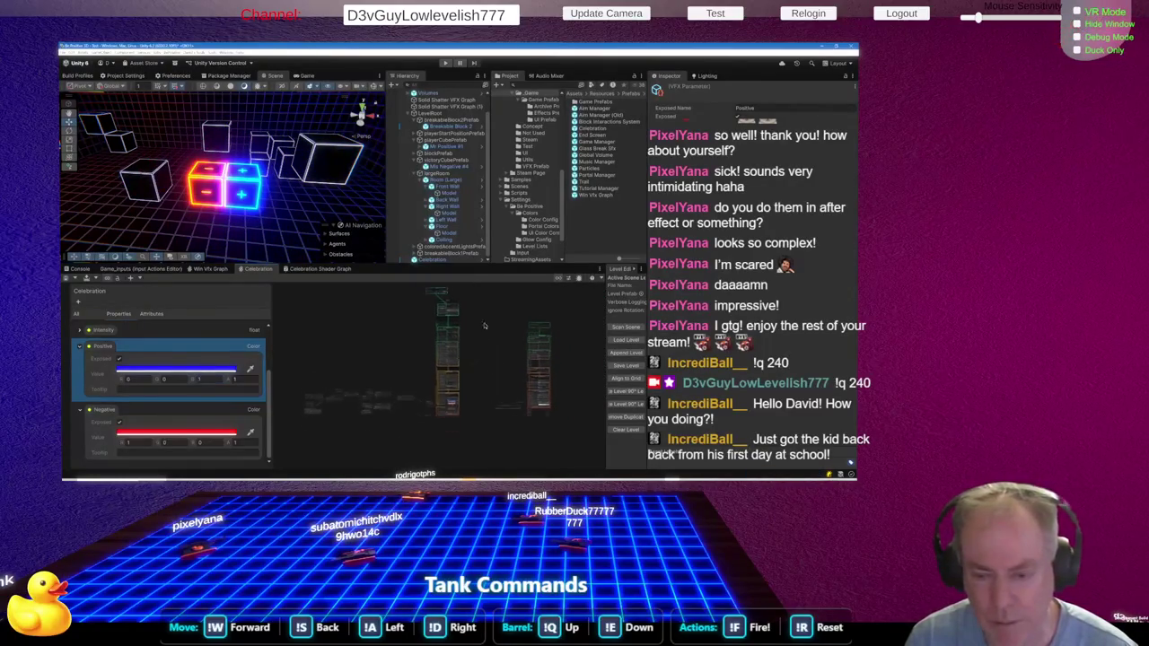
pyautogui.scroll(3, 439, 322)
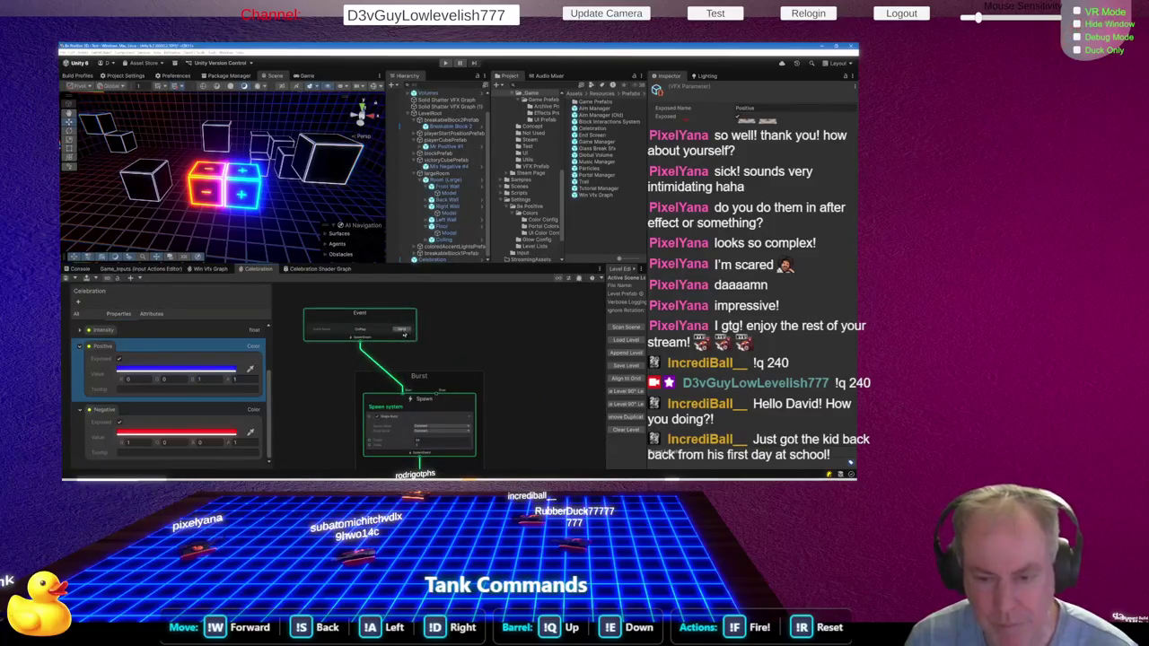
pyautogui.click(359, 321)
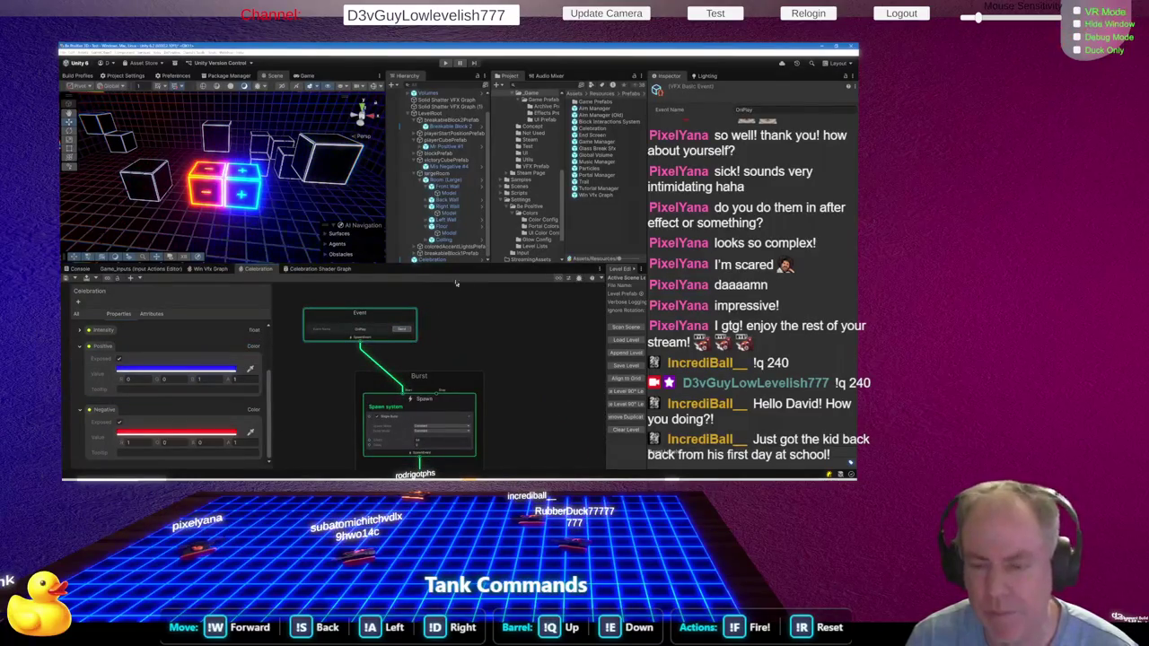
pyautogui.click(429, 260)
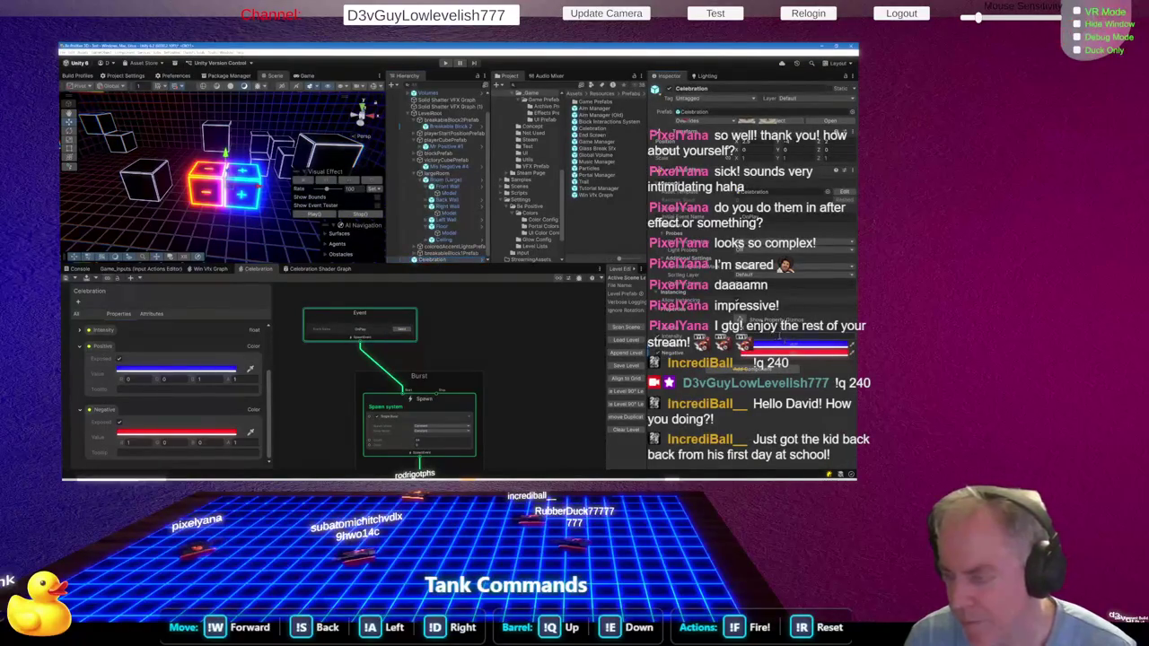
pyautogui.click(796, 344)
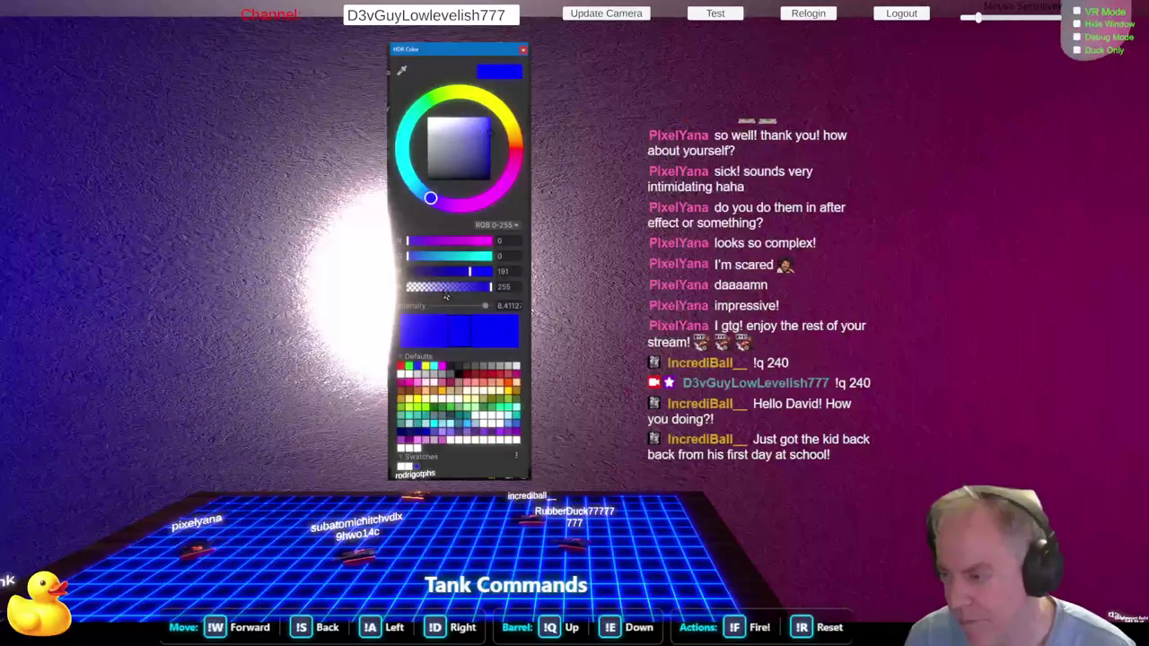
# Set the blue Positive colour's HDR intensity to 1 and close the picker
pyautogui.click(508, 305)
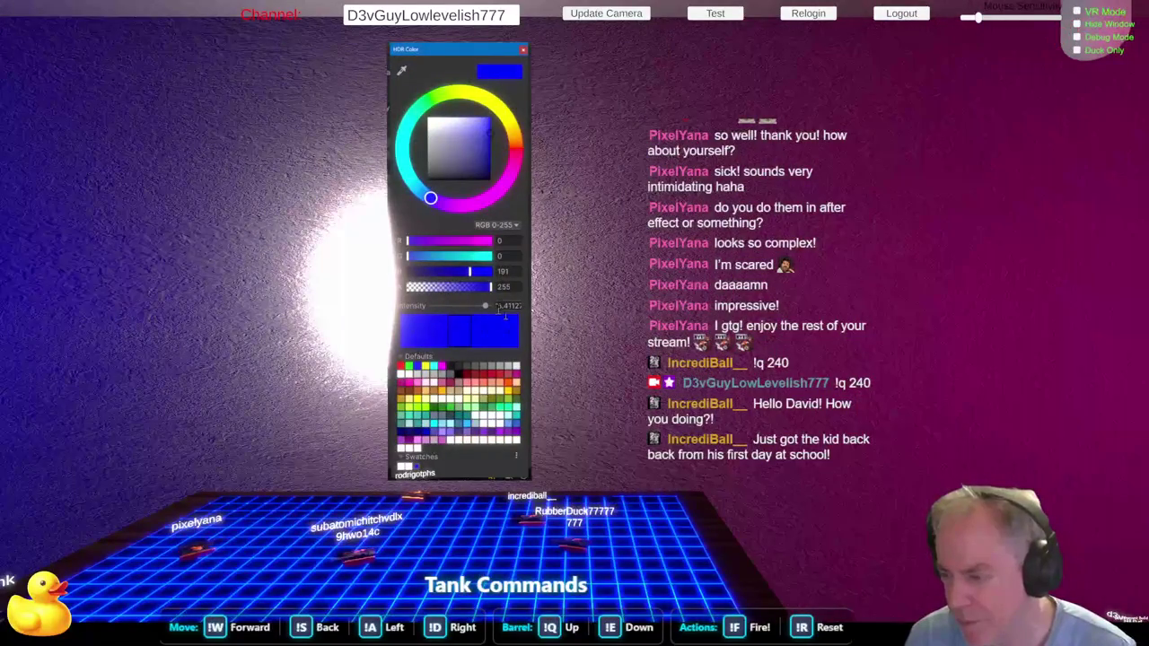
pyautogui.write('1')
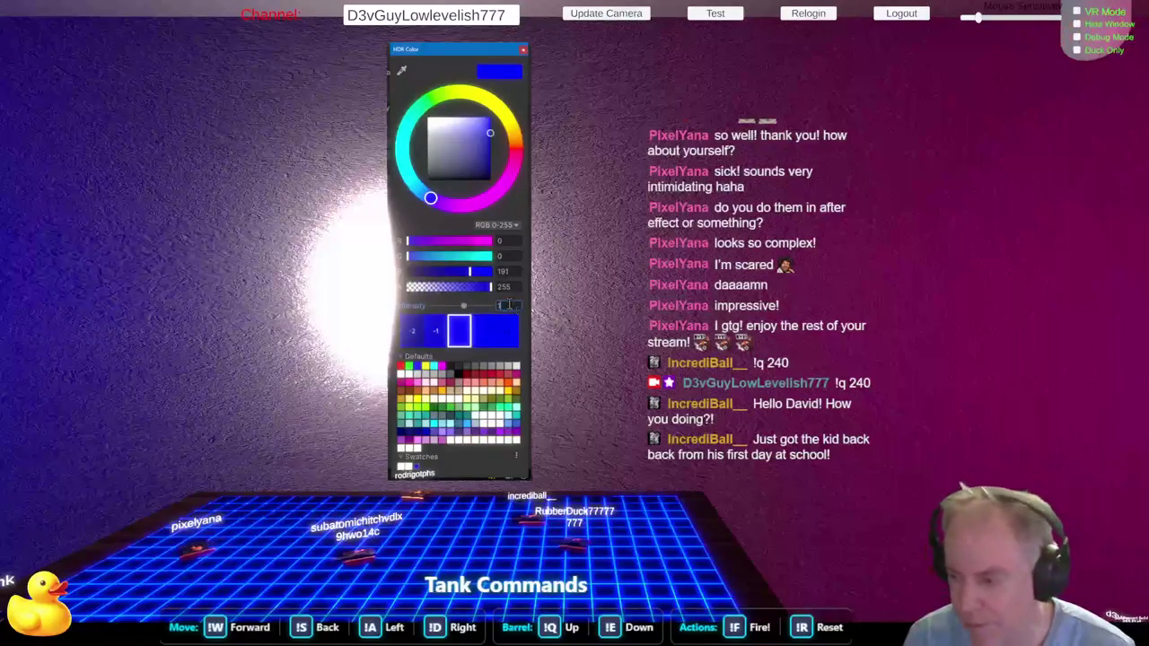
pyautogui.press('Return')
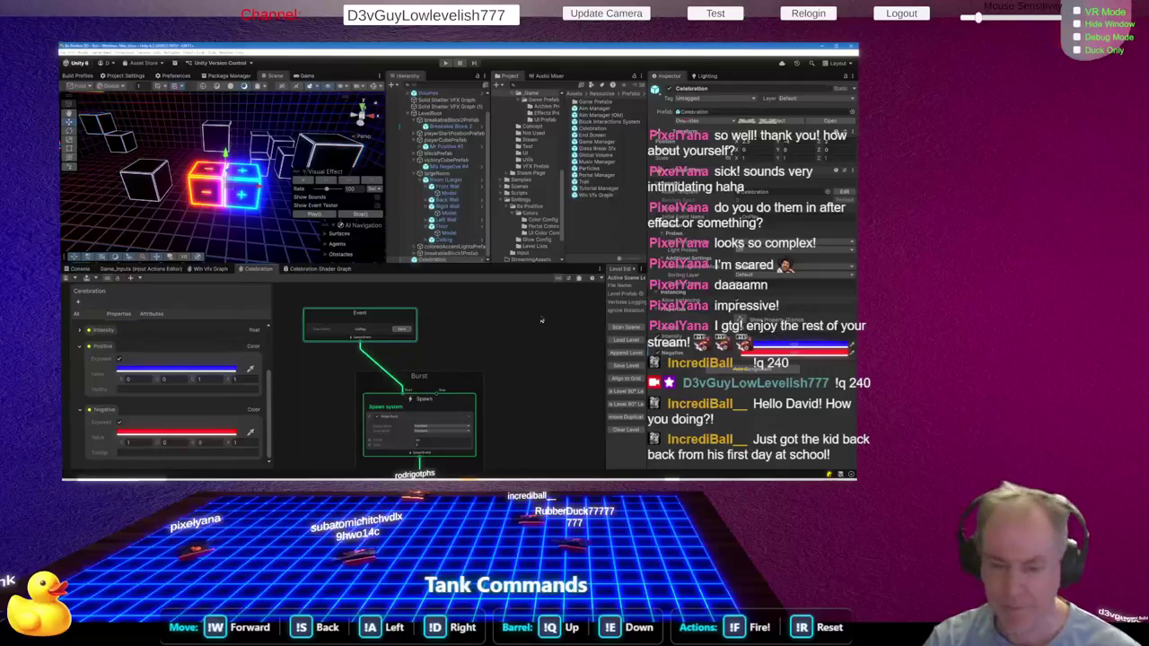
pyautogui.scroll(-8, 541, 321)
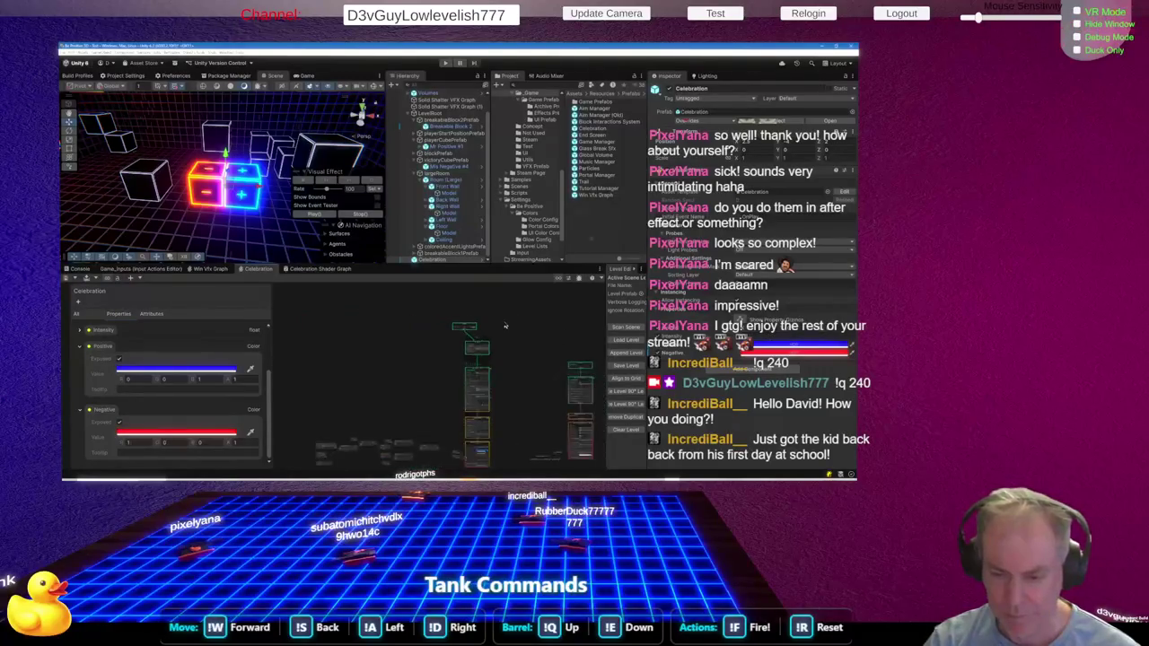
pyautogui.scroll(5, 490, 434)
pyautogui.scroll(3, 490, 434)
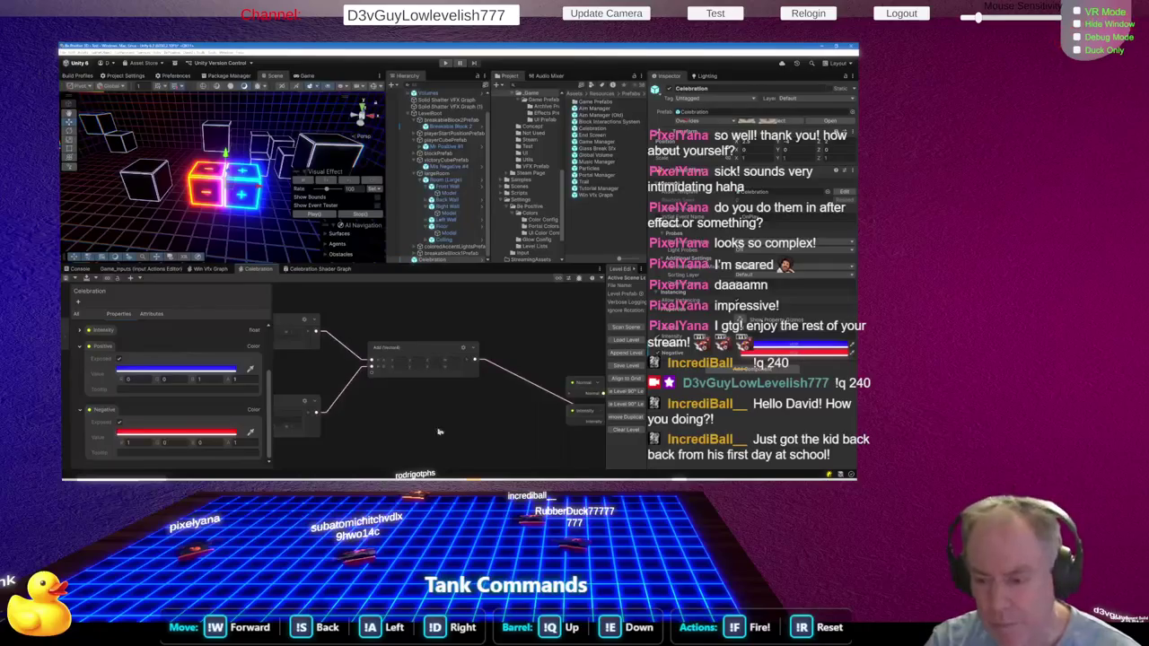
pyautogui.scroll(-3, 521, 439)
pyautogui.click(477, 342)
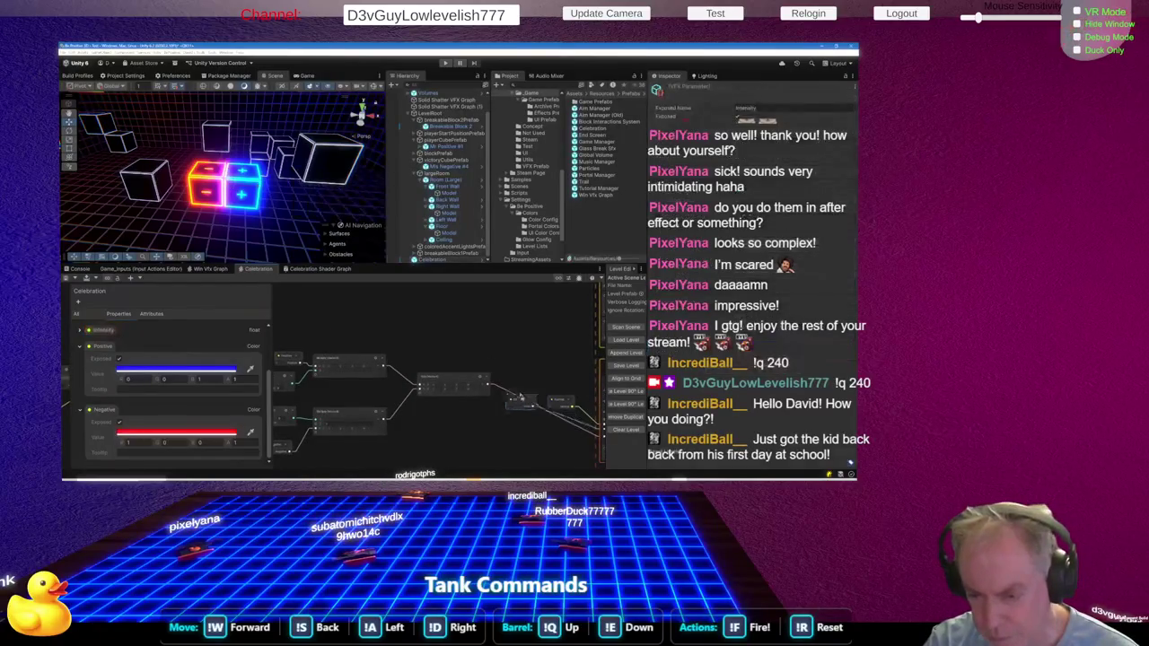
pyautogui.scroll(5, 585, 432)
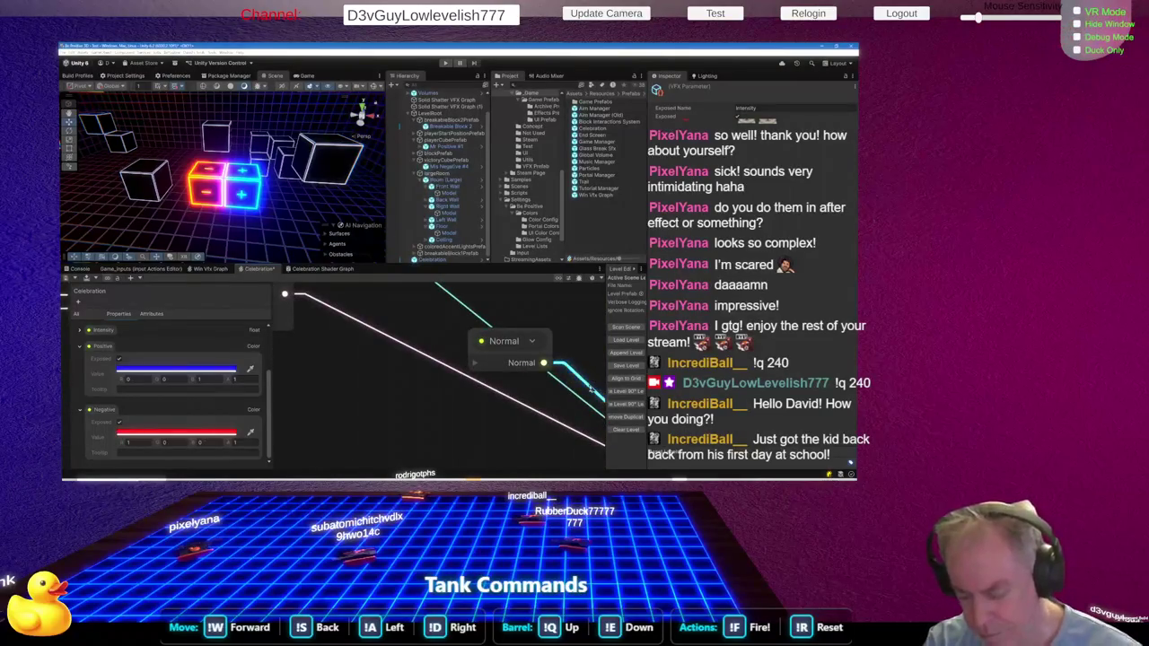
pyautogui.click(590, 387)
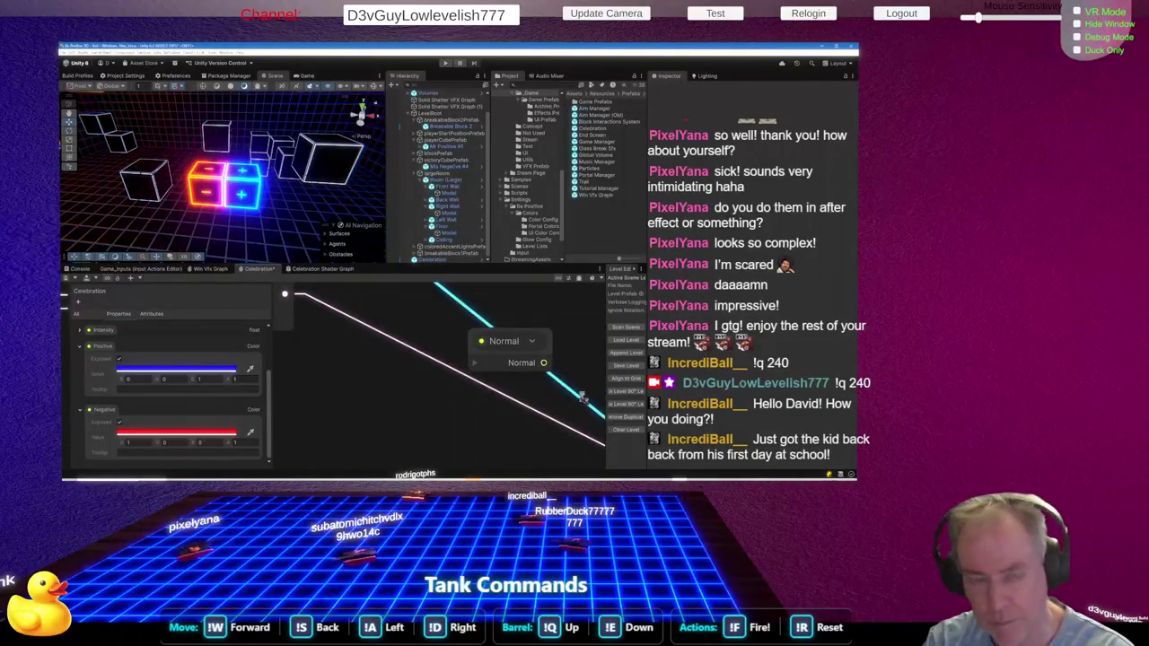
pyautogui.press('Delete')
pyautogui.scroll(-2, 503, 413)
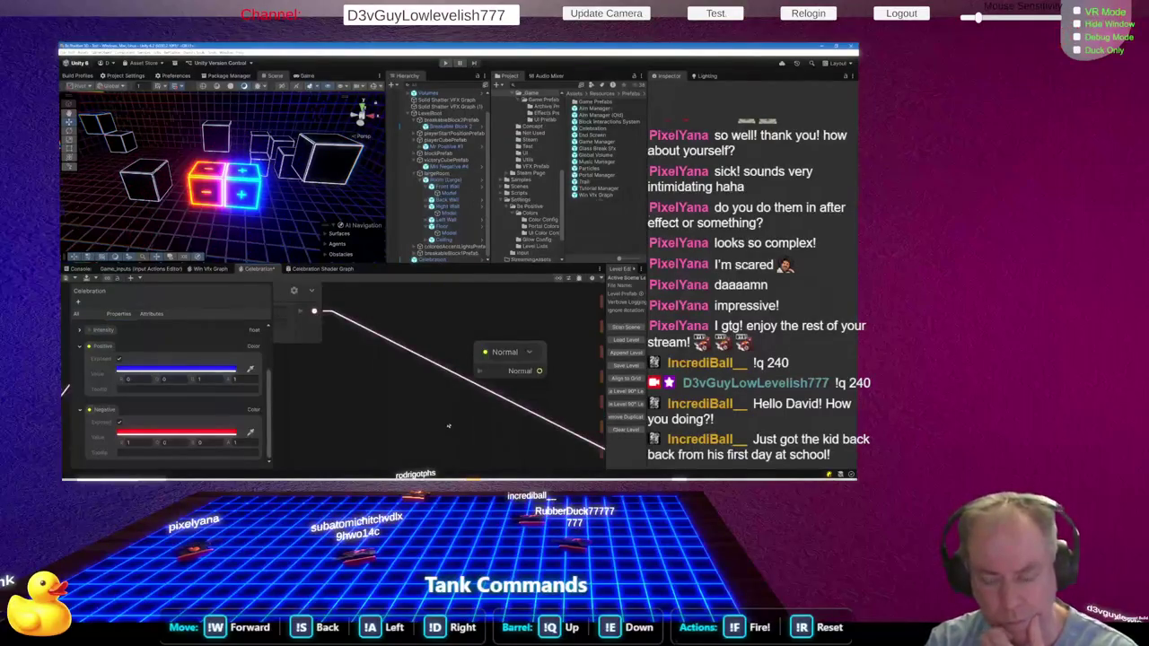
pyautogui.scroll(-2, 446, 426)
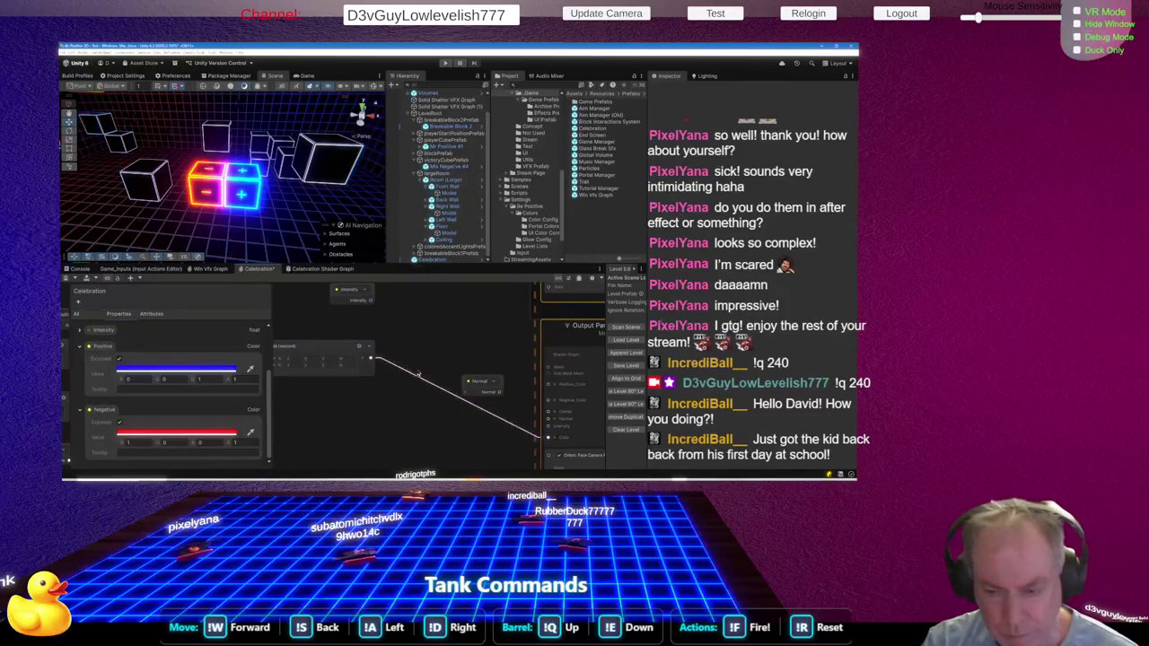
pyautogui.moveTo(371, 361); pyautogui.dragTo(422, 400)
# Add a Multiply node via 'mult' and wire the Intensity property into it
pyautogui.write('mult')
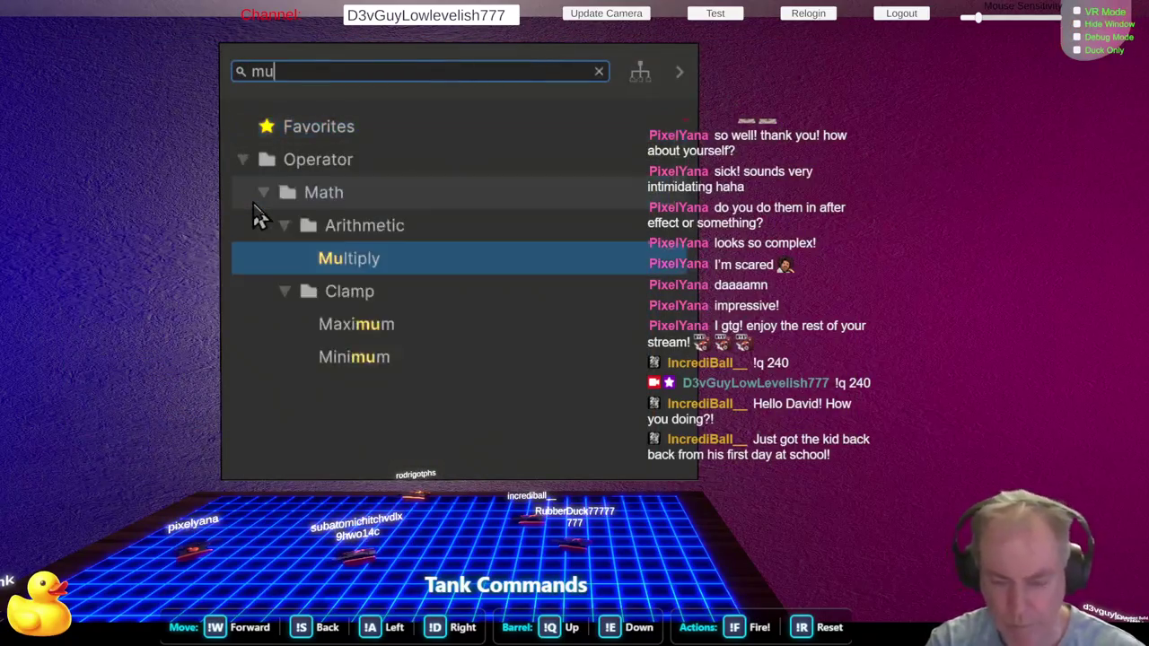
pyautogui.press('Return')
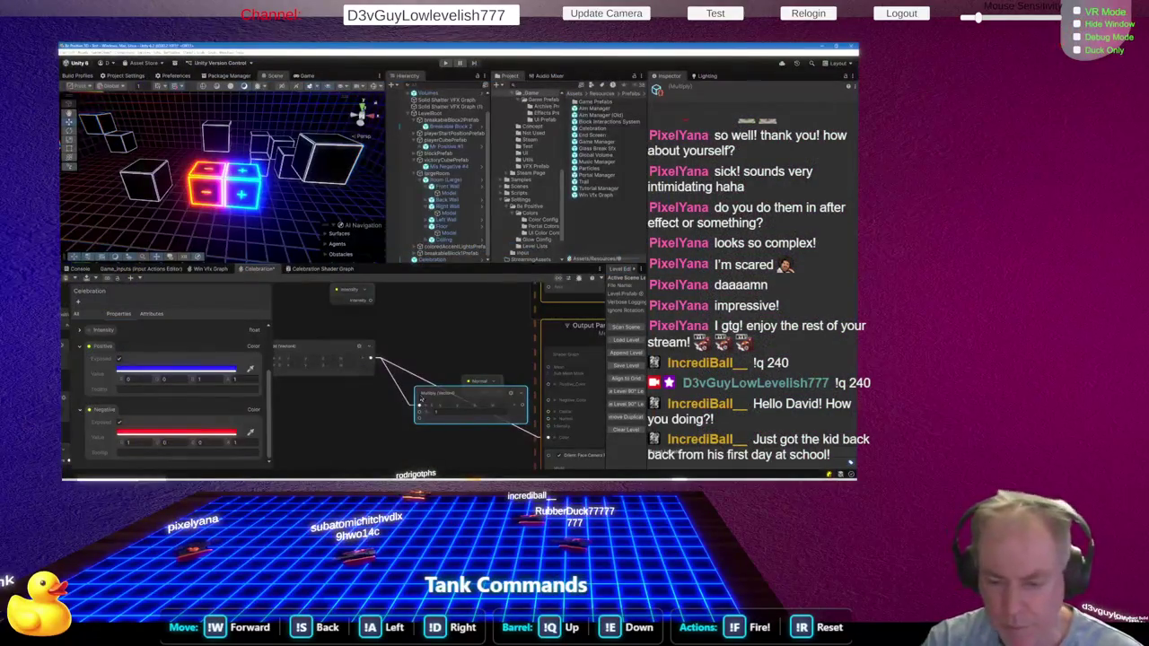
pyautogui.click(484, 384)
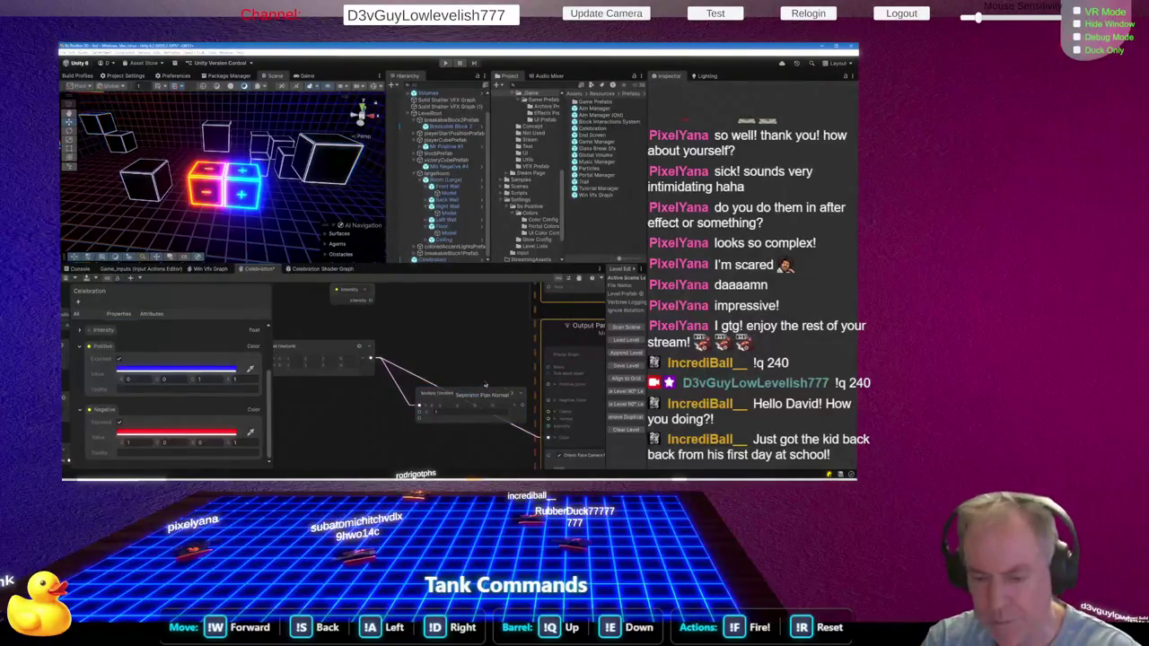
pyautogui.moveTo(485, 395); pyautogui.dragTo(467, 380)
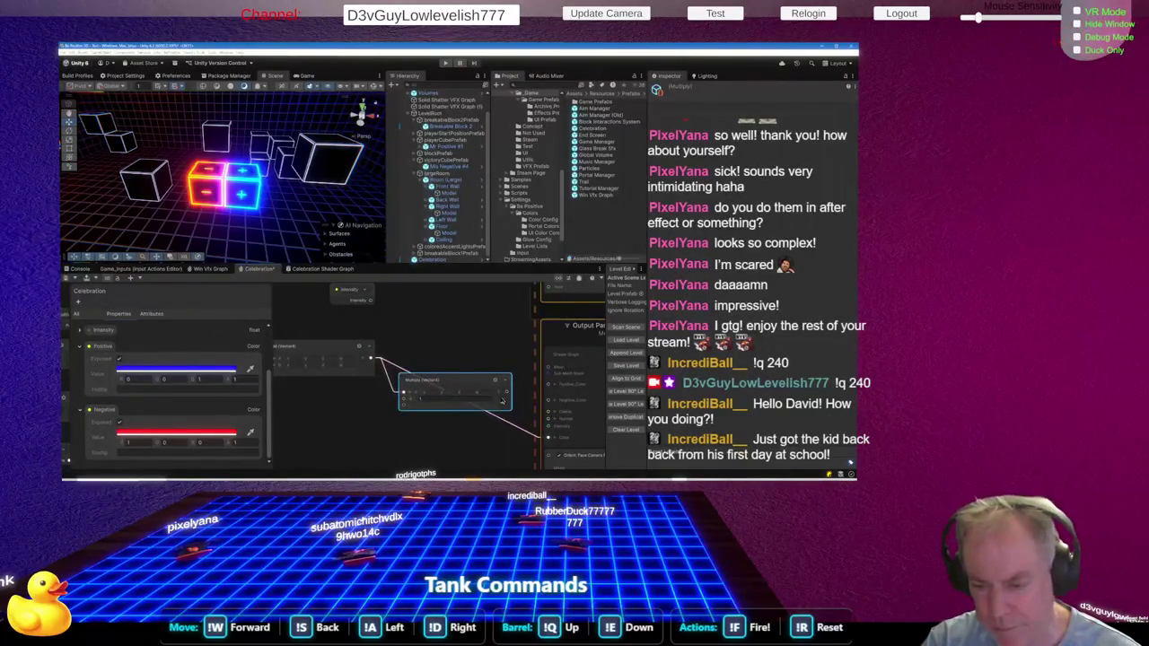
pyautogui.scroll(-2, 492, 393)
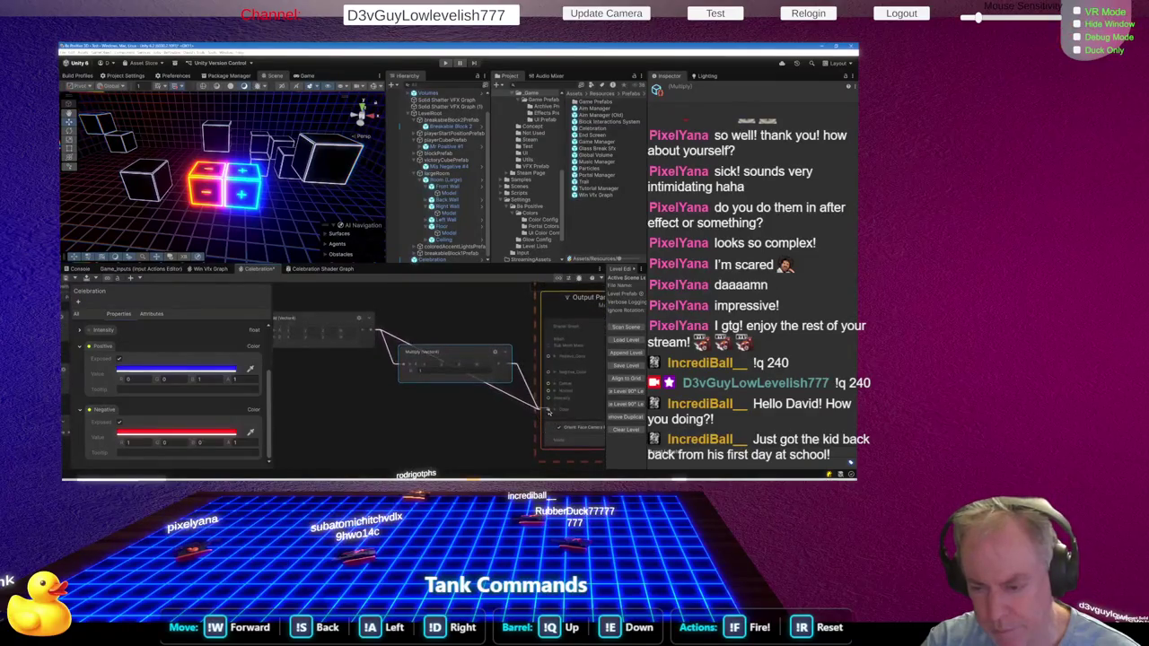
pyautogui.press('a')
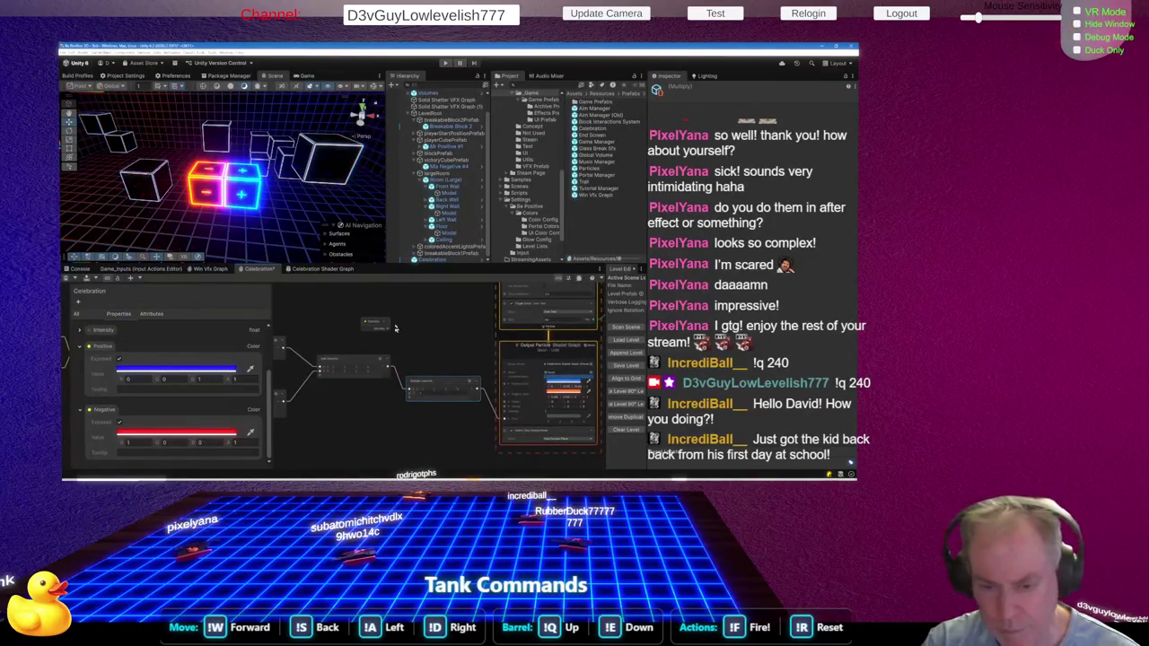
pyautogui.moveTo(395, 333)
pyautogui.mouseDown()
pyautogui.moveTo(411, 393)
pyautogui.moveTo(391, 371)
pyautogui.mouseUp()
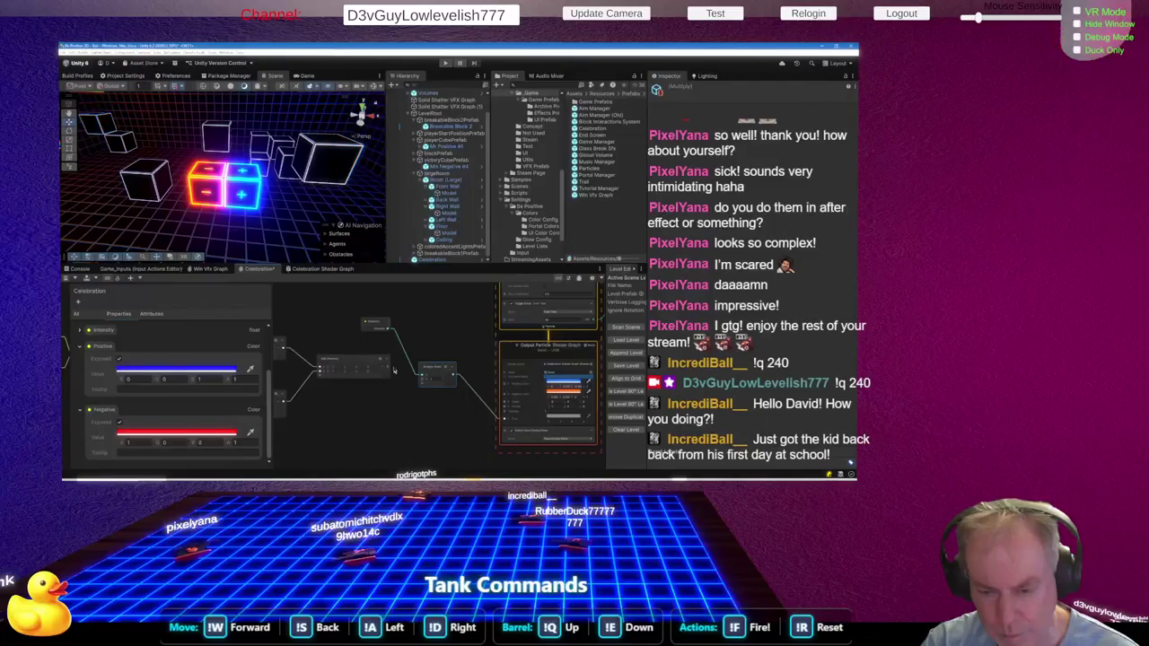
pyautogui.click(432, 381)
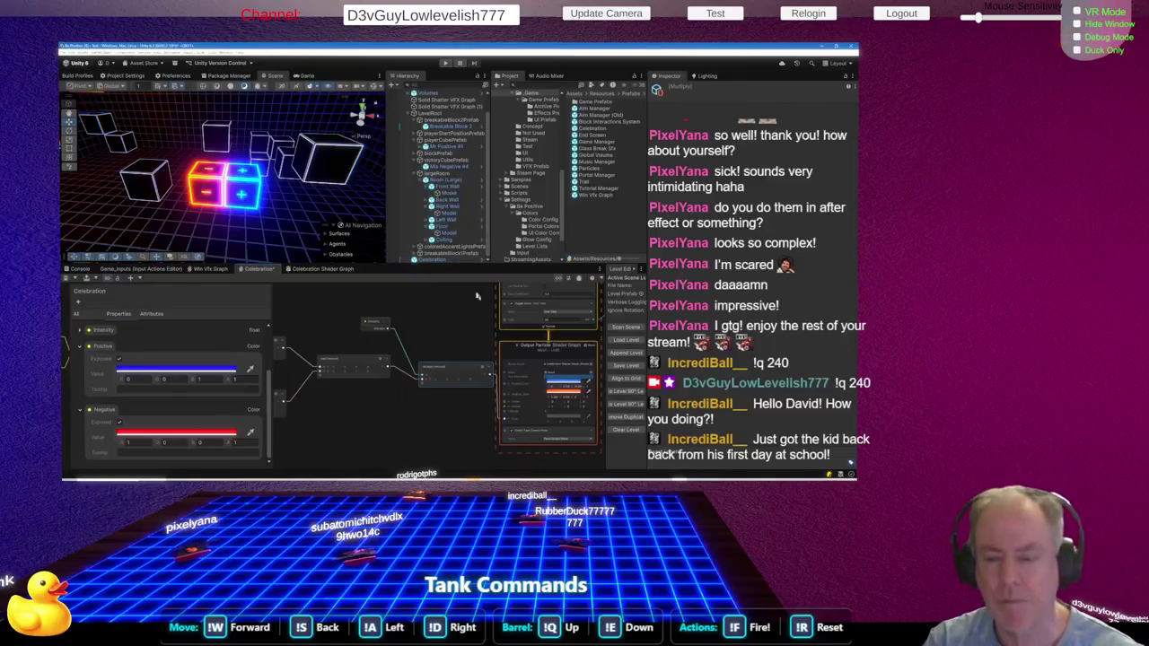
pyautogui.click(429, 259)
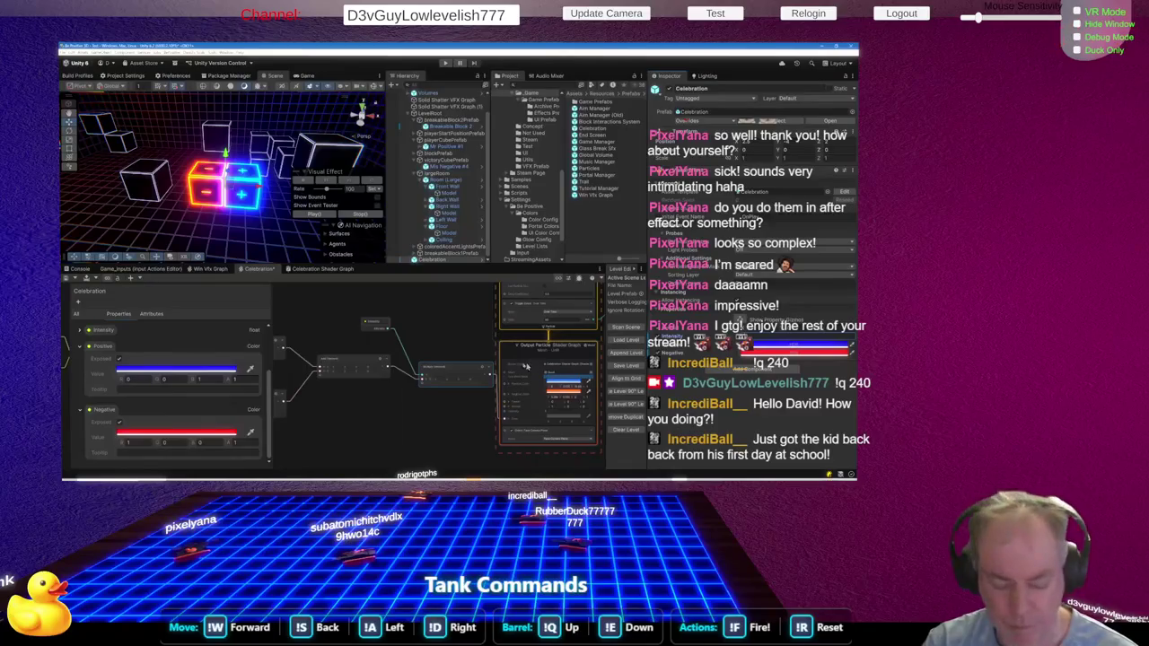
# Select the Event node and the Celebration object, then open the blue Positive colour picker
pyautogui.scroll(-5, 402, 445)
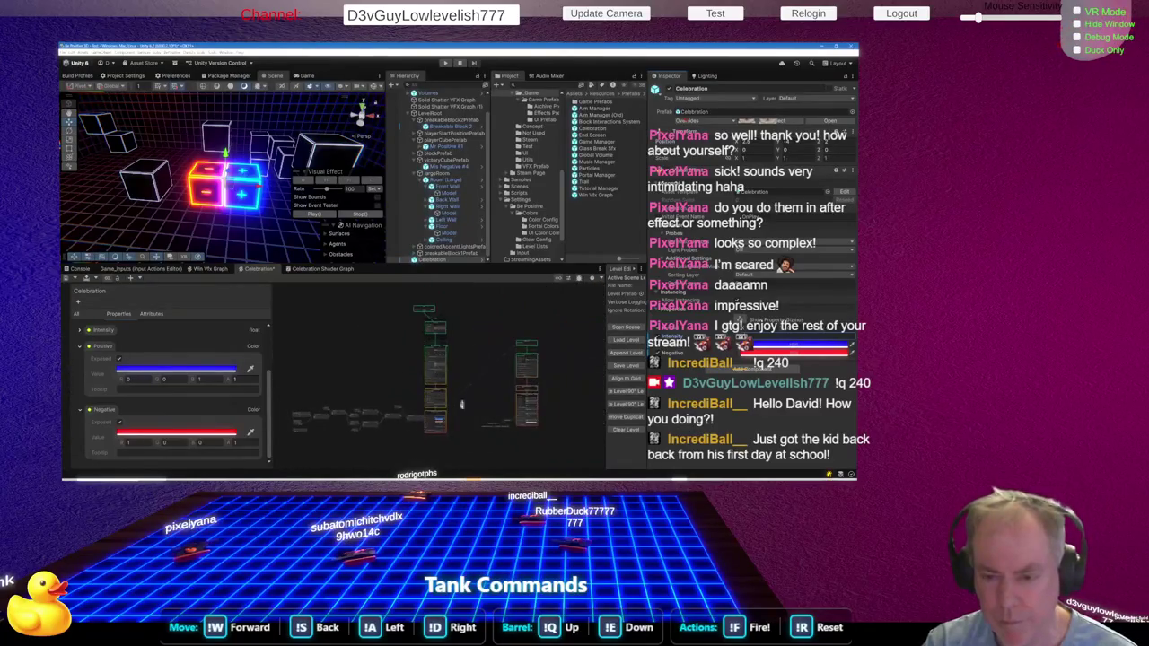
pyautogui.scroll(4, 446, 305)
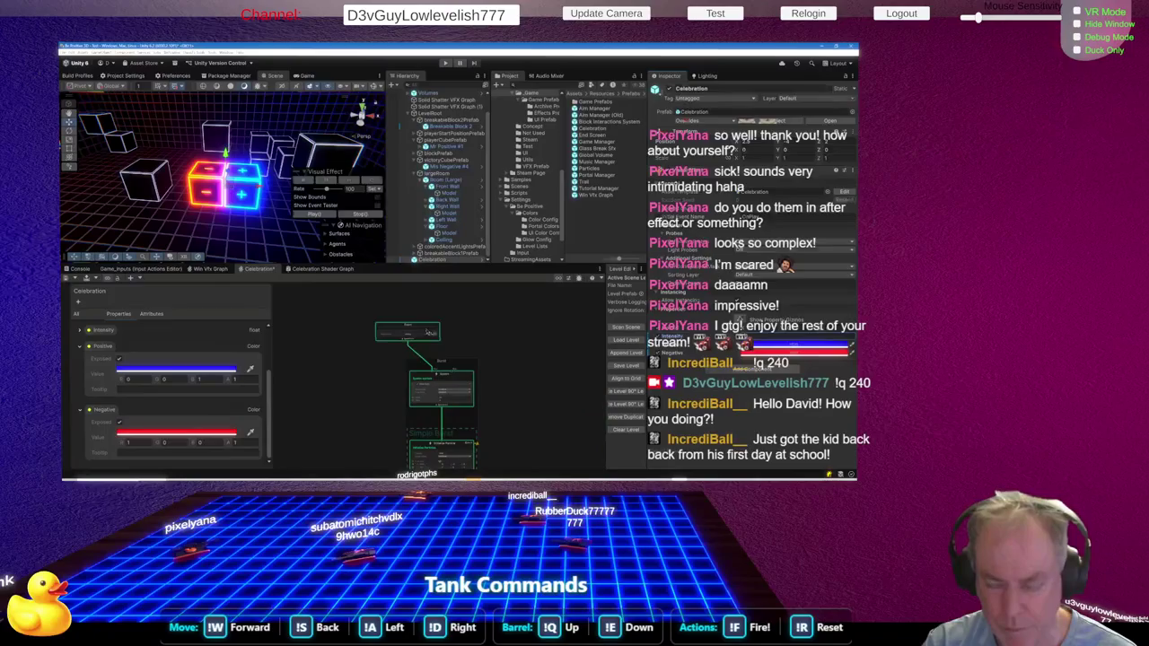
pyautogui.click(430, 334)
pyautogui.scroll(-3, 473, 350)
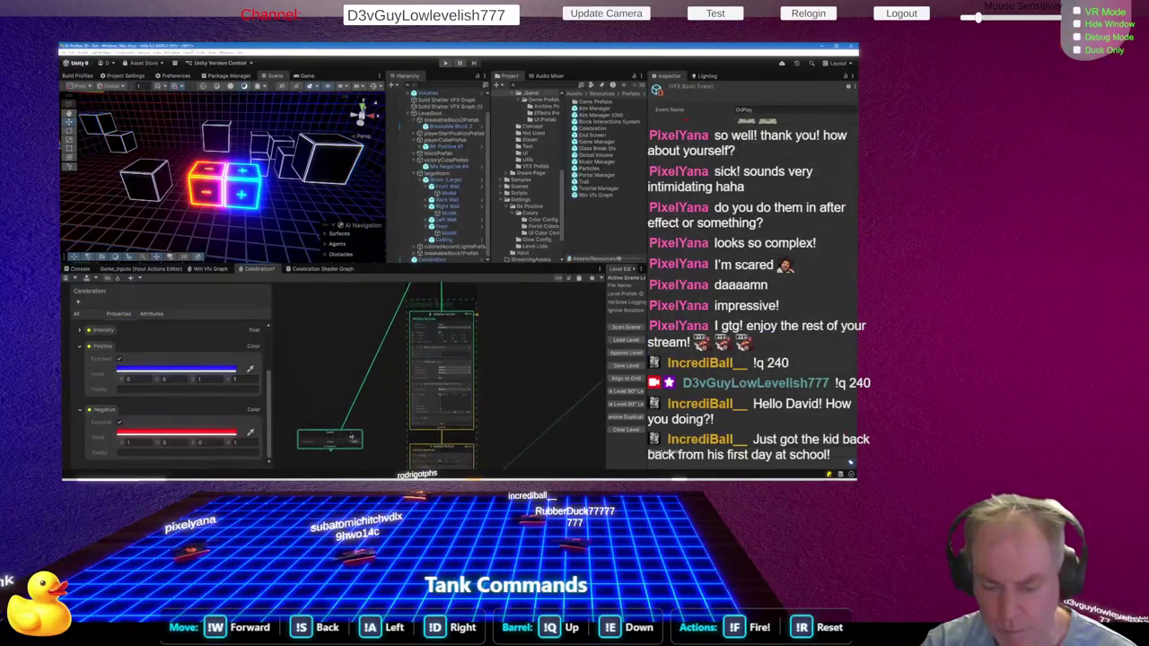
pyautogui.scroll(4, 472, 350)
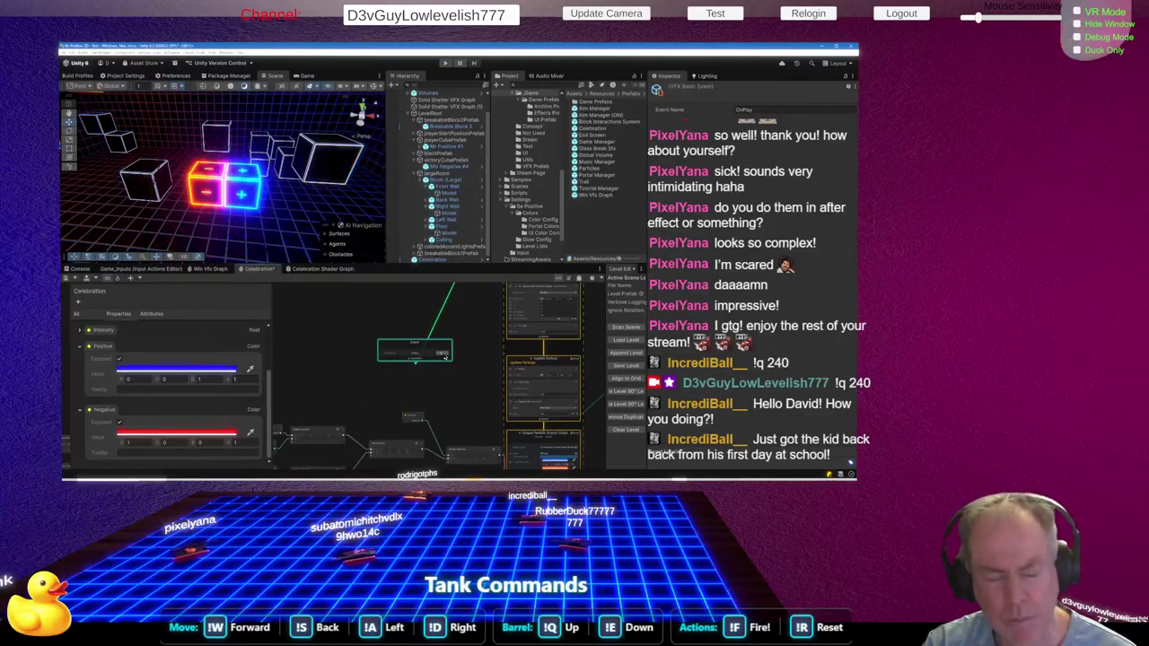
pyautogui.scroll(-1, 398, 375)
pyautogui.scroll(-1, 395, 374)
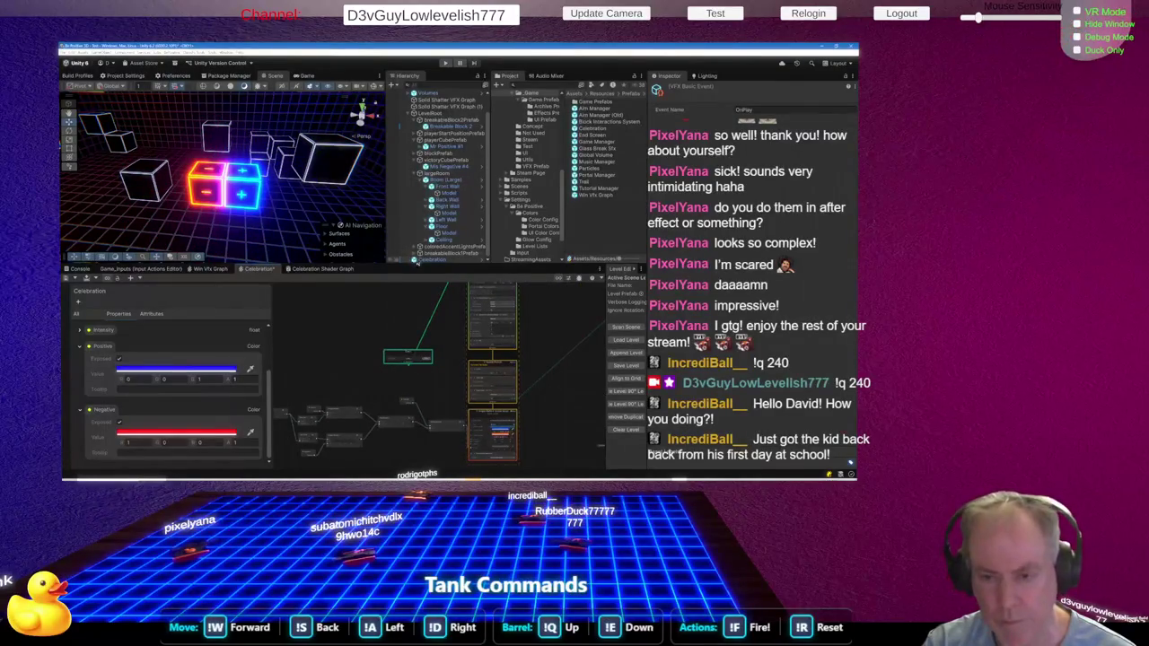
pyautogui.click(432, 263)
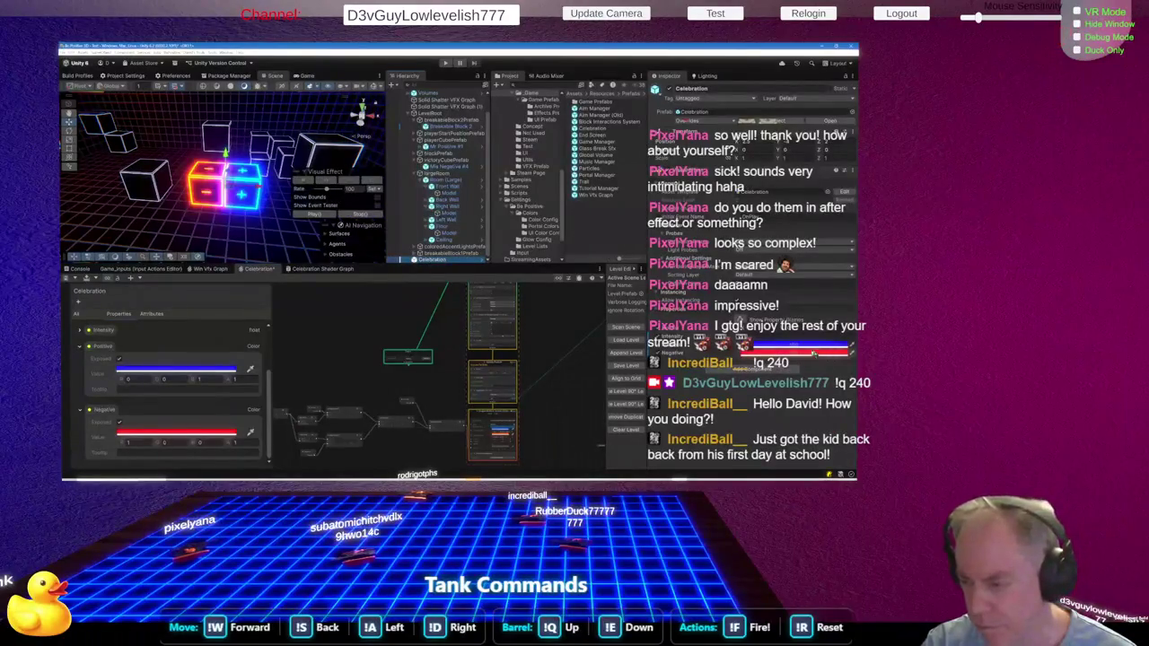
pyautogui.click(176, 369)
# Set the colour's green value to 100 and close the colour picker
pyautogui.click(507, 256)
pyautogui.write('100')
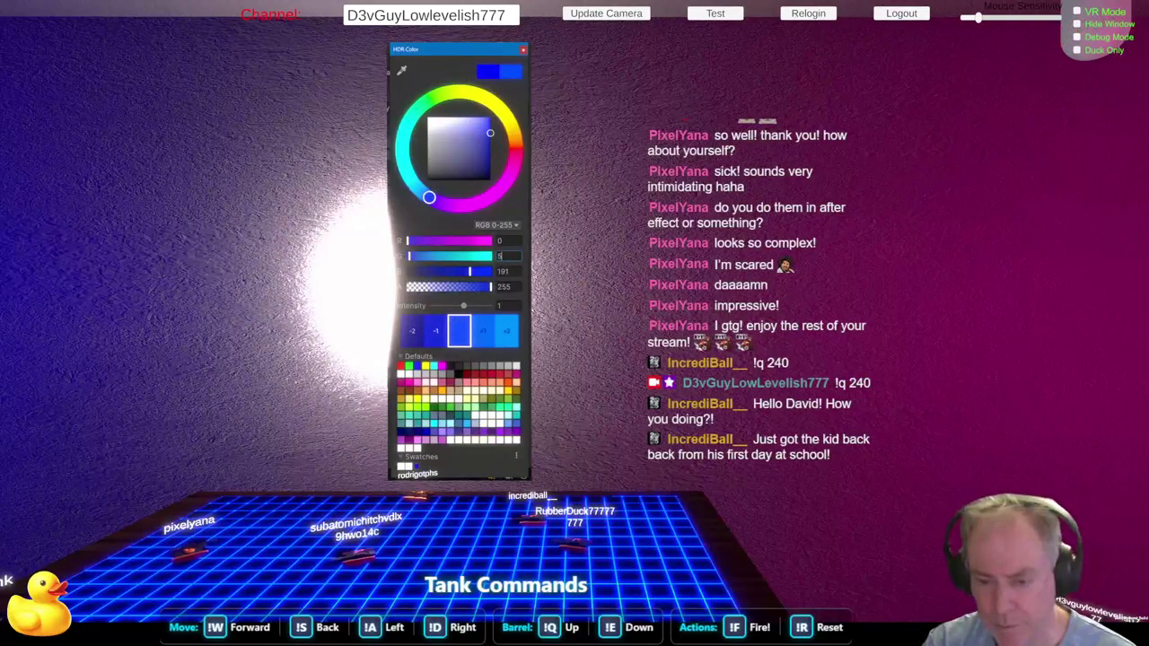
pyautogui.click(425, 362)
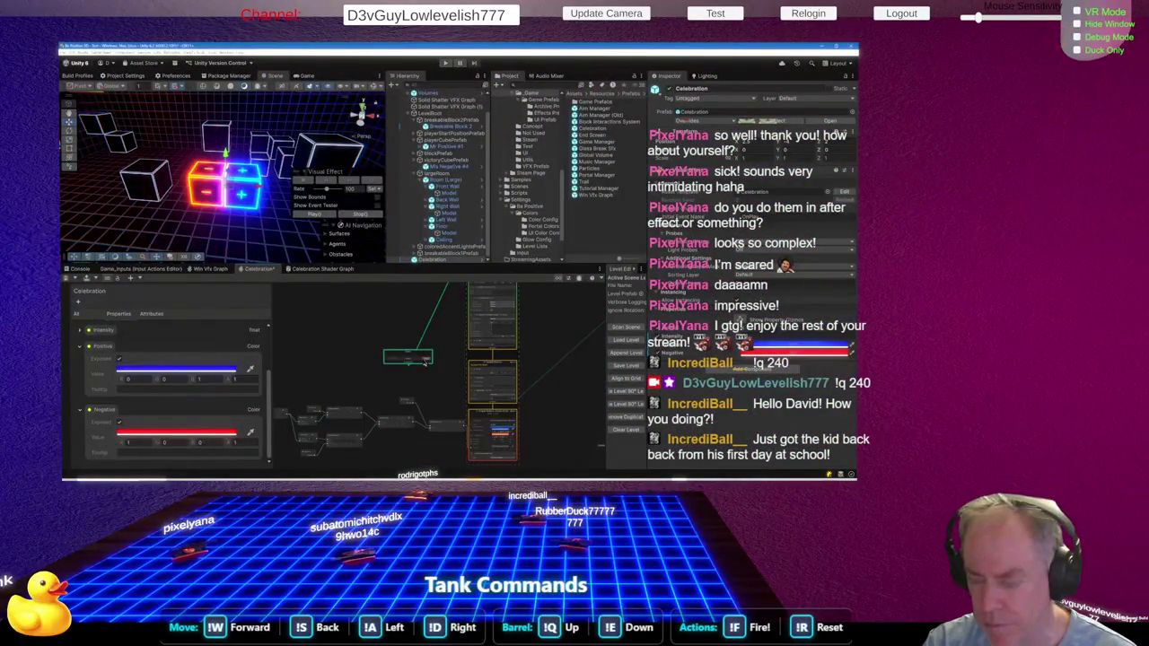
# Raise the blue colour's HDR intensity from 1 to 2 with the +1 swatch
pyautogui.click(175, 369)
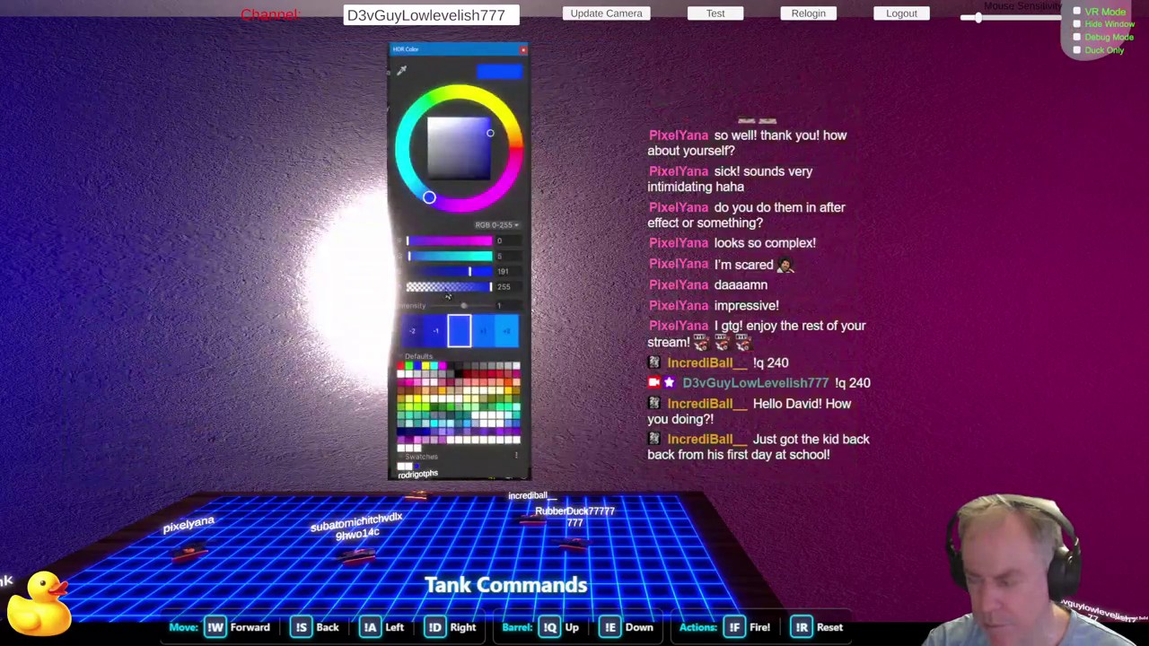
pyautogui.click(489, 344)
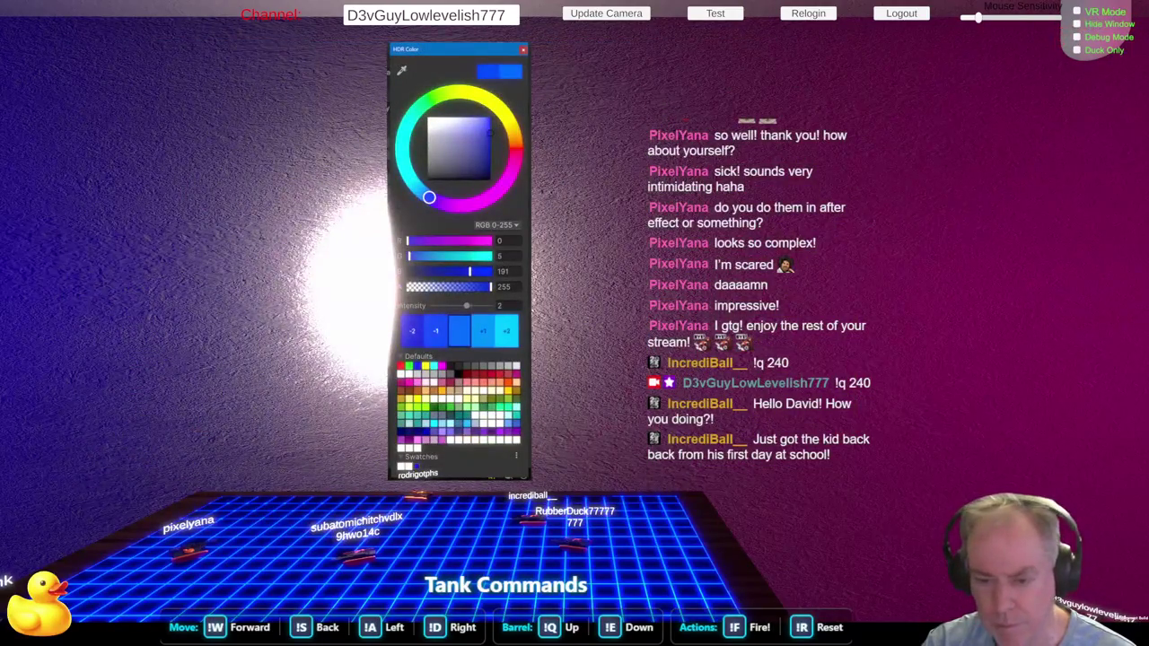
pyautogui.click(429, 362)
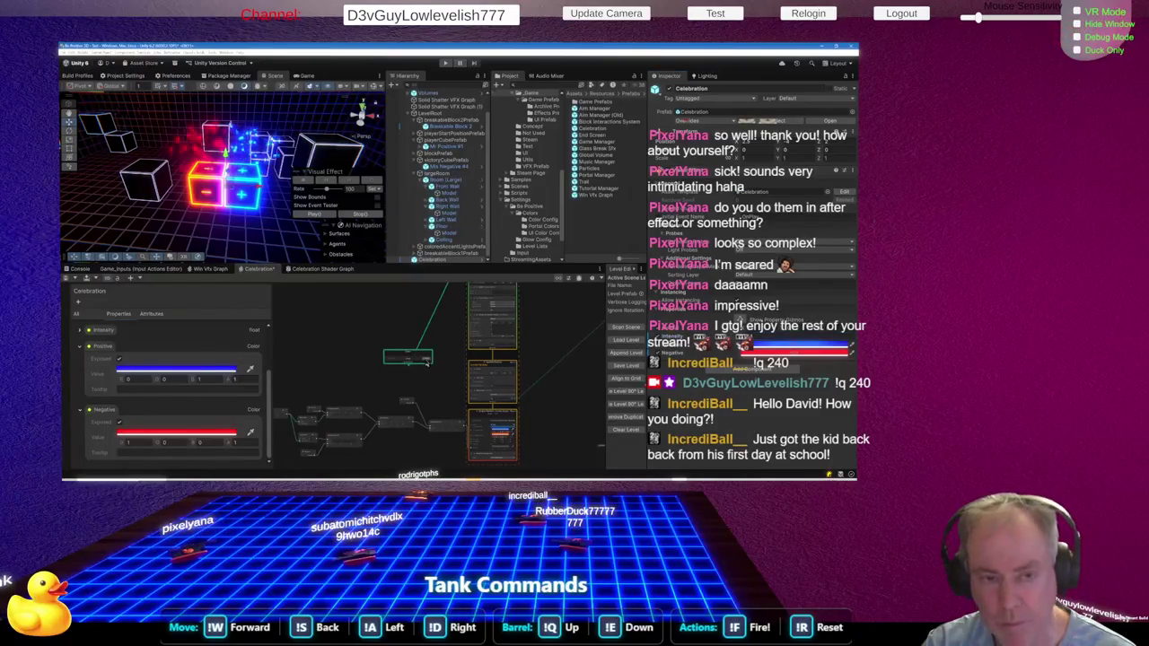
pyautogui.scroll(3, 426, 361)
# Move the Event node down-left and send it to play a test burst
pyautogui.moveTo(260, 153)
pyautogui.mouseDown()
pyautogui.moveTo(280, 130)
pyautogui.moveTo(267, 167)
pyautogui.mouseUp()
pyautogui.scroll(2, 428, 348)
pyautogui.scroll(2, 418, 368)
pyautogui.moveTo(416, 377); pyautogui.dragTo(408, 404)
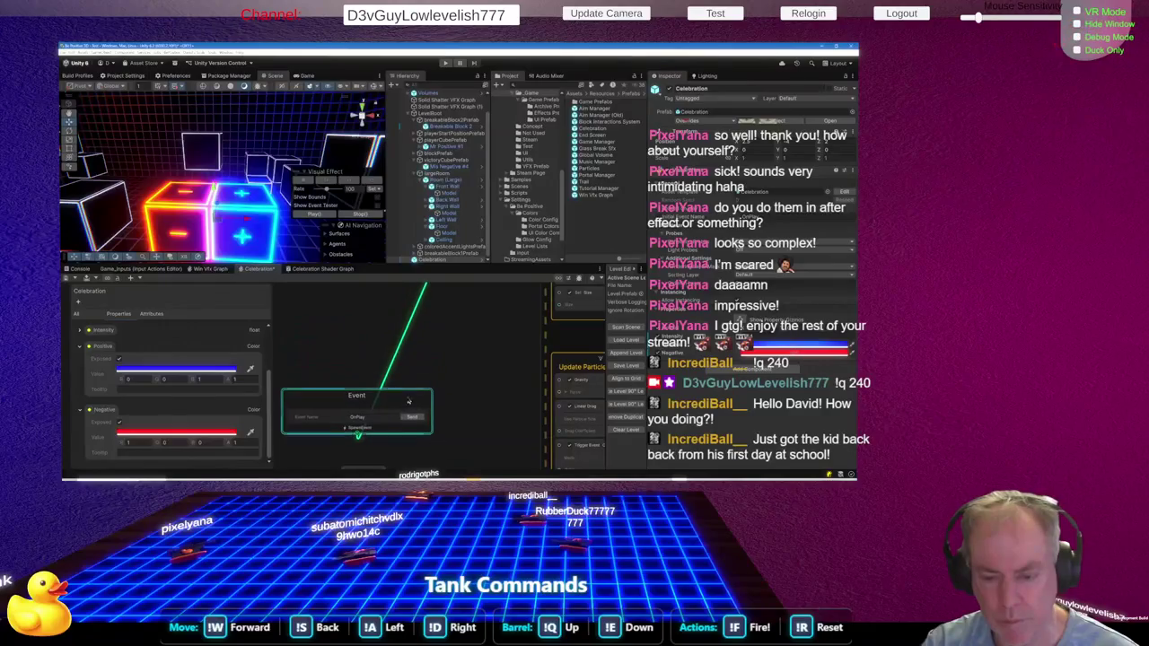
pyautogui.click(412, 418)
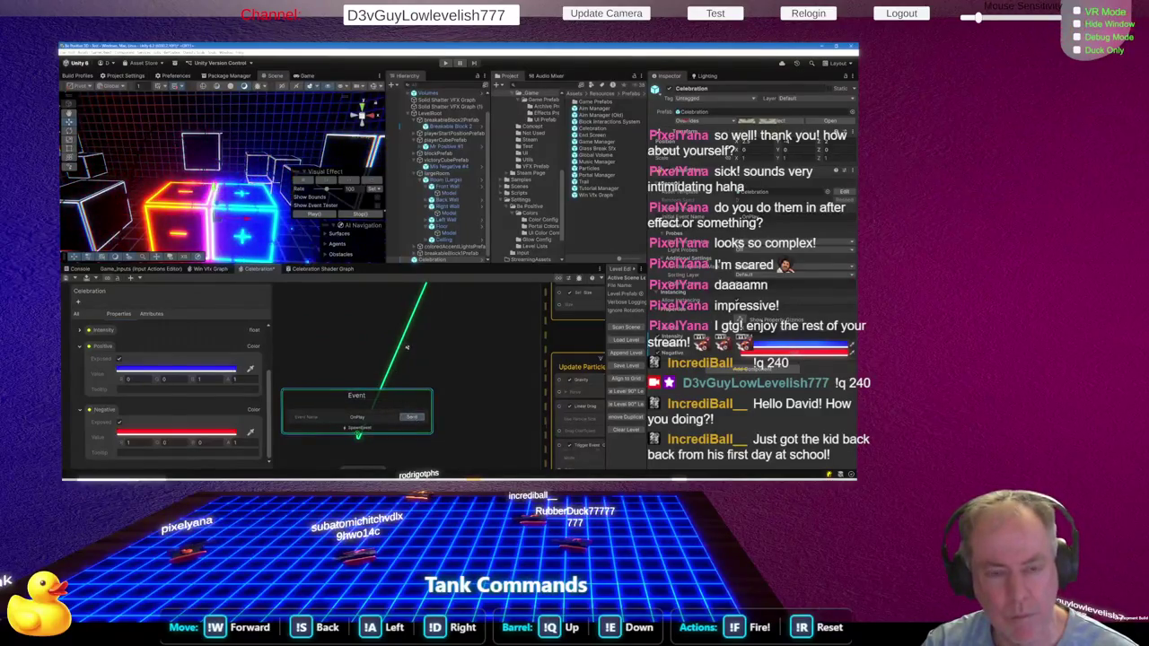
# Shift the Multiply and neighbouring node down-left, then select the Intensity parameter node
pyautogui.scroll(-3, 394, 388)
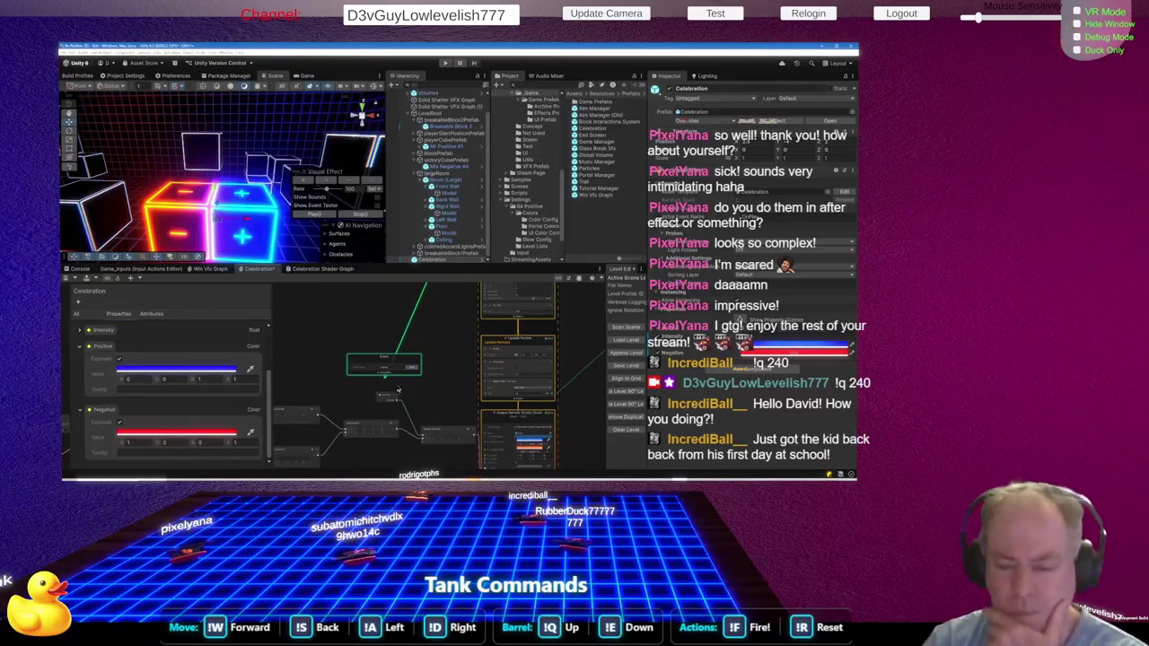
pyautogui.scroll(4, 397, 390)
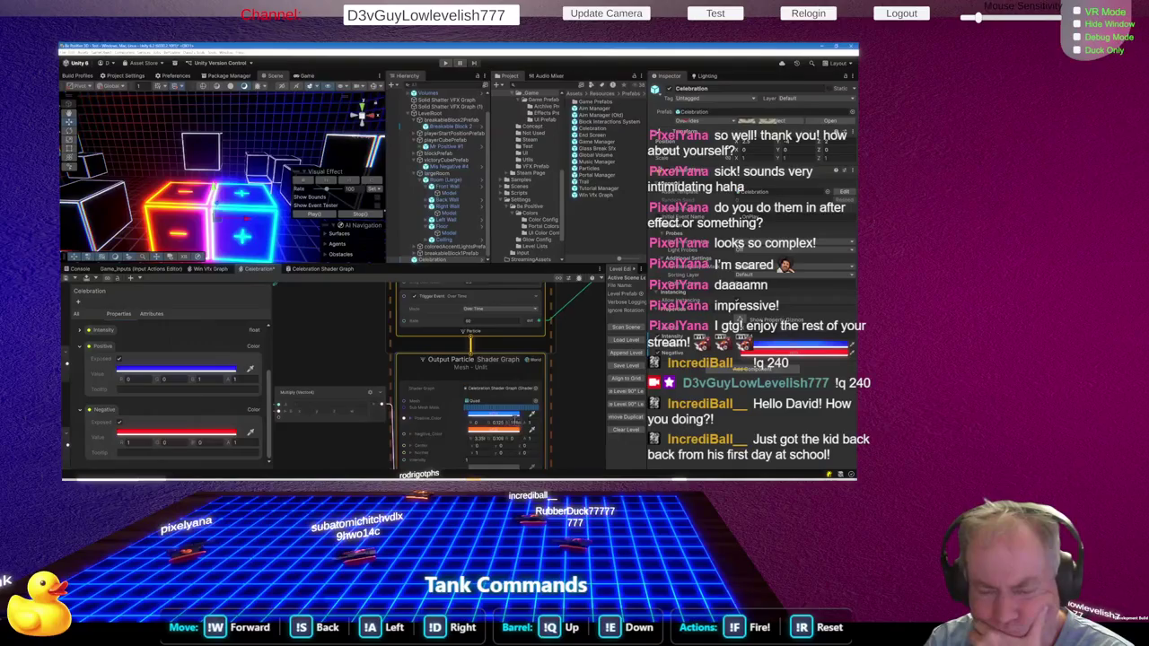
pyautogui.scroll(-3, 517, 422)
pyautogui.moveTo(414, 386); pyautogui.dragTo(403, 405)
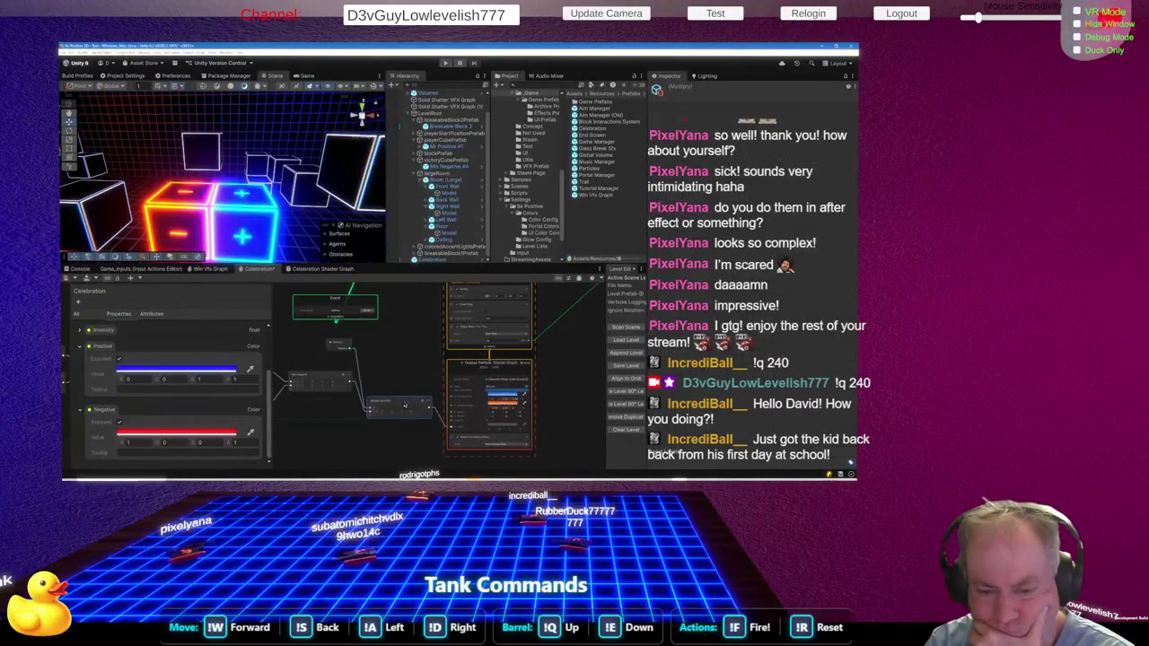
pyautogui.moveTo(320, 381); pyautogui.dragTo(304, 400)
pyautogui.click(330, 365)
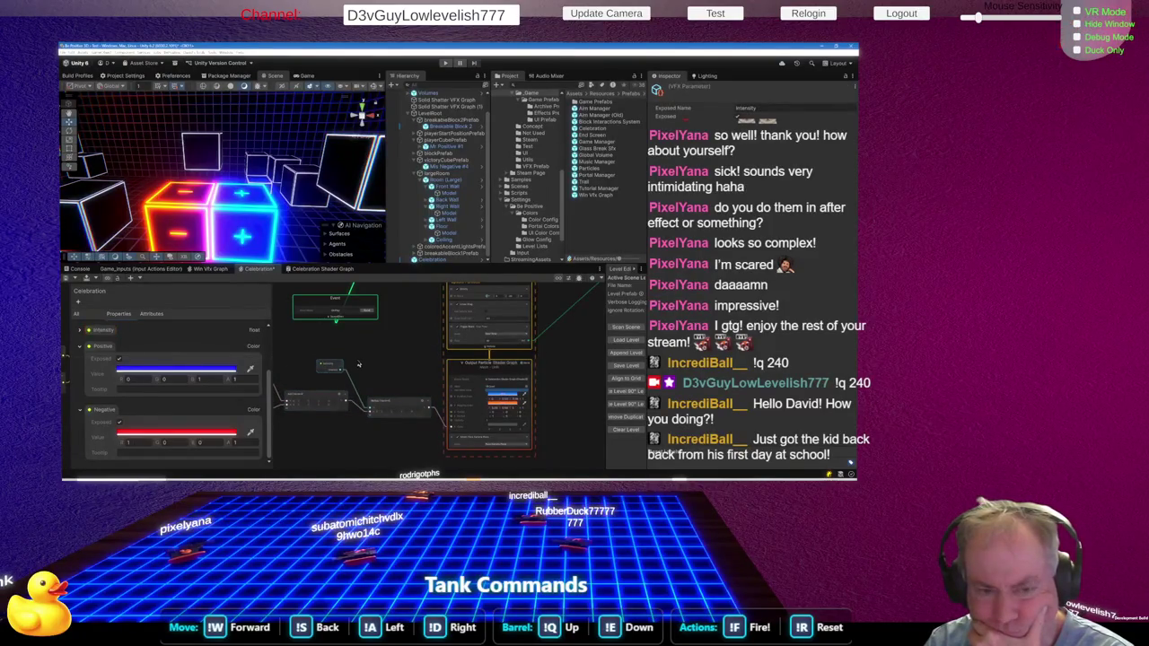
# Select the Celebration object and fire its OnPlay burst twice from the scene controls
pyautogui.click(431, 259)
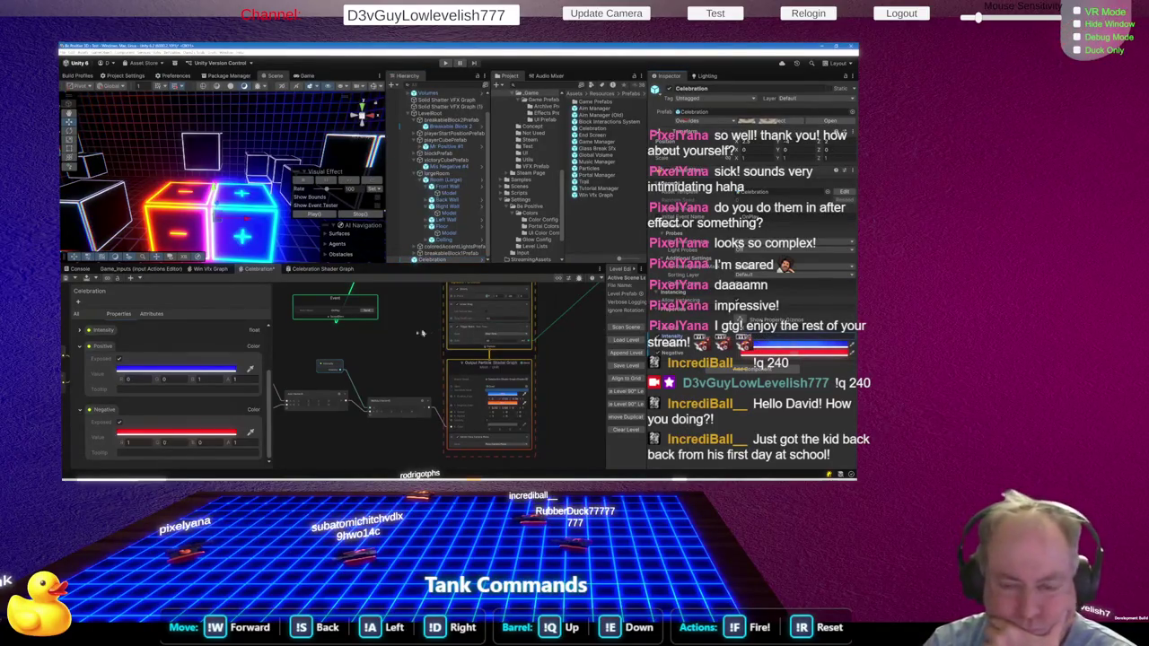
pyautogui.click(374, 314)
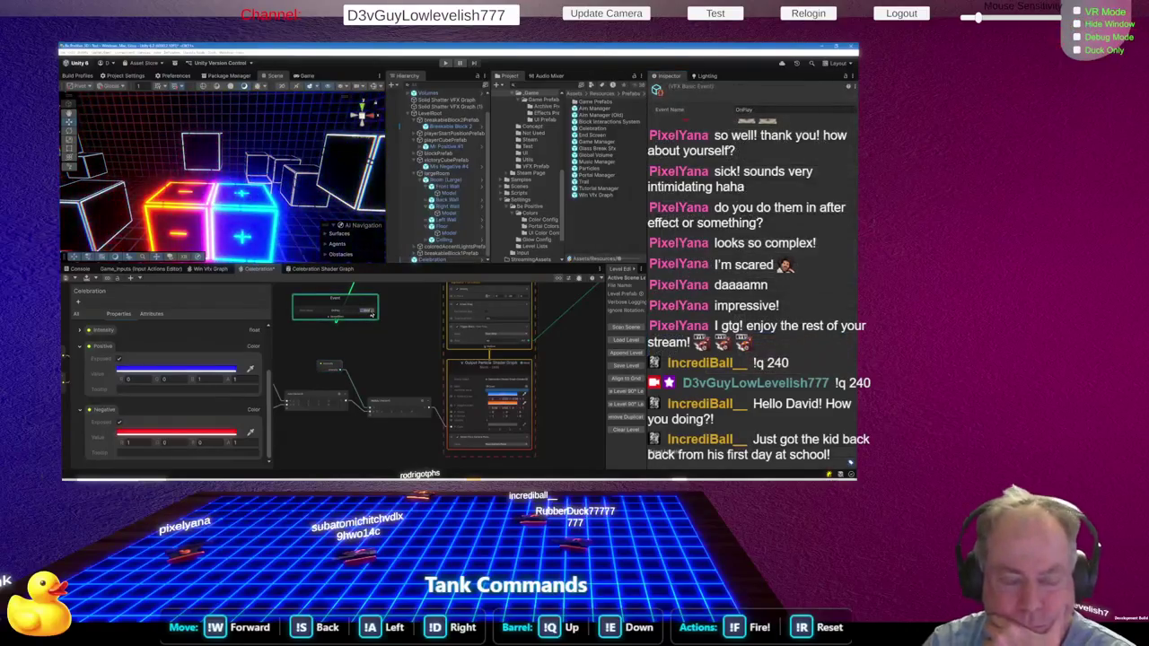
pyautogui.click(372, 315)
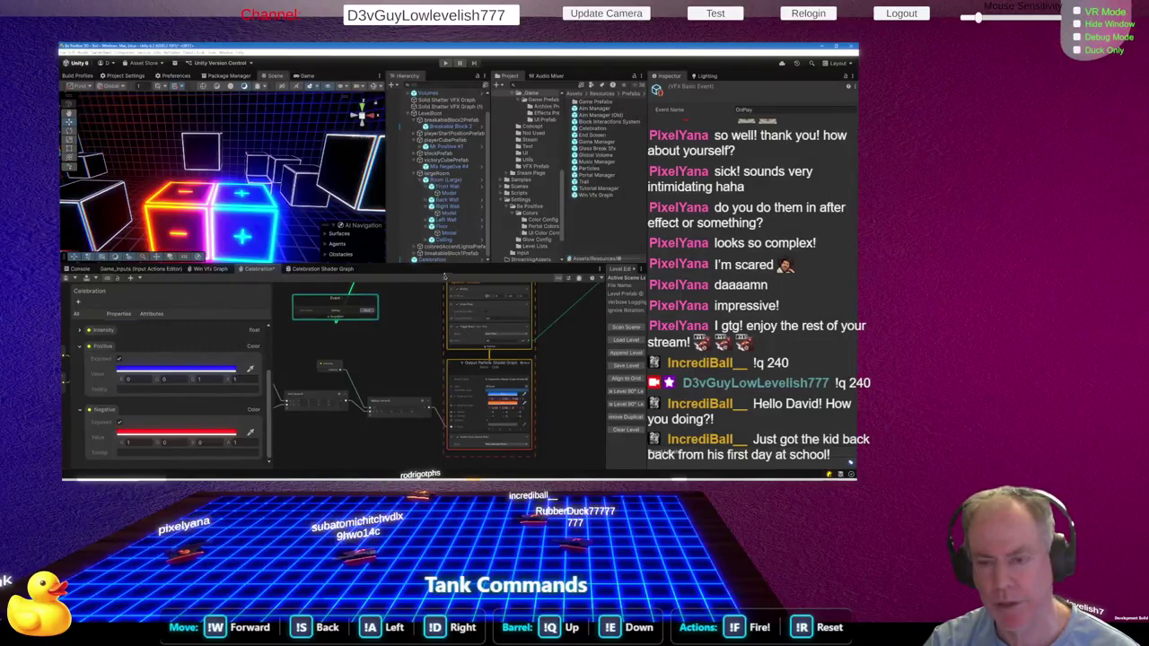
pyautogui.click(431, 259)
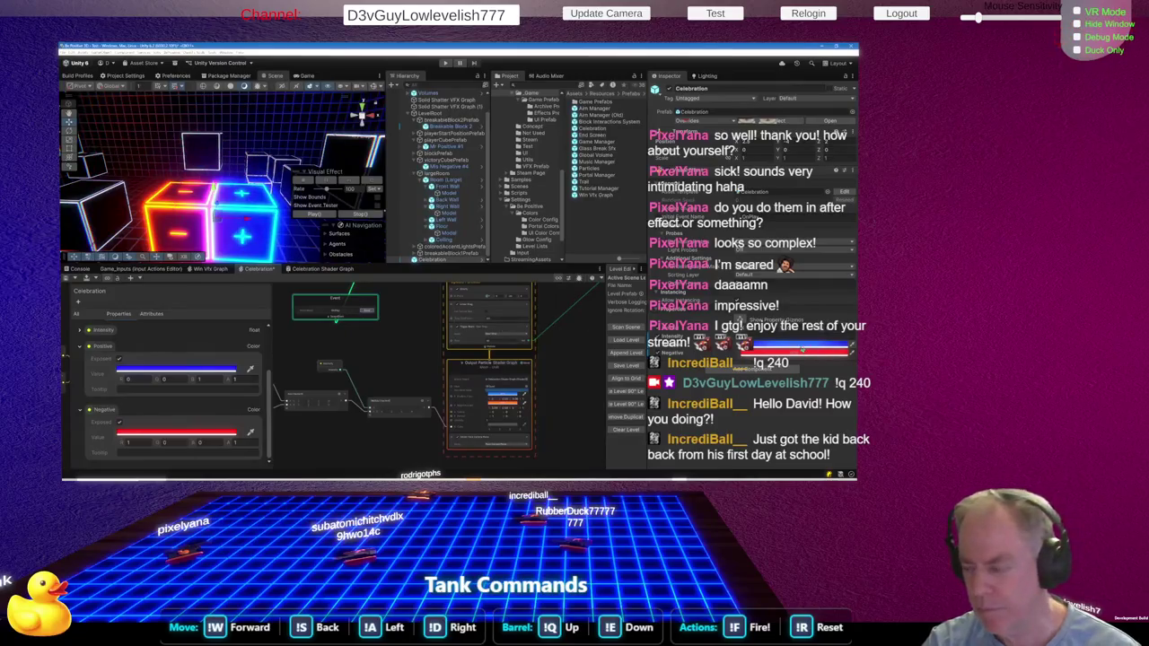
# Open the red colour's HDR picker and raise its intensity to 1
pyautogui.click(799, 348)
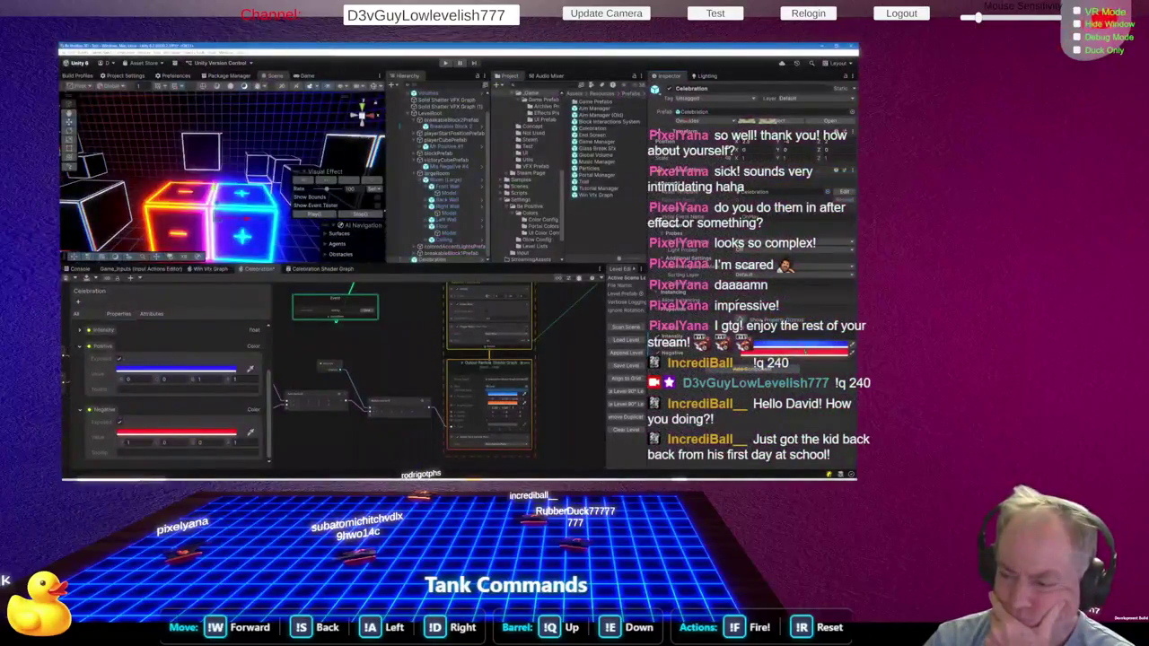
pyautogui.click(801, 353)
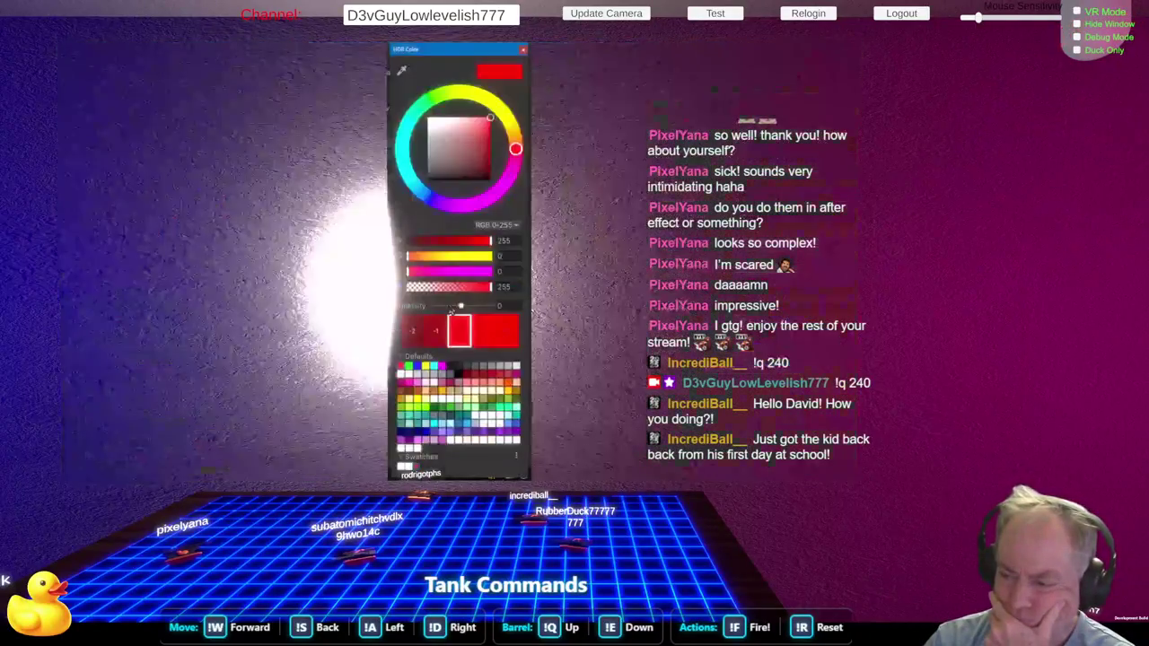
pyautogui.click(463, 306)
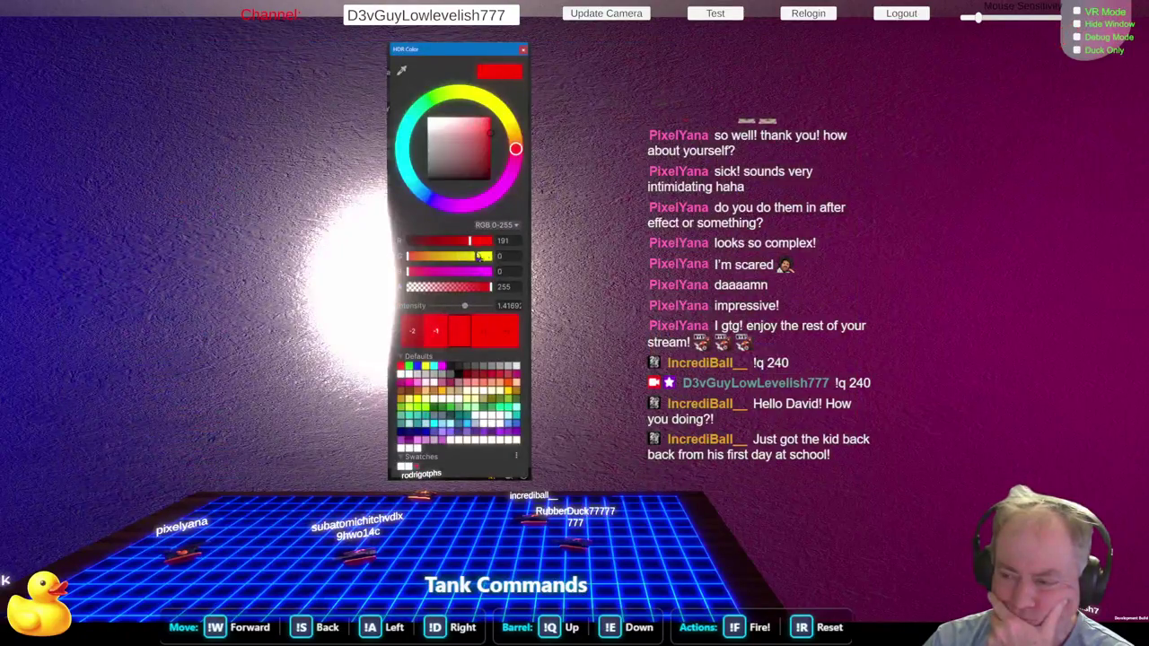
# Tune the red colour's green channel down to about 10 for a red-orange tone
pyautogui.click(507, 257)
pyautogui.write('5')
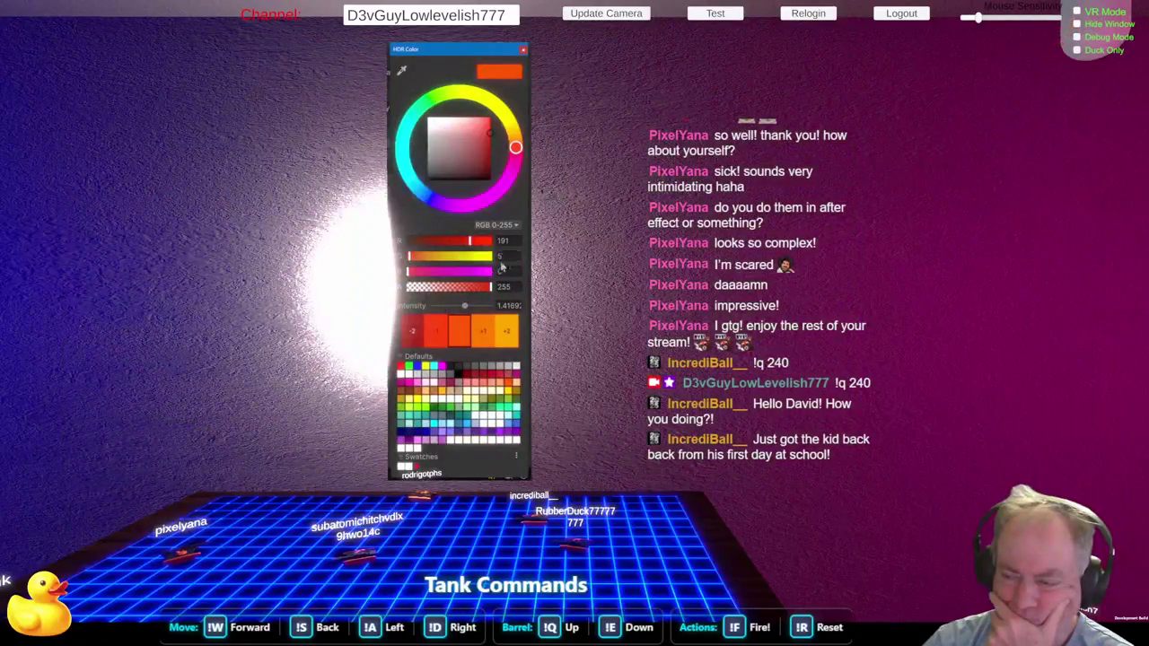
pyautogui.click(441, 258)
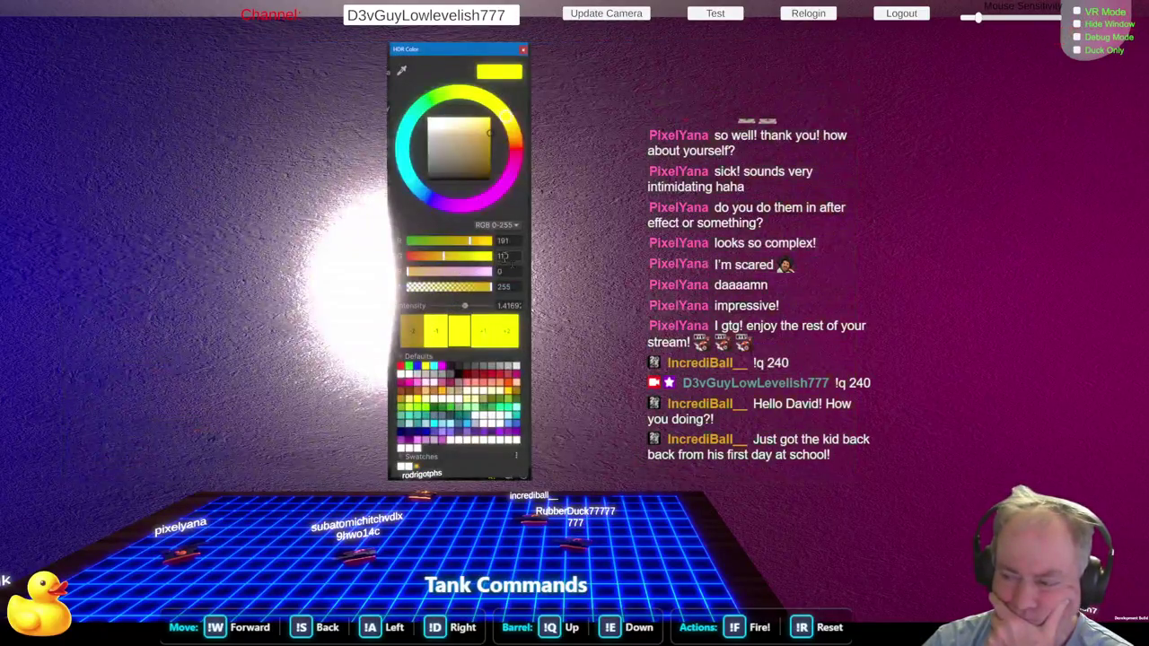
pyautogui.click(420, 258)
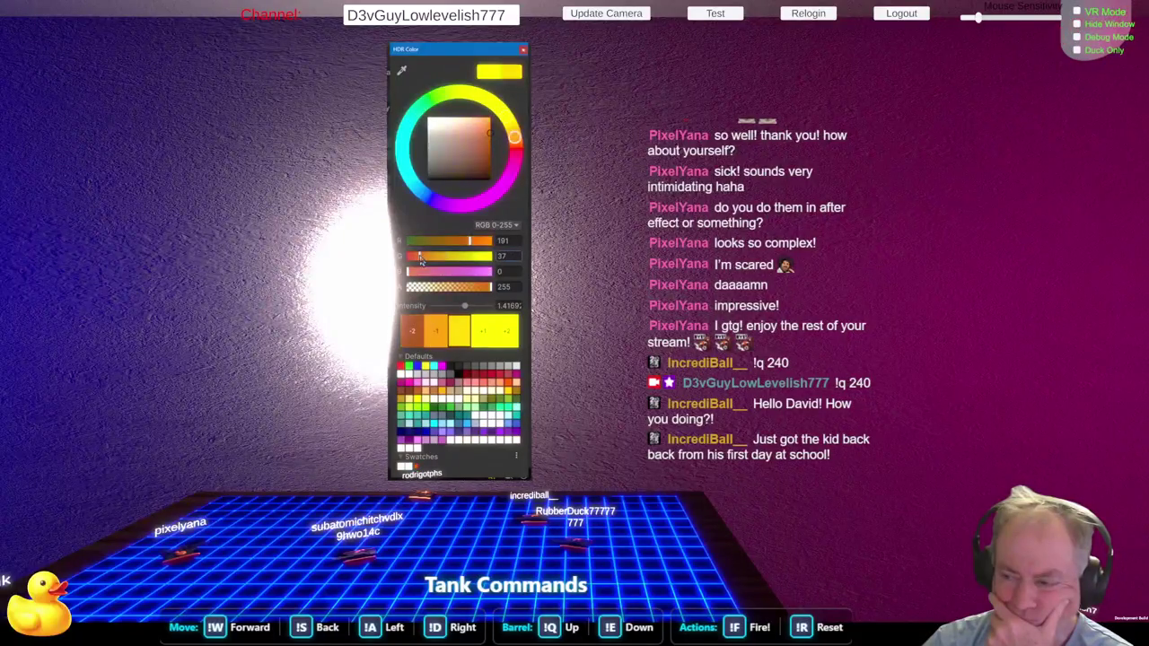
pyautogui.moveTo(420, 257); pyautogui.dragTo(414, 267)
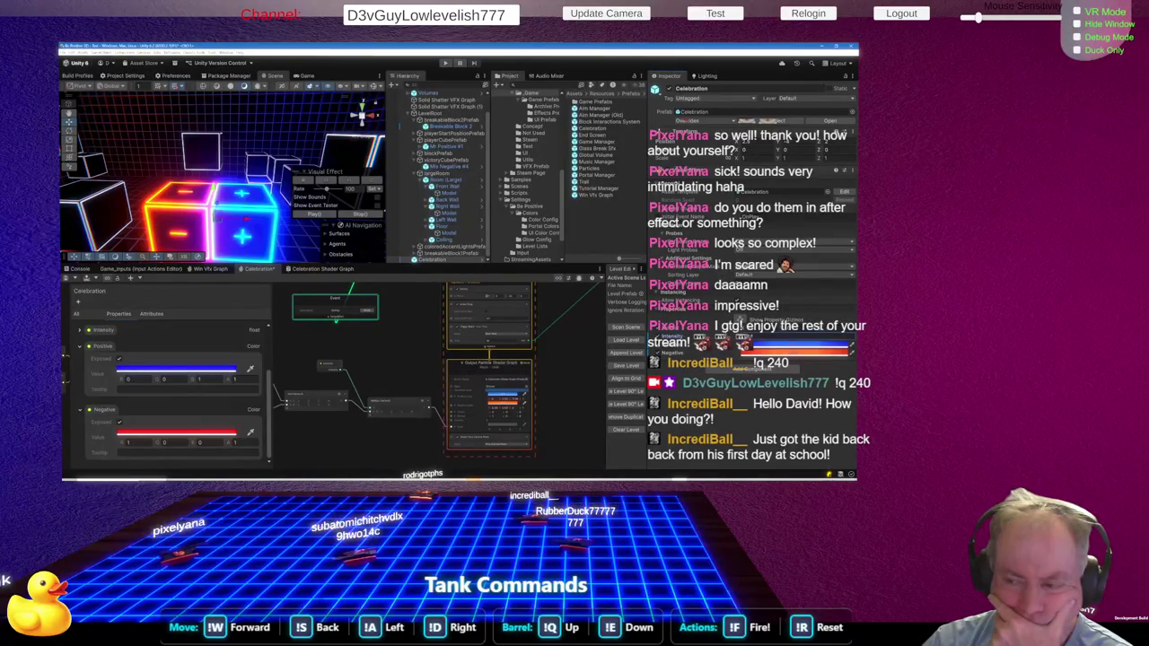
# Preview the burst, then raise the blue colour's HDR intensity to 4
pyautogui.click(367, 312)
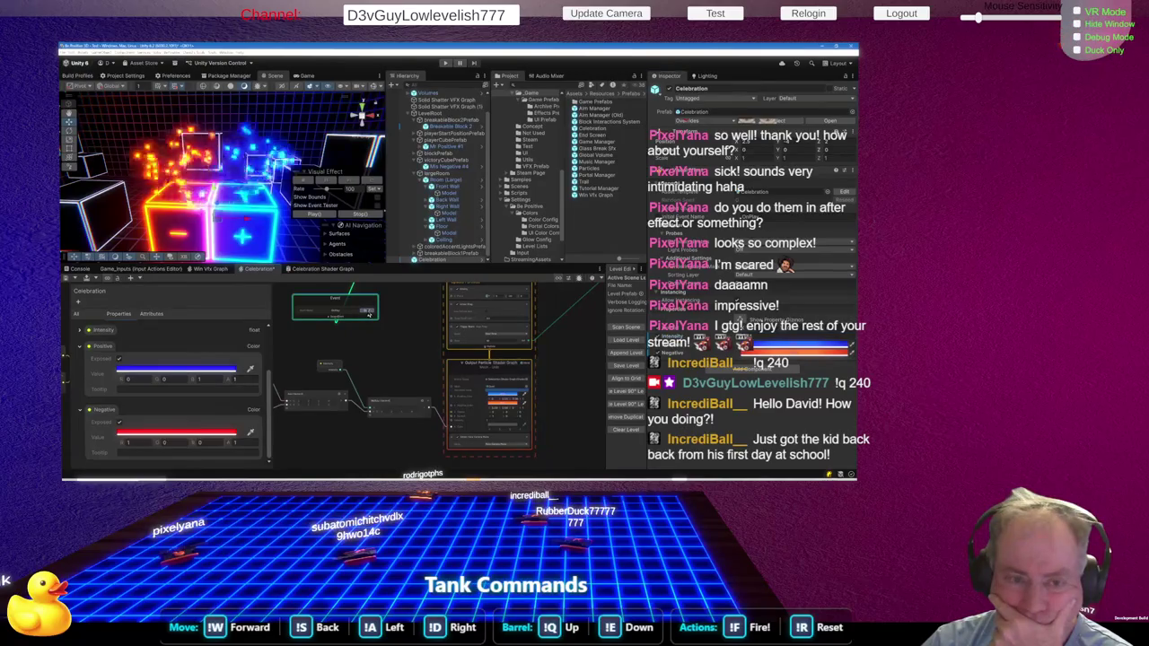
pyautogui.click(367, 311)
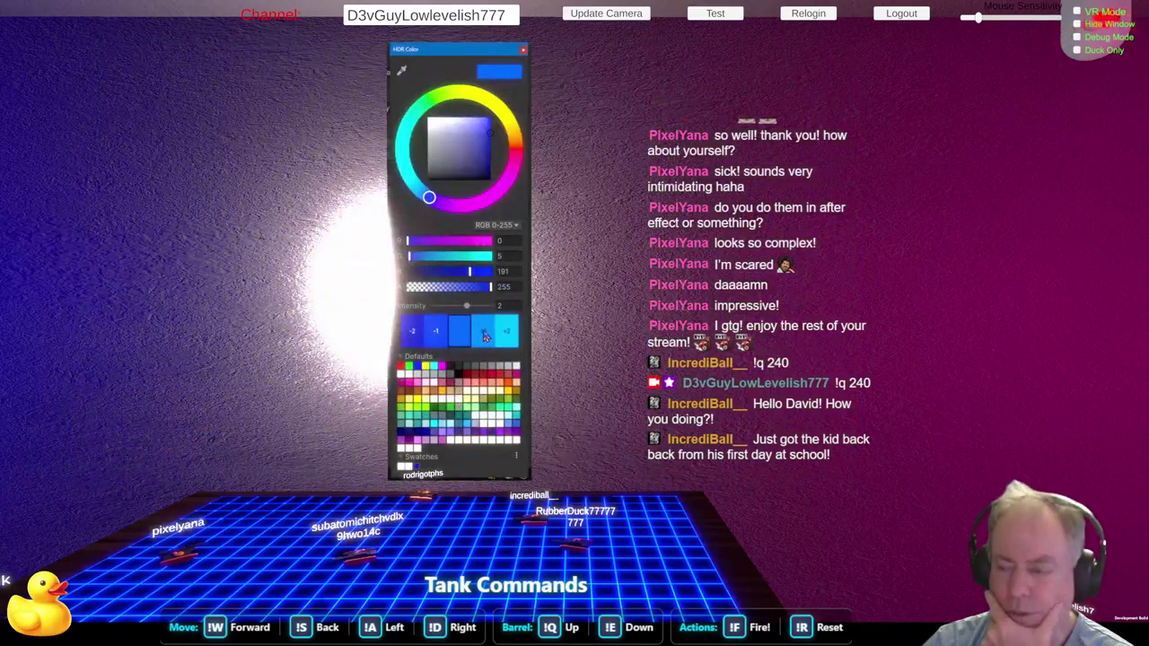
pyautogui.click(484, 336)
pyautogui.click(484, 335)
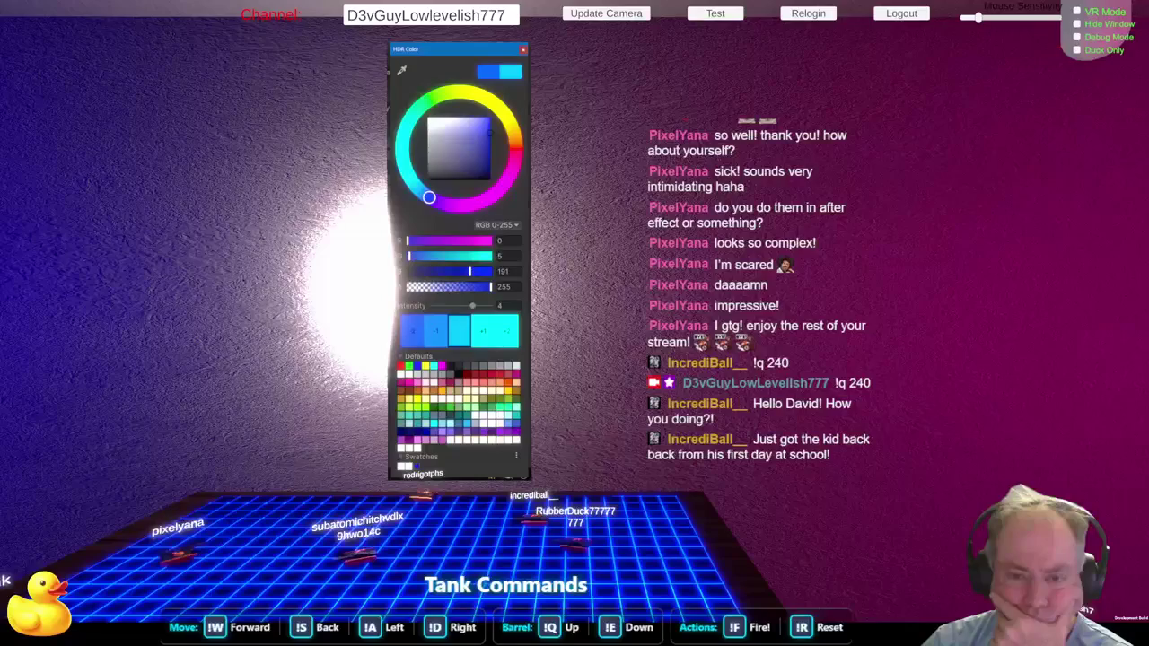
pyautogui.press('Return')
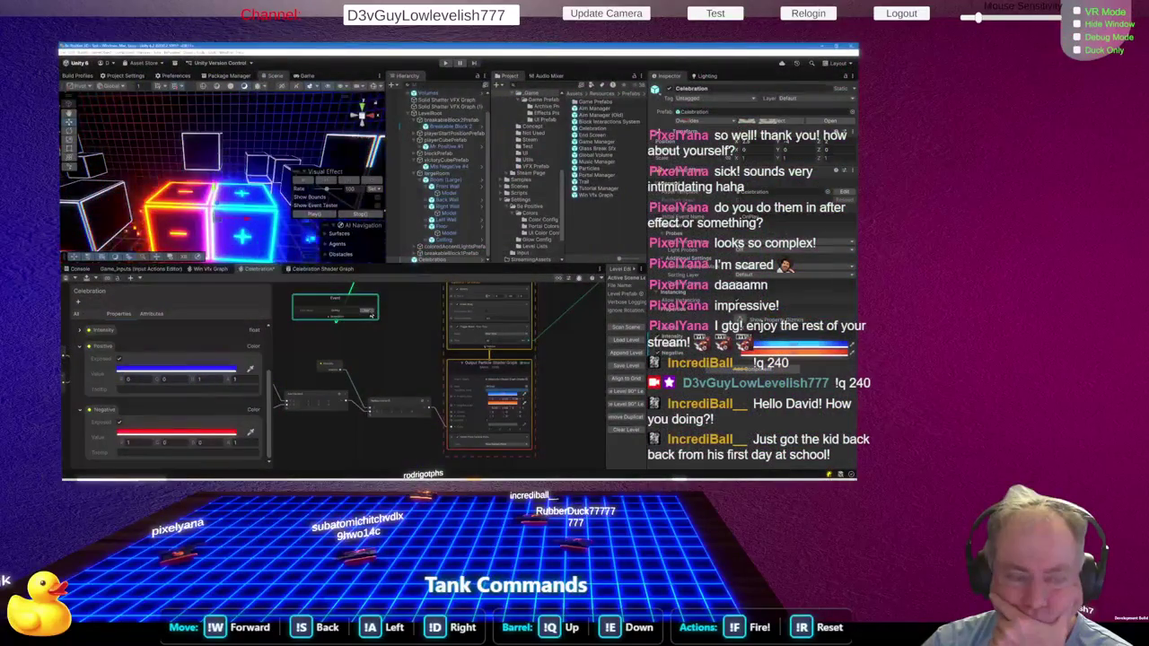
# Replay the burst, recheck the blue colour's values, and fire it once more
pyautogui.scroll(-5, 310, 247)
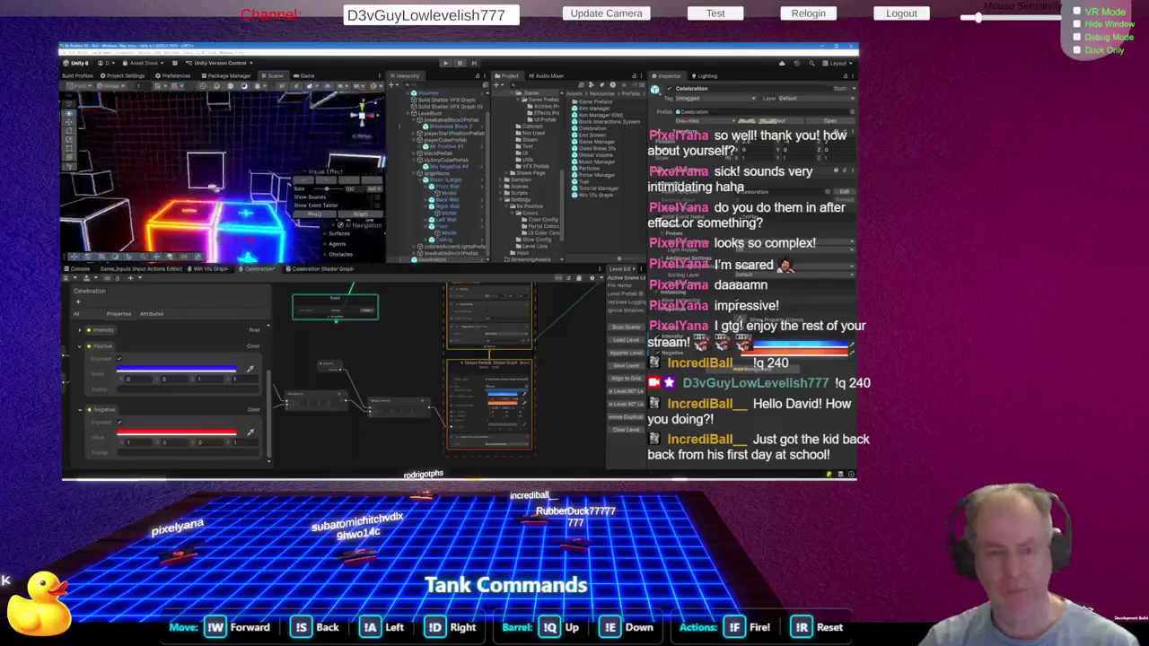
pyautogui.scroll(5, 310, 247)
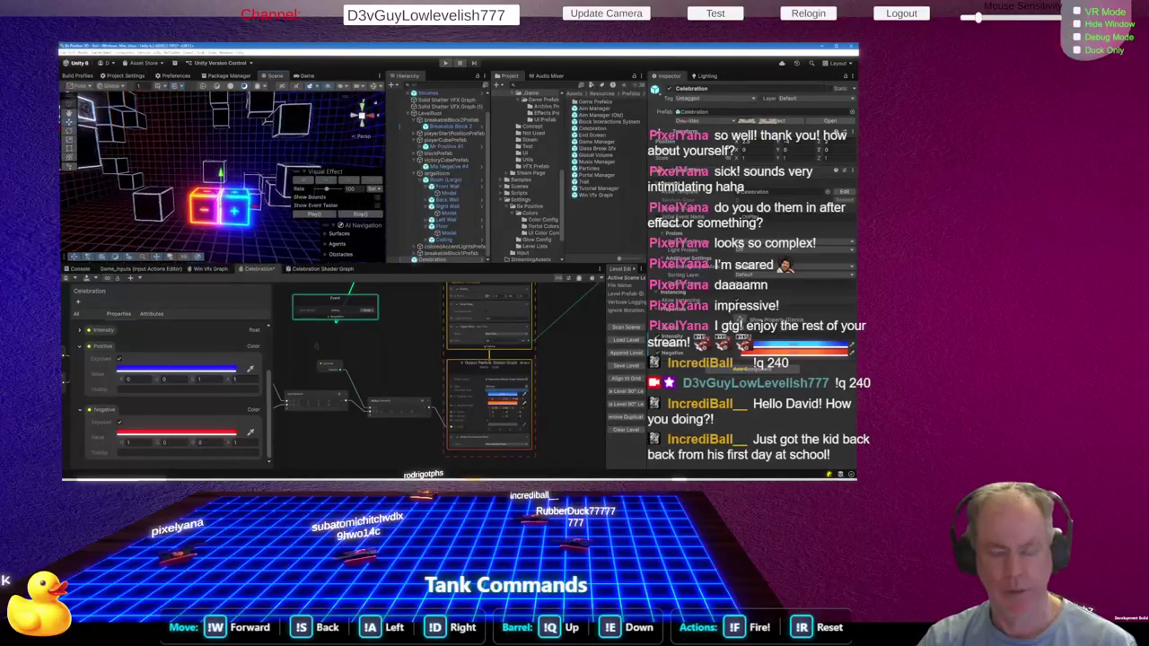
pyautogui.scroll(2, 370, 310)
pyautogui.click(368, 318)
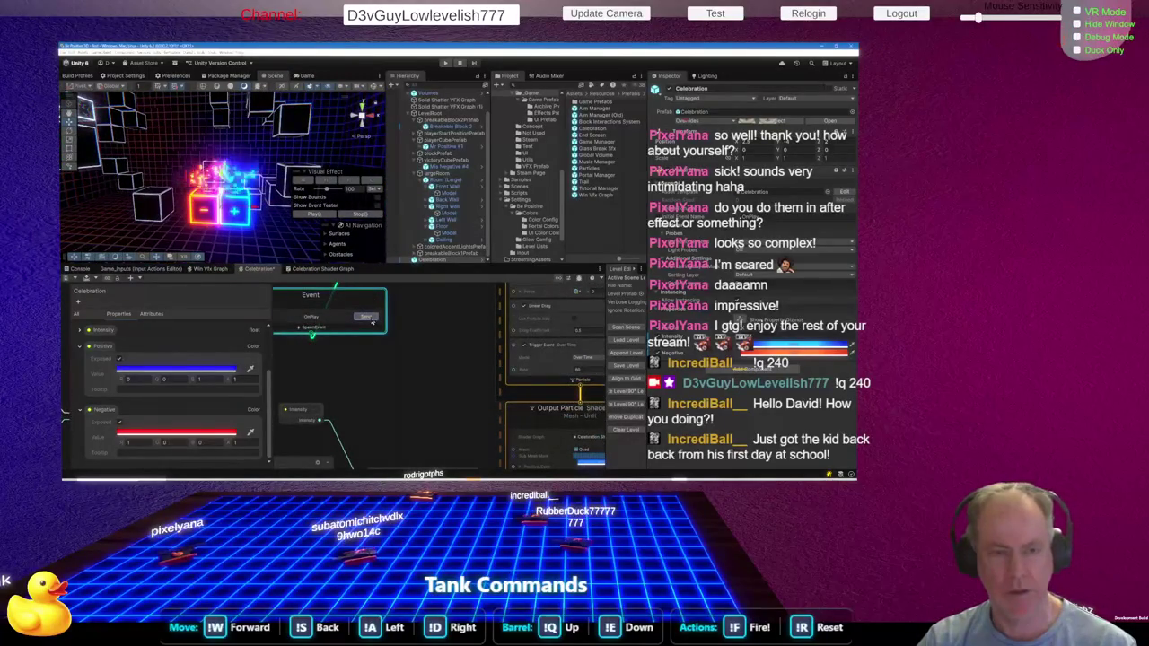
pyautogui.click(368, 318)
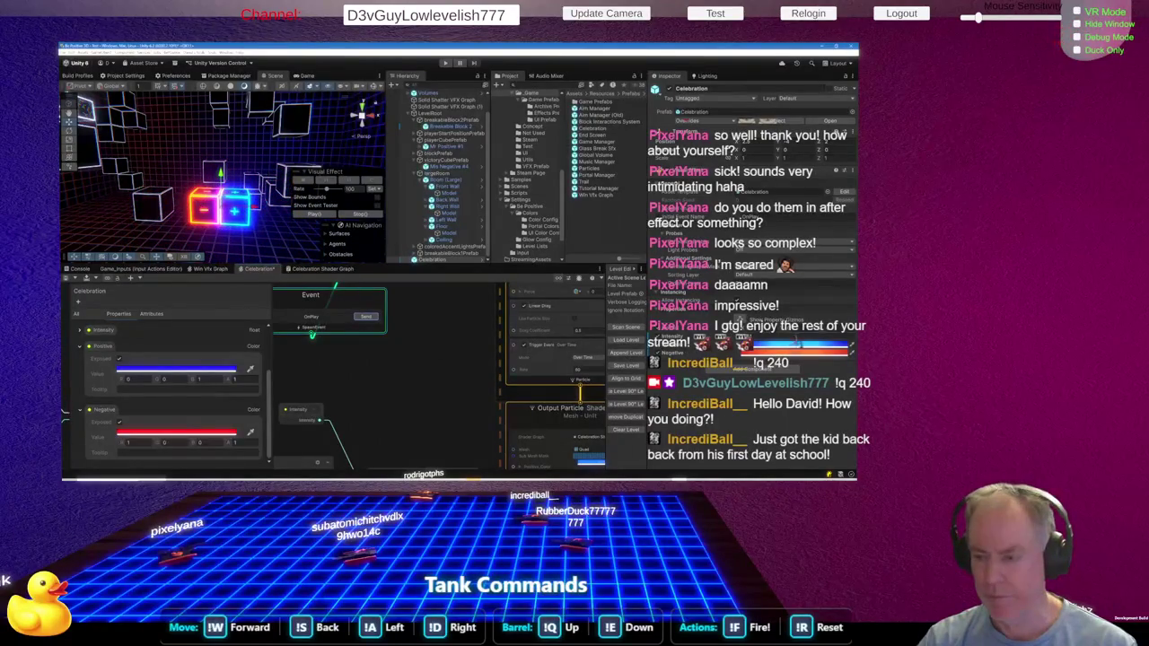
pyautogui.click(175, 368)
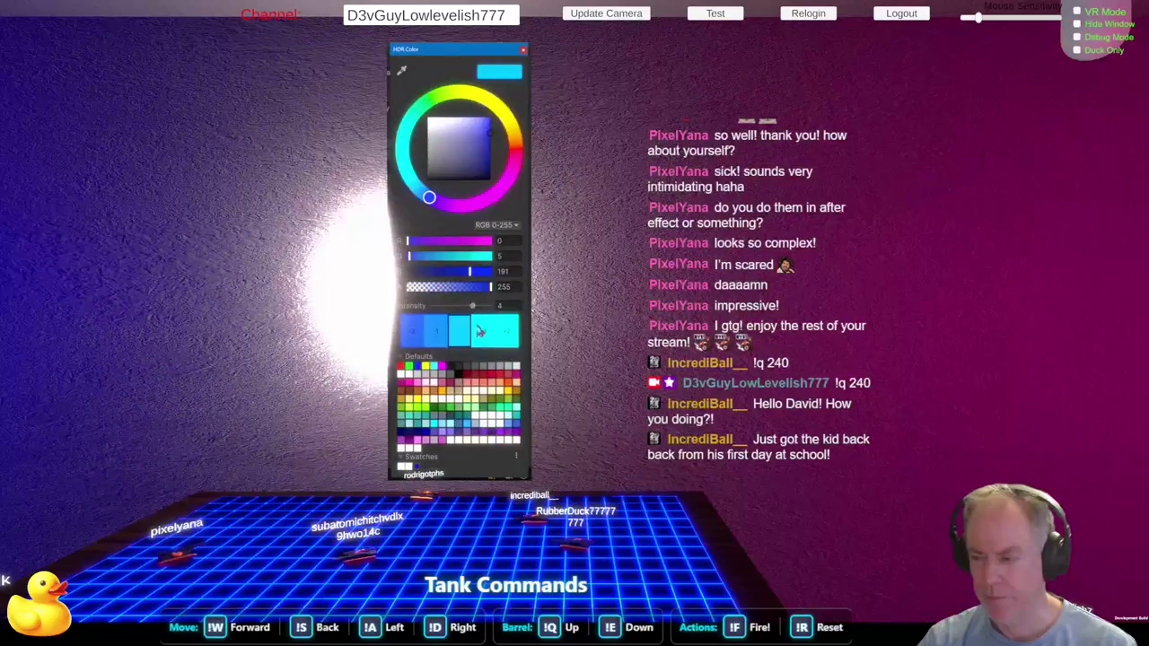
pyautogui.click(368, 319)
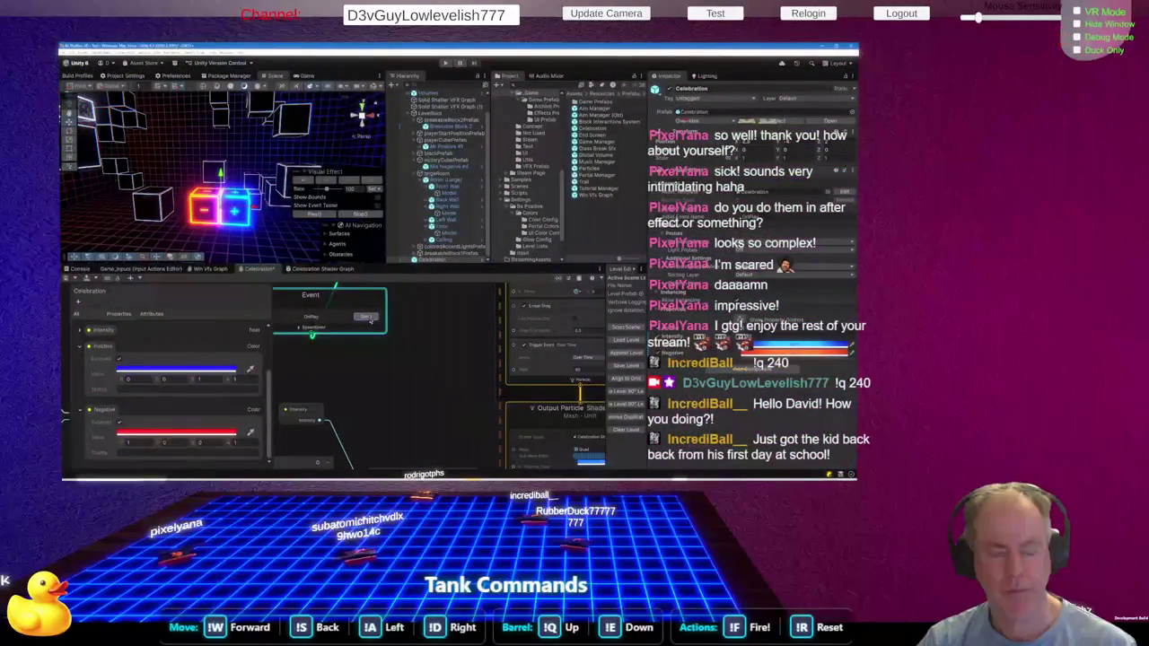
pyautogui.click(368, 318)
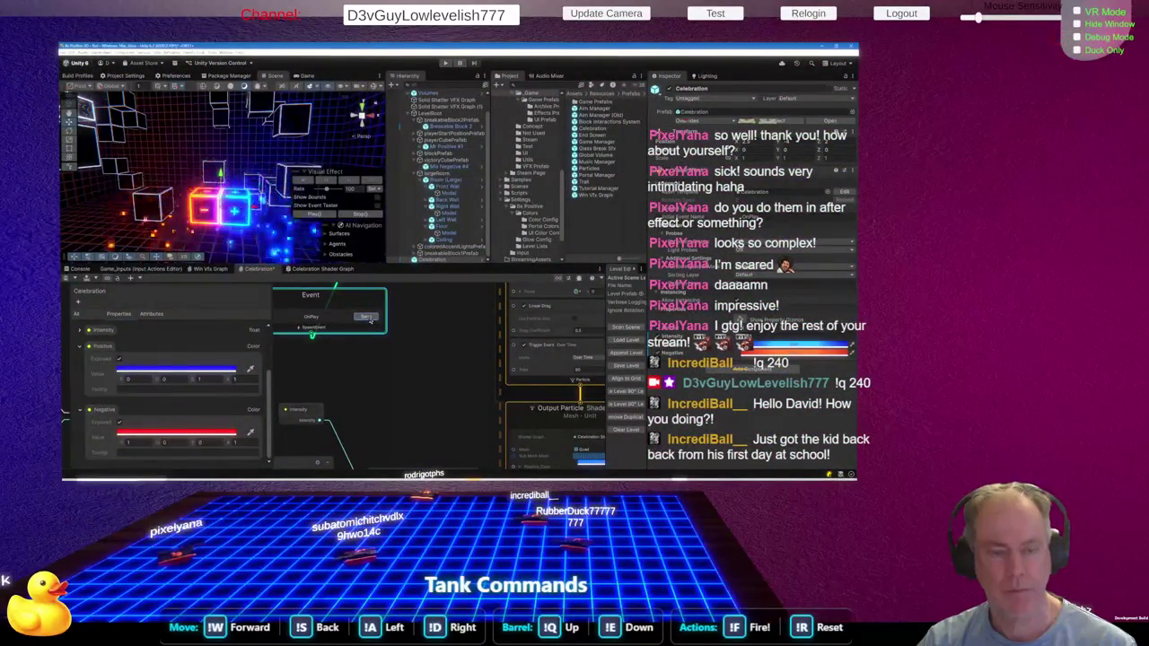
pyautogui.rightClick(426, 327)
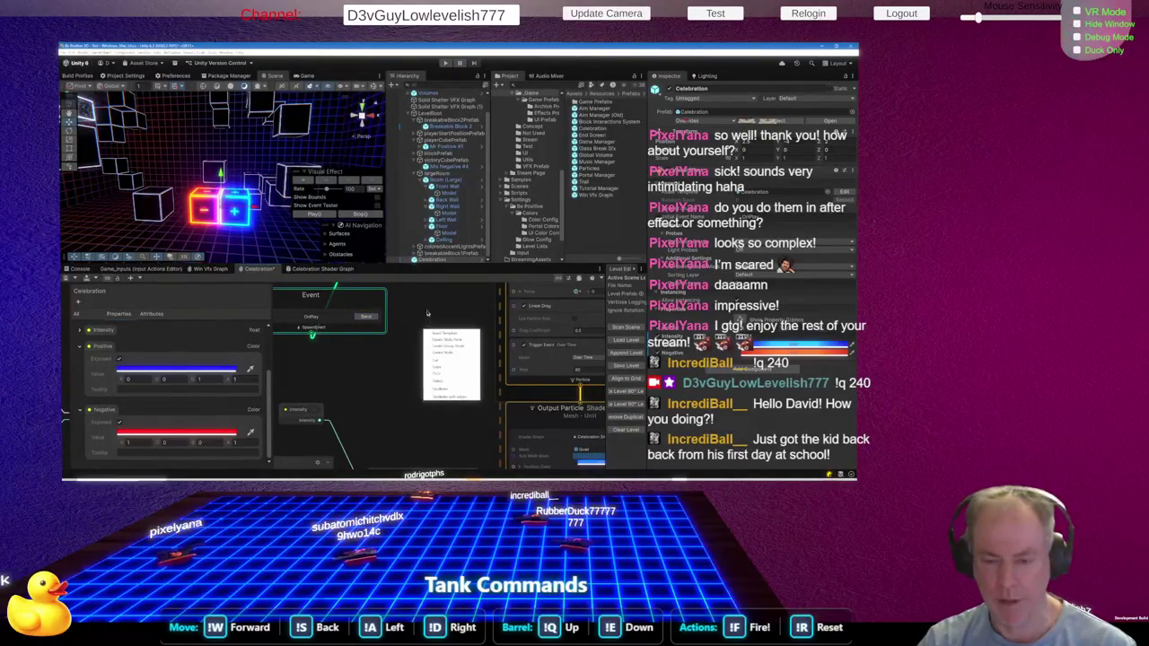
pyautogui.click(427, 311)
pyautogui.scroll(-5, 428, 309)
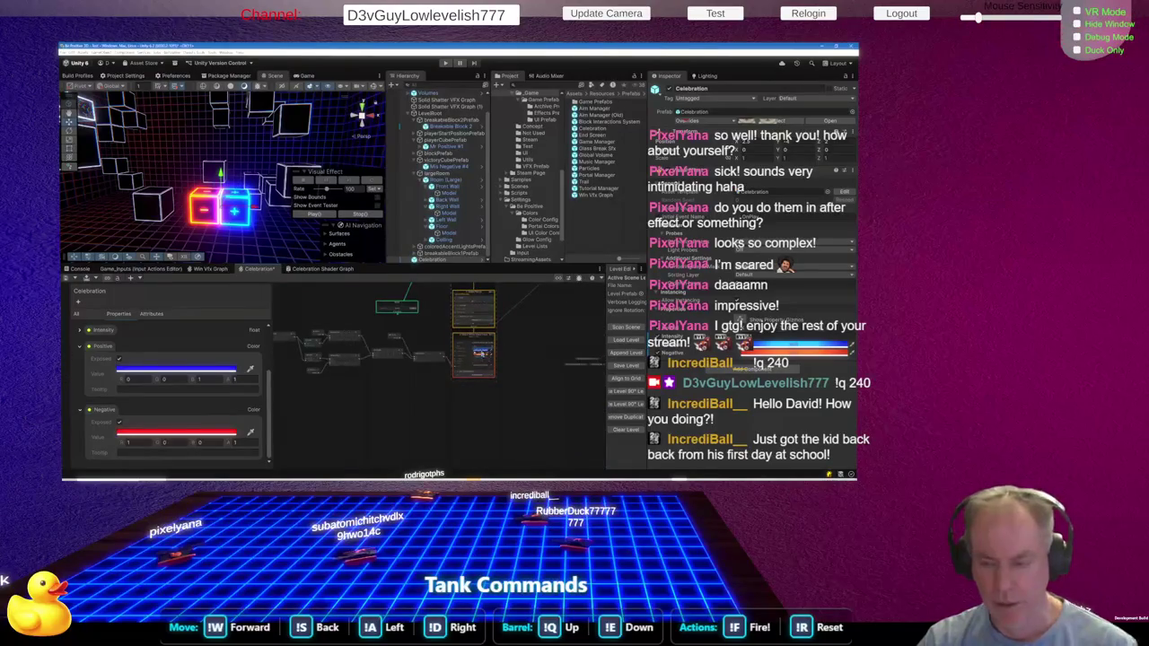
pyautogui.scroll(-3, 451, 422)
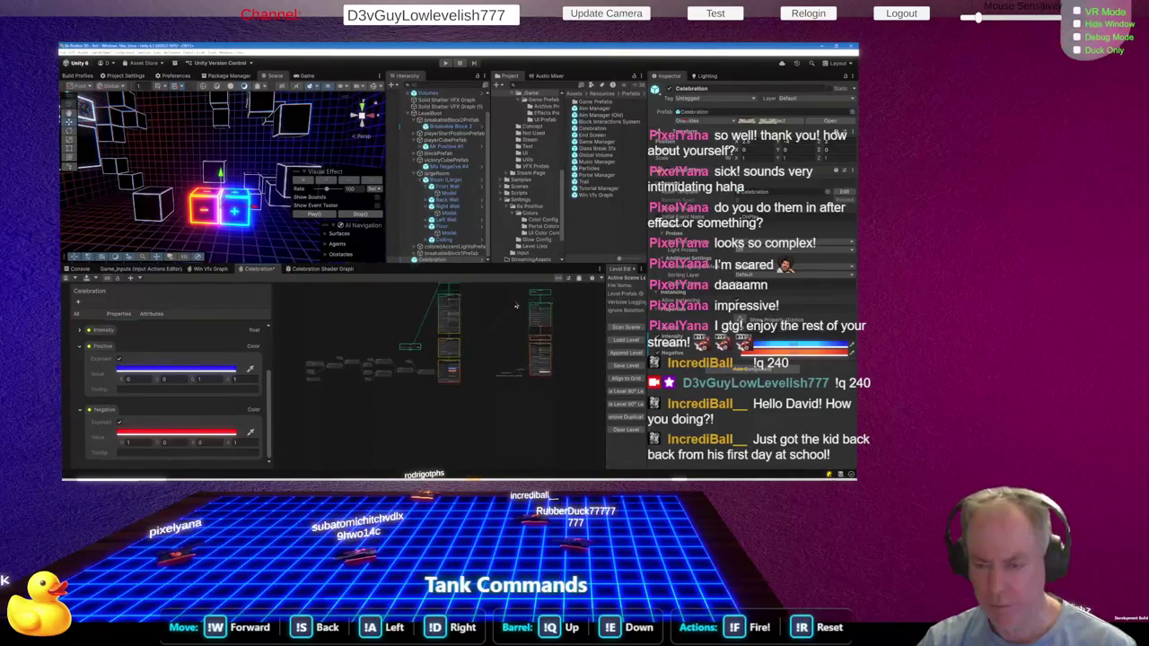
pyautogui.scroll(5, 548, 311)
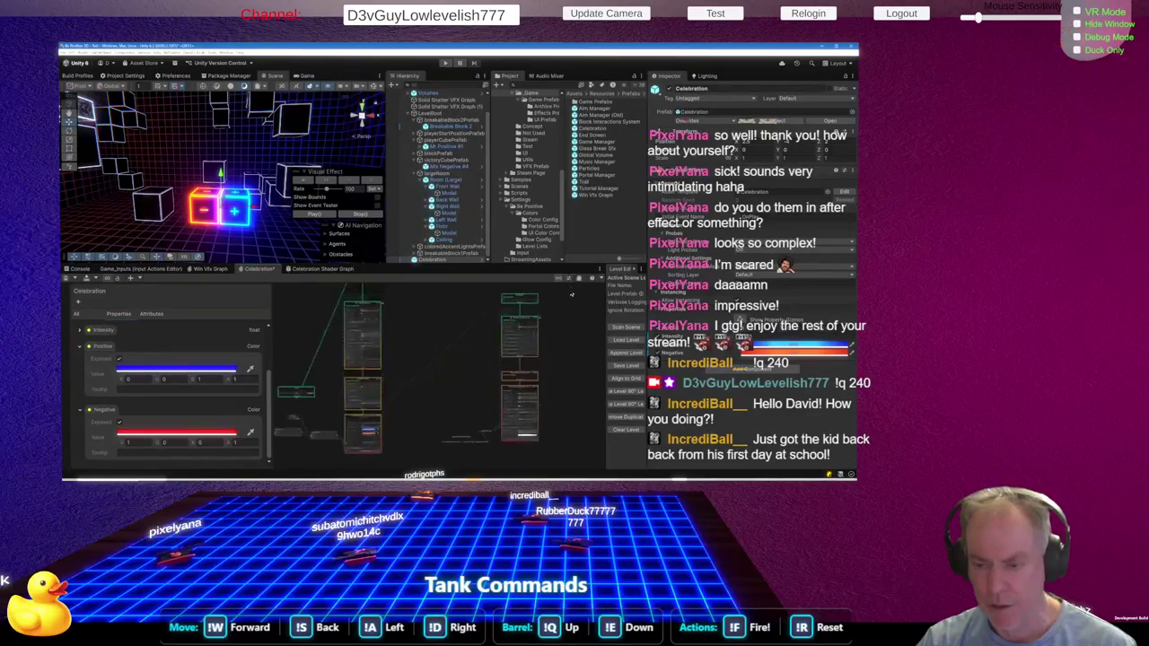
pyautogui.scroll(2, 535, 405)
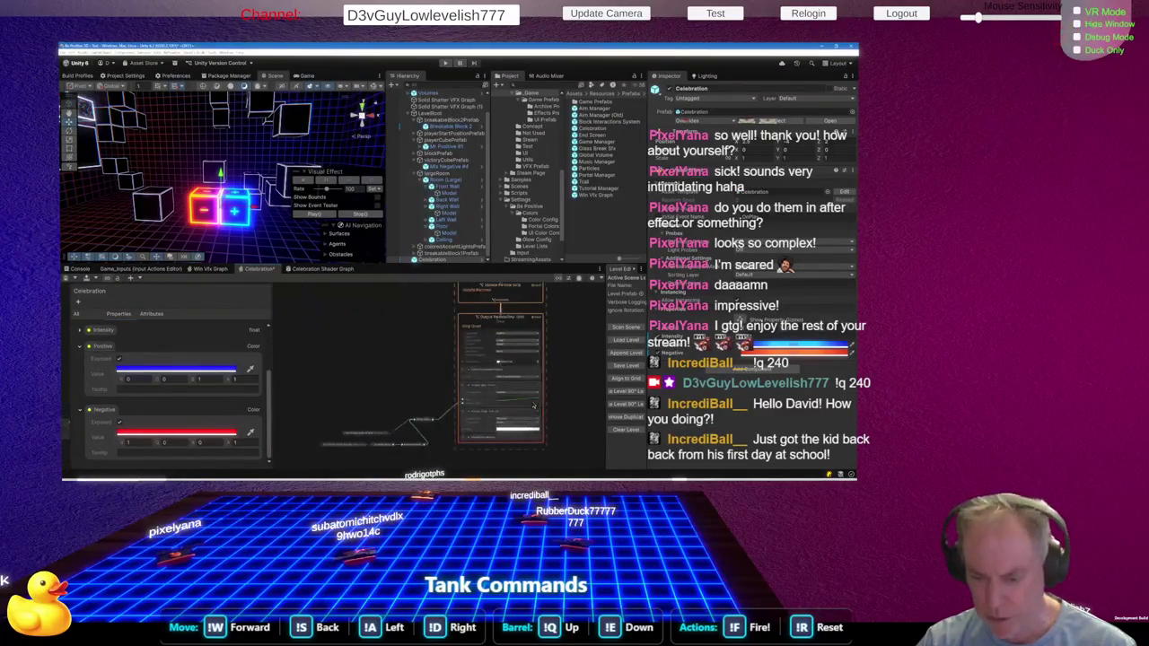
pyautogui.scroll(4, 533, 407)
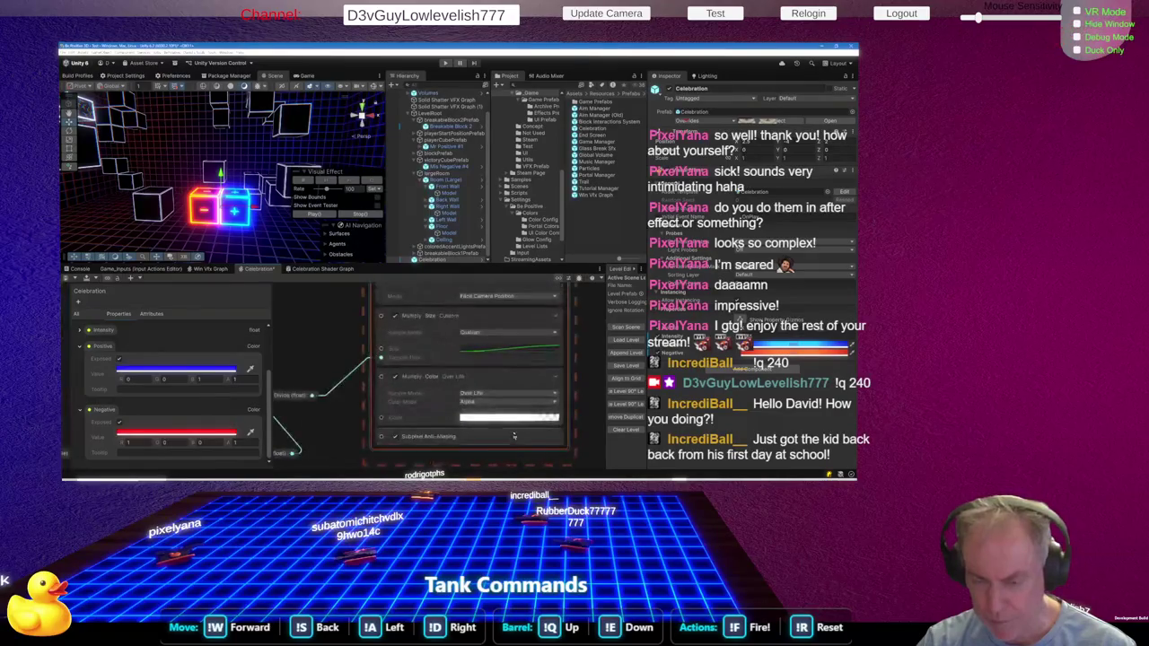
pyautogui.click(511, 404)
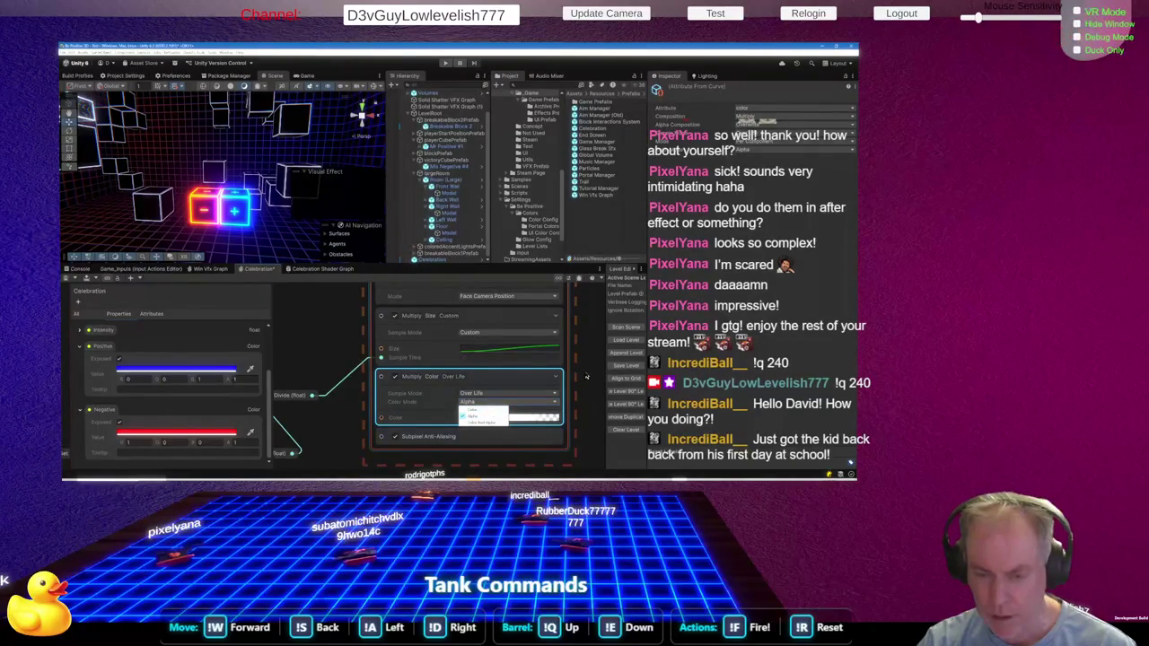
pyautogui.click(587, 376)
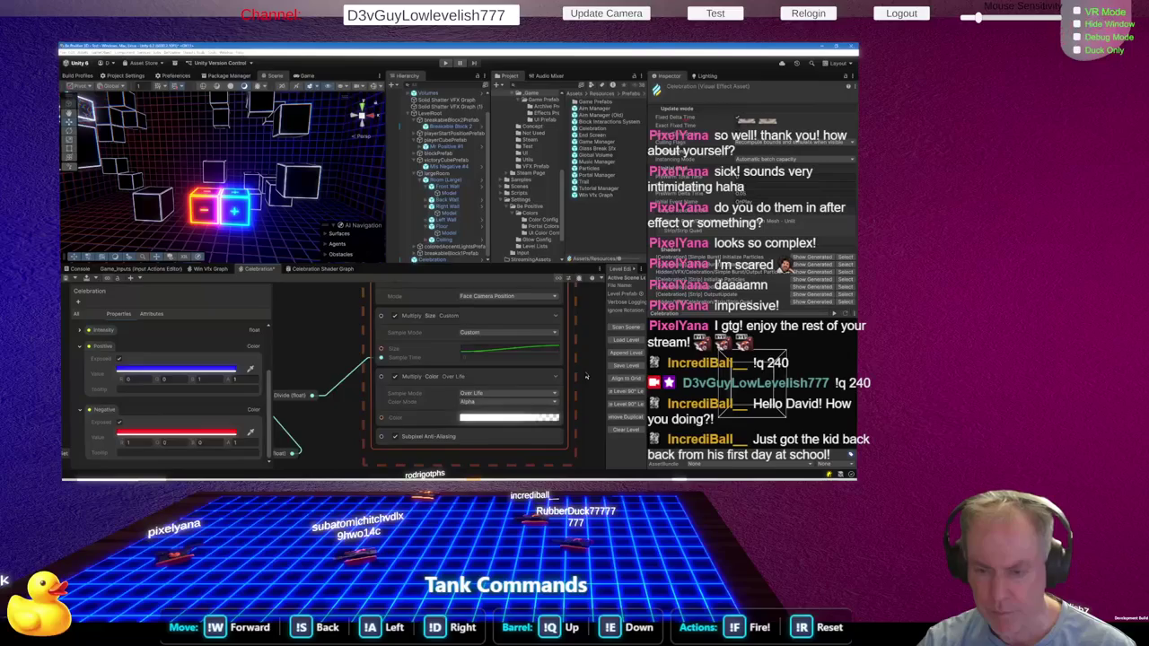
pyautogui.scroll(-4, 462, 405)
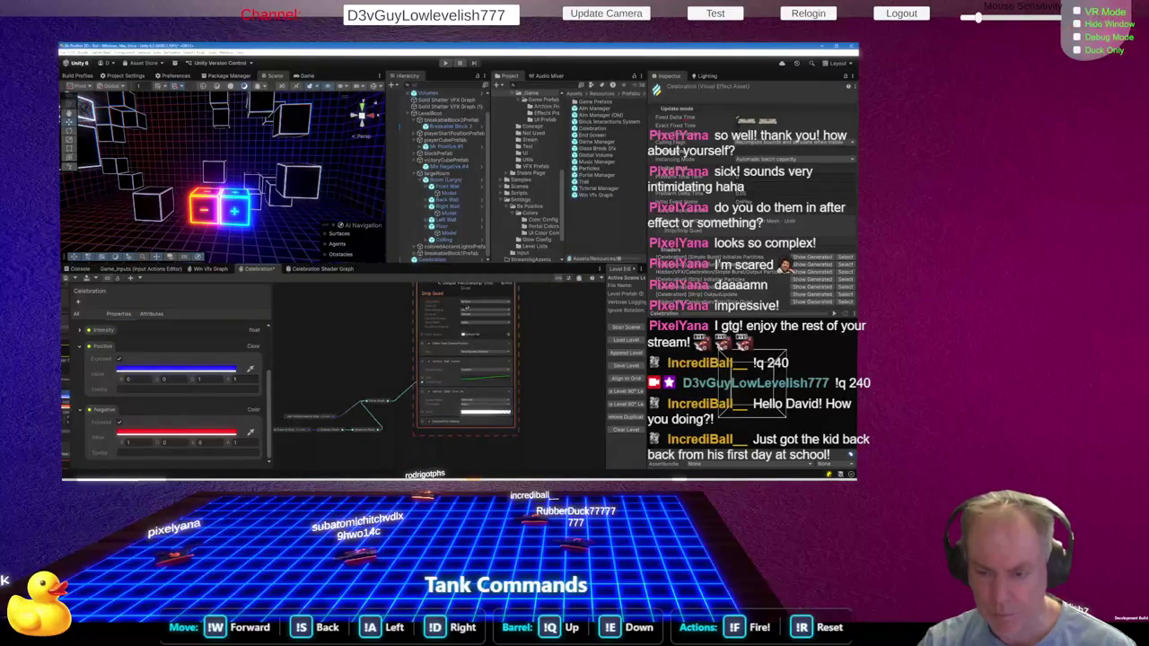
pyautogui.scroll(6, 463, 359)
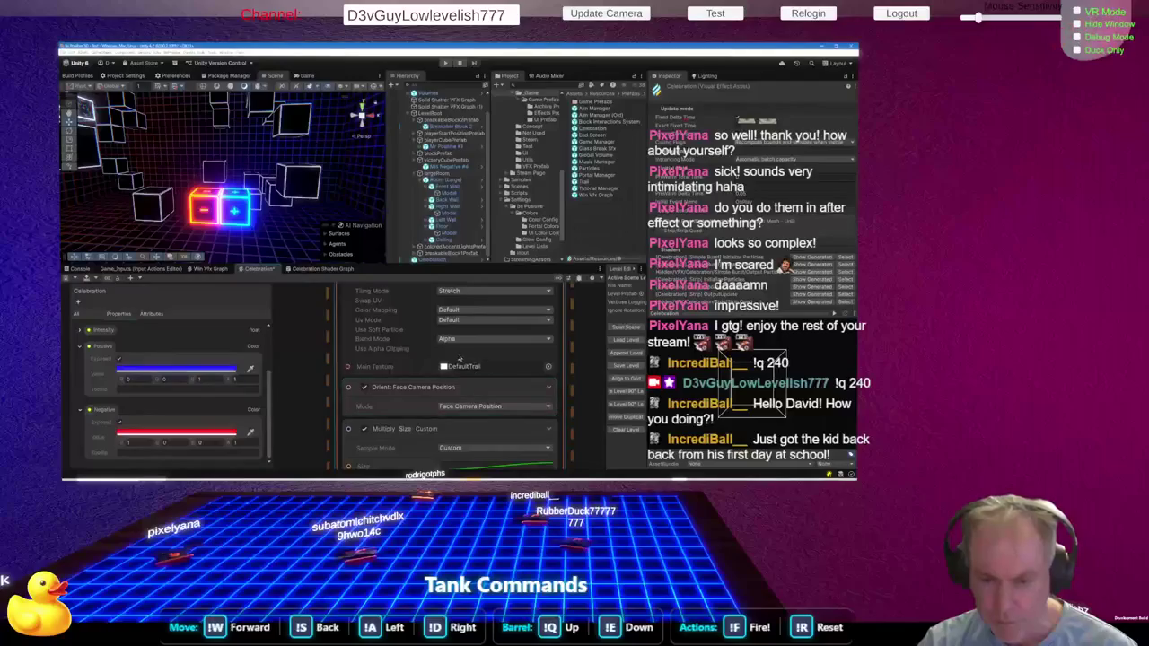
pyautogui.scroll(-2, 478, 342)
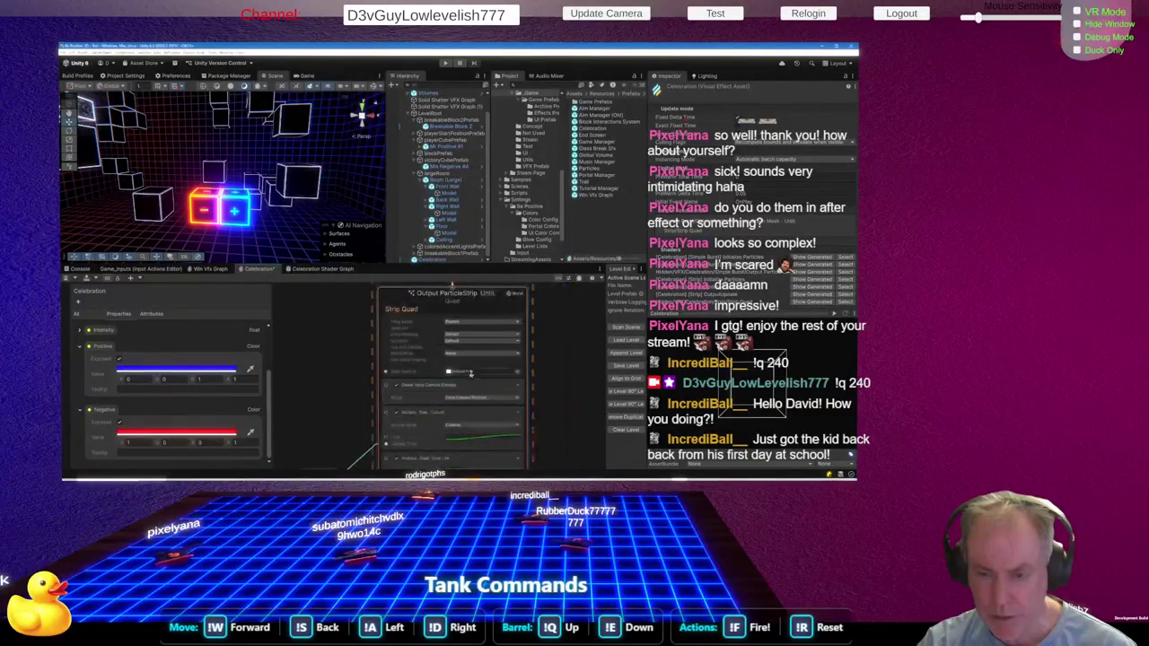
pyautogui.scroll(2, 473, 354)
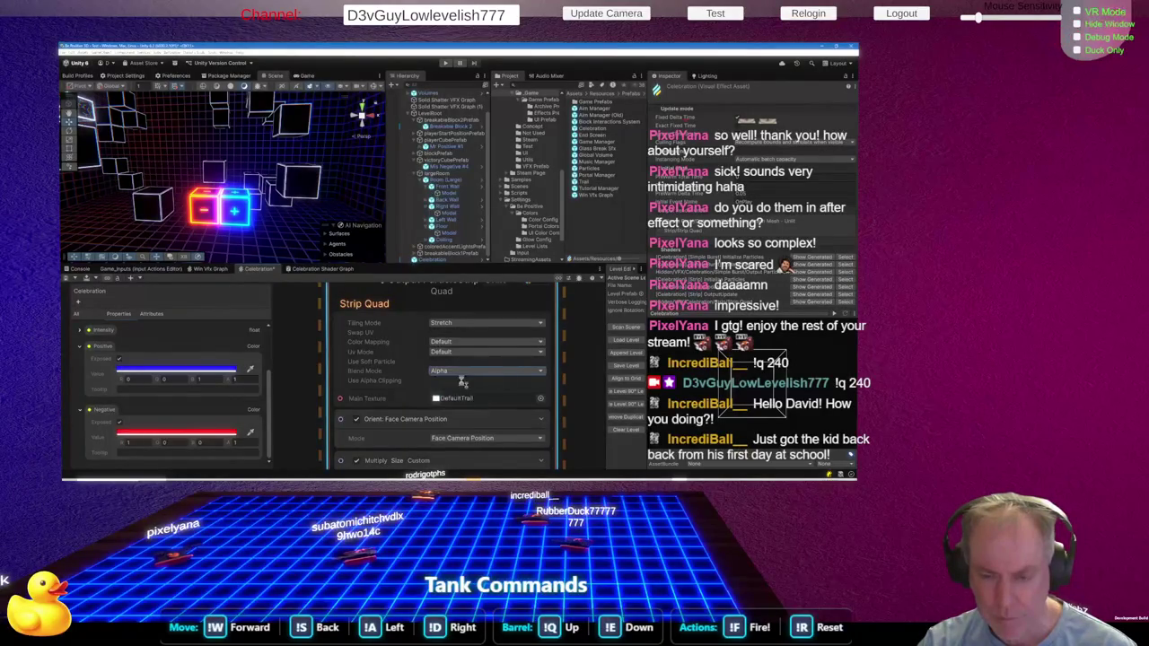
# Switch the Strip Quad output's Blend Mode from Alpha to Additive
pyautogui.click(463, 382)
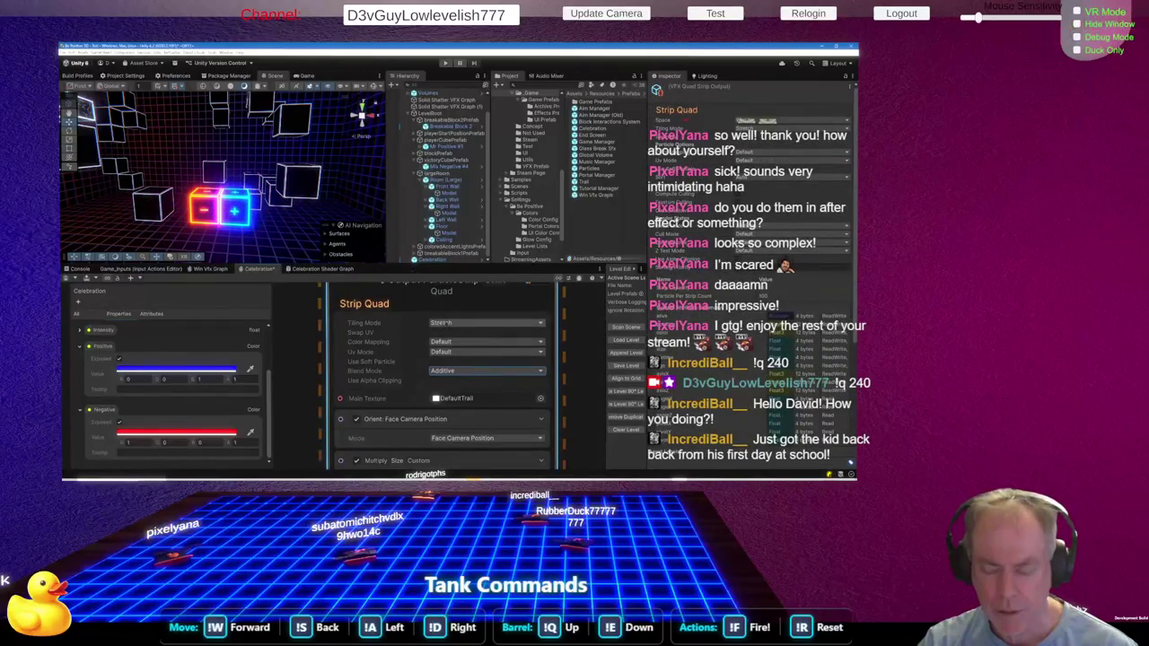
pyautogui.scroll(-2, 447, 337)
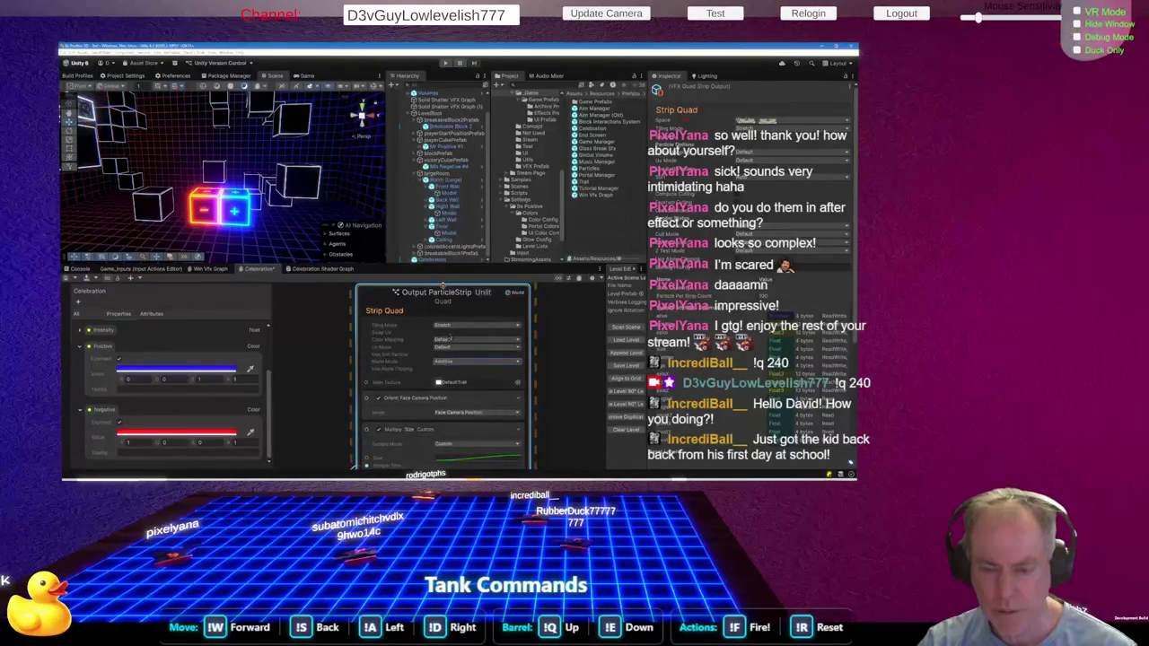
pyautogui.scroll(-3, 452, 337)
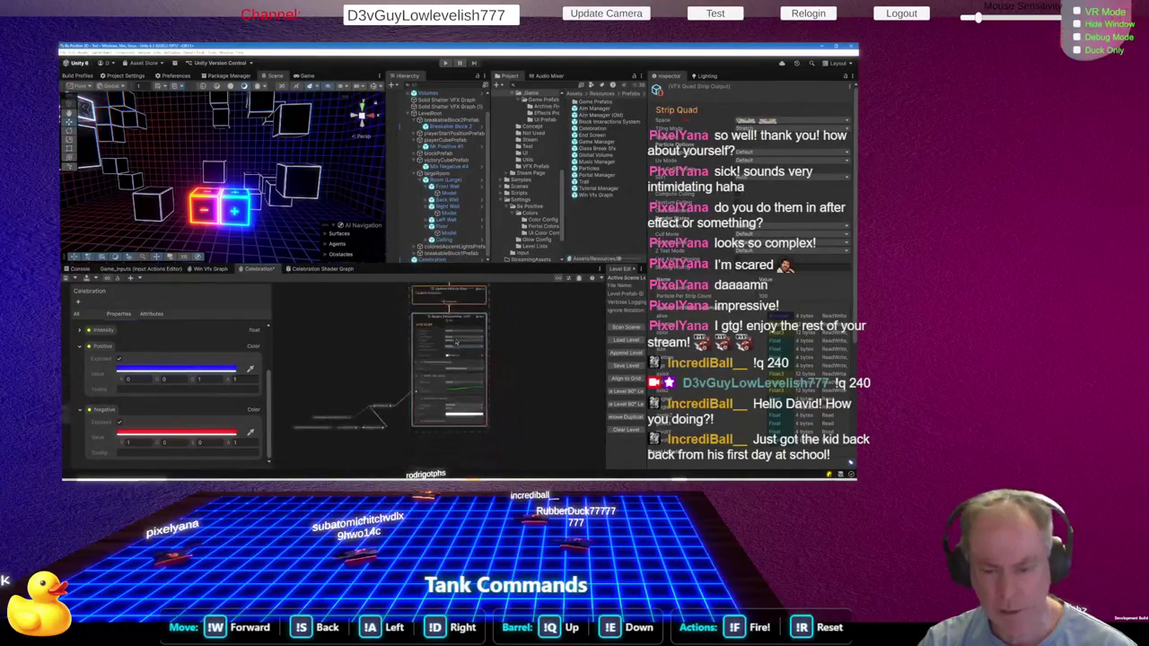
pyautogui.scroll(-3, 455, 341)
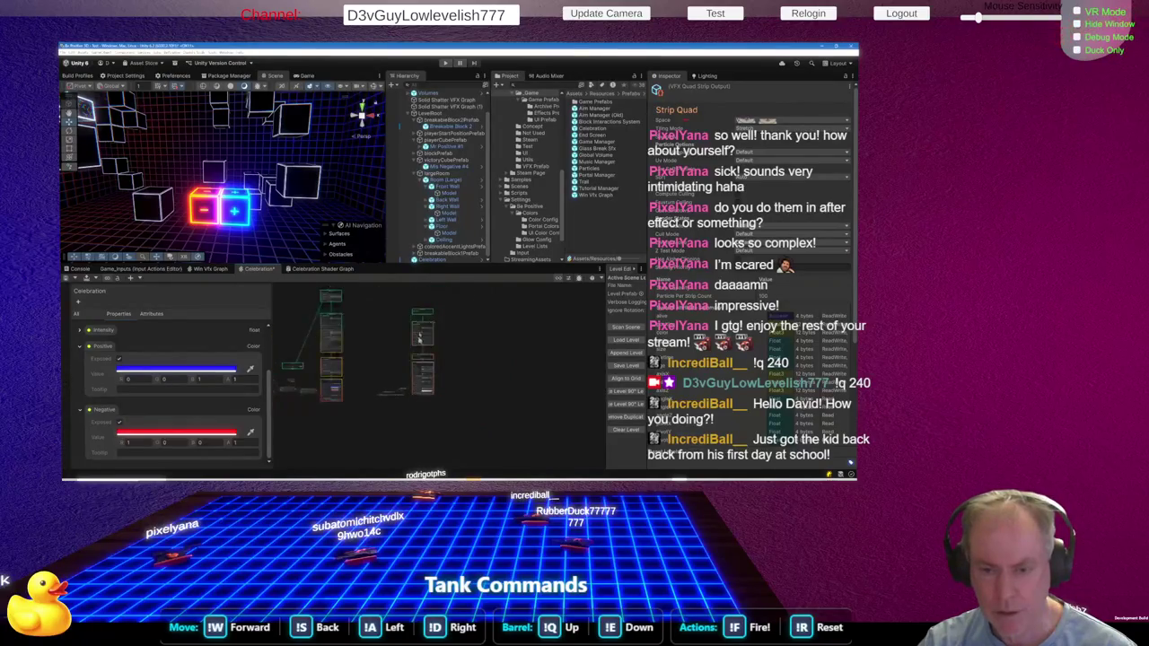
# Box-select the right-hand node stack and move it down and left
pyautogui.moveTo(404, 325); pyautogui.dragTo(449, 426)
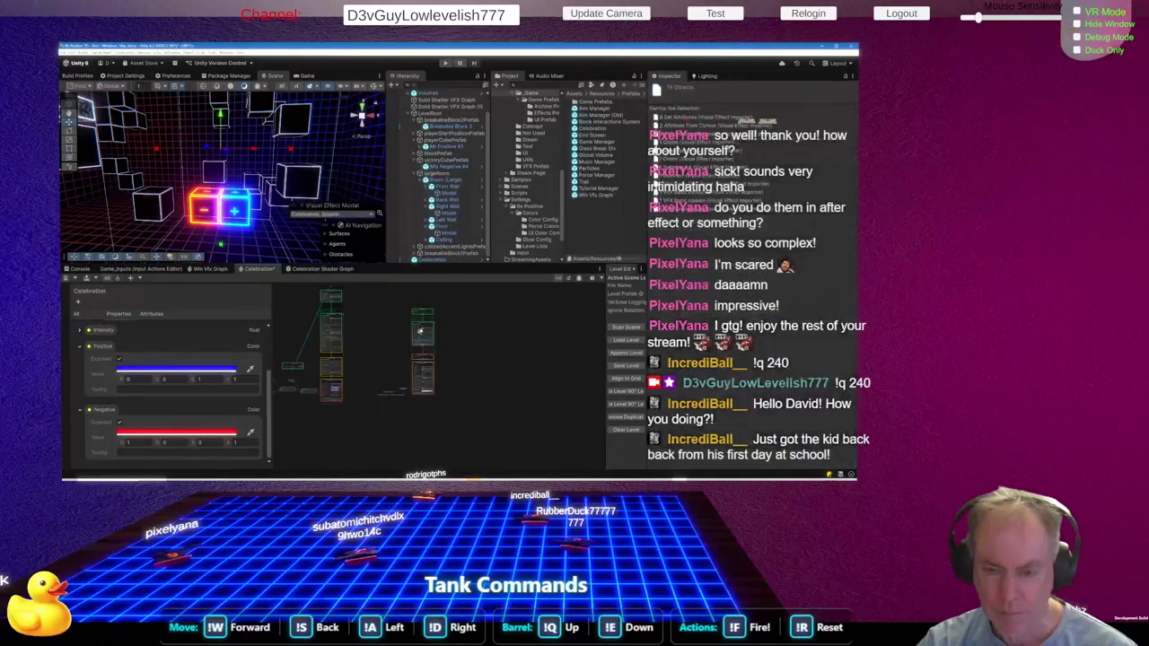
pyautogui.moveTo(427, 316)
pyautogui.mouseDown()
pyautogui.moveTo(413, 384)
pyautogui.moveTo(402, 378)
pyautogui.mouseUp()
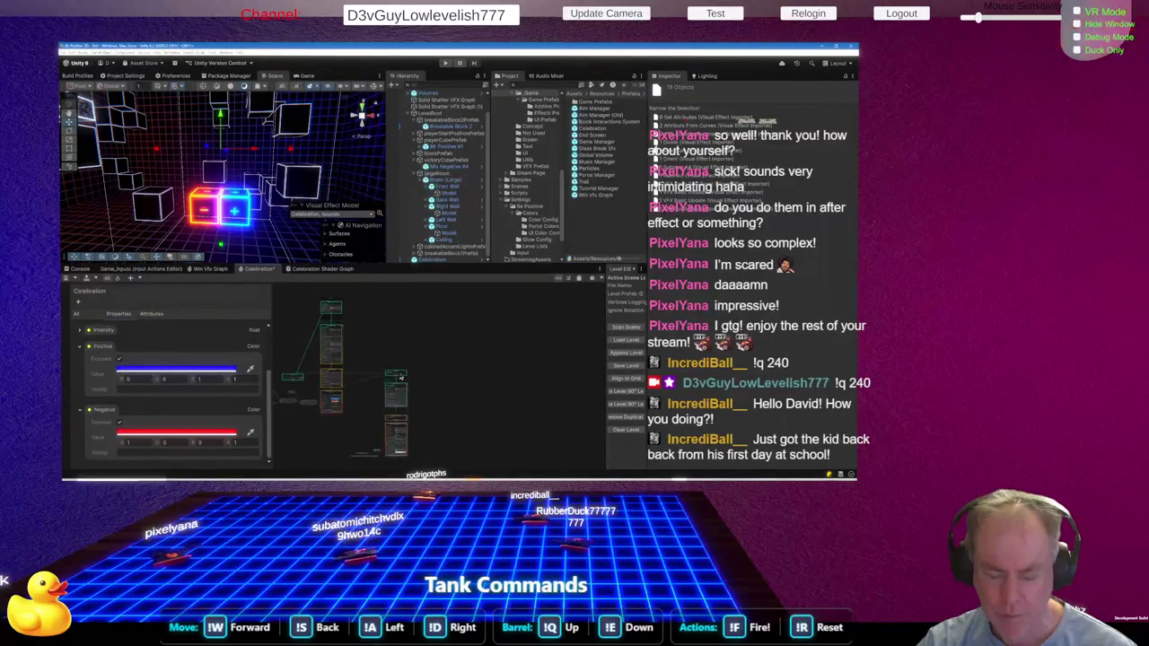
pyautogui.click(382, 404)
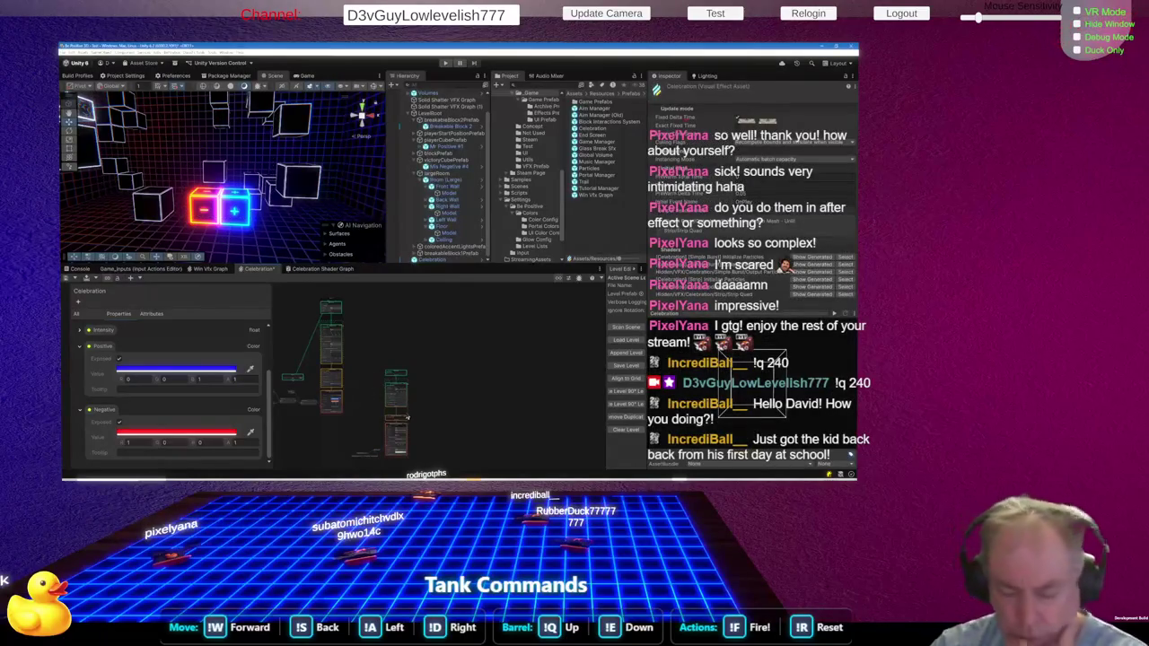
# Zoom around the graph and select the Initialize Particles context
pyautogui.scroll(5, 376, 383)
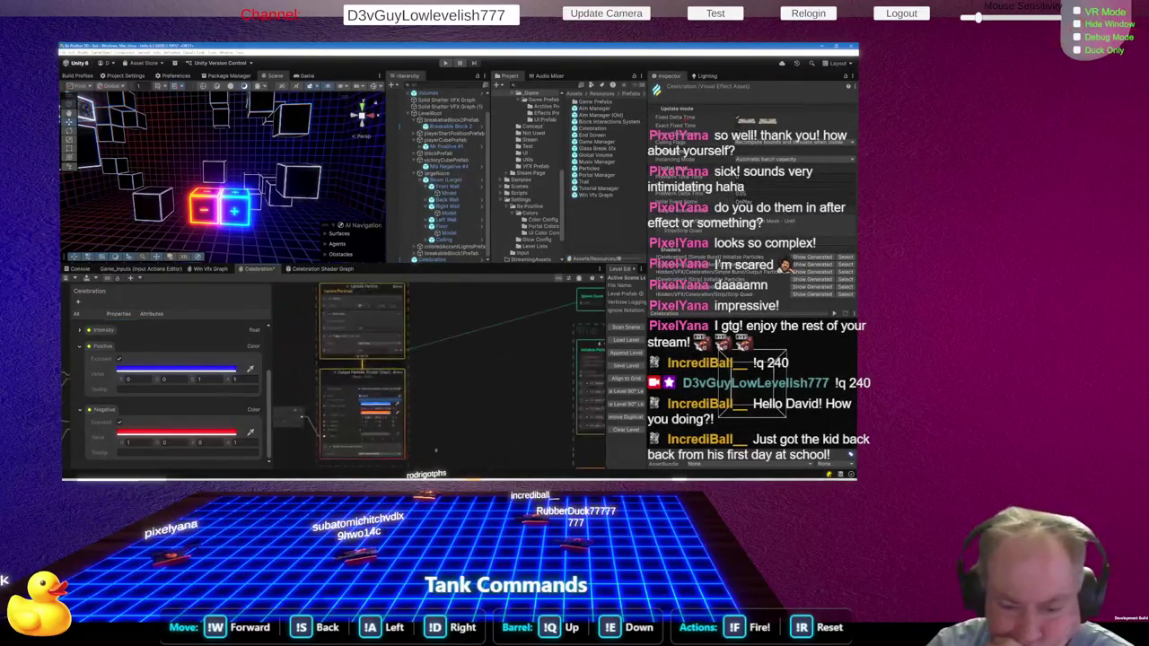
pyautogui.scroll(-2, 454, 330)
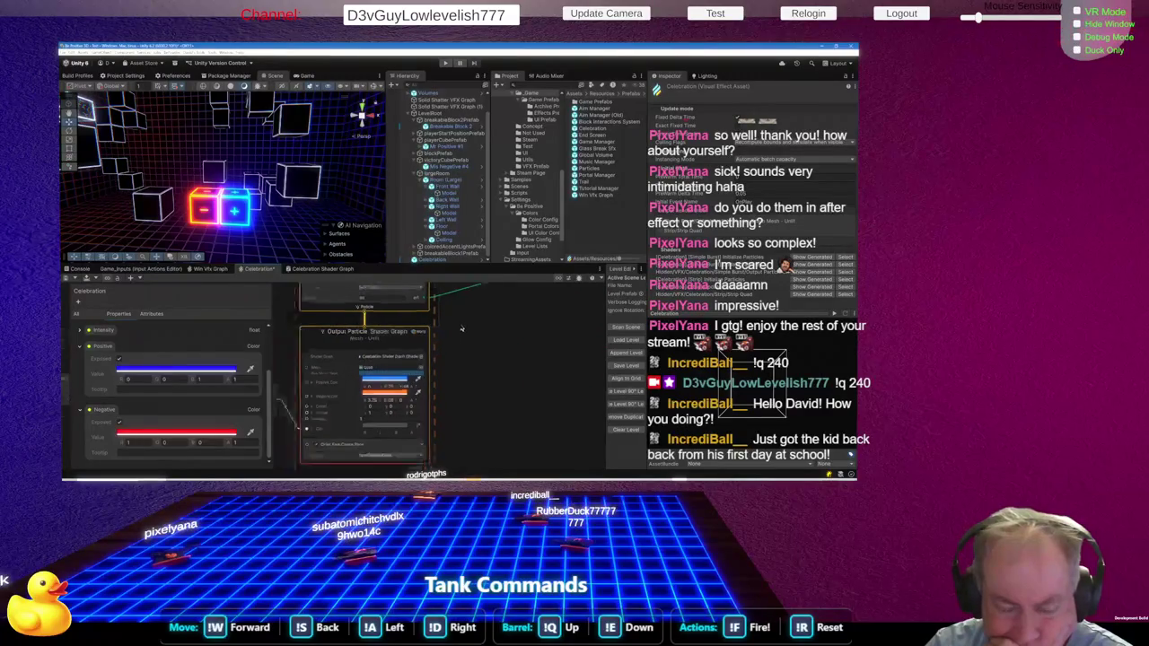
pyautogui.scroll(3, 388, 398)
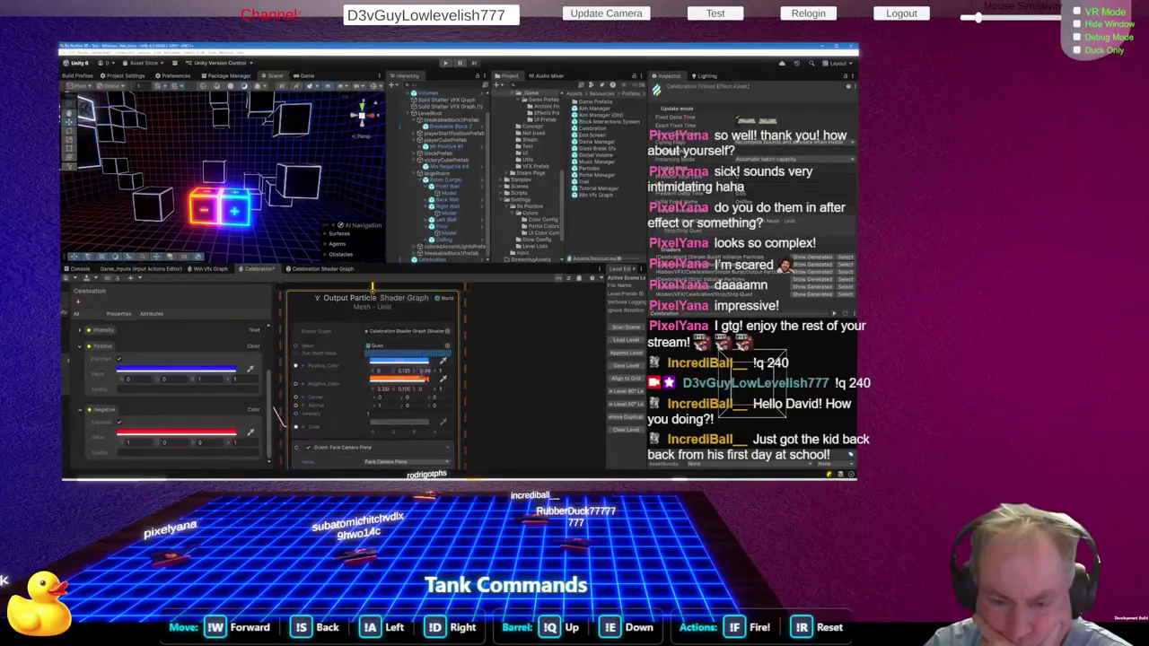
pyautogui.scroll(-5, 415, 381)
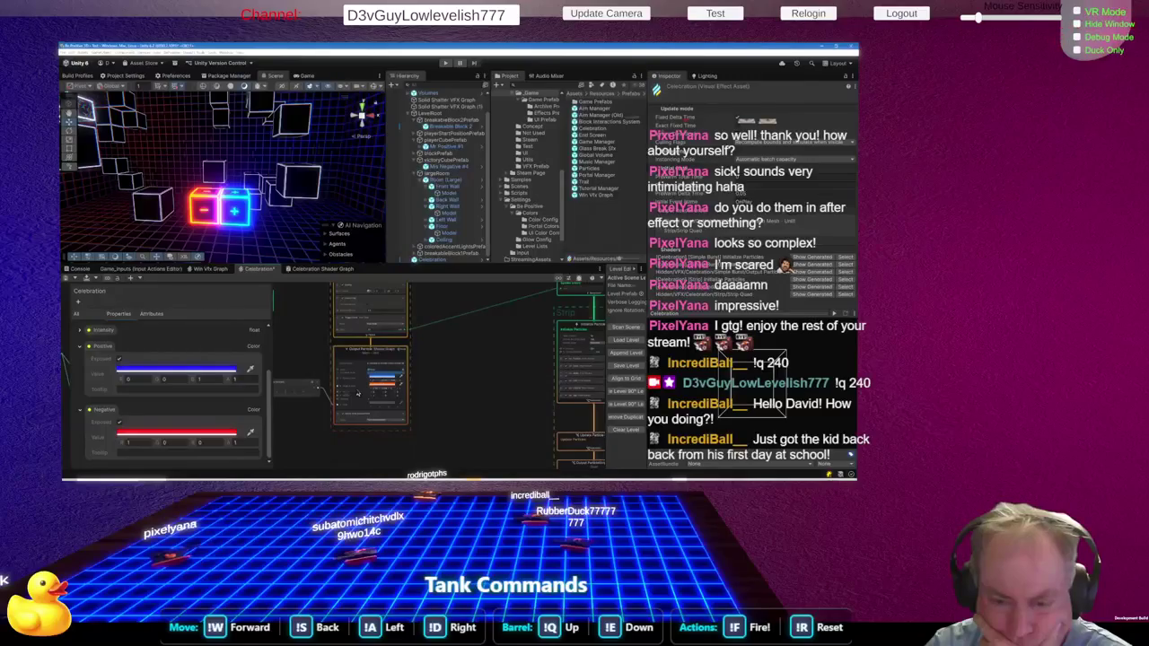
pyautogui.scroll(-2, 340, 373)
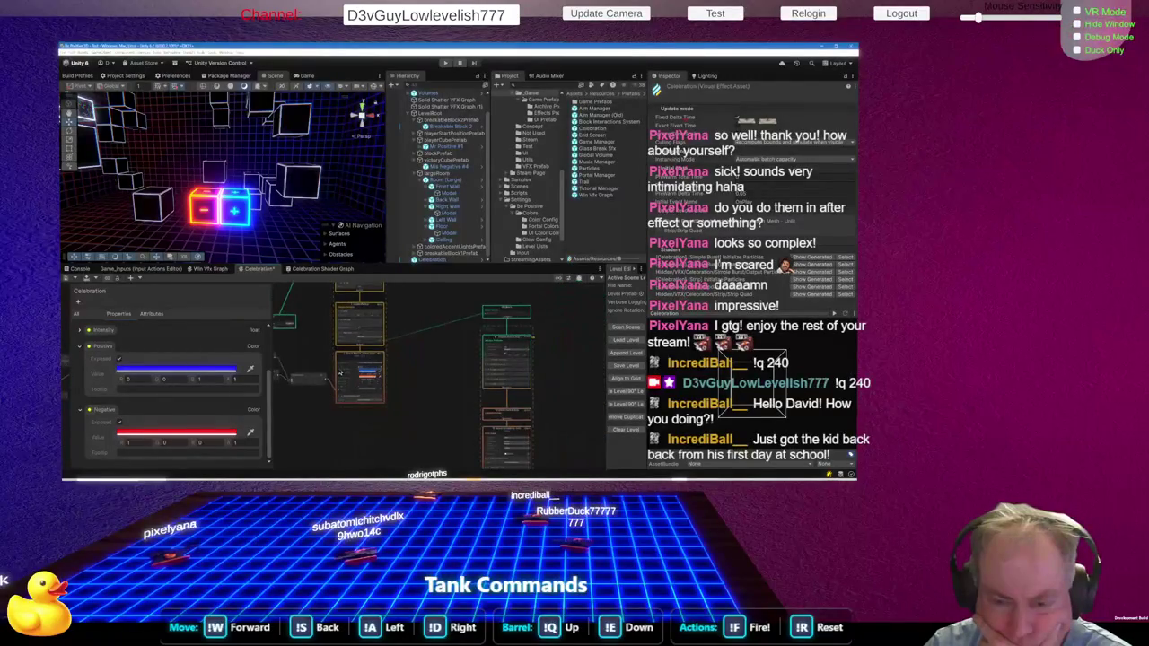
pyautogui.scroll(-3, 347, 328)
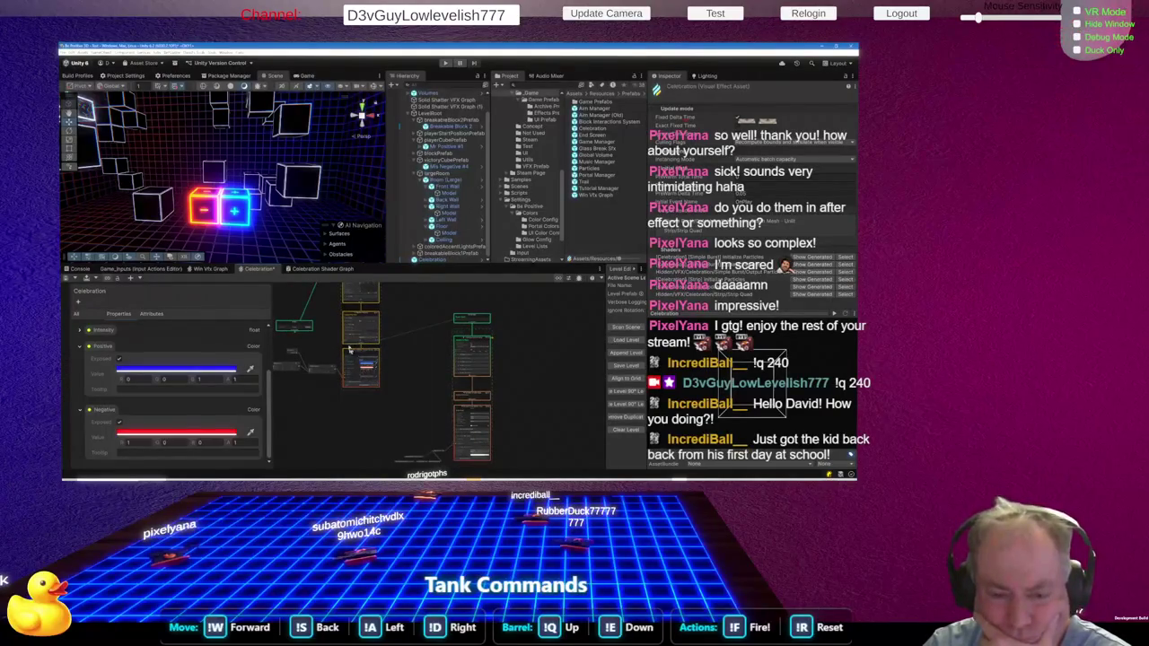
pyautogui.scroll(2, 326, 352)
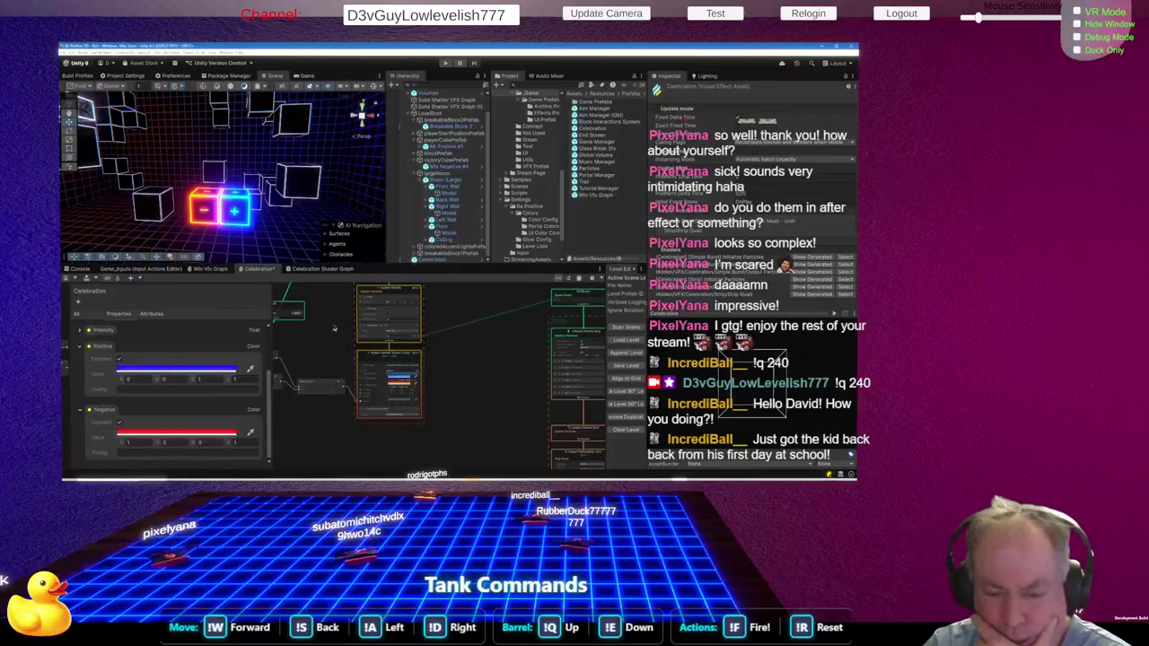
pyautogui.scroll(-2, 332, 334)
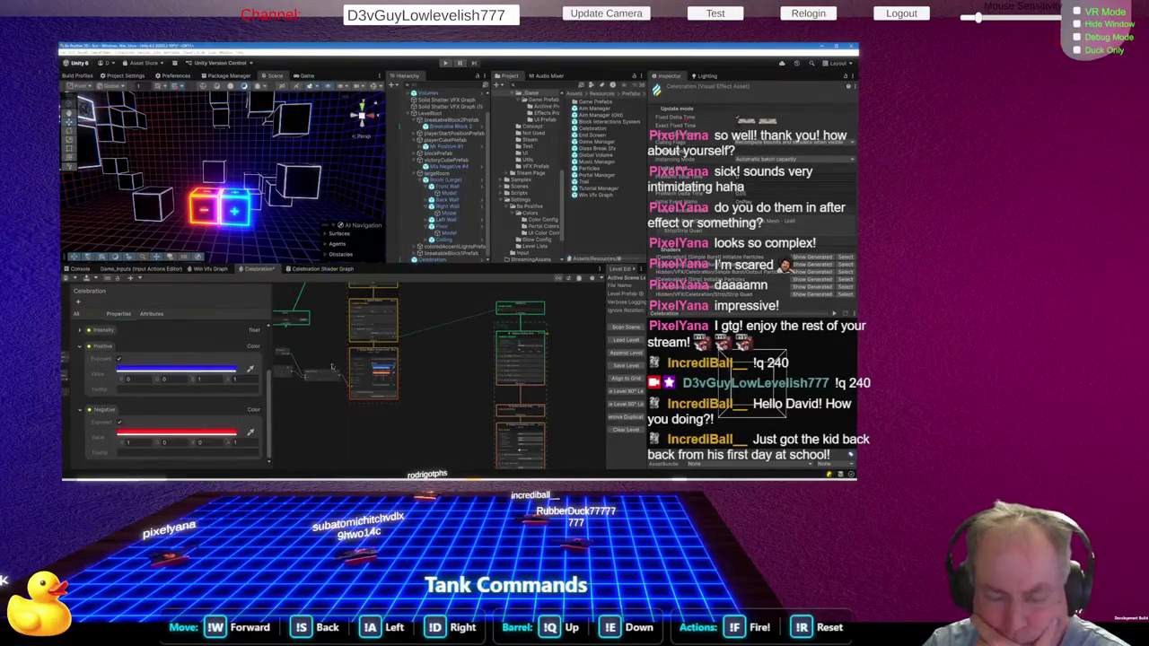
pyautogui.scroll(1, 349, 387)
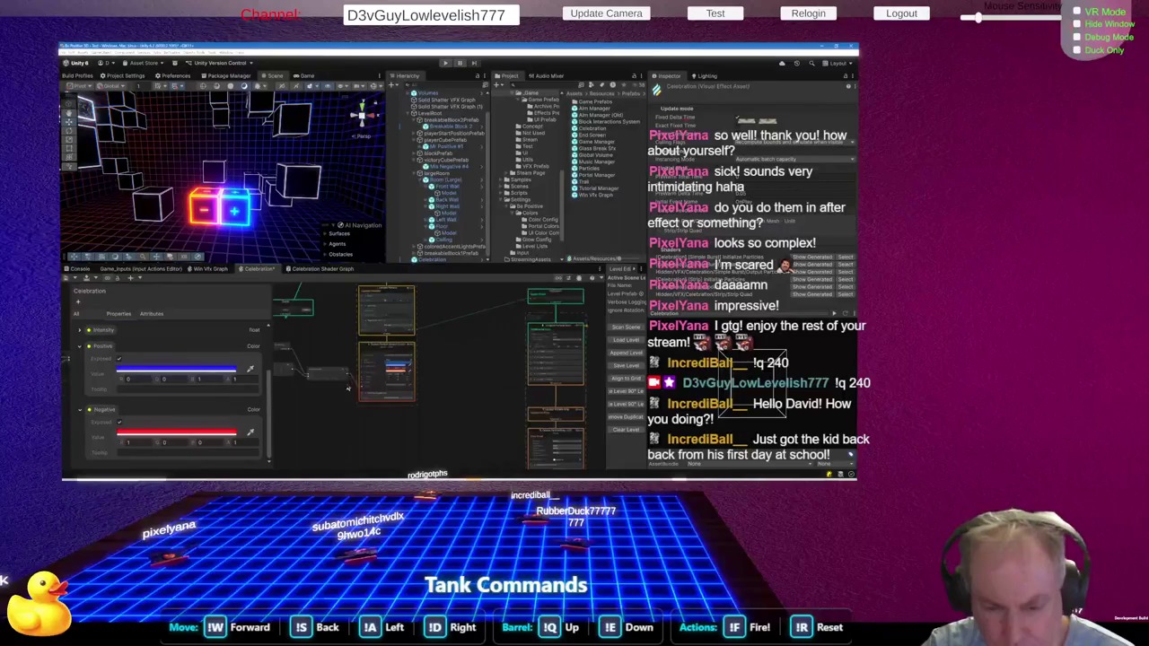
pyautogui.scroll(2, 455, 373)
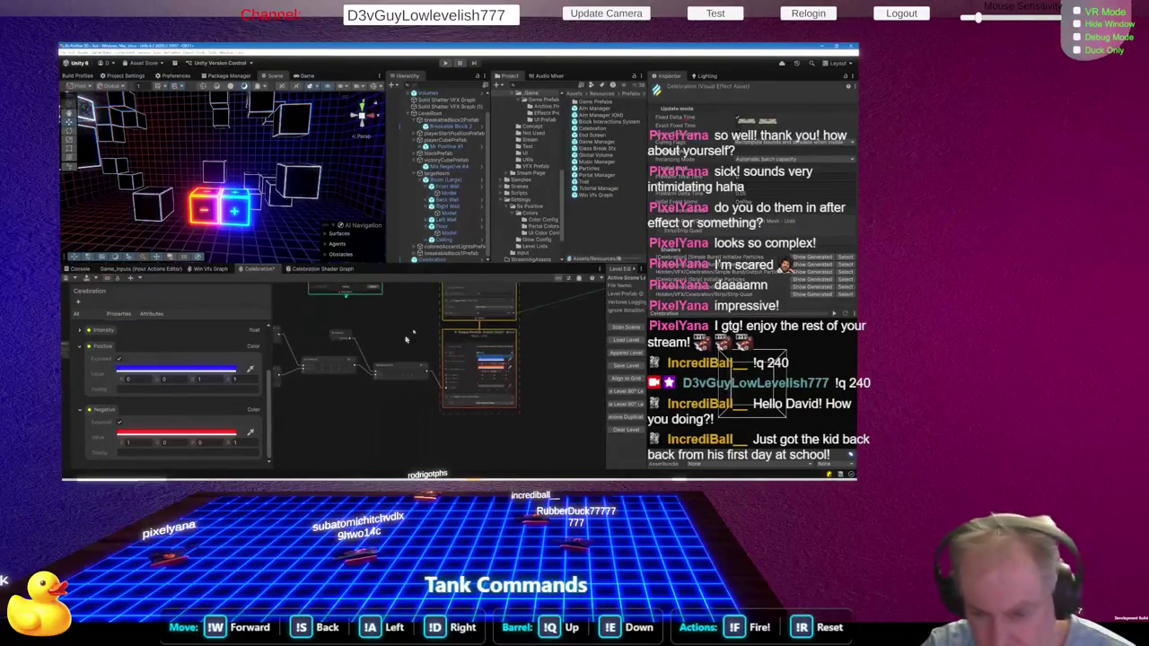
pyautogui.scroll(-2, 383, 425)
pyautogui.scroll(3, 428, 344)
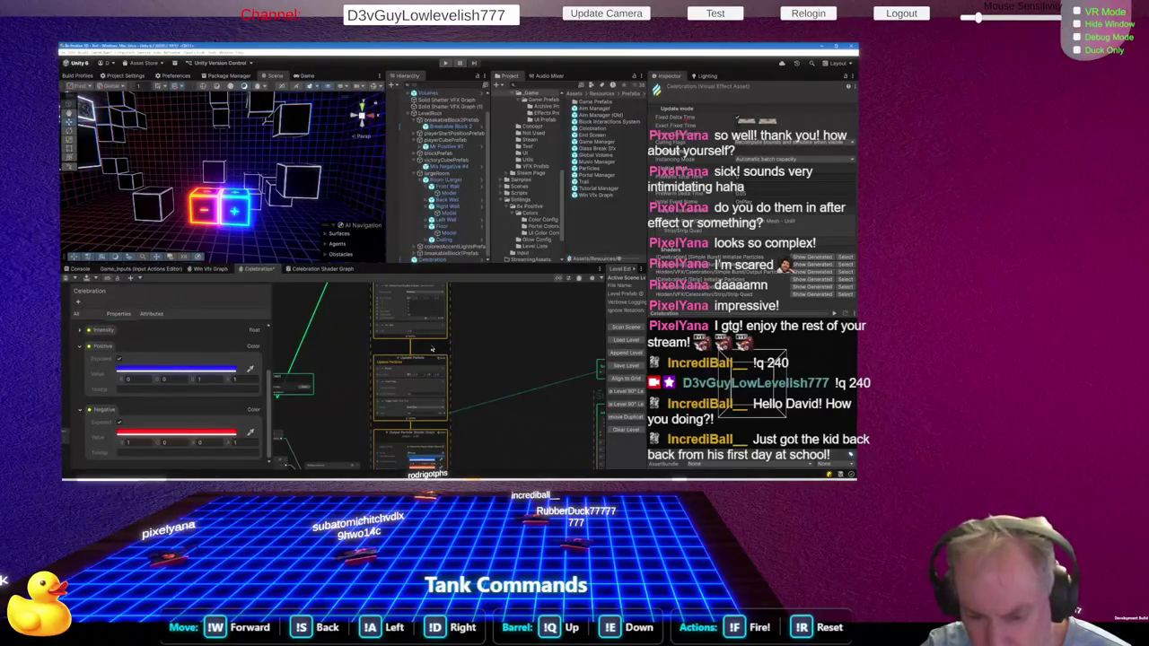
pyautogui.click(401, 339)
# Add a Set Color block to Initialize Particles by searching 'color'
pyautogui.rightClick(401, 340)
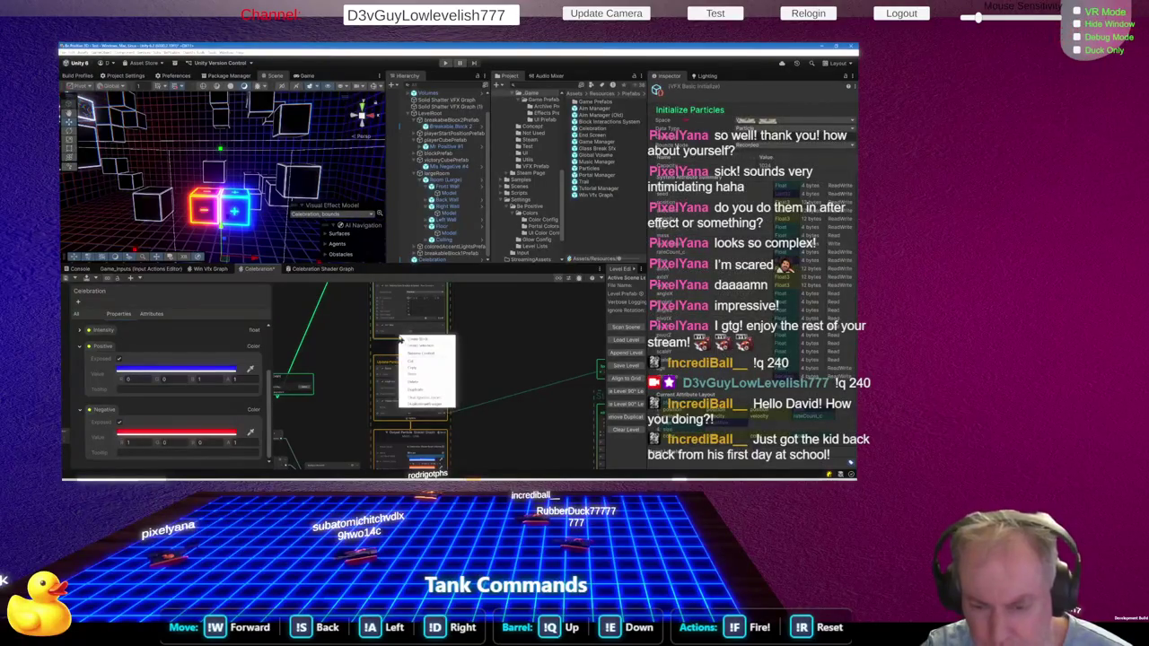
pyautogui.click(417, 343)
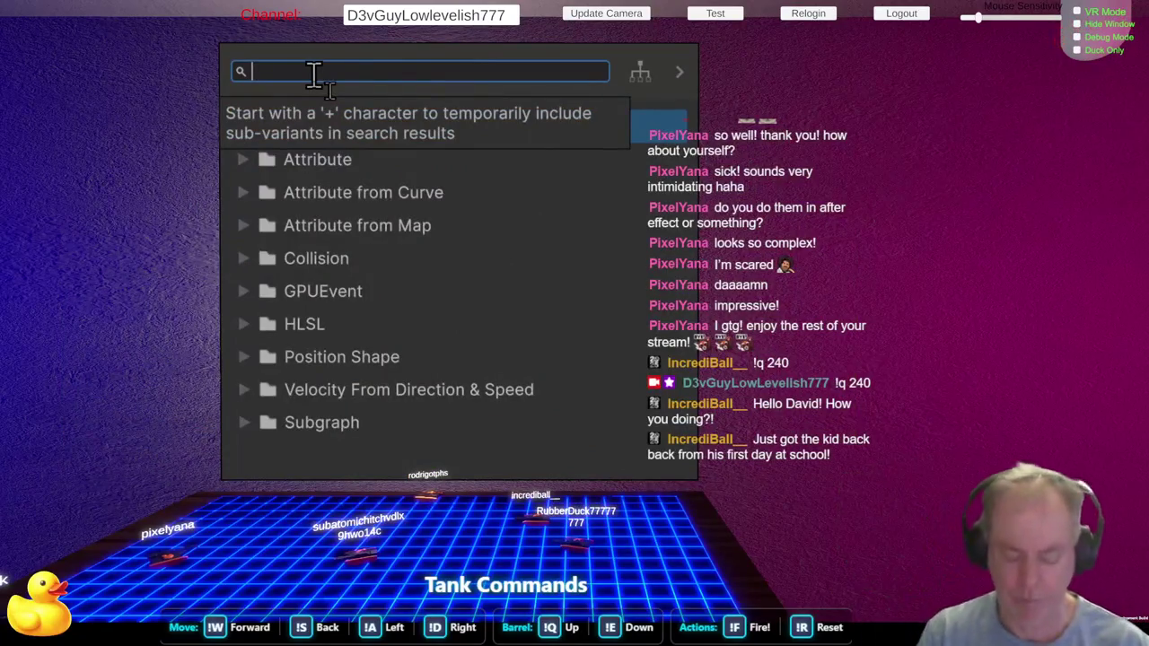
pyautogui.write('color')
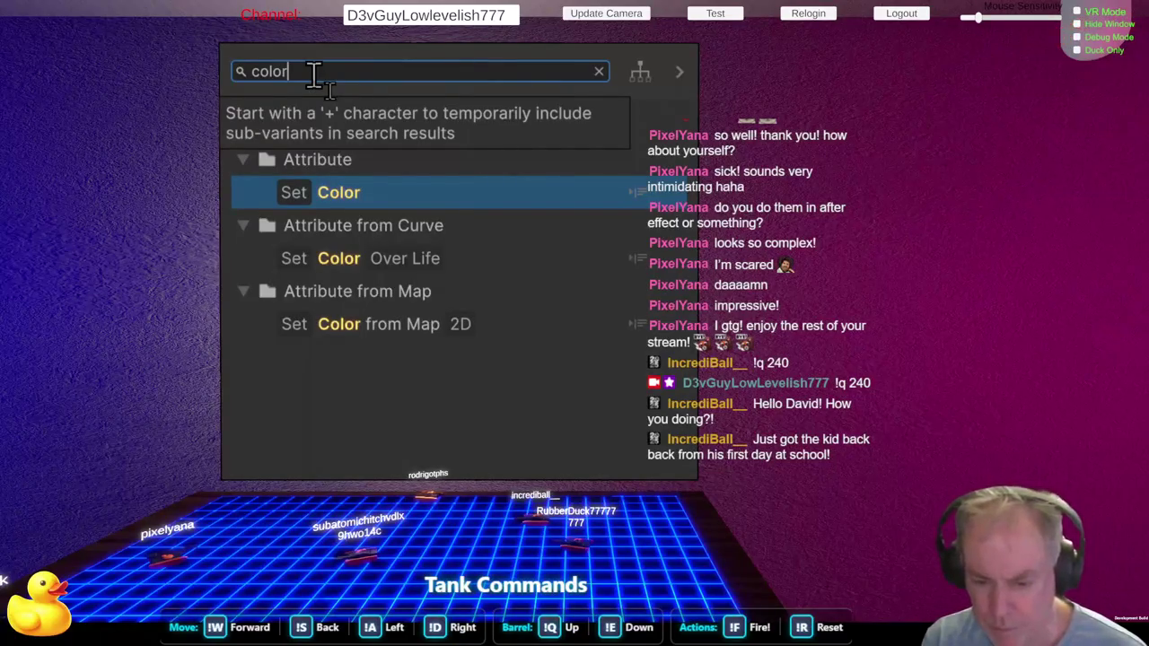
pyautogui.press('Return')
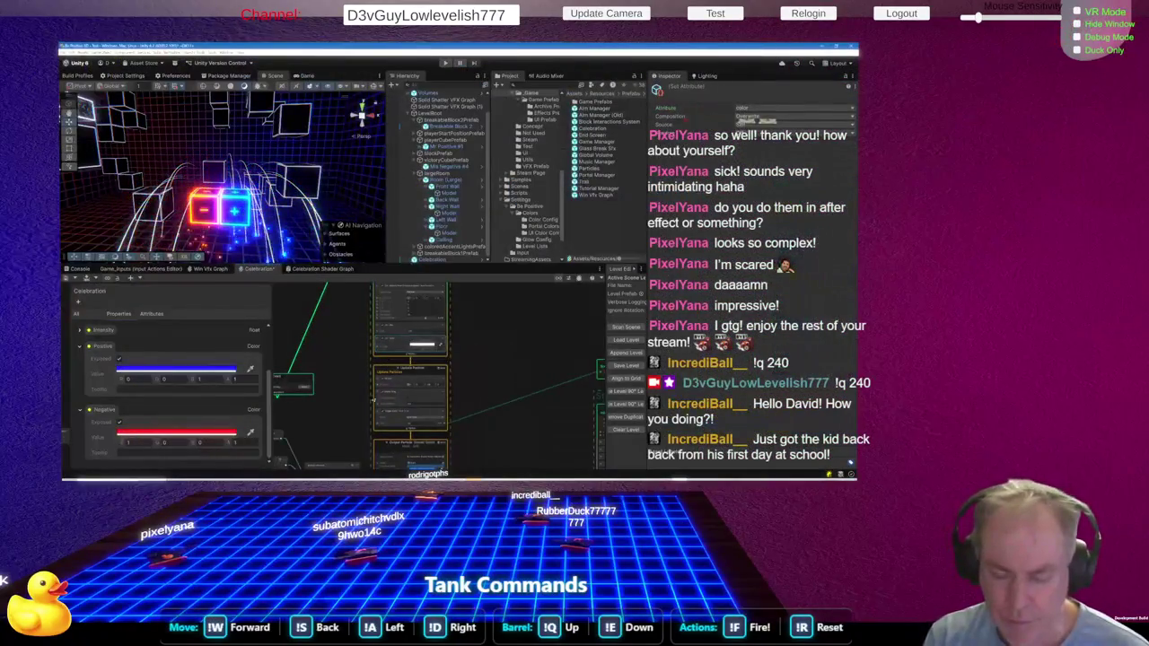
# Nudge the OnPlay event node up slightly and box-select a group of nodes
pyautogui.scroll(-2, 350, 367)
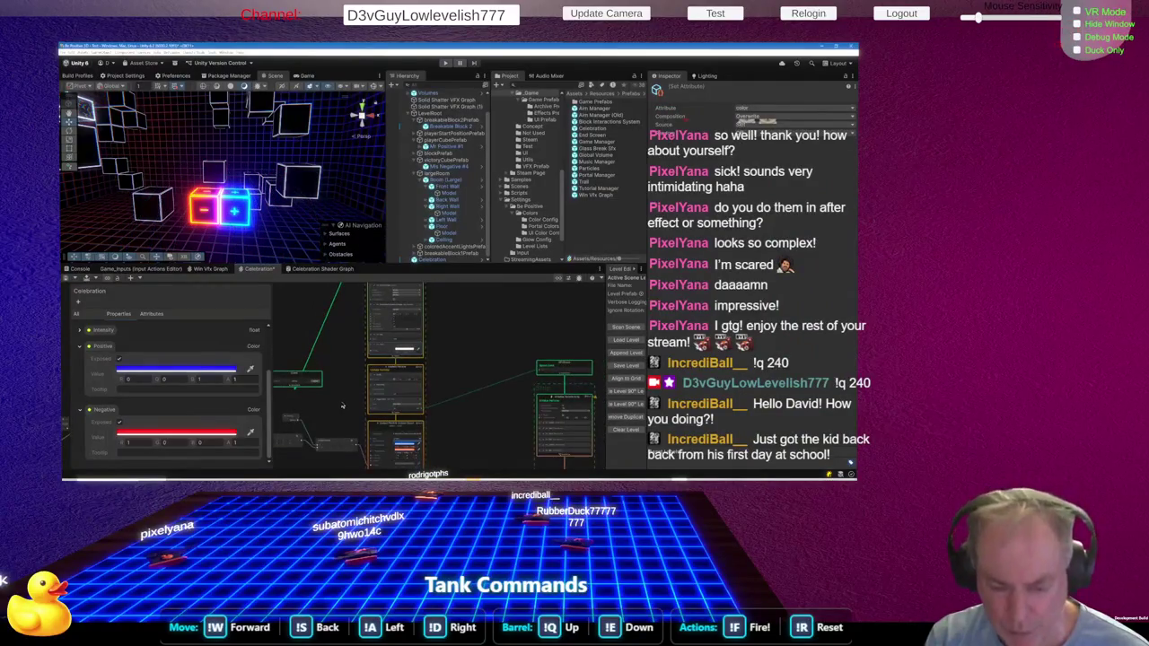
pyautogui.moveTo(342, 445); pyautogui.dragTo(341, 417)
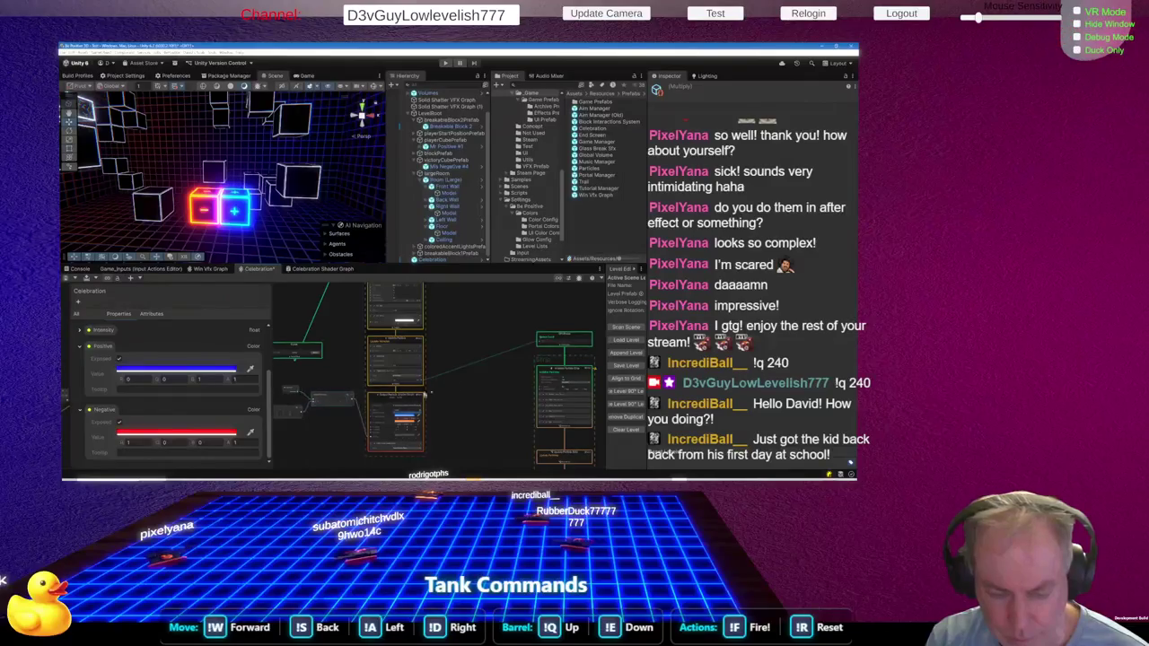
pyautogui.scroll(-3, 462, 386)
pyautogui.moveTo(393, 374)
pyautogui.mouseDown()
pyautogui.moveTo(404, 341)
pyautogui.moveTo(391, 361)
pyautogui.mouseUp()
pyautogui.moveTo(282, 375); pyautogui.dragTo(411, 414)
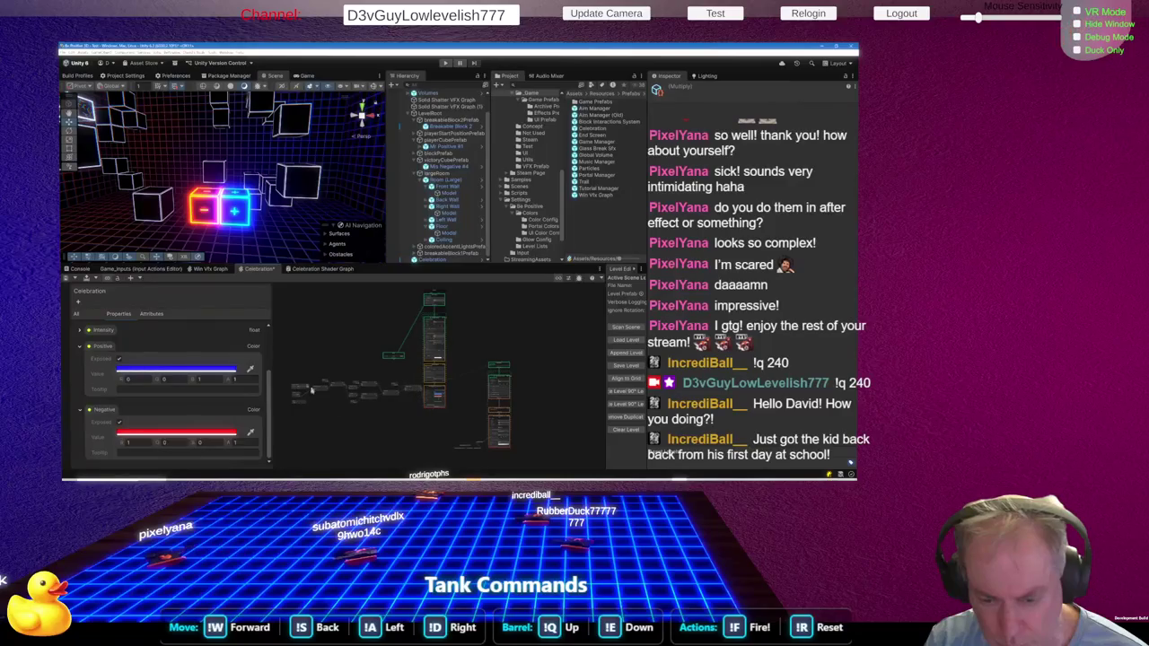
# Box-select the small nodes, frame them with F, and nudge them up slightly
pyautogui.moveTo(287, 381); pyautogui.dragTo(409, 415)
pyautogui.press('f')
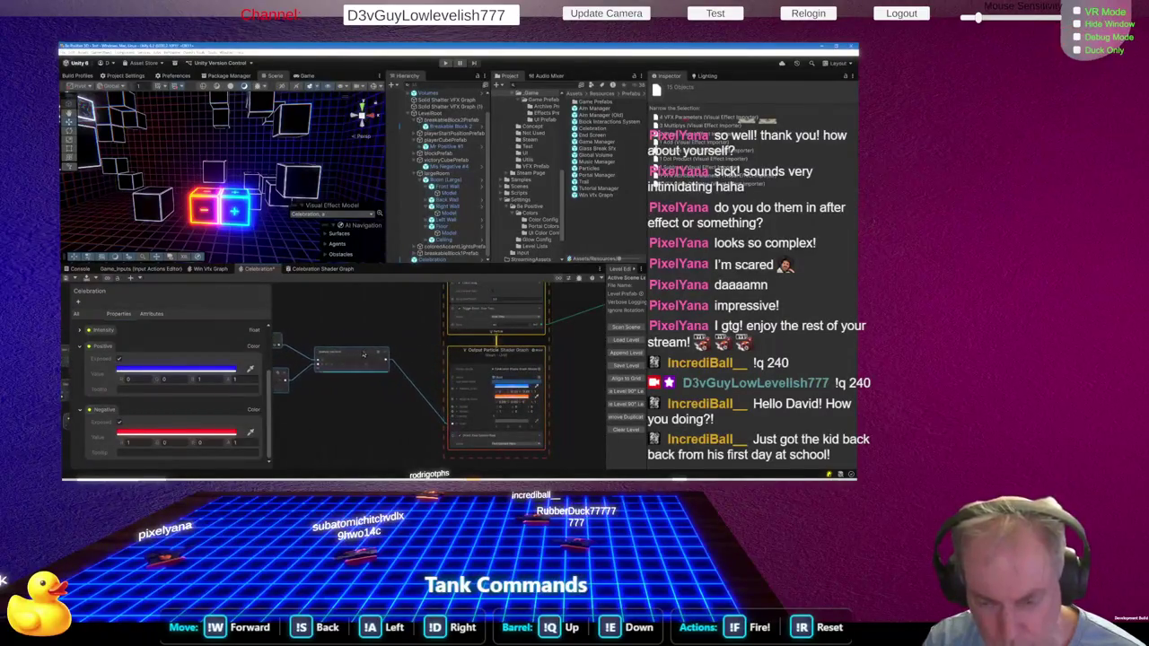
pyautogui.scroll(-4, 386, 395)
pyautogui.moveTo(375, 395); pyautogui.dragTo(377, 372)
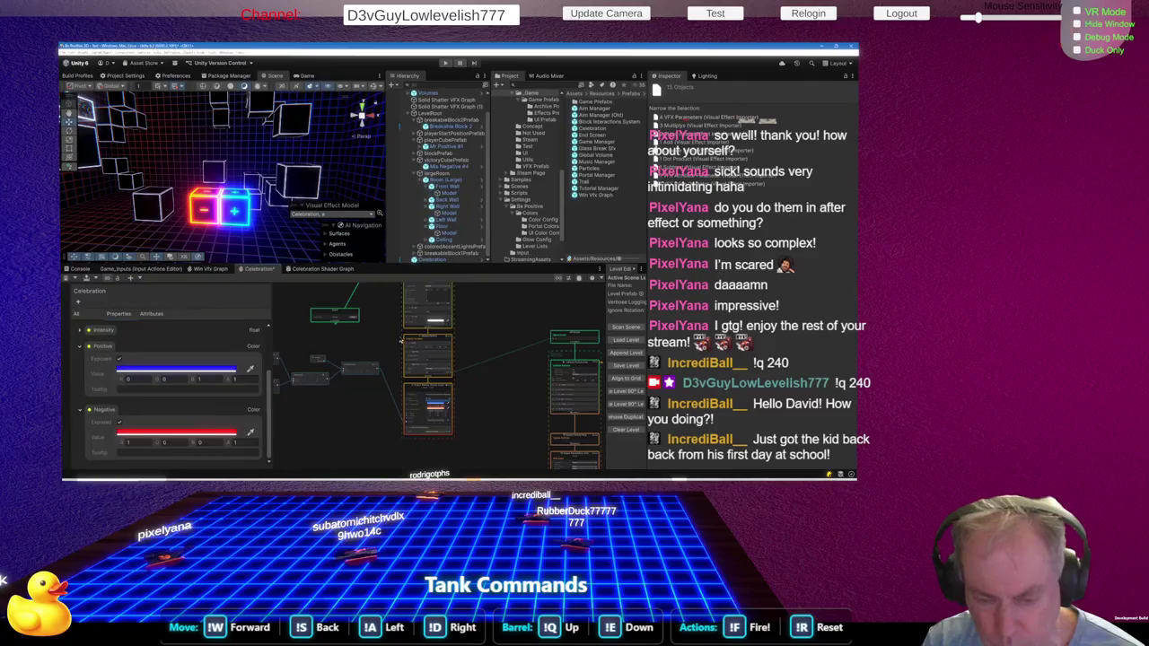
# Drag a connection wire from a small node and zoom around to find the Event node
pyautogui.scroll(3, 400, 340)
pyautogui.moveTo(367, 392); pyautogui.dragTo(417, 346)
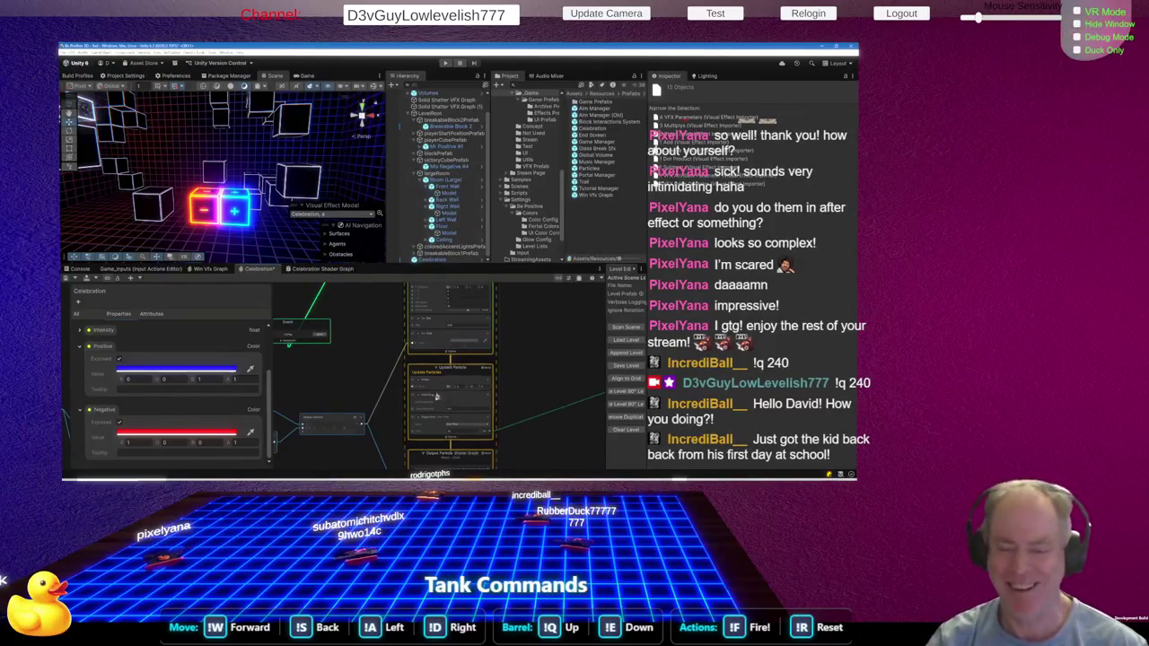
pyautogui.scroll(-5, 437, 395)
pyautogui.scroll(5, 440, 340)
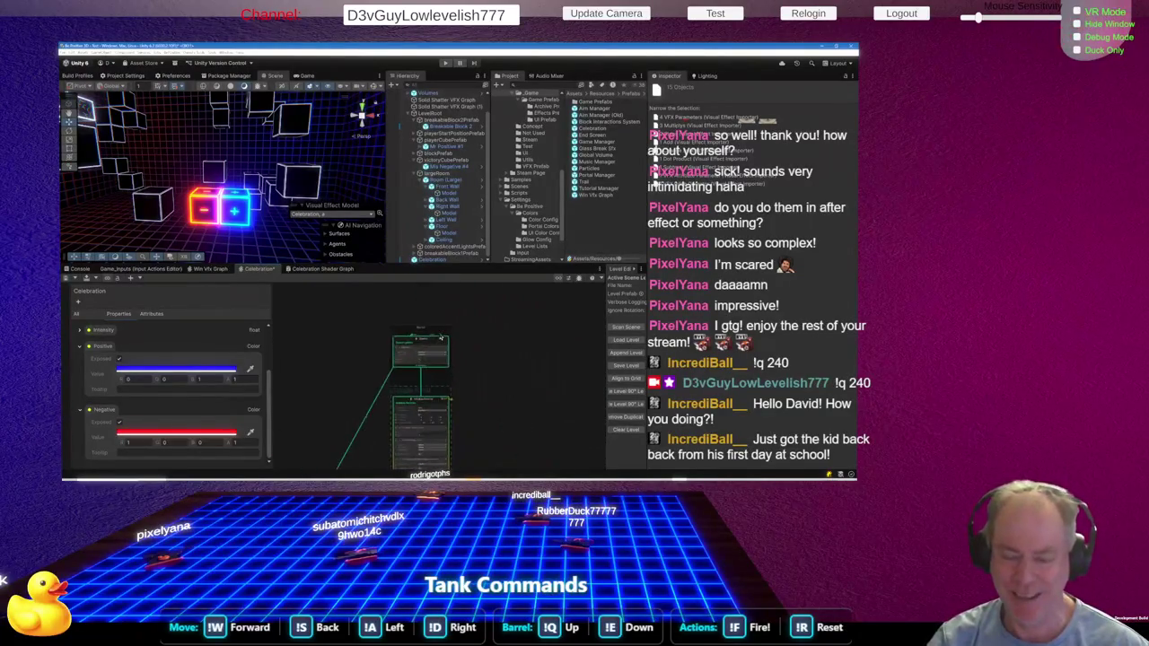
pyautogui.scroll(-6, 429, 338)
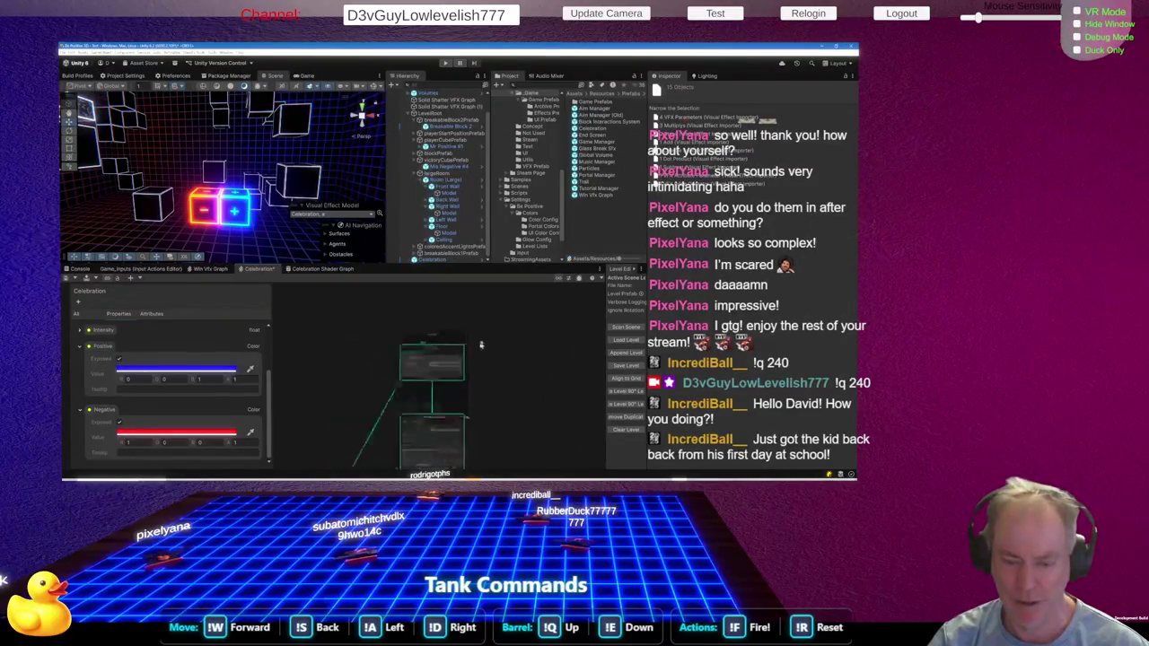
pyautogui.scroll(5, 431, 375)
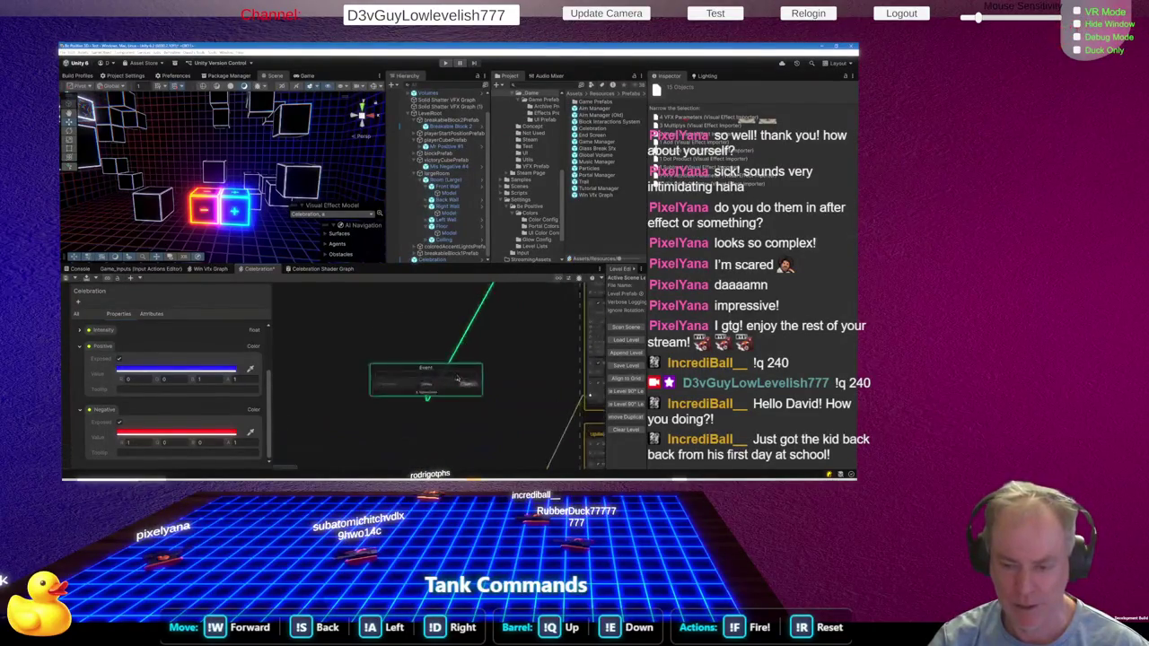
# Fire OnPlay, then zoom to Initialize Particle Strip showing Strip Capacity 16 and 100 per strip
pyautogui.click(480, 395)
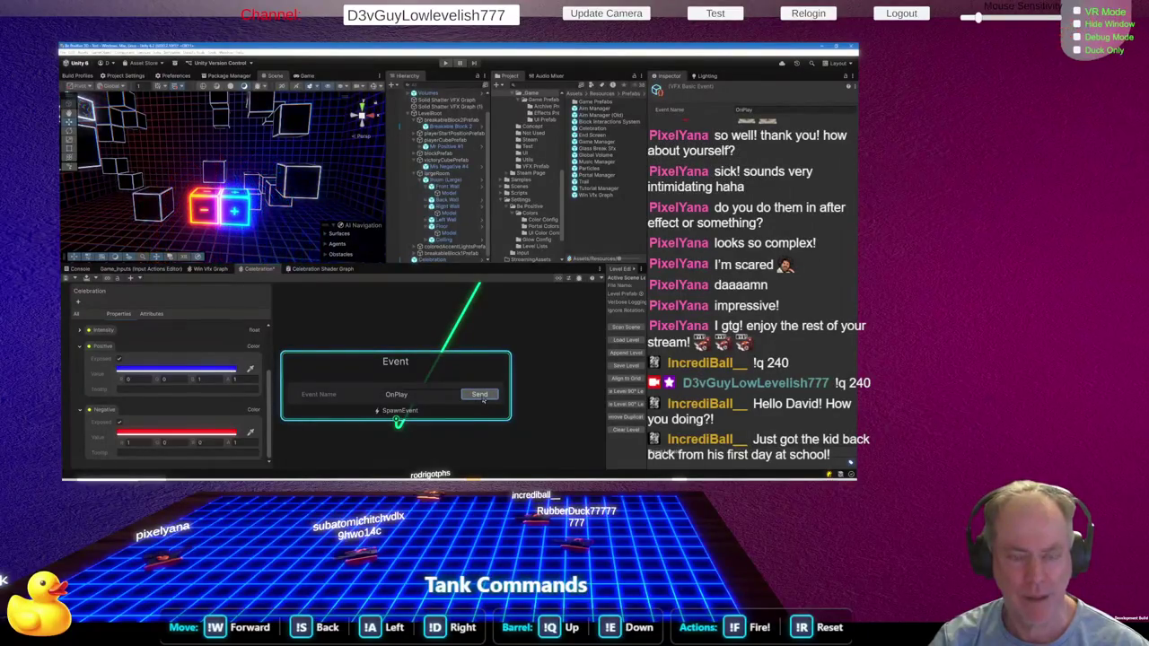
pyautogui.scroll(-2, 376, 359)
pyautogui.scroll(-3, 366, 359)
pyautogui.scroll(2, 505, 400)
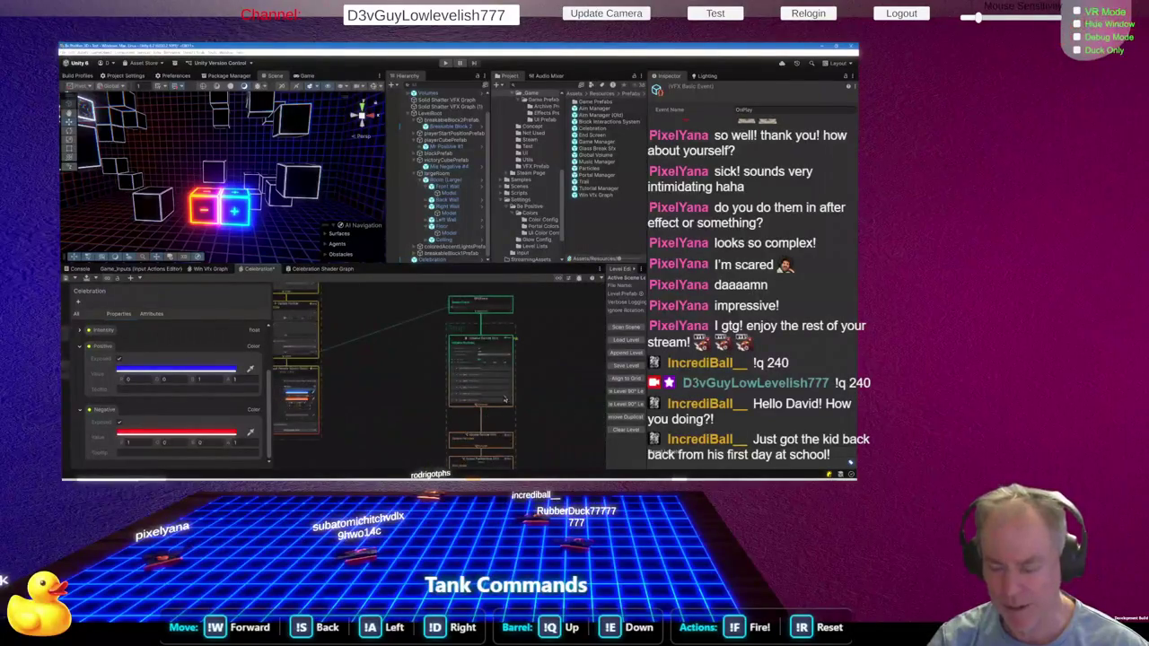
pyautogui.scroll(3, 498, 347)
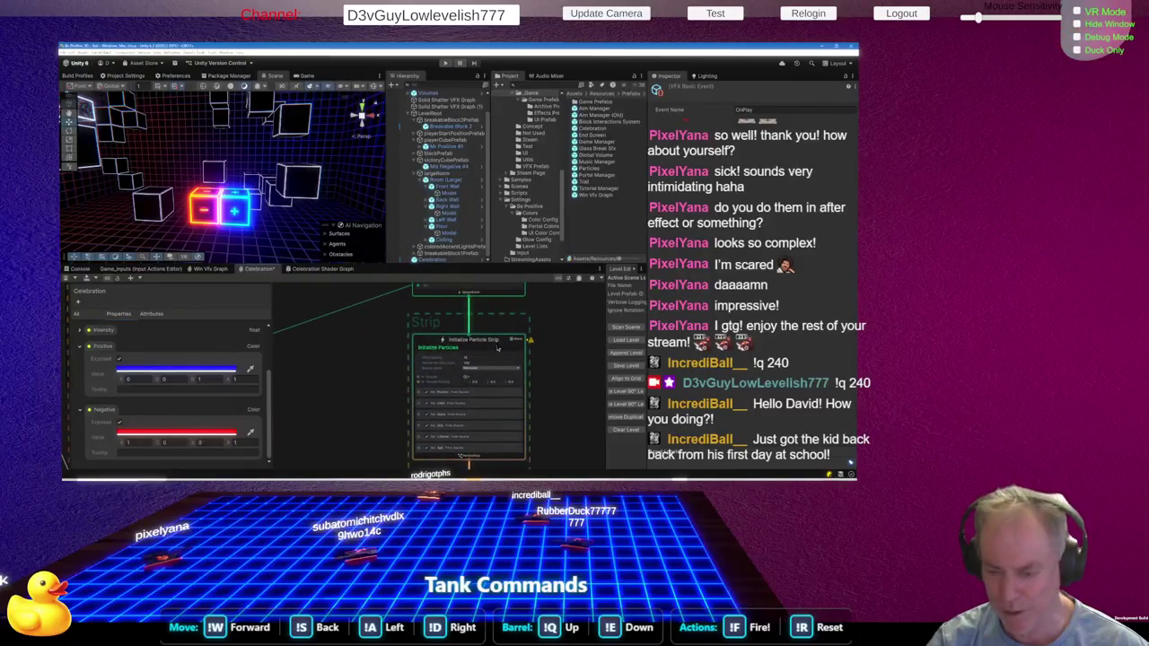
pyautogui.scroll(3, 495, 350)
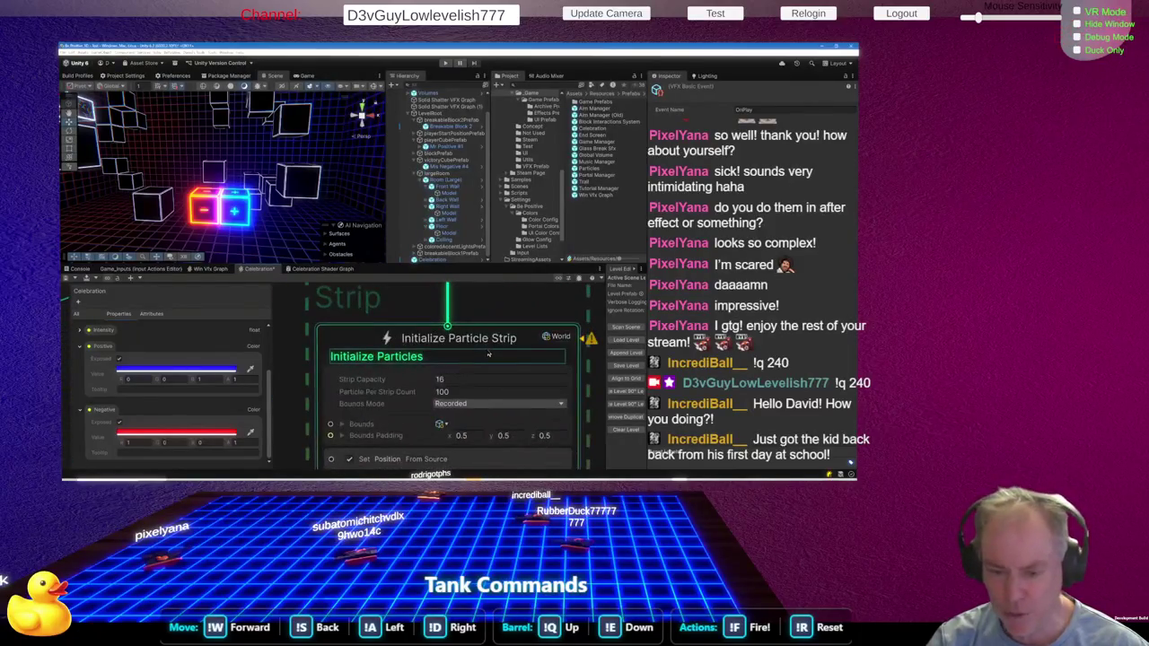
pyautogui.scroll(2, 485, 359)
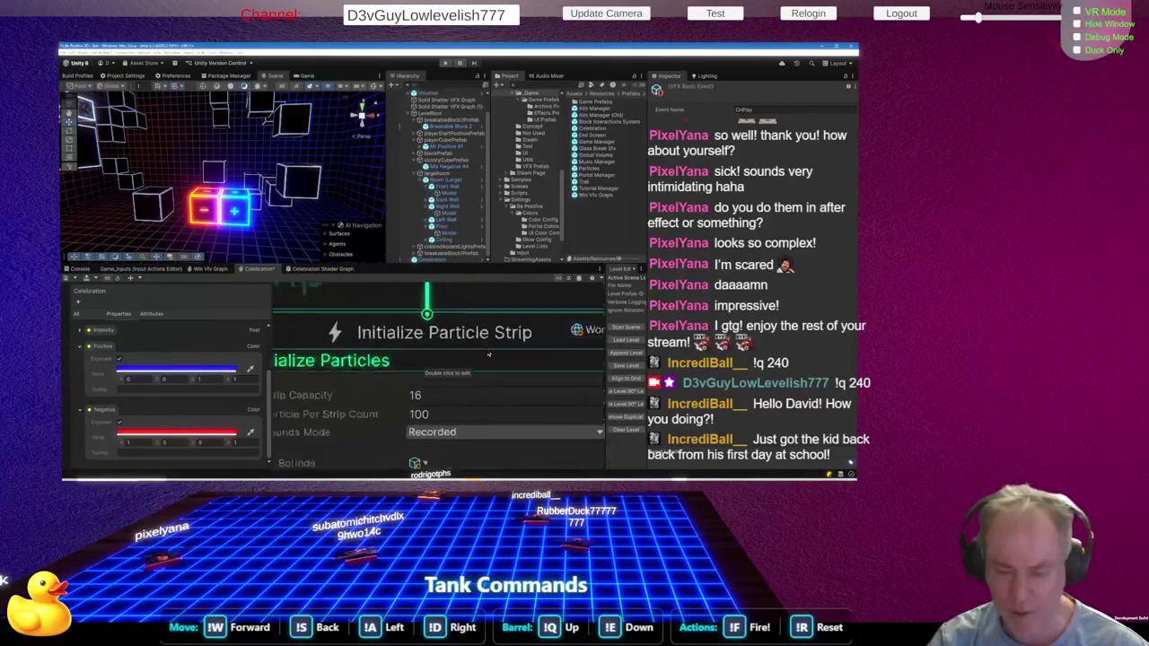
# Enter 20 as the Particle Per Strip Count
pyautogui.doubleClick(462, 414)
pyautogui.write('20')
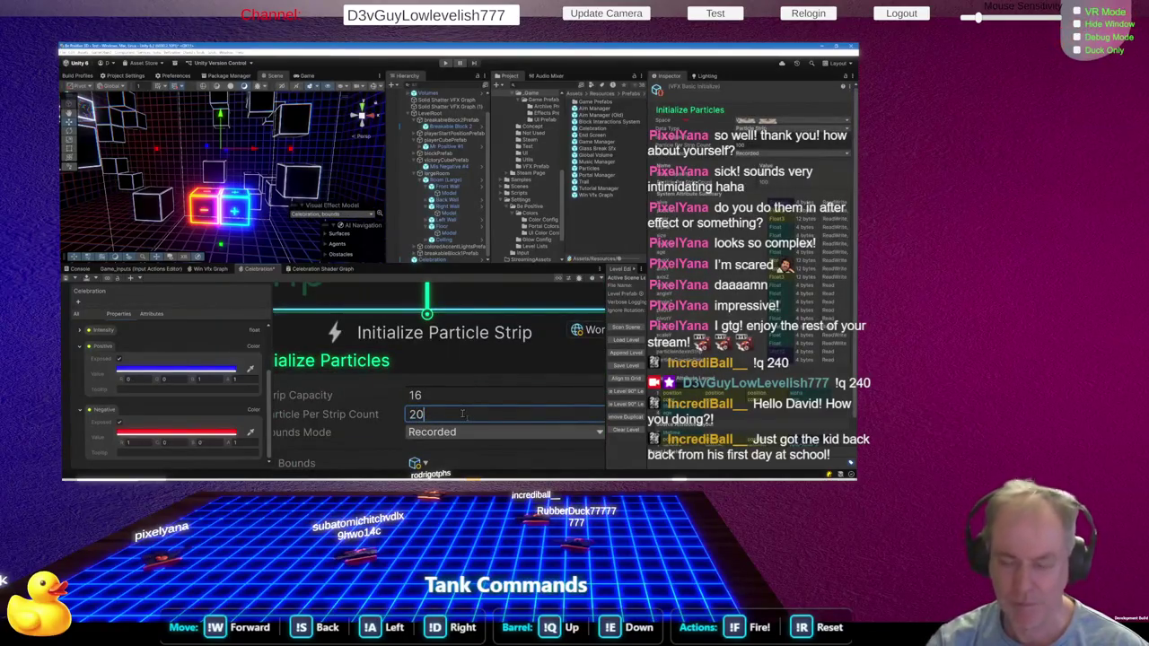
pyautogui.scroll(-5, 544, 360)
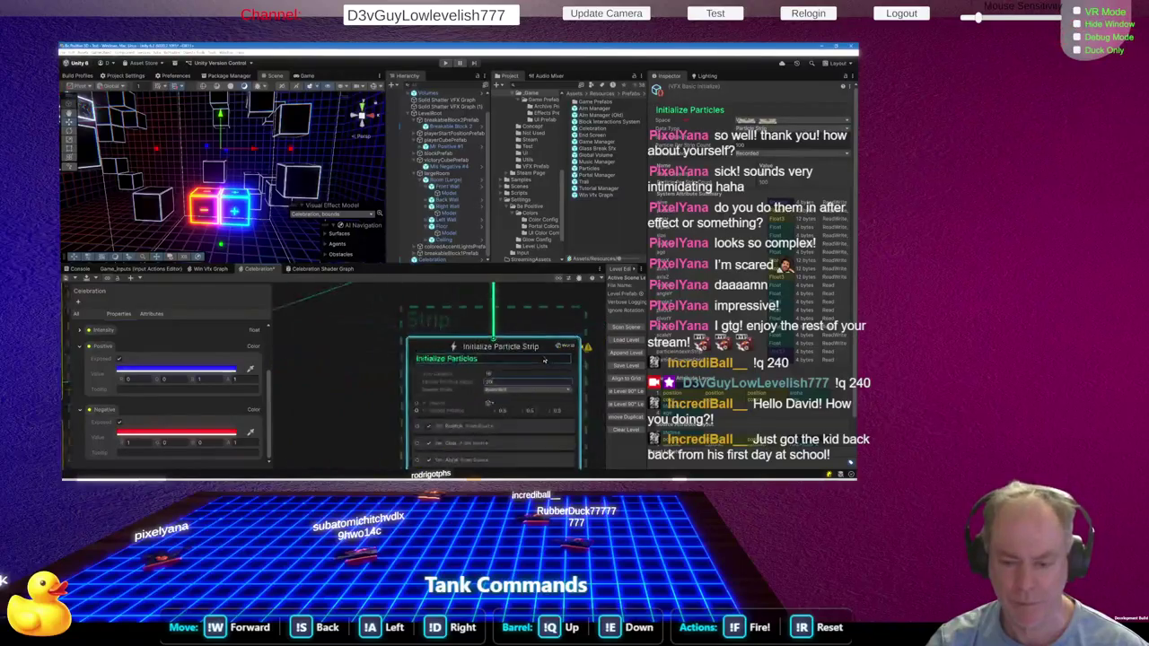
pyautogui.scroll(-3, 544, 360)
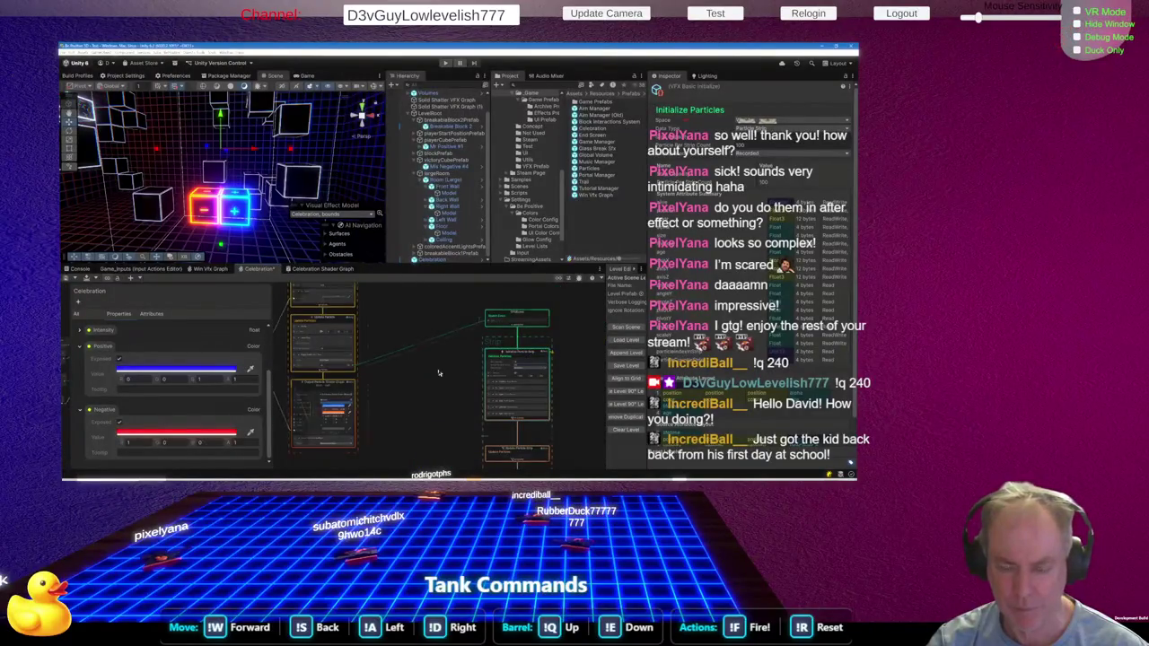
pyautogui.scroll(-3, 439, 368)
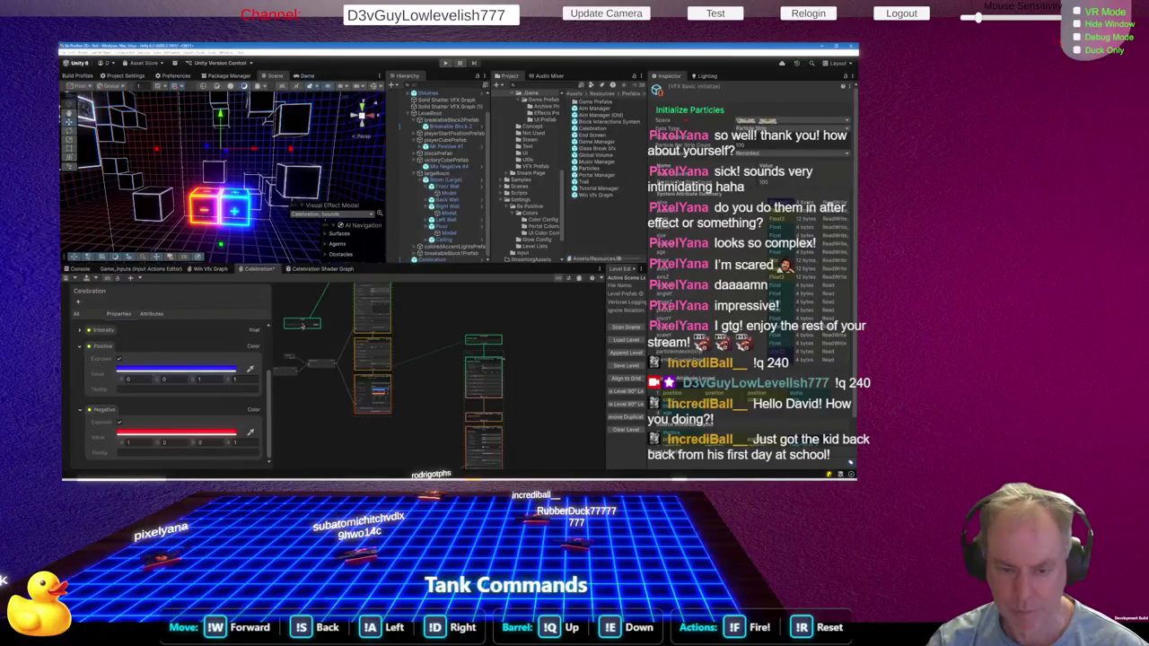
# Move the OnPlay event node beside the strip context, fire the burst, and commit the count
pyautogui.click(374, 330)
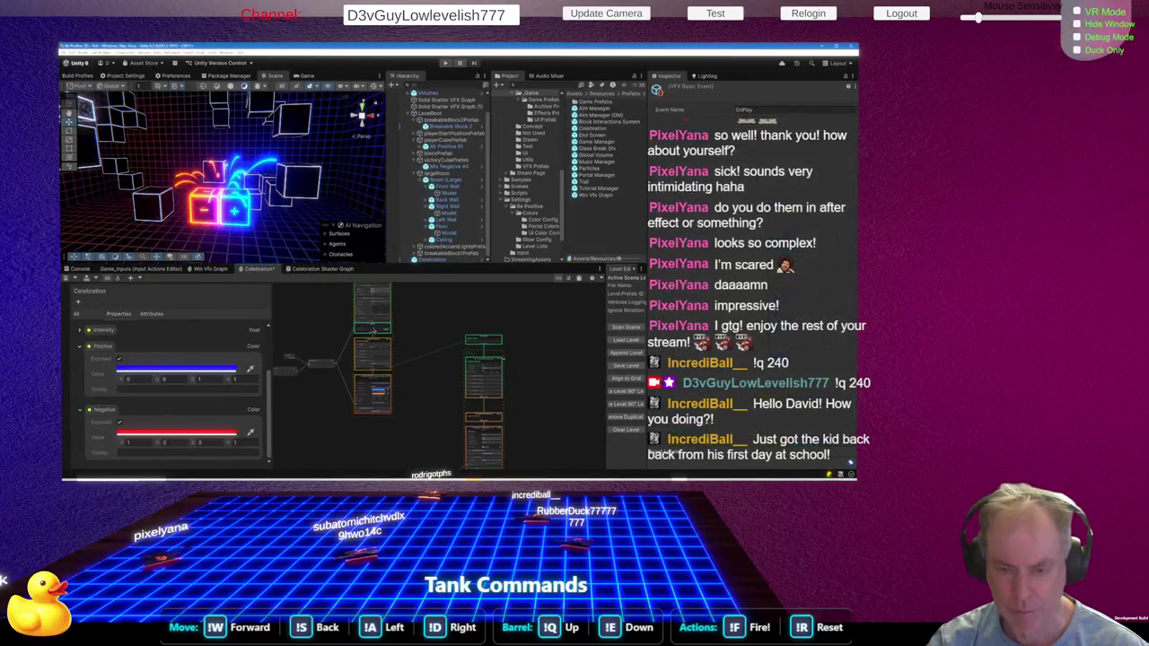
pyautogui.moveTo(391, 287)
pyautogui.mouseDown()
pyautogui.moveTo(424, 338)
pyautogui.moveTo(449, 345)
pyautogui.moveTo(439, 380)
pyautogui.mouseUp()
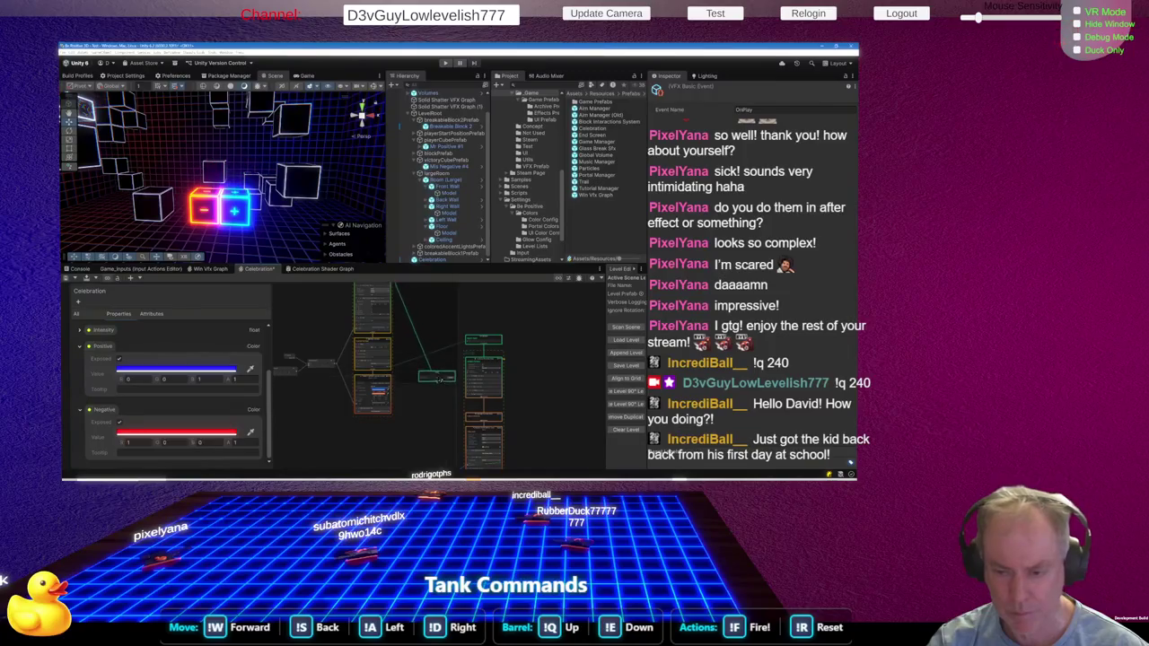
pyautogui.scroll(5, 439, 380)
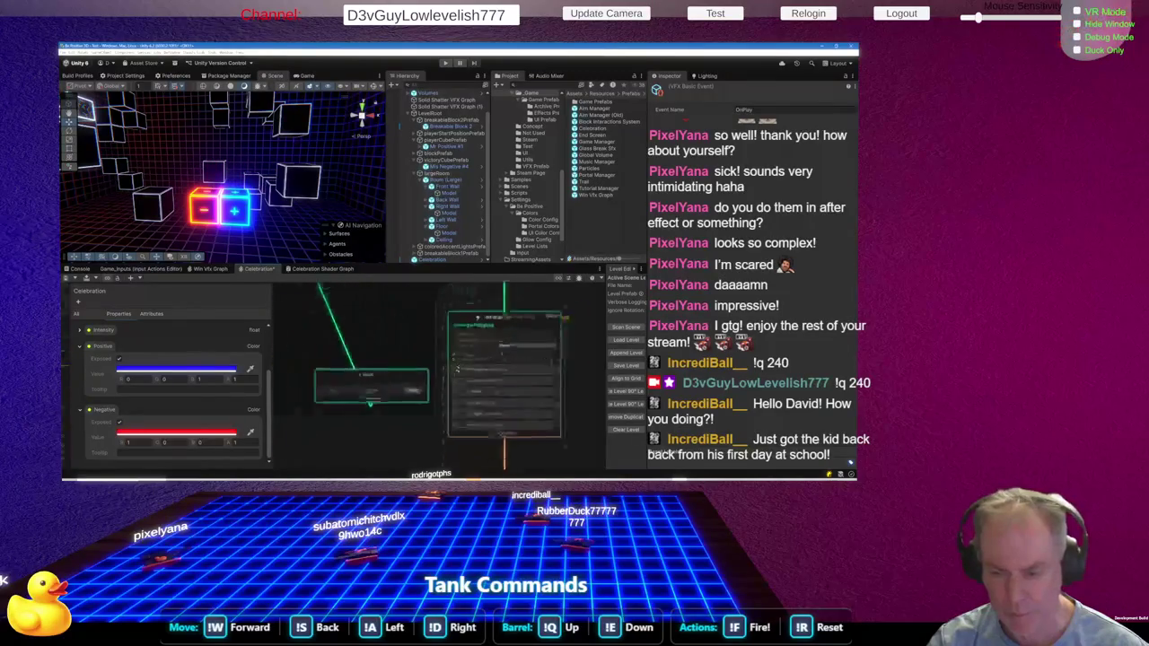
pyautogui.click(408, 394)
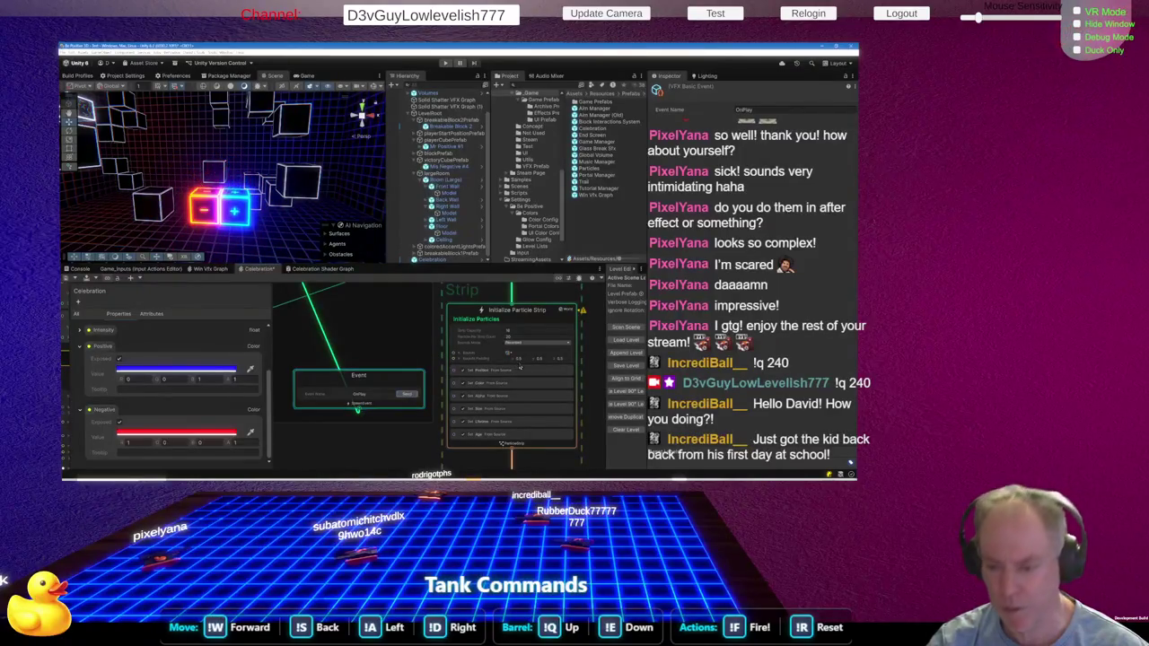
pyautogui.click(526, 338)
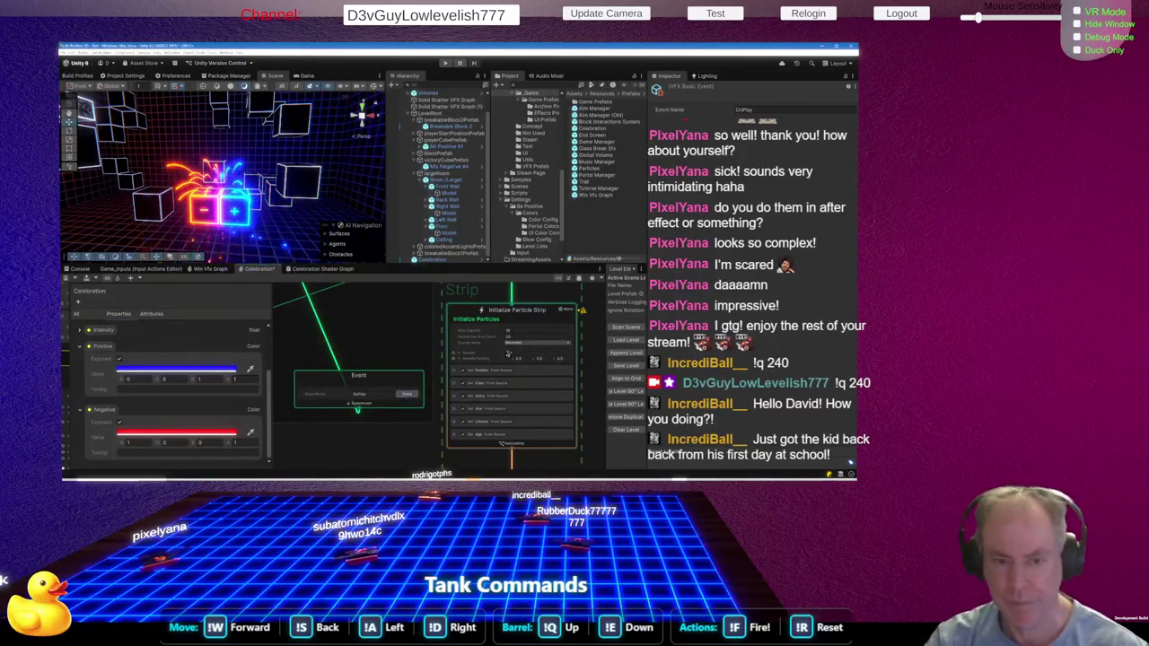
# Select Initialize Particle Strip and zoom in on its Set Position, Color, Alpha, Size, Lifetime and Age blocks
pyautogui.click(524, 337)
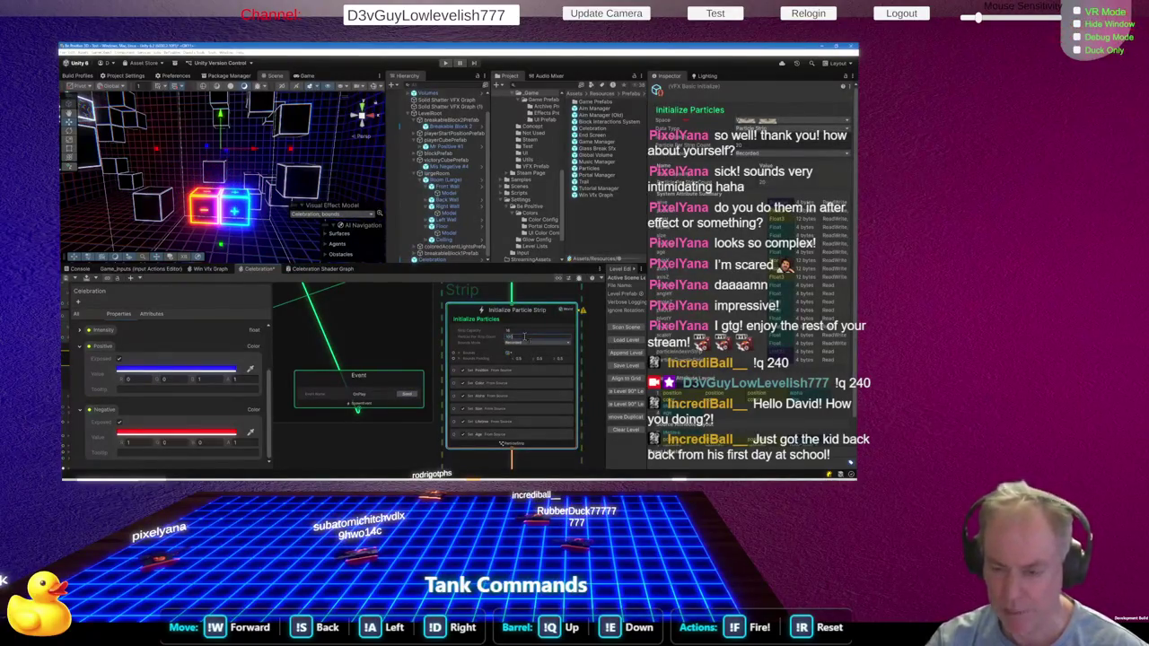
pyautogui.scroll(-4, 496, 350)
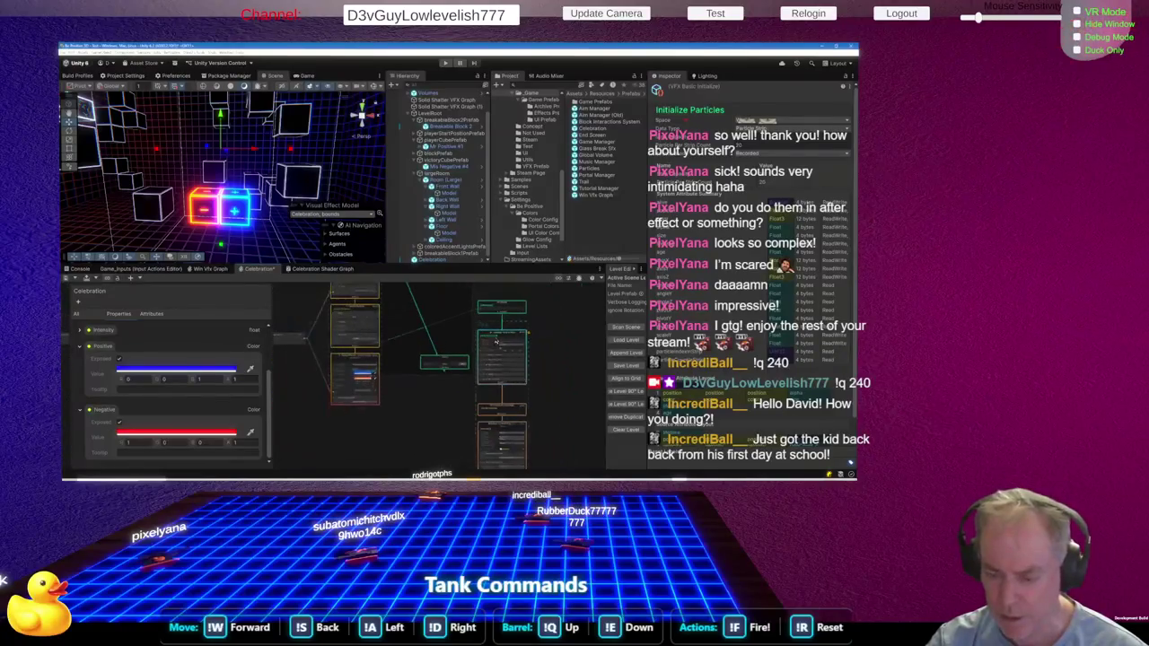
pyautogui.scroll(5, 508, 368)
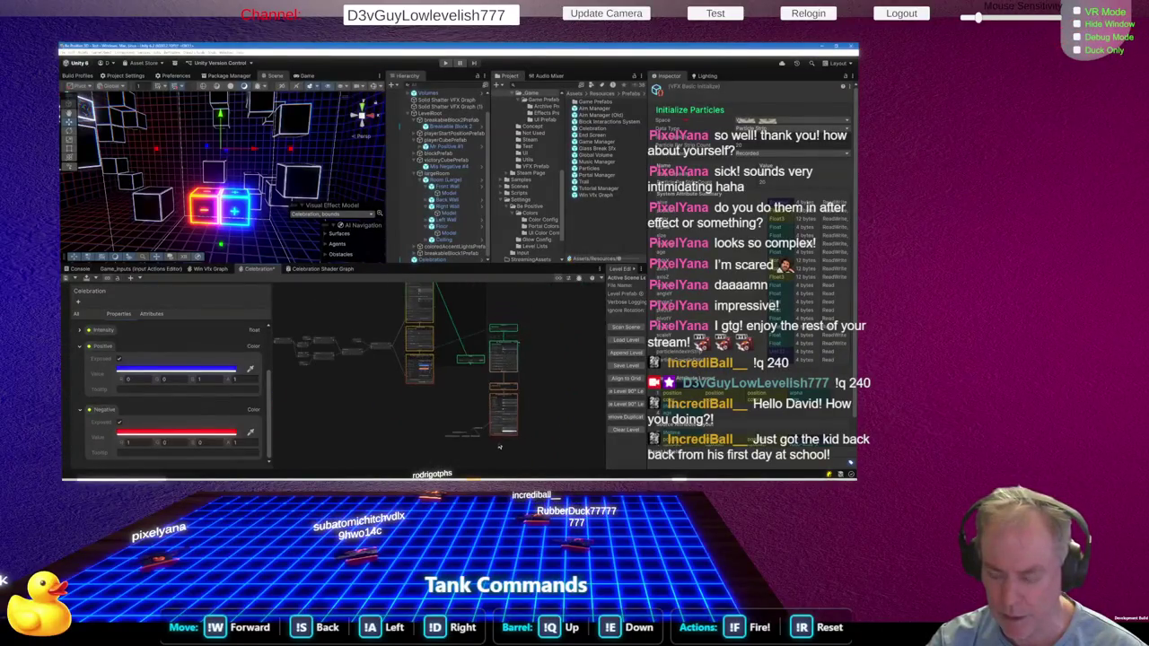
pyautogui.scroll(4, 494, 353)
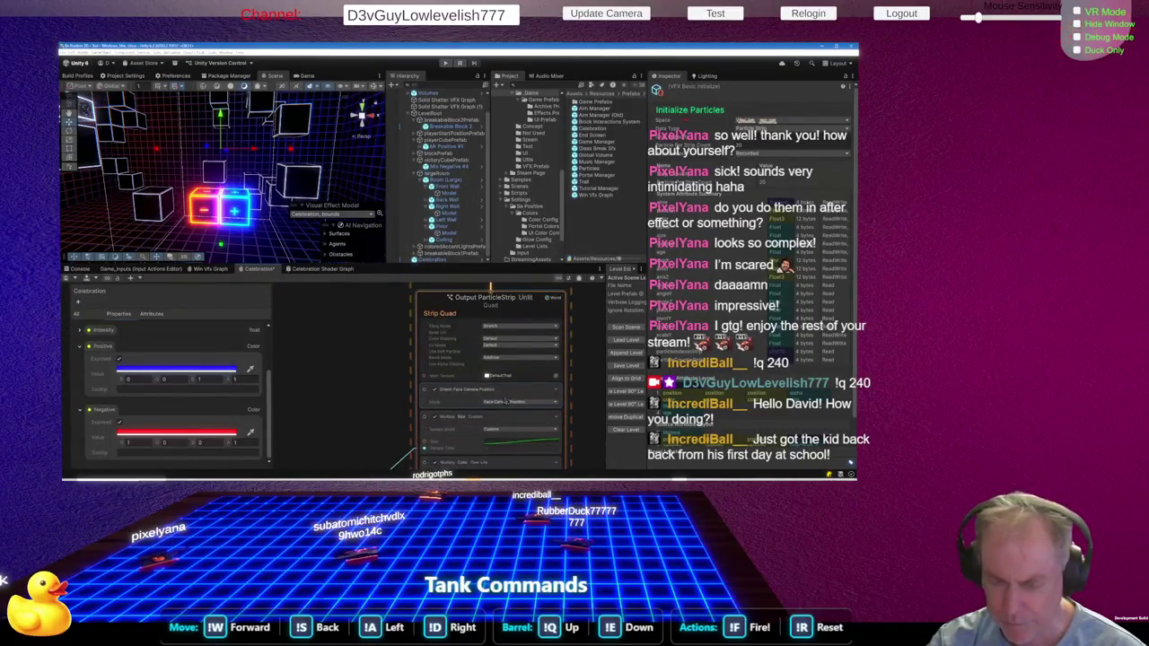
pyautogui.scroll(-3, 505, 408)
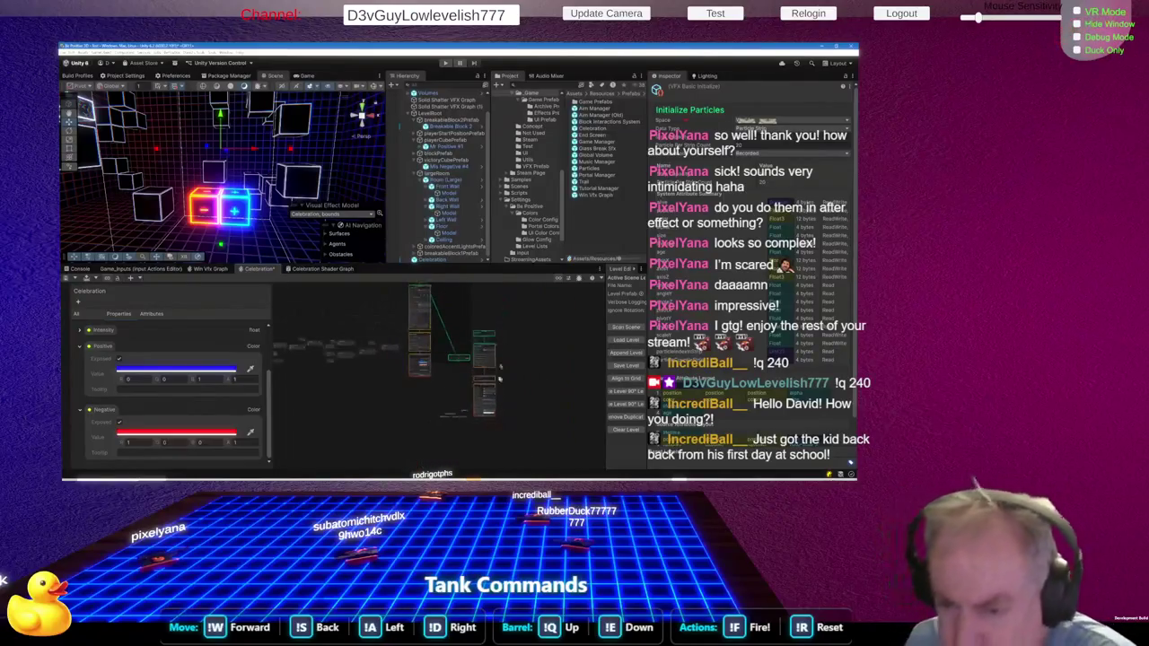
pyautogui.scroll(-2, 489, 404)
pyautogui.scroll(4, 489, 405)
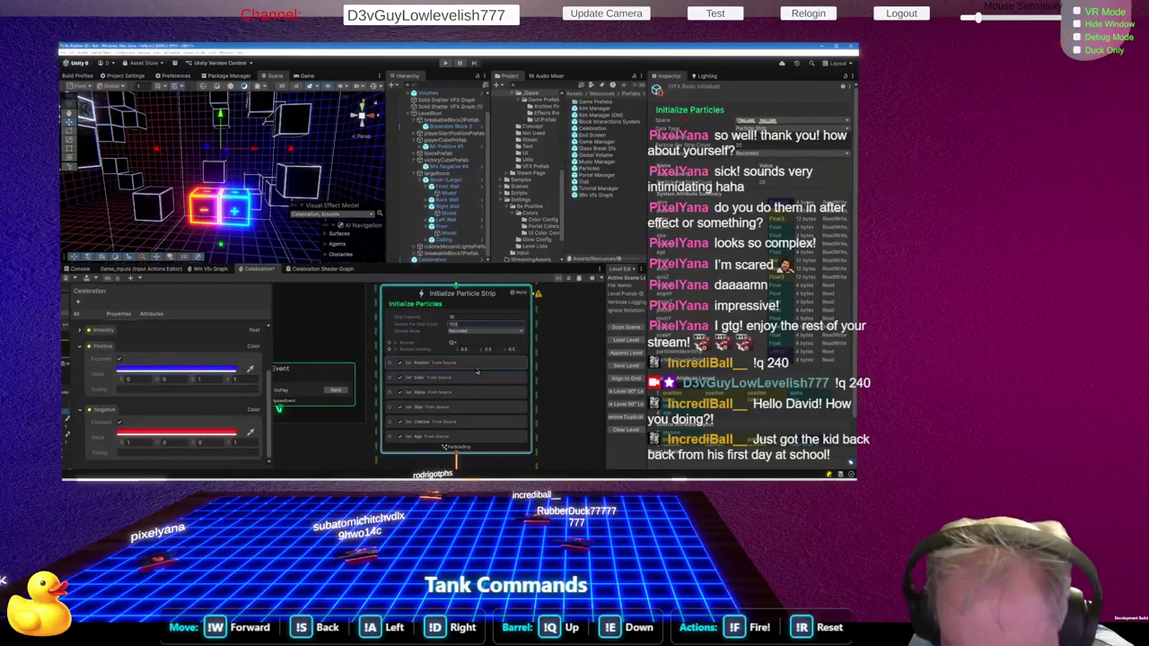
pyautogui.scroll(-3, 507, 391)
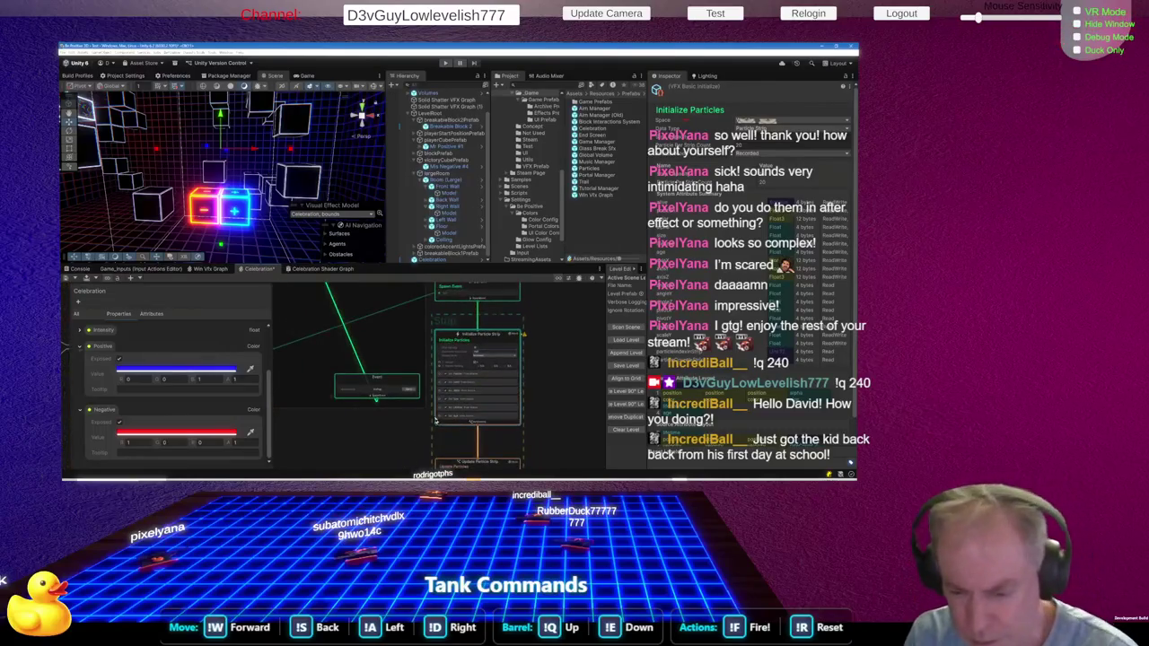
pyautogui.scroll(1, 422, 424)
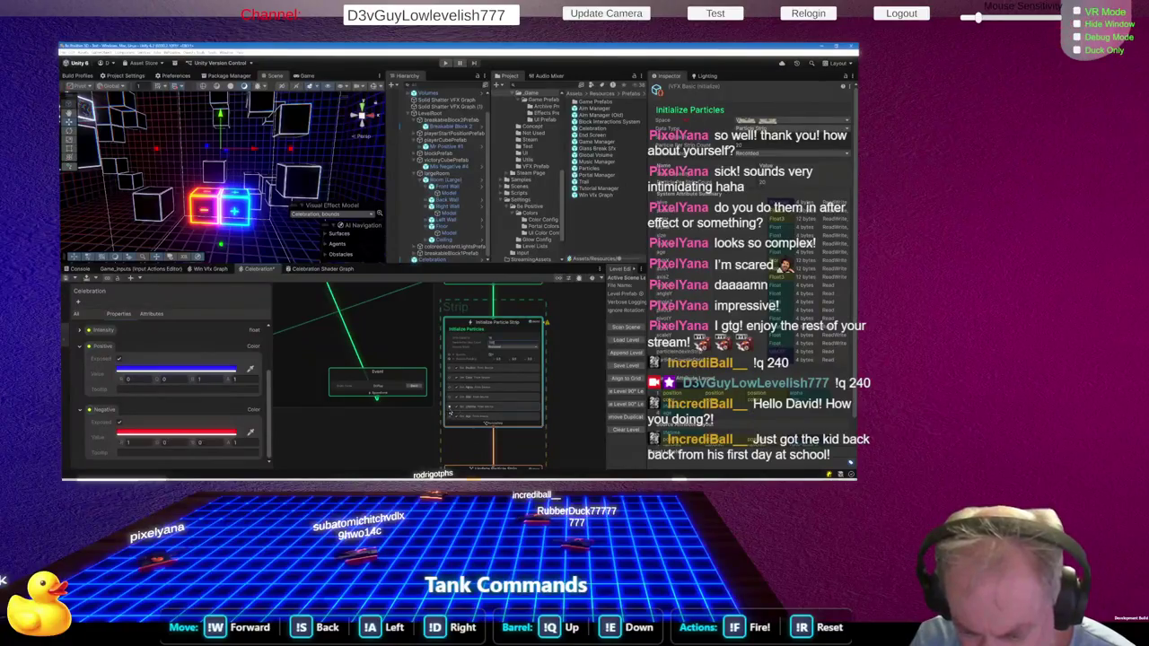
pyautogui.scroll(4, 465, 415)
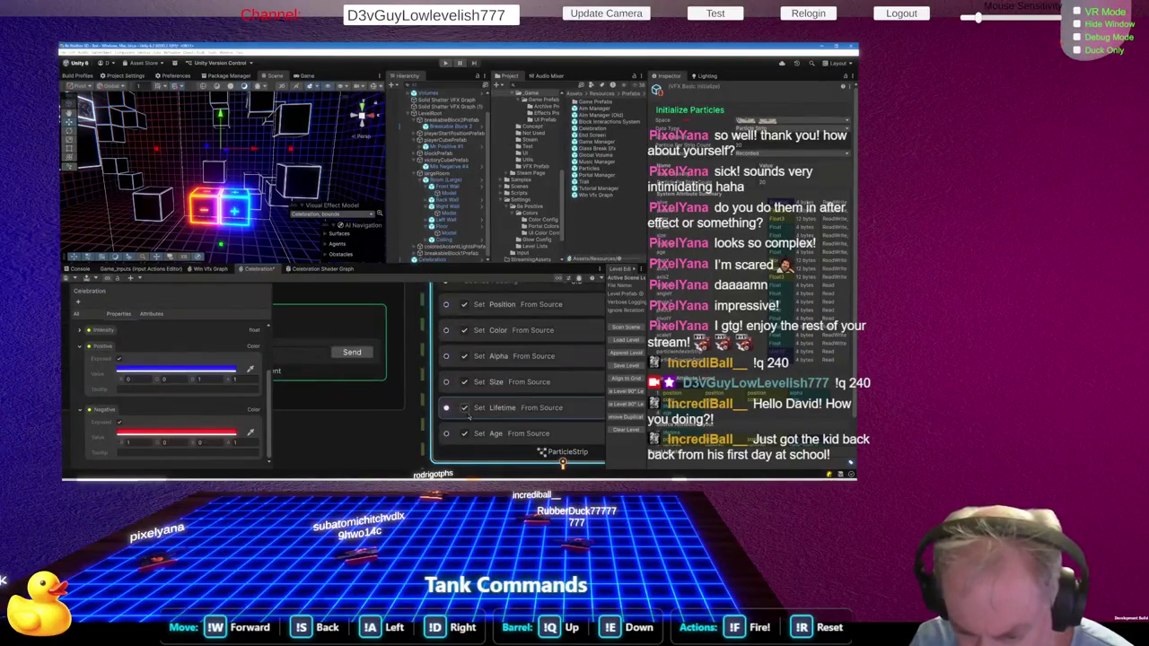
# Delete the strip's Set Lifetime From Source block
pyautogui.click(465, 410)
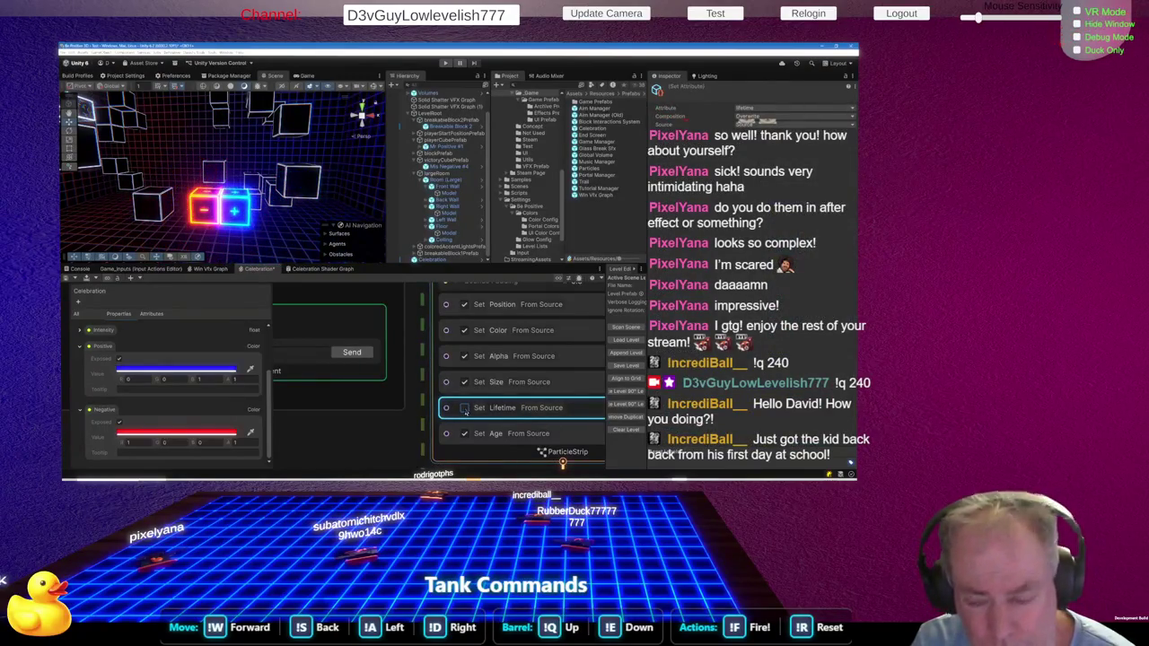
pyautogui.rightClick(486, 410)
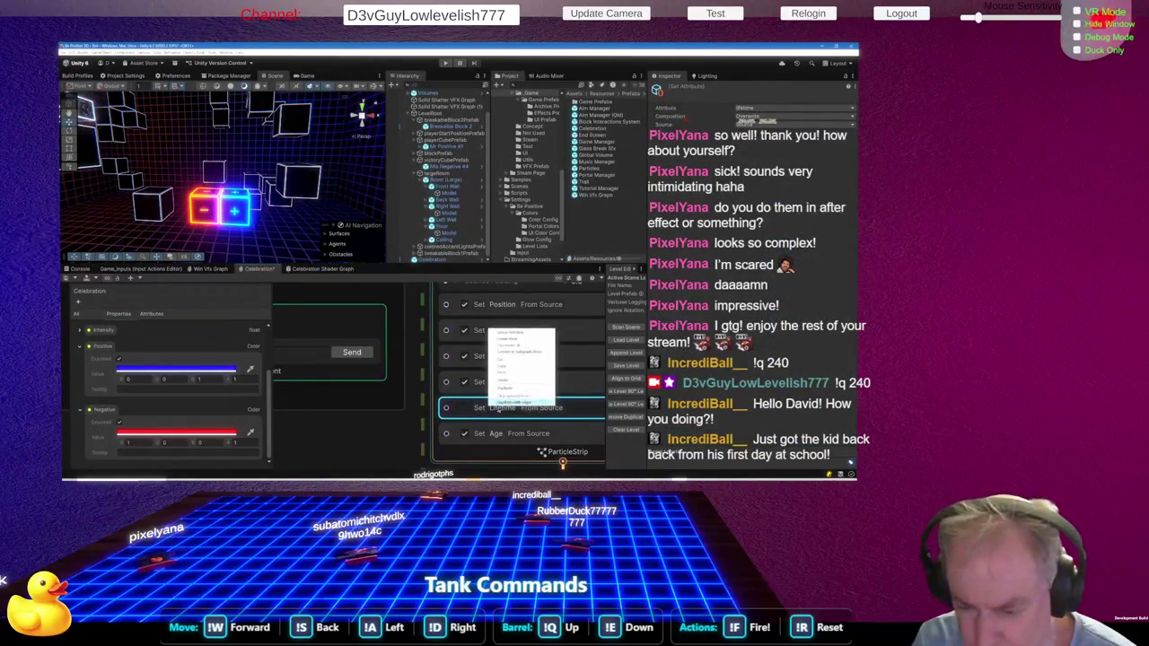
pyautogui.click(508, 383)
# Add a Set Lifetime block with lifetime 0.5 to the strip's initialize context and replay the Celebration effect
pyautogui.rightClick(484, 429)
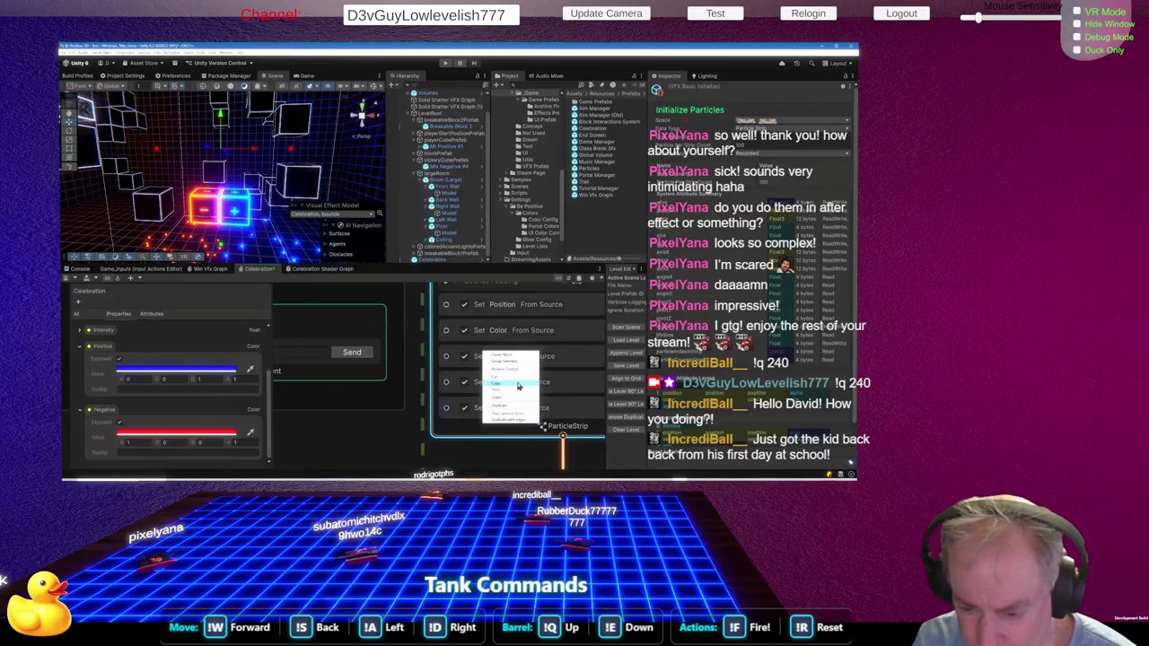
pyautogui.click(508, 356)
pyautogui.write('life')
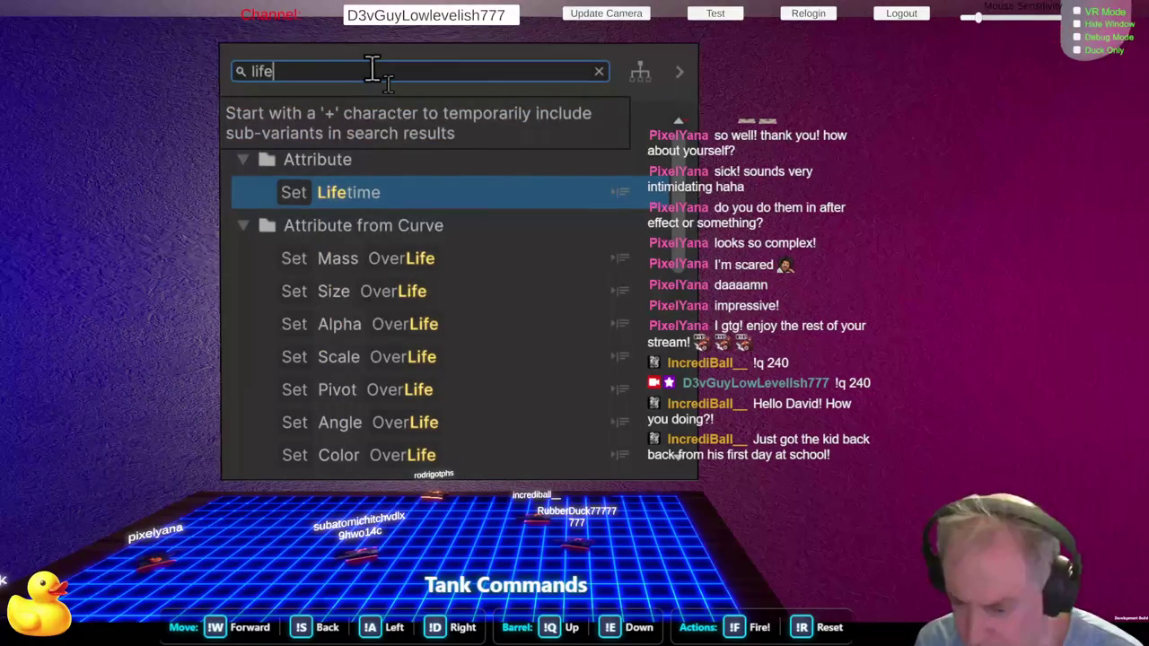
pyautogui.press('Return')
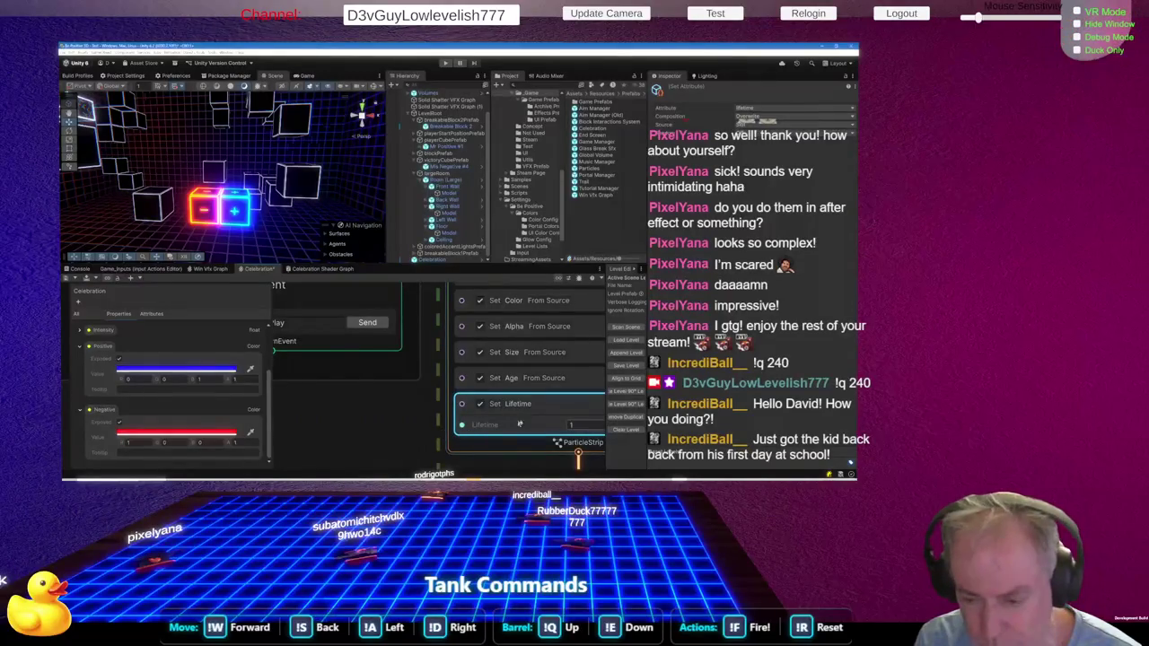
pyautogui.write('.5')
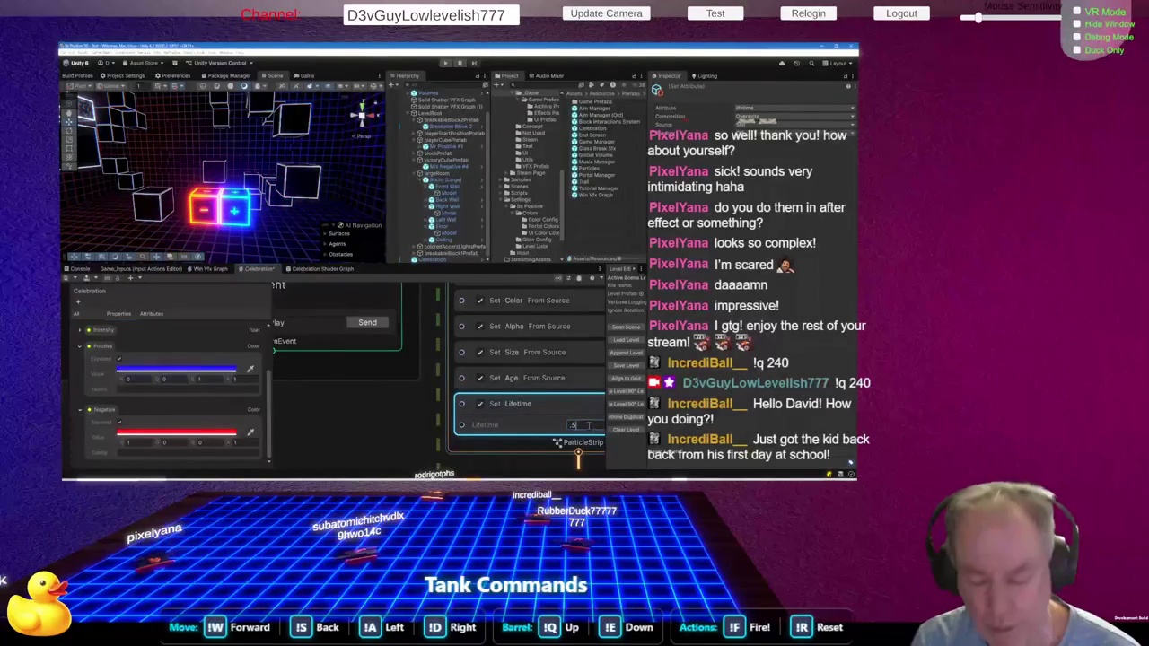
pyautogui.press('Return')
pyautogui.click(367, 323)
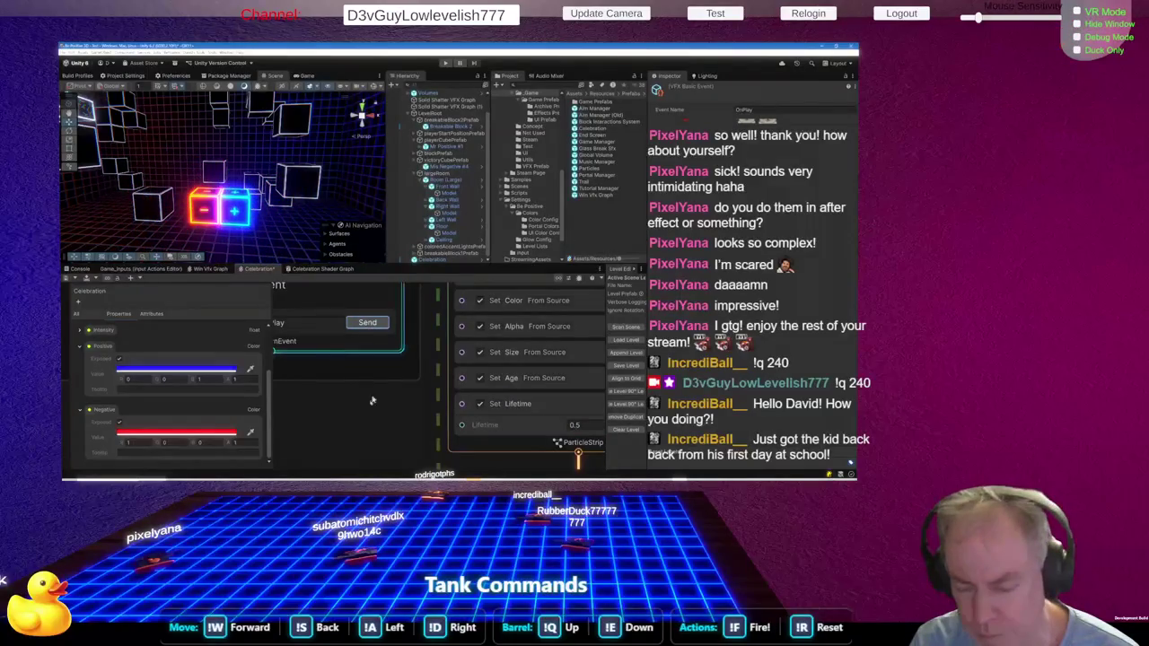
pyautogui.scroll(-2, 361, 430)
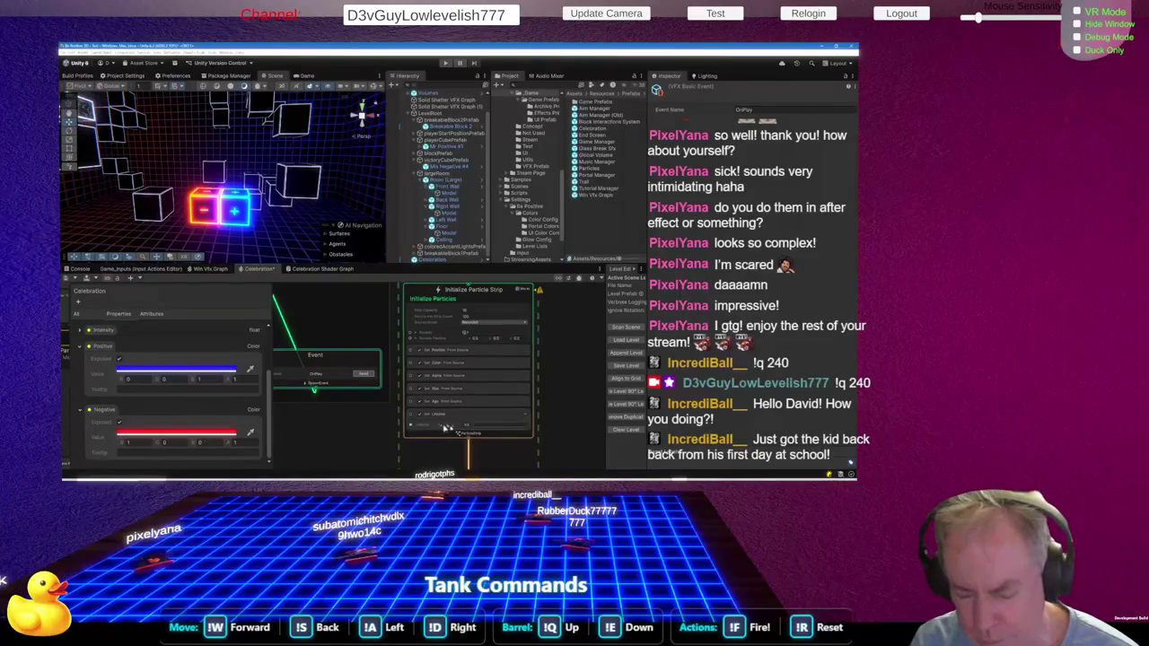
pyautogui.click(482, 425)
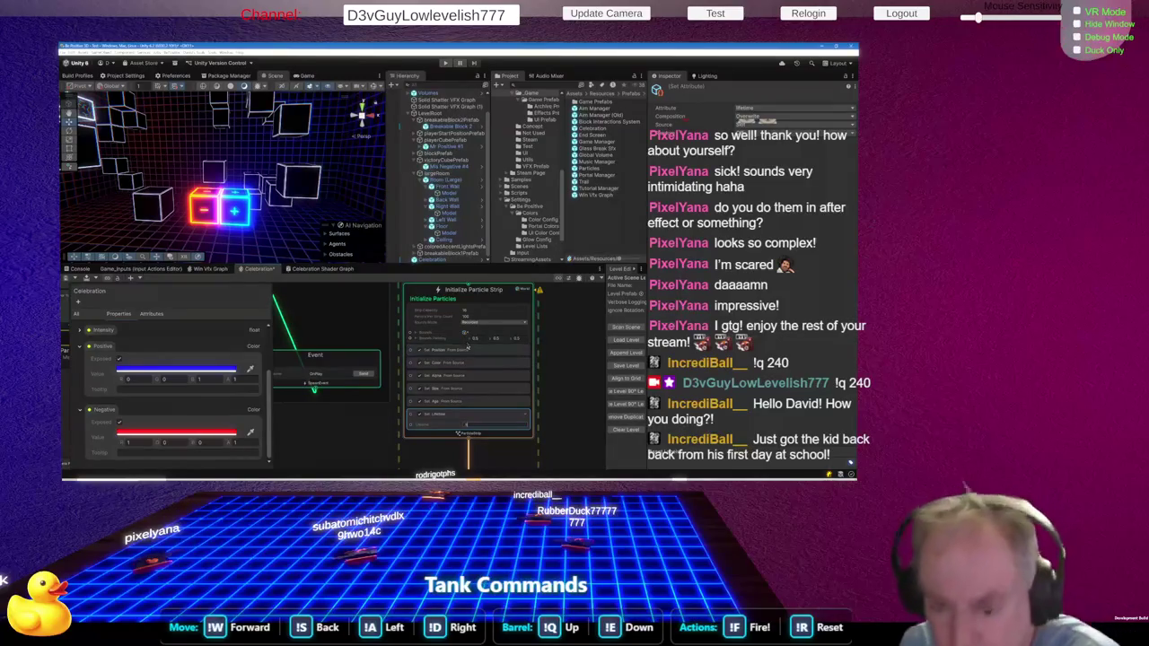
pyautogui.click(482, 310)
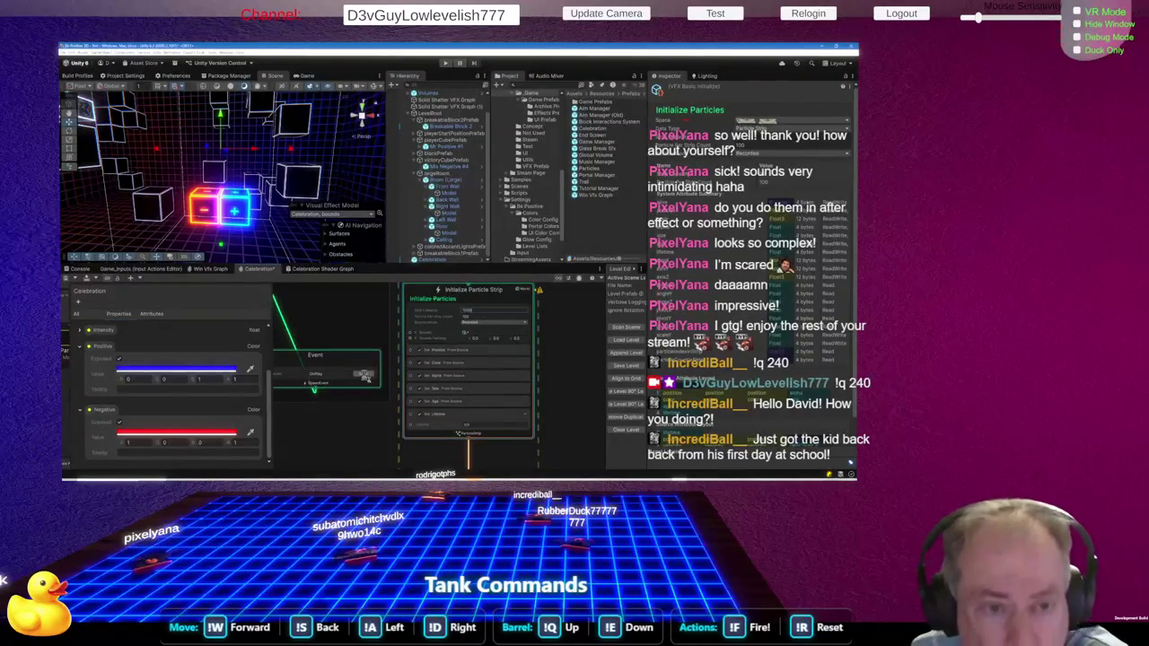
pyautogui.click(364, 375)
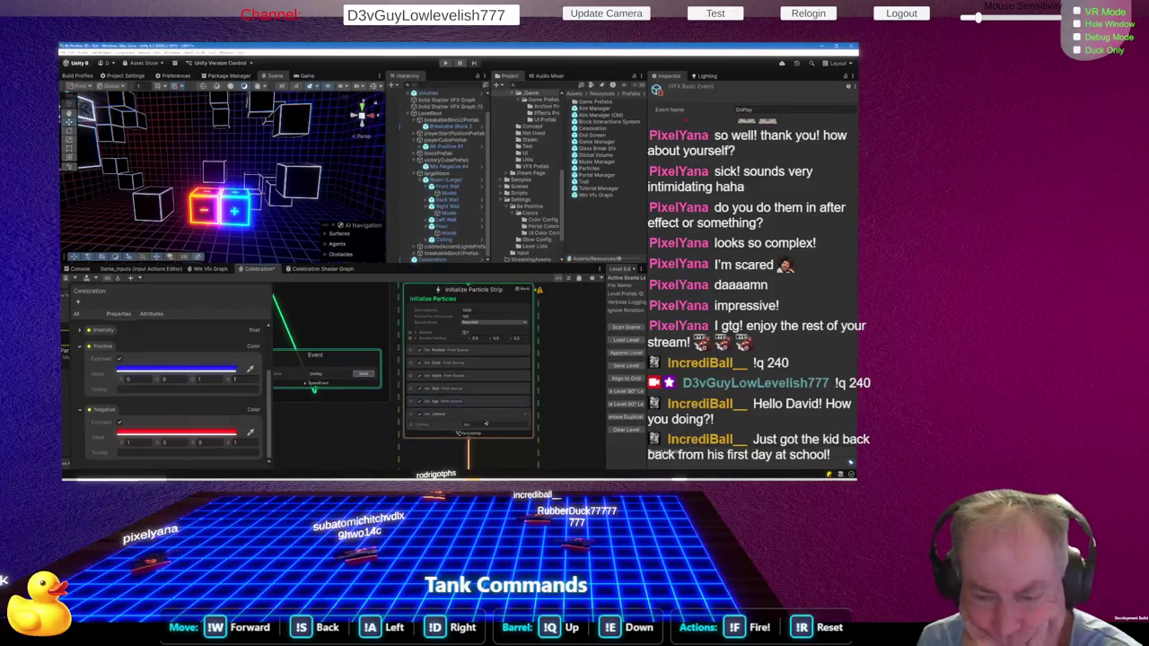
pyautogui.click(481, 426)
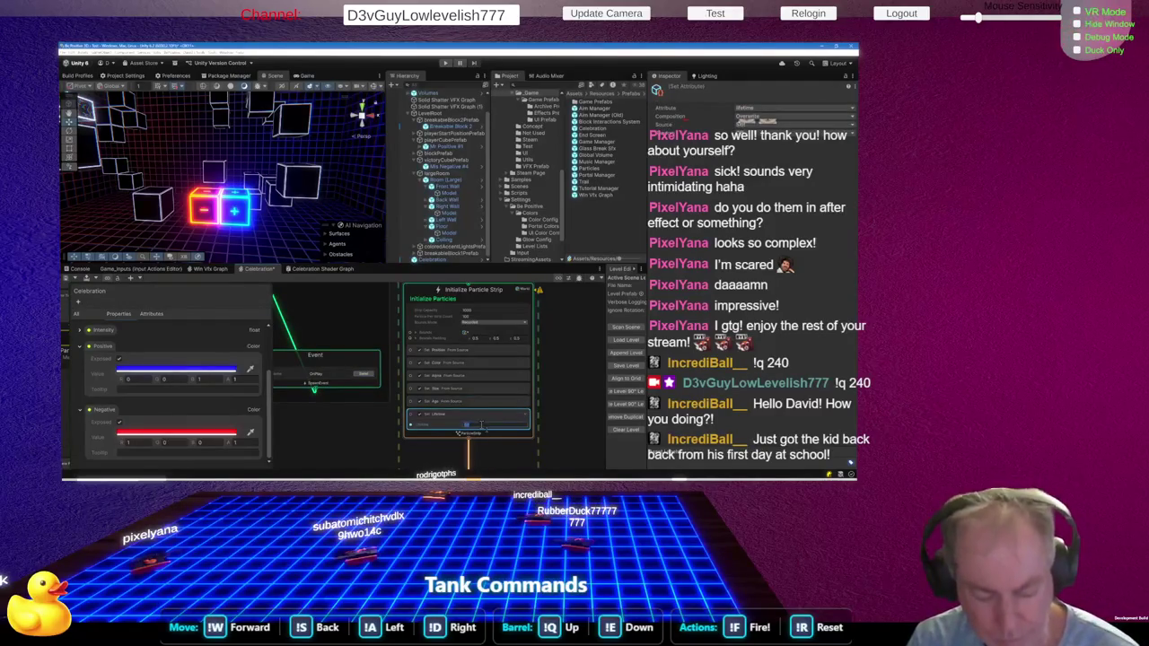
pyautogui.scroll(-3, 481, 424)
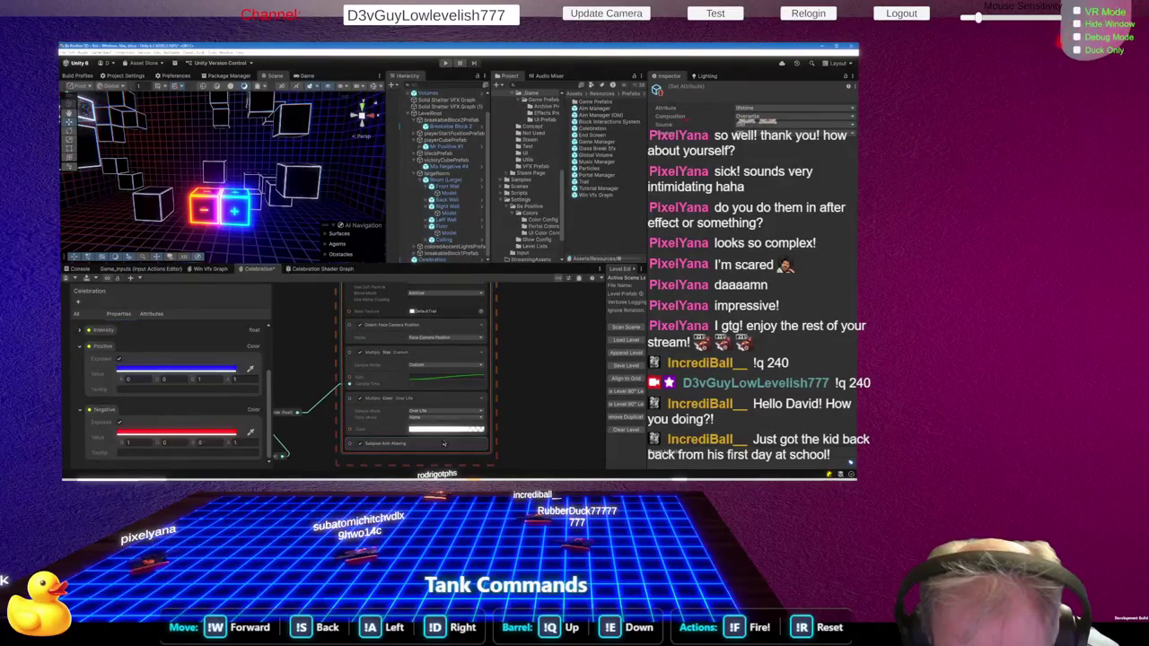
# Raise the strip Set Lifetime value to 15 and replay the Celebration burst
pyautogui.scroll(-5, 445, 444)
pyautogui.scroll(-3, 434, 386)
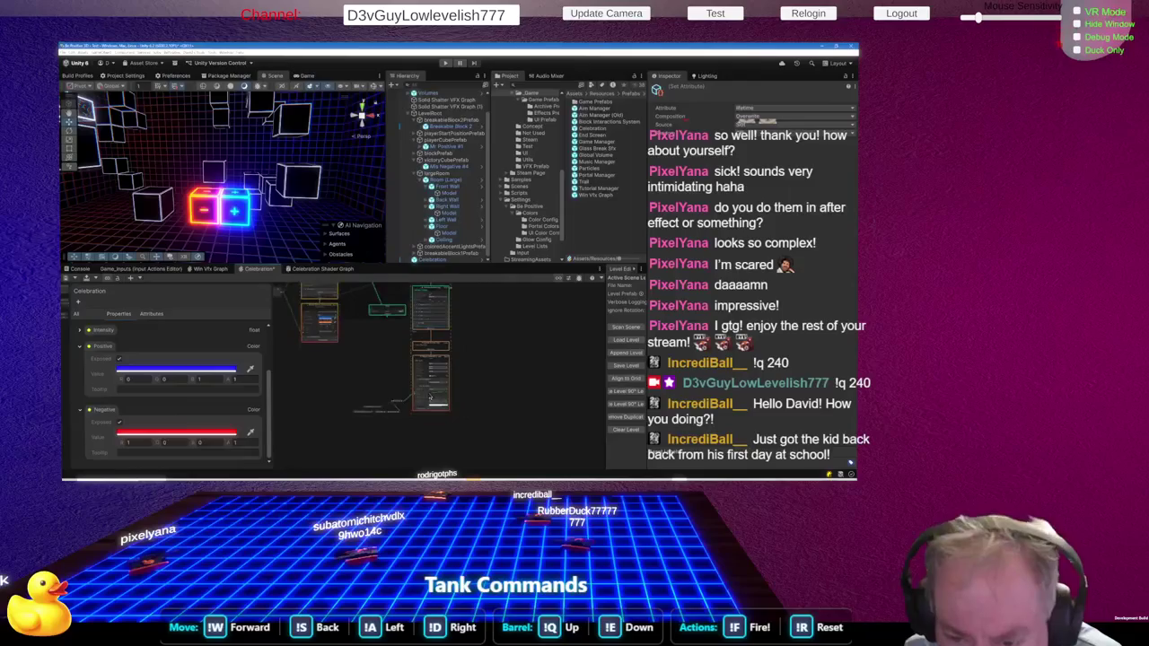
pyautogui.scroll(5, 437, 310)
pyautogui.click(460, 375)
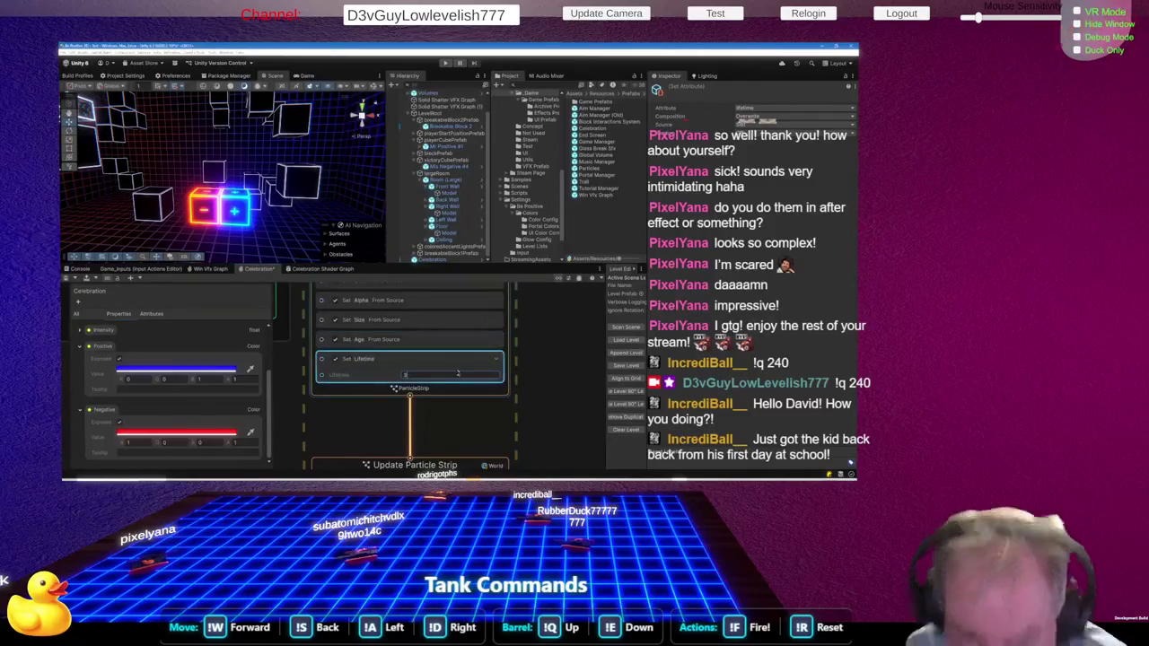
pyautogui.write('1')
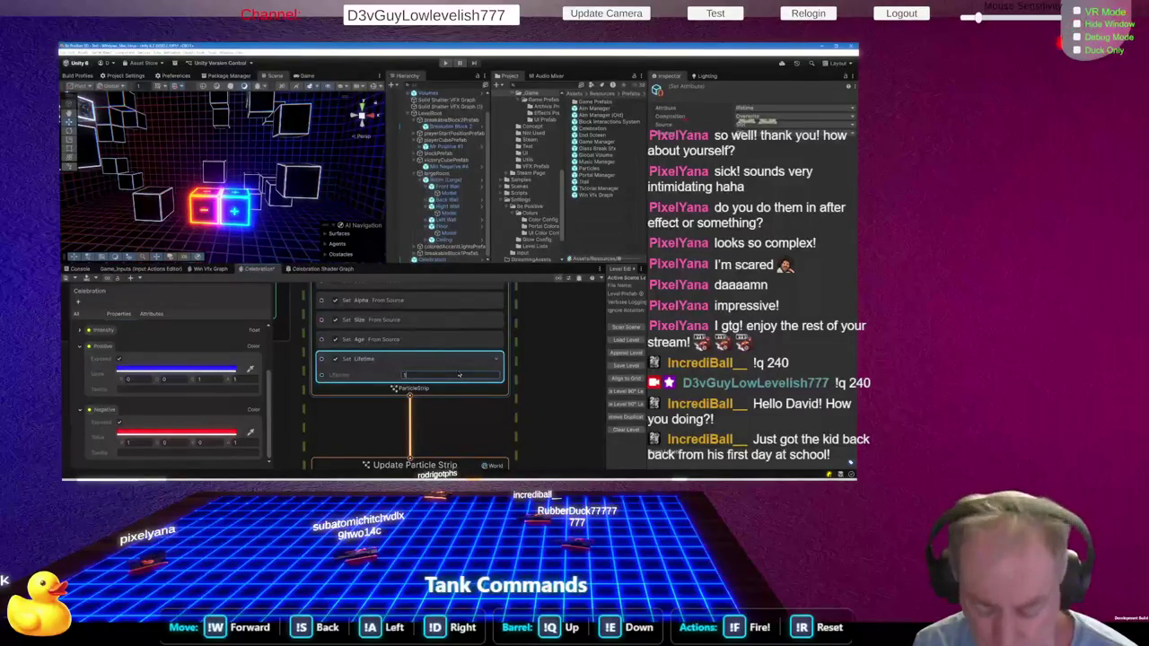
pyautogui.write('5')
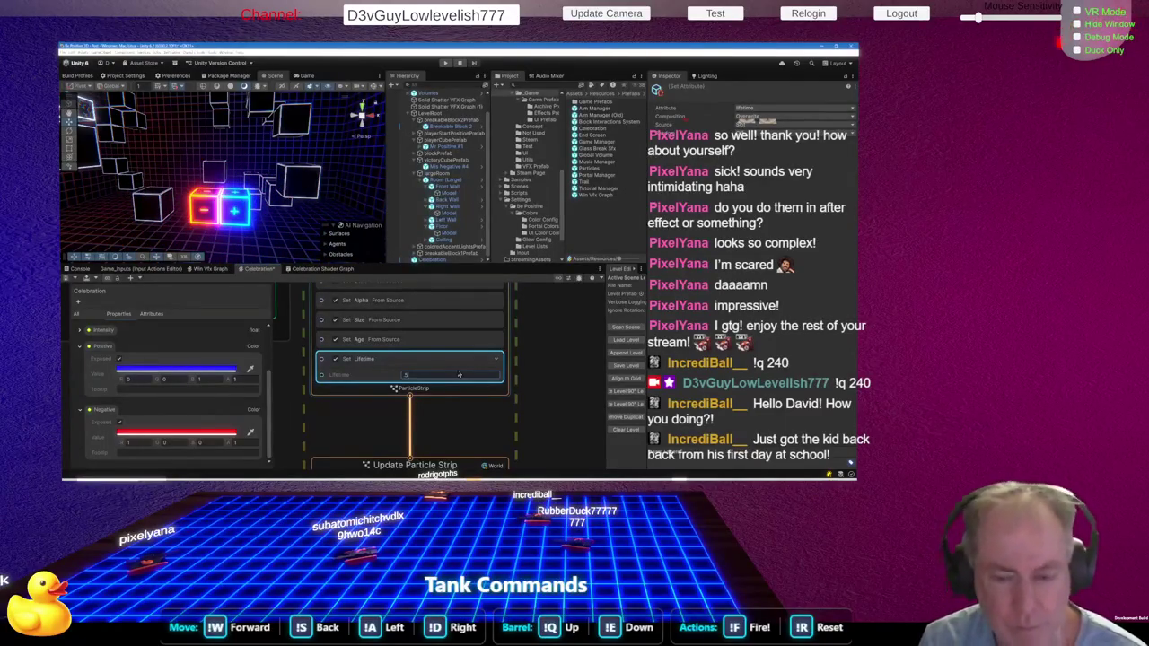
pyautogui.scroll(-2, 546, 383)
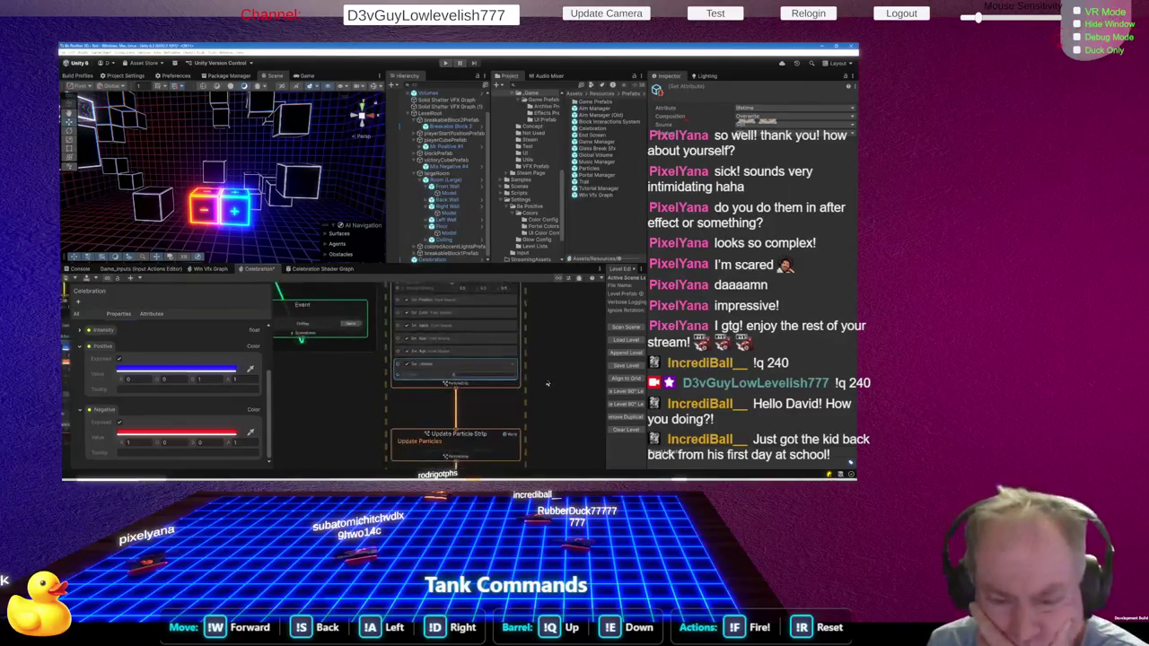
pyautogui.scroll(-2, 547, 383)
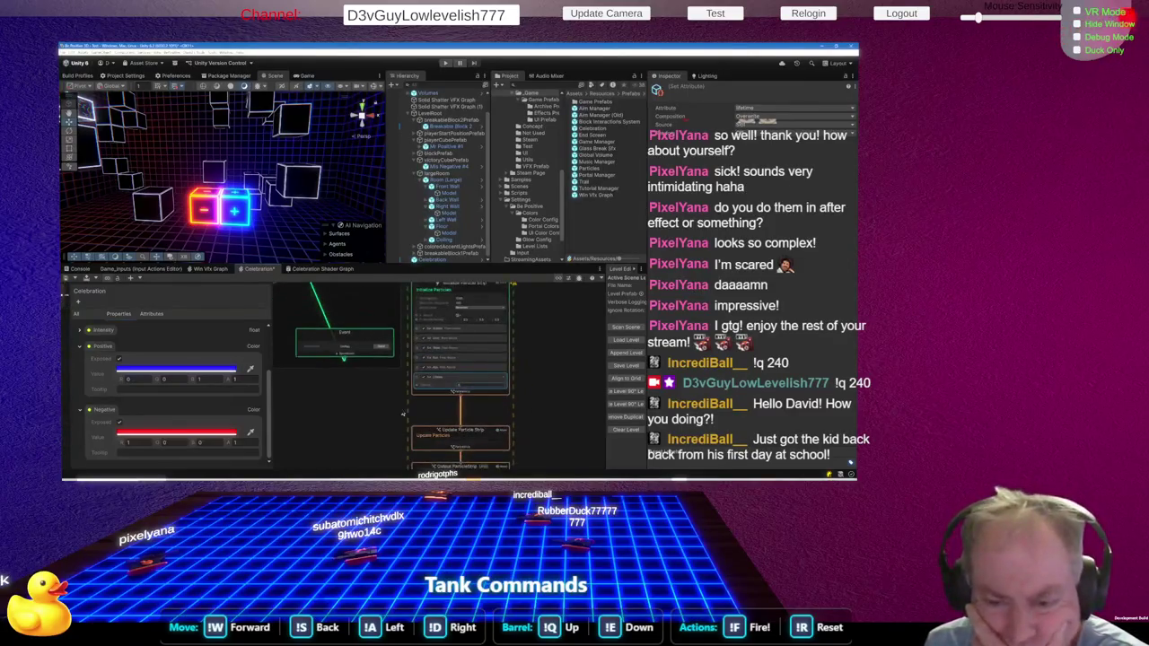
pyautogui.click(384, 355)
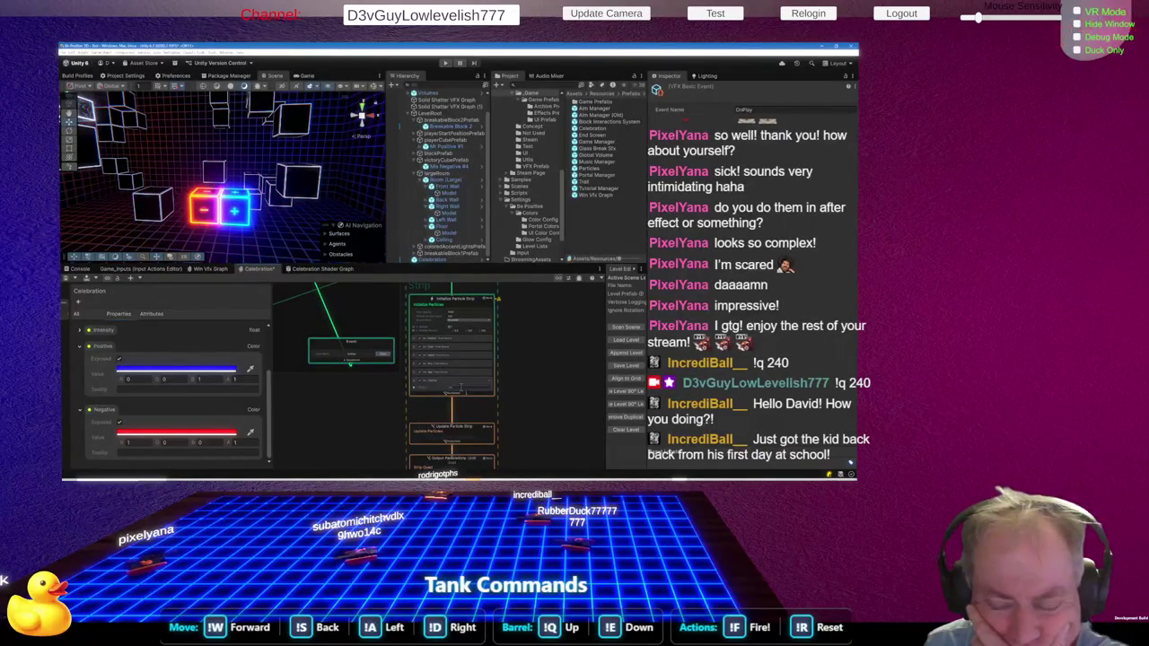
pyautogui.click(451, 384)
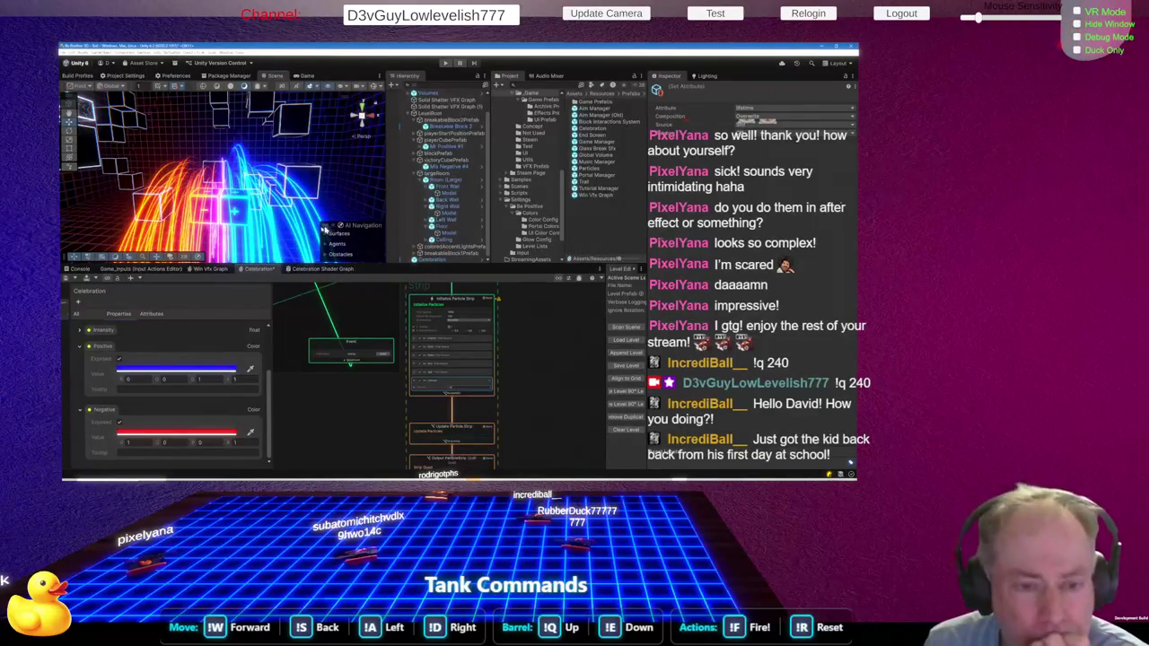
# Orbit the Scene view closer to the strip arcs, replay Celebration, then switch to the browser
pyautogui.moveTo(179, 206)
pyautogui.mouseDown()
pyautogui.moveTo(214, 231)
pyautogui.moveTo(222, 182)
pyautogui.mouseUp()
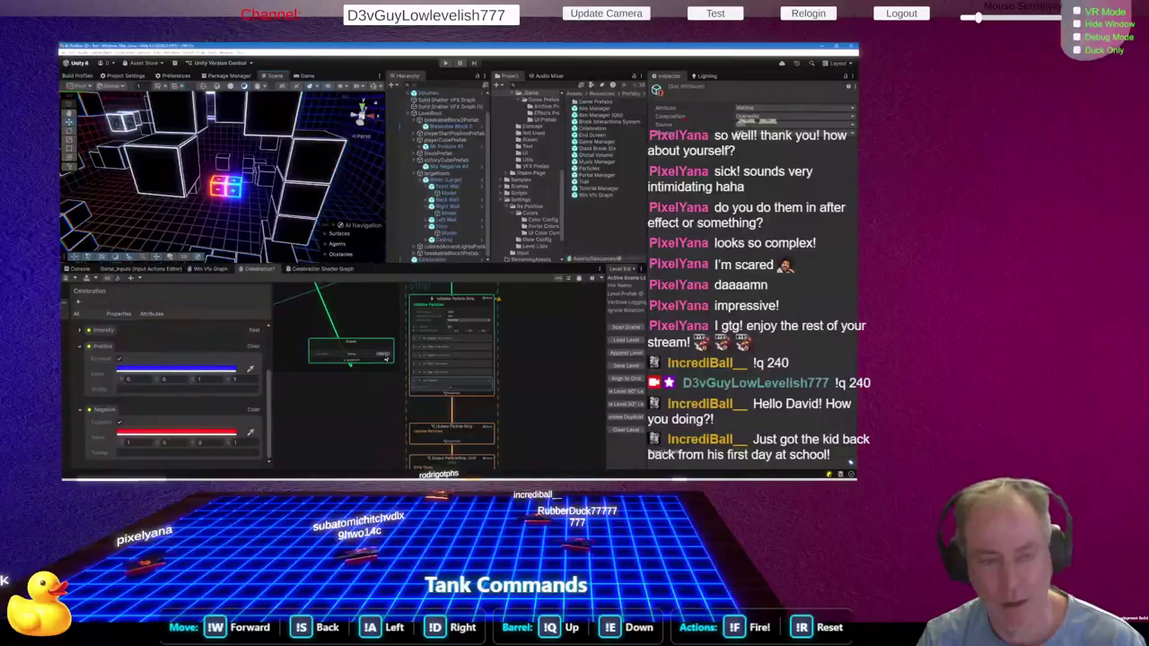
pyautogui.click(386, 356)
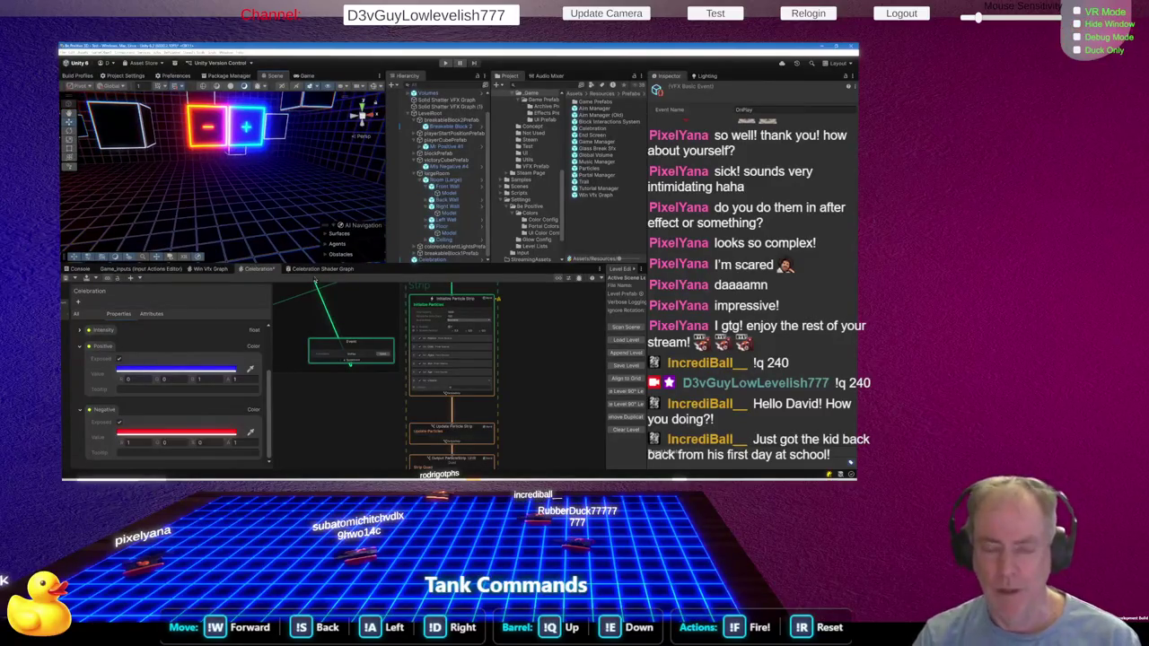
pyautogui.hotkey('alt', 'Tab')
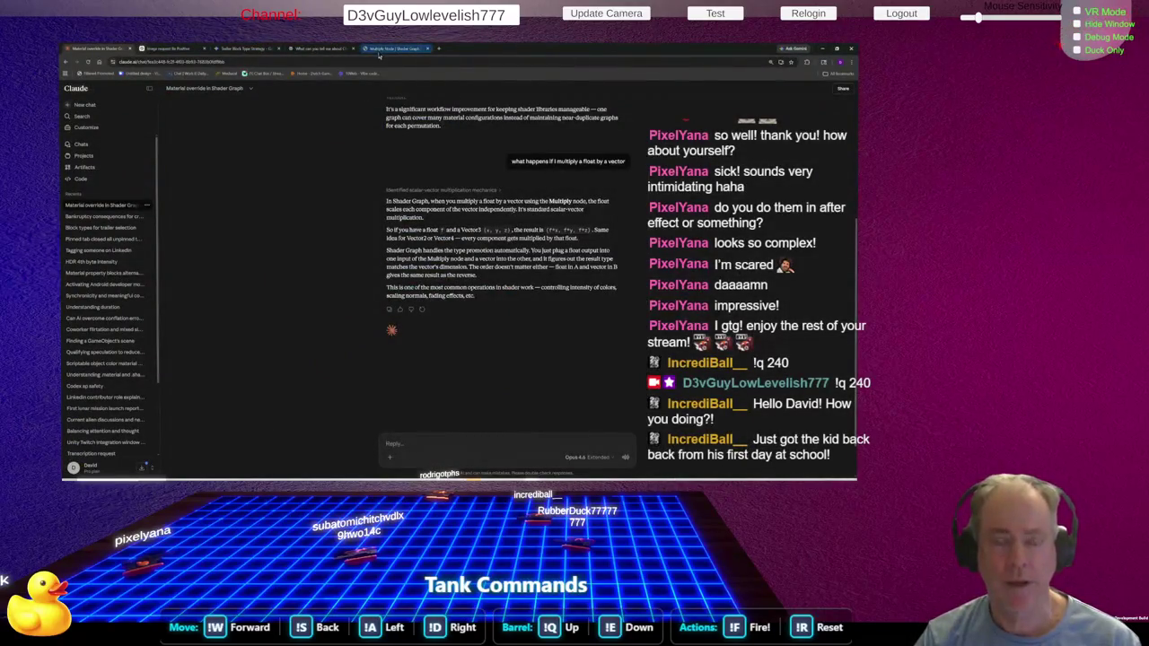
# Switch to the 'Multiply Node | Shader Graph' documentation tab
pyautogui.click(382, 53)
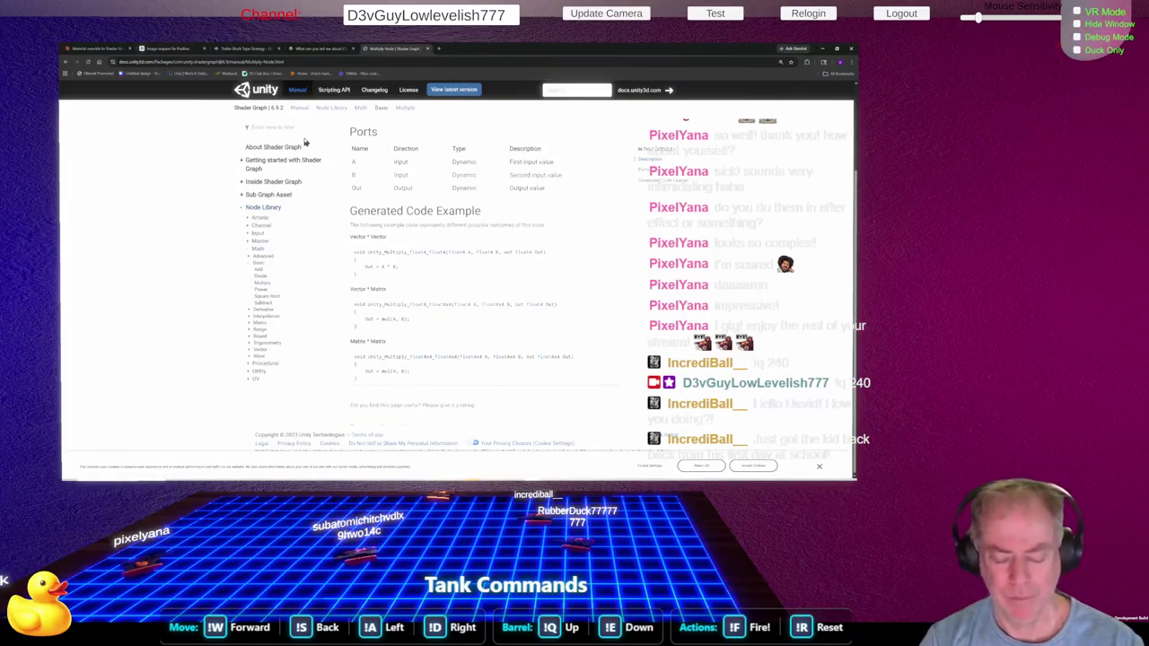
# Try 'uiti' and 'til' in the docs sidebar filter, then go up to the Node Library page
pyautogui.write('ui')
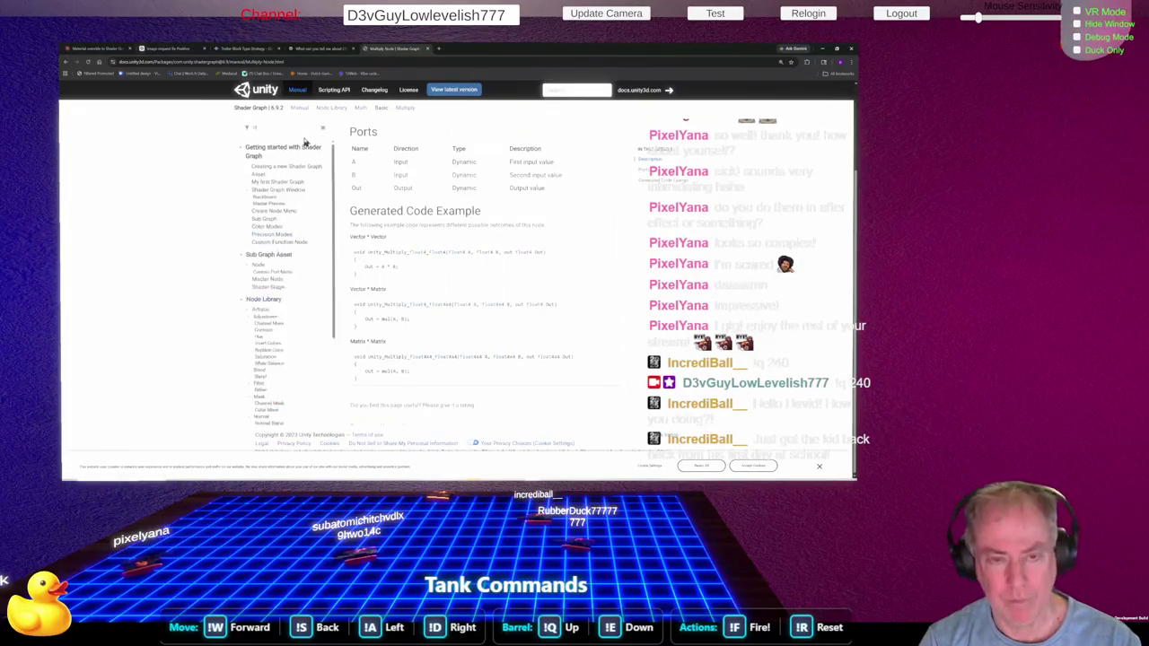
pyautogui.write('ti')
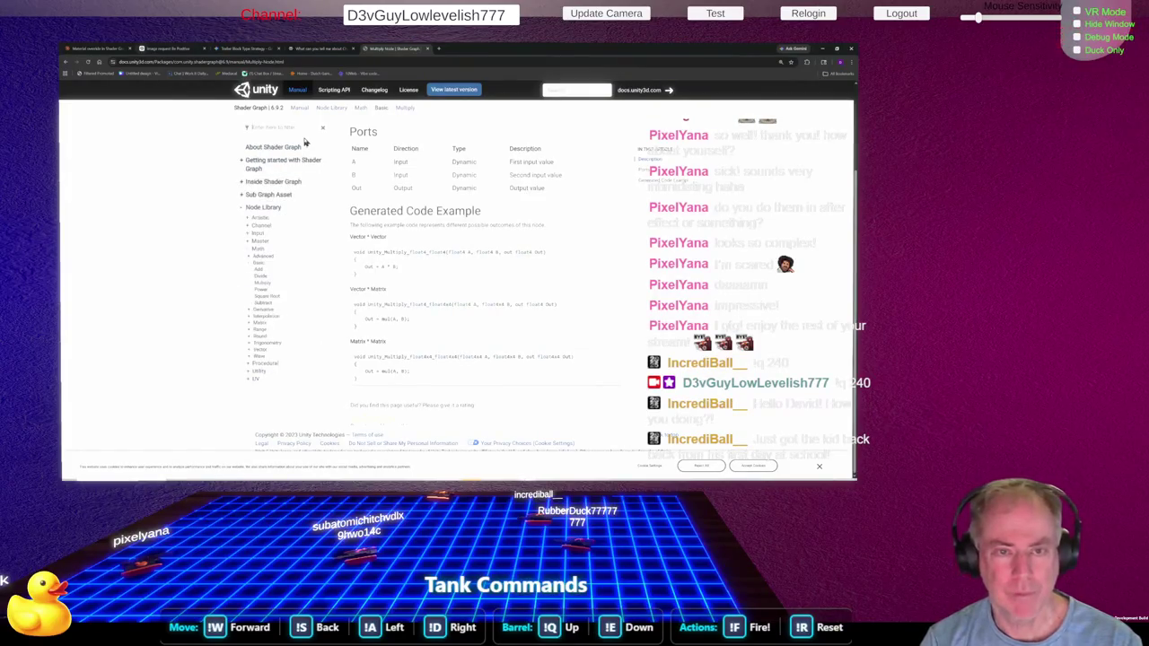
pyautogui.press('BackSpace')
pyautogui.press('BackSpace')
pyautogui.press('BackSpace')
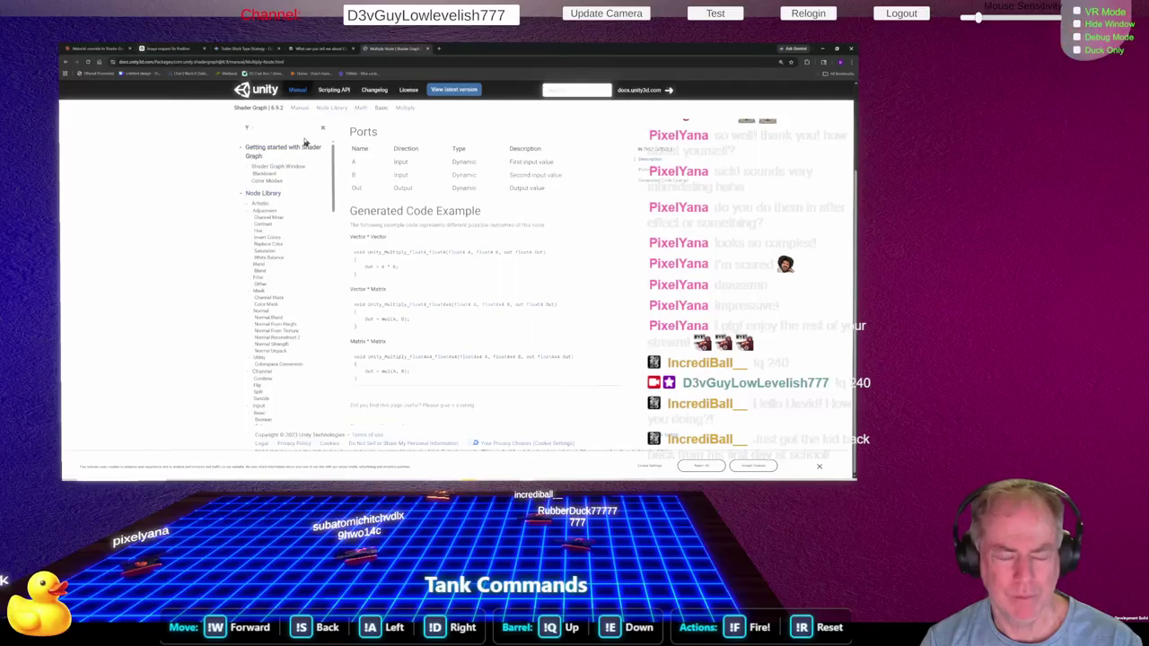
pyautogui.press('BackSpace')
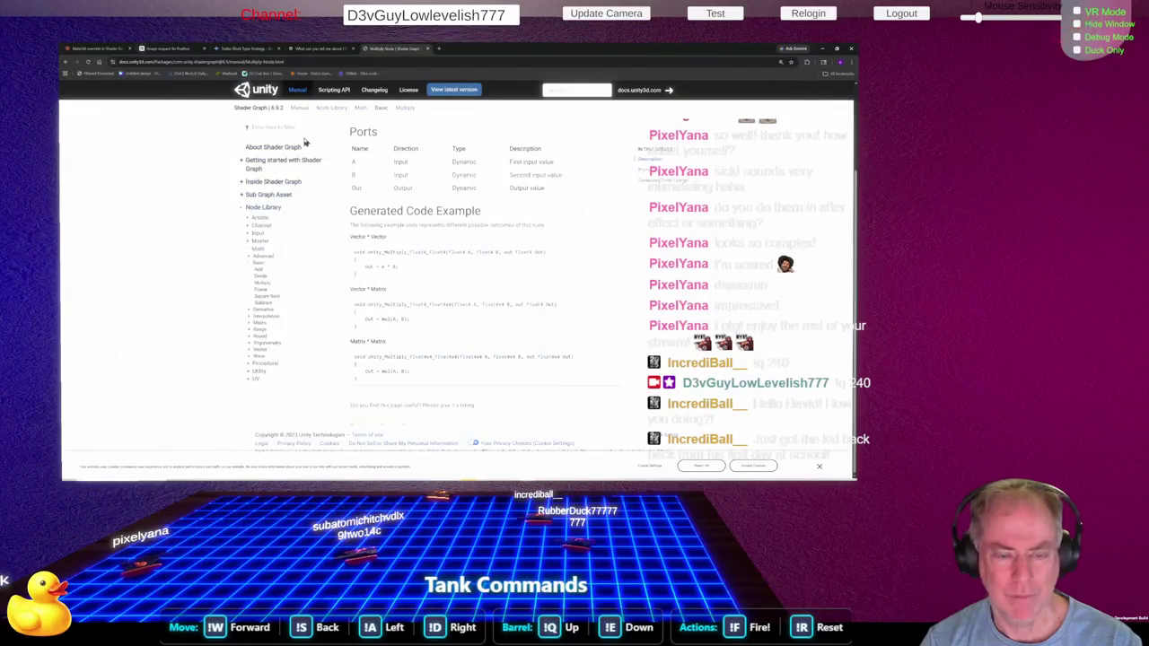
pyautogui.write('til')
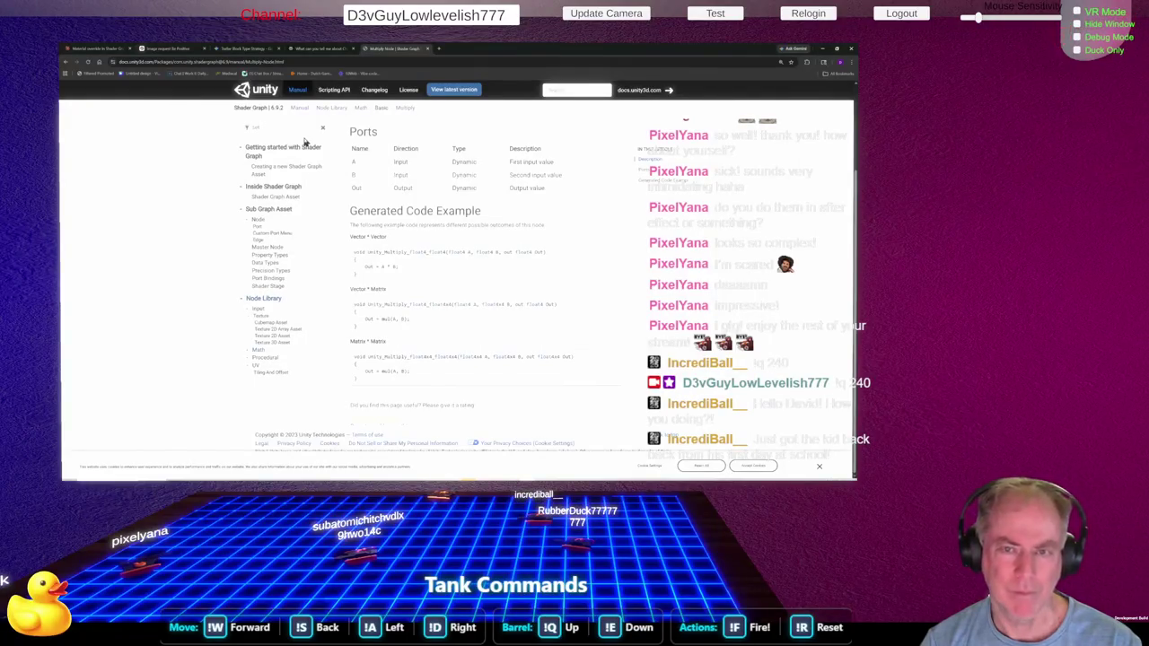
pyautogui.press('BackSpace')
pyautogui.press('BackSpace')
pyautogui.press('BackSpace')
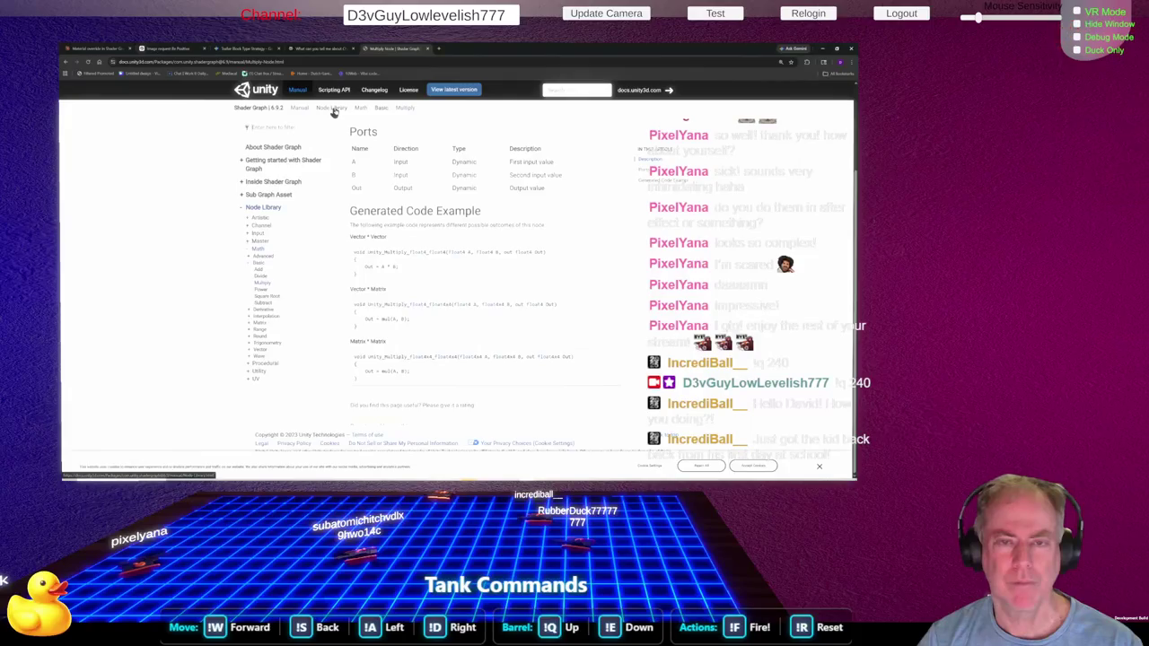
pyautogui.click(332, 109)
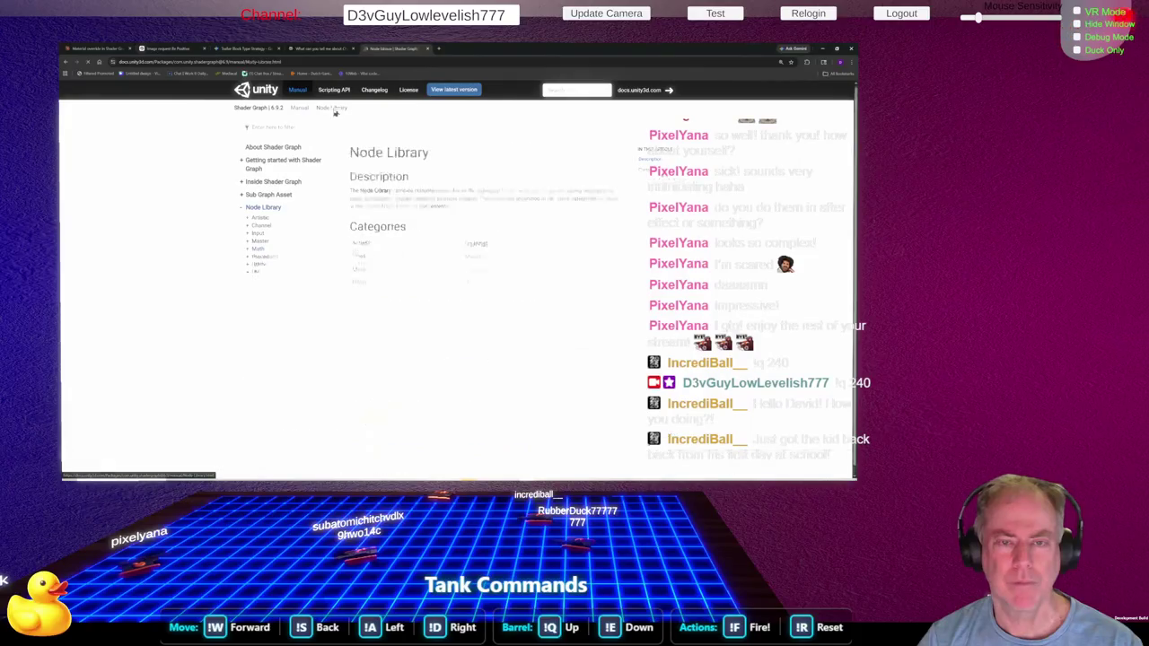
# Try a 'lib' topics filter, then open the Shader Graph manual's main page
pyautogui.click(278, 128)
pyautogui.write('lib')
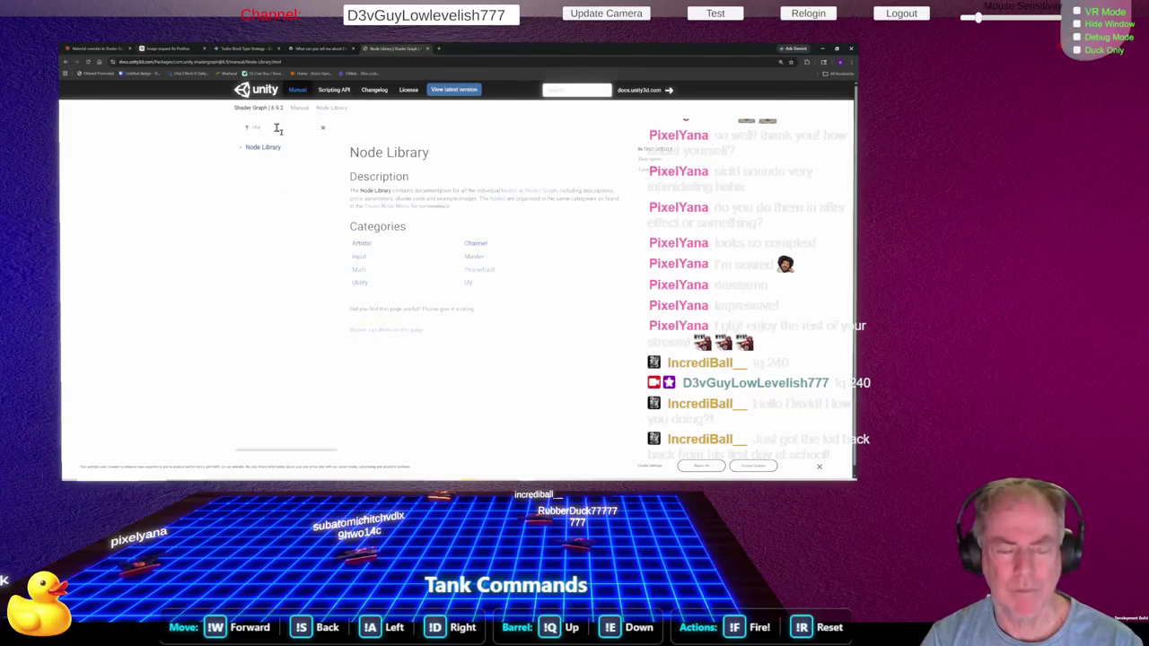
pyautogui.press('BackSpace')
pyautogui.press('BackSpace')
pyautogui.press('BackSpace')
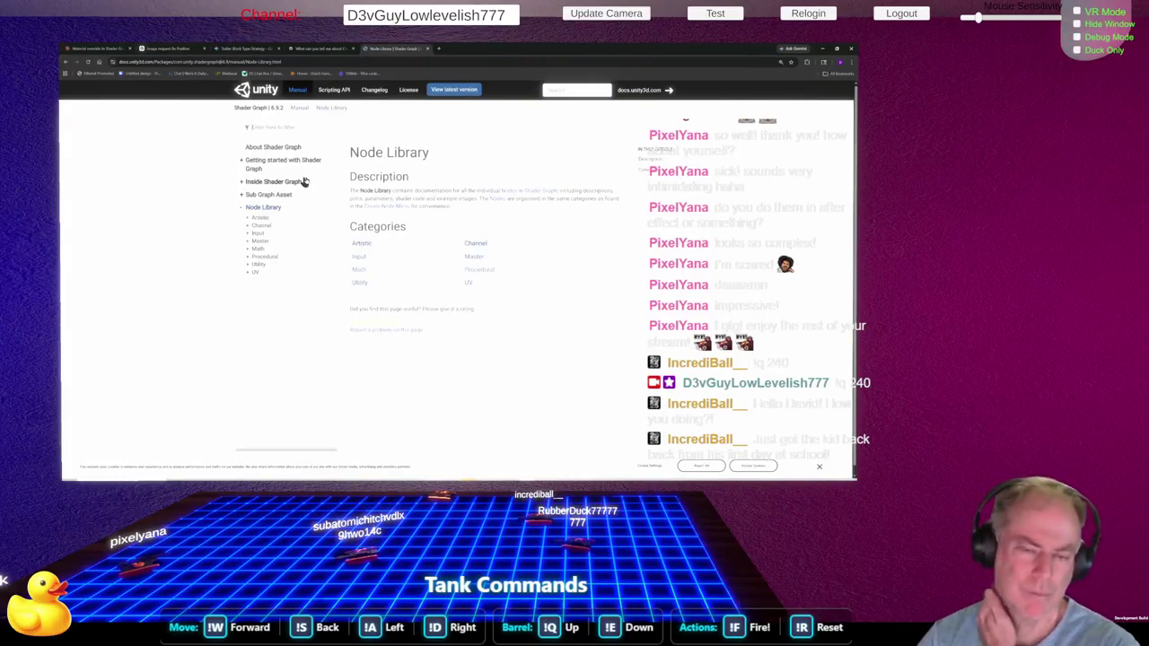
pyautogui.click(305, 108)
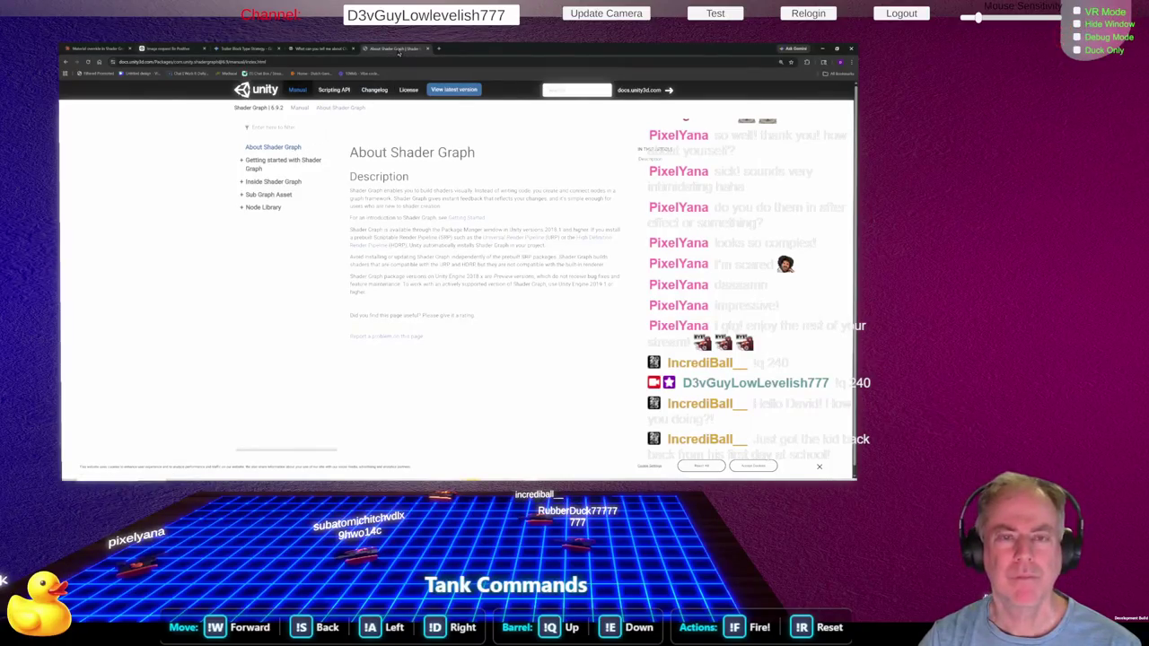
# Go back through Node Library, Math Nodes, Smoothstep and Step Node pages to the Google results
pyautogui.click(66, 63)
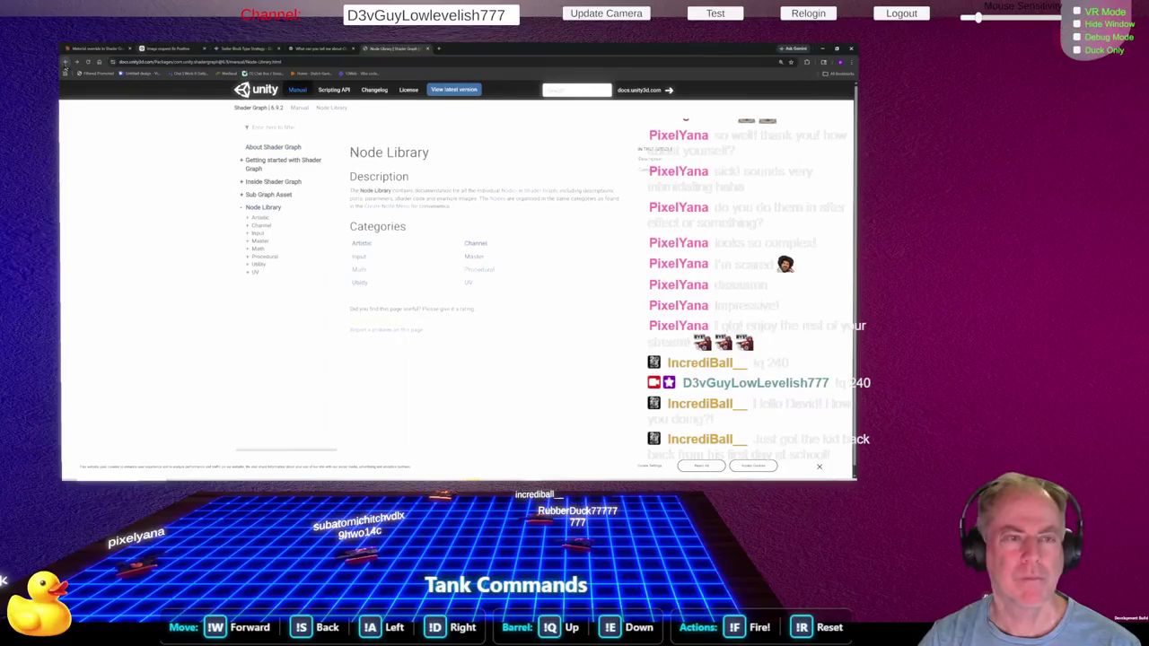
pyautogui.click(66, 63)
pyautogui.click(66, 63)
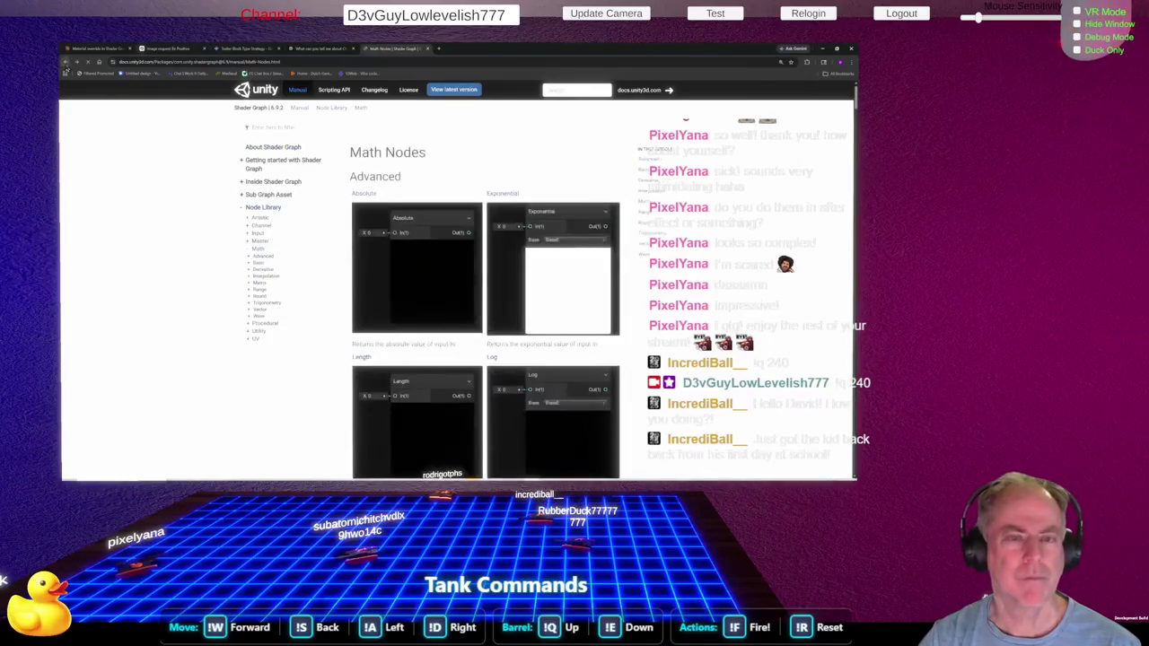
pyautogui.click(65, 63)
pyautogui.click(65, 62)
pyautogui.click(66, 62)
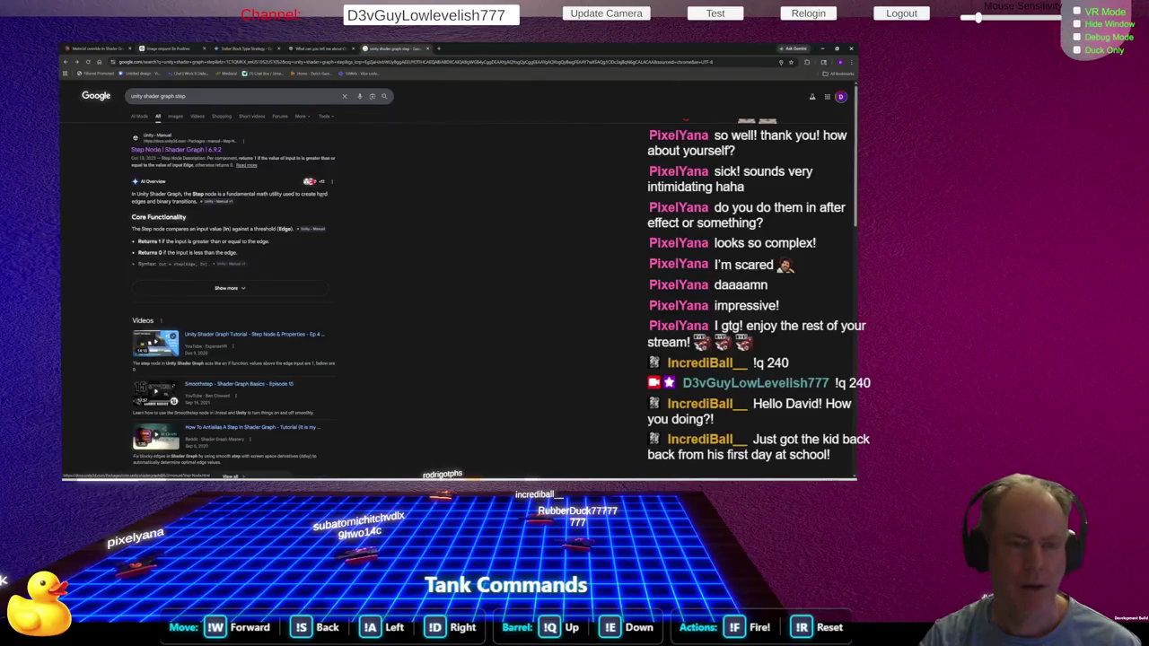
# Open the 'Step Node | Shader Graph | 14.0.12' result from the Google listing
pyautogui.scroll(-7, 388, 226)
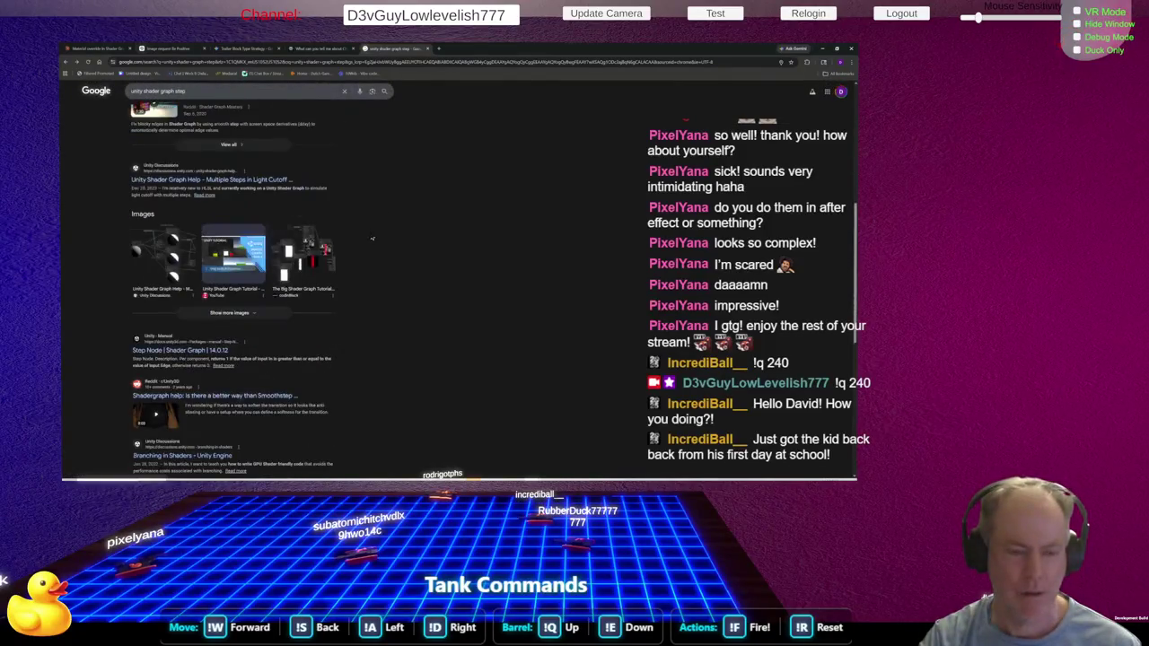
pyautogui.scroll(-2, 372, 242)
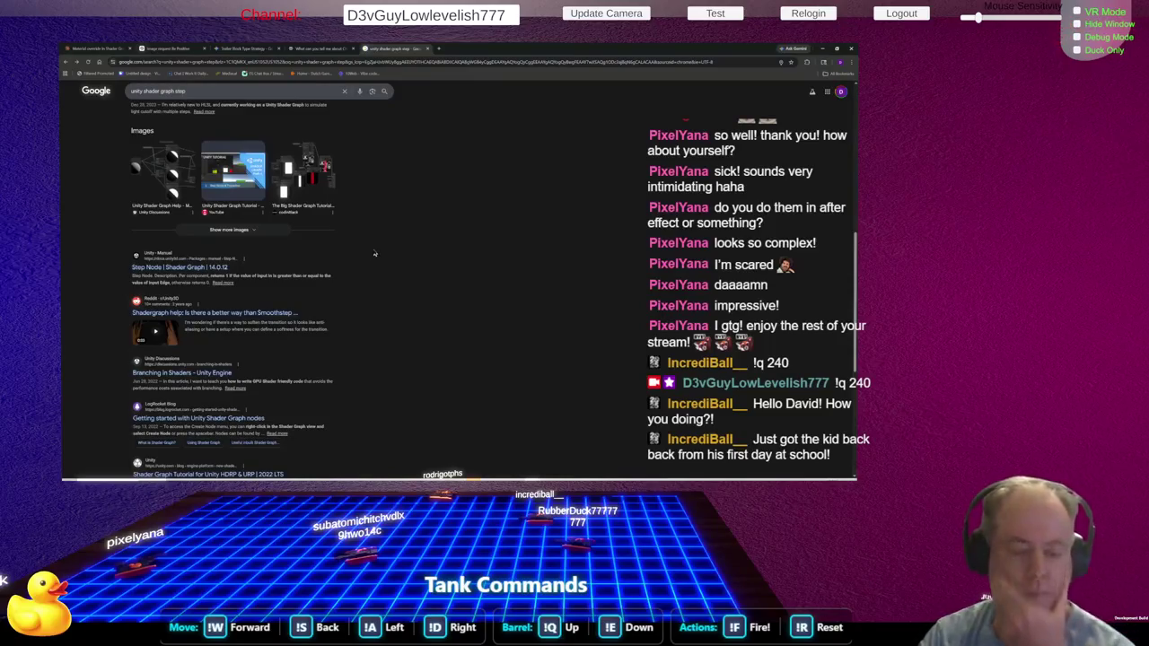
pyautogui.scroll(-4, 376, 255)
pyautogui.scroll(-4, 377, 259)
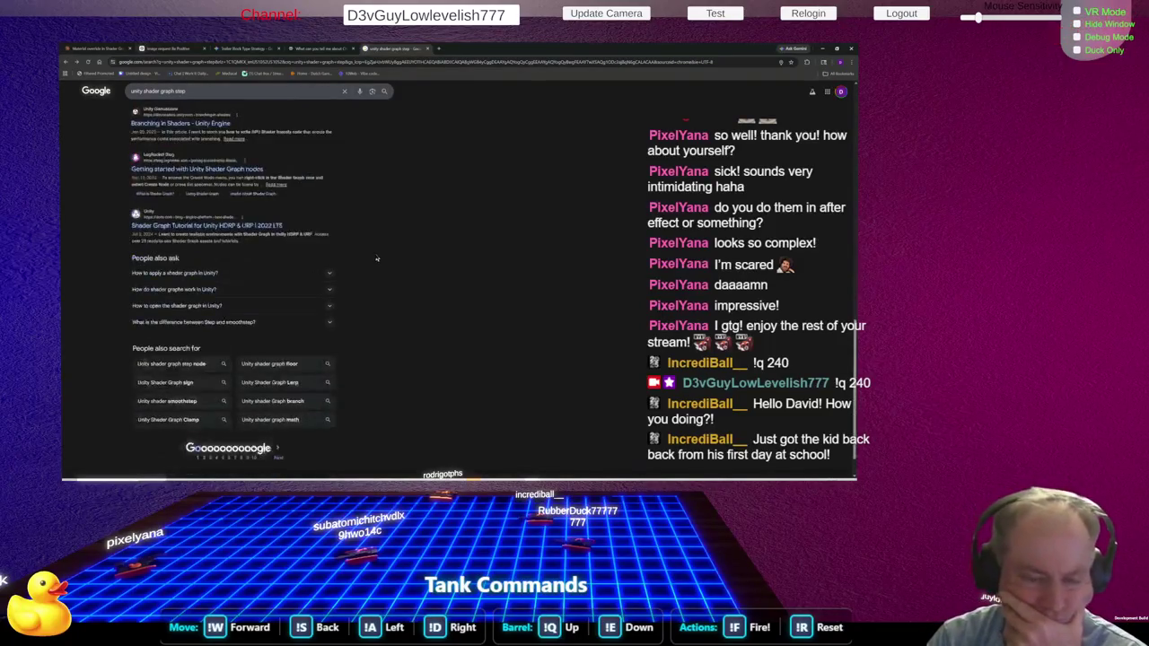
pyautogui.scroll(6, 378, 259)
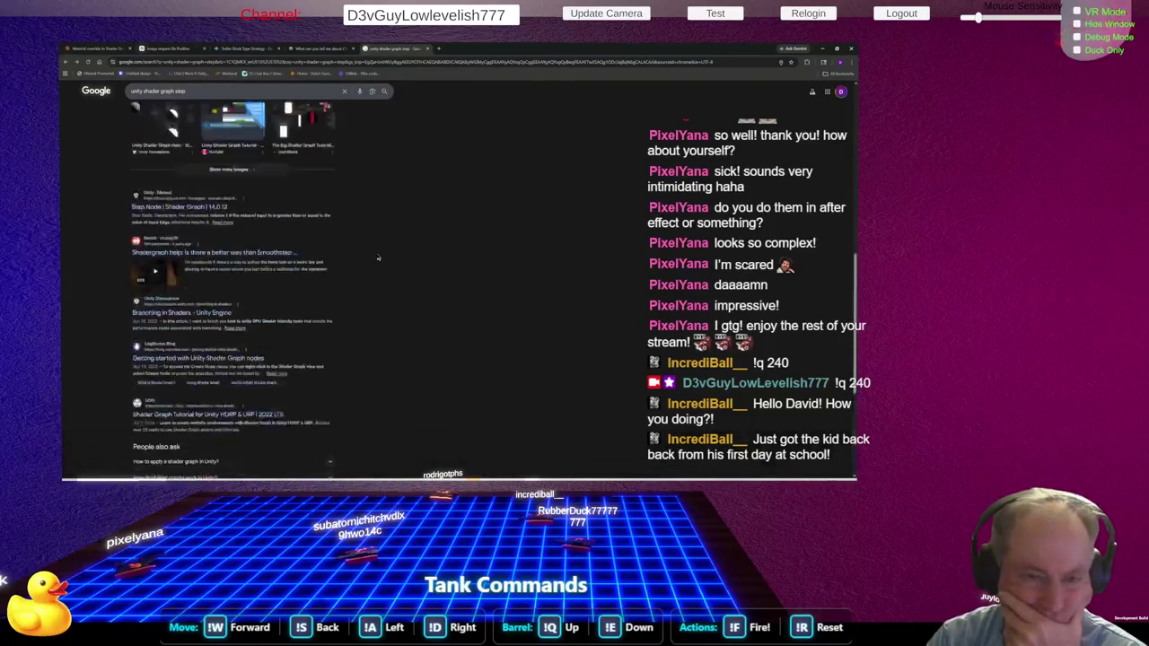
pyautogui.click(212, 208)
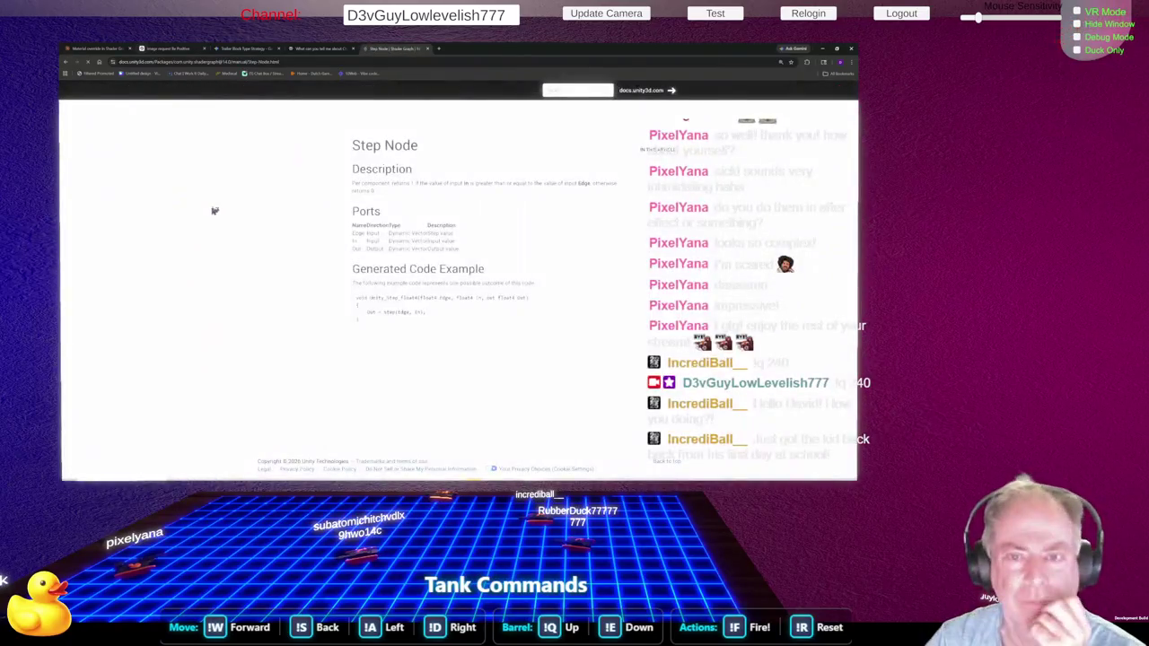
# Switch the Shader Graph docs to version 17.2.0 and try a 'ste' topics filter
pyautogui.click(310, 115)
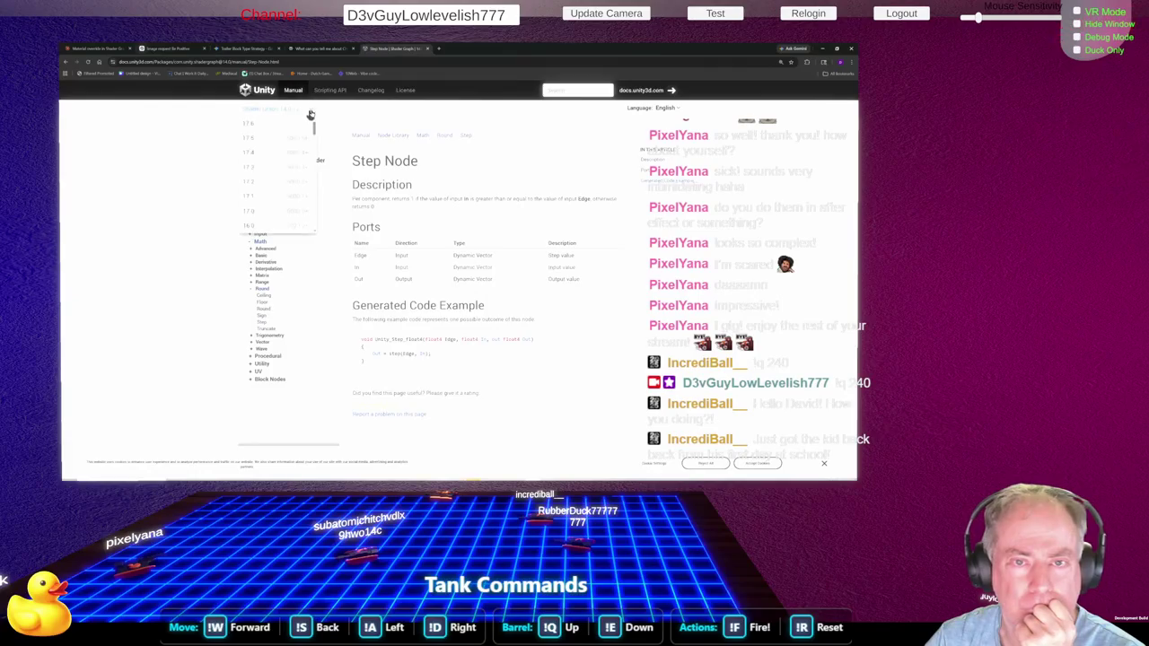
pyautogui.click(270, 182)
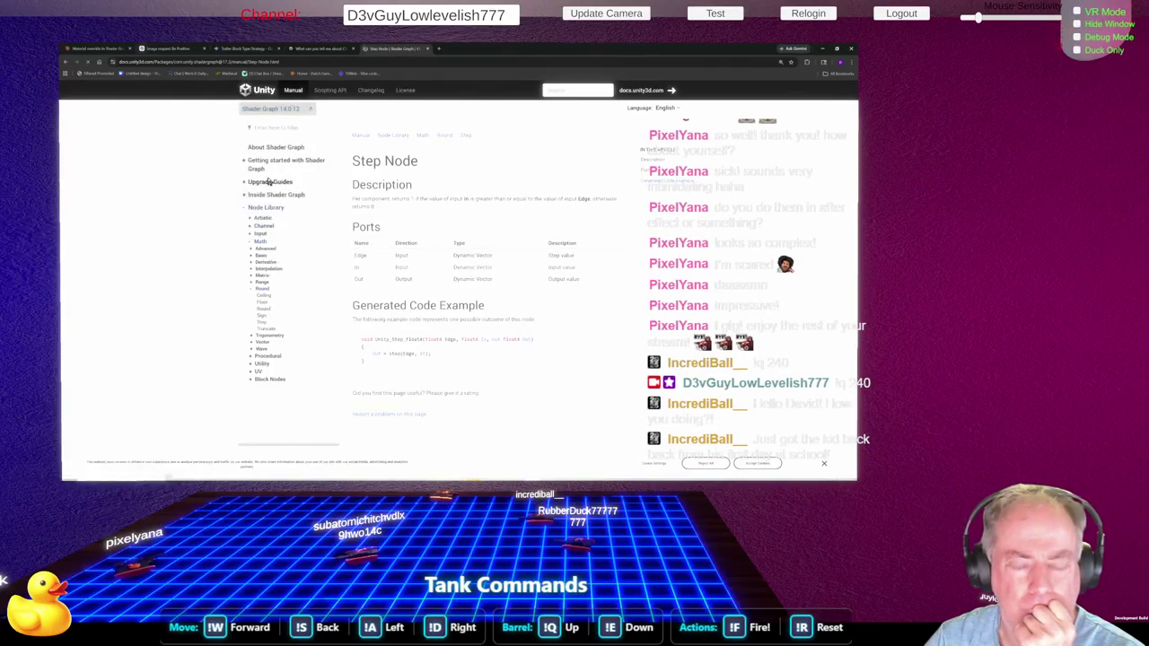
pyautogui.click(288, 128)
pyautogui.write('ste')
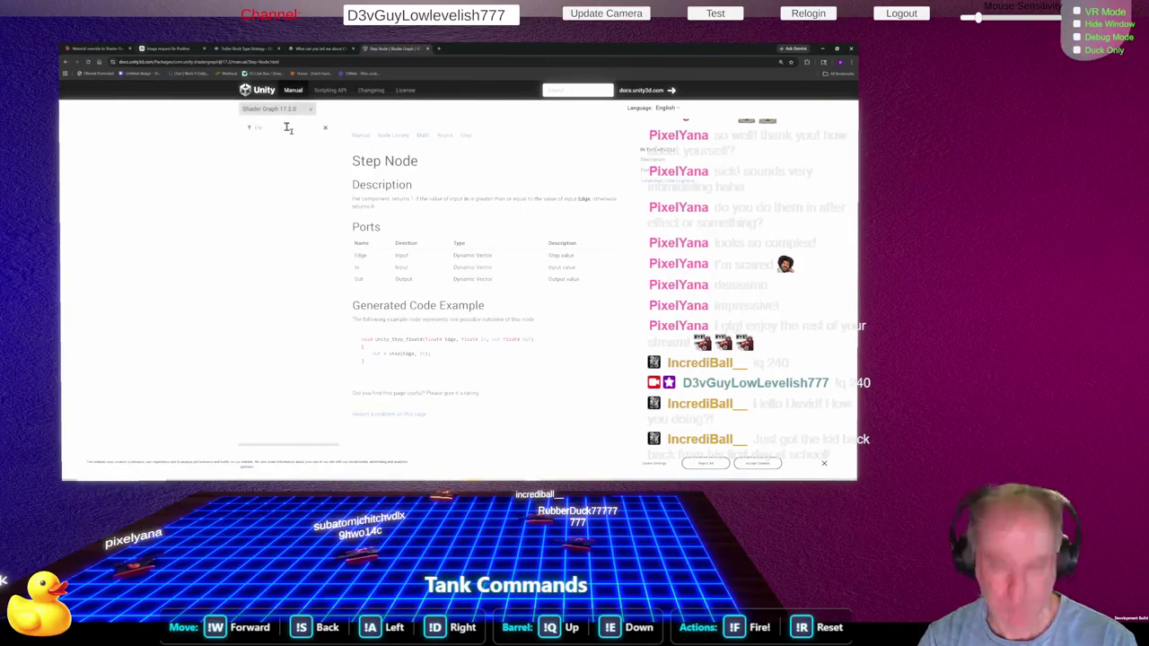
pyautogui.press('BackSpace')
pyautogui.press('BackSpace')
pyautogui.press('BackSpace')
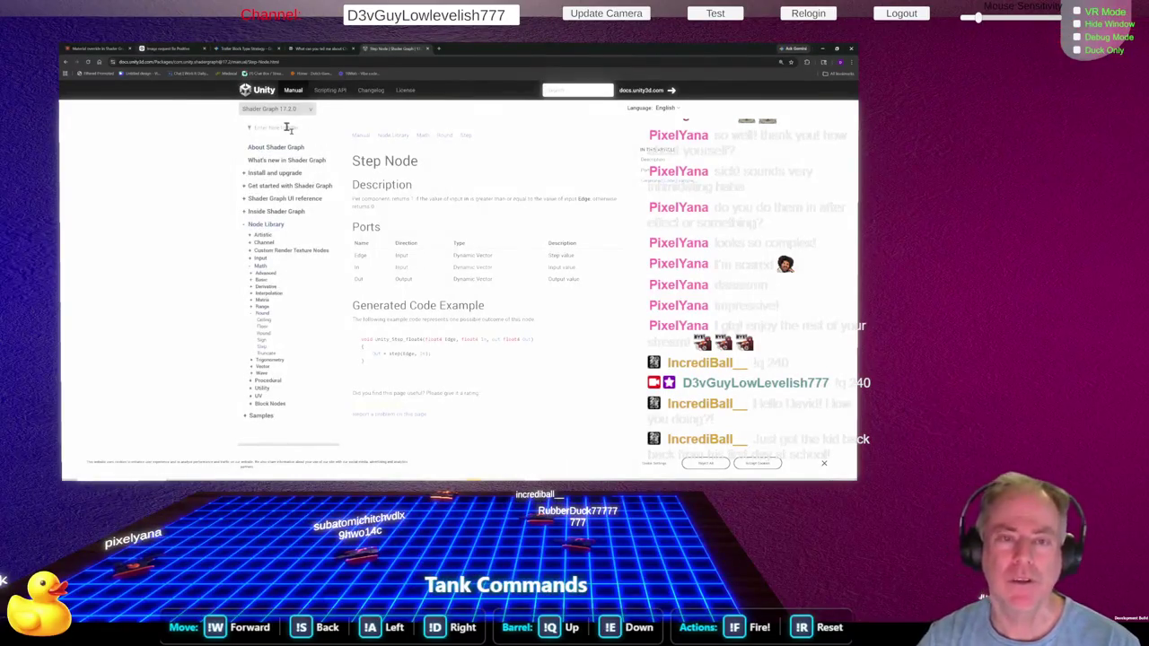
# Go up to Node library, then the Manual overview page, and view its graph image full size
pyautogui.click(403, 137)
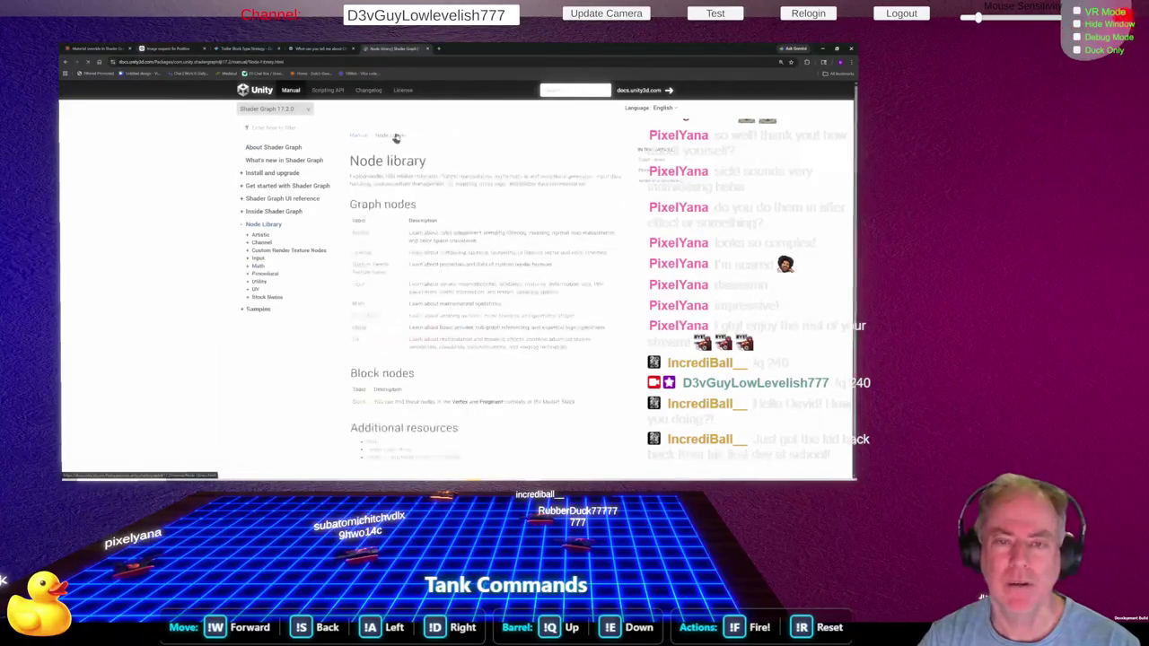
pyautogui.click(299, 130)
pyautogui.write('s')
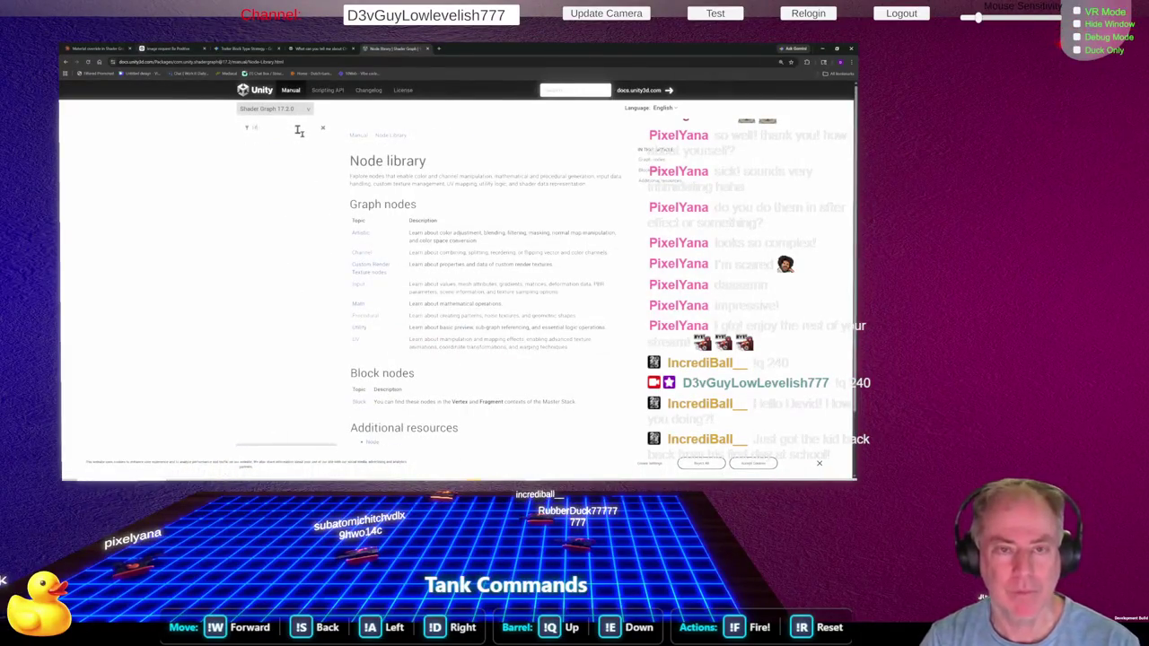
pyautogui.press('BackSpace')
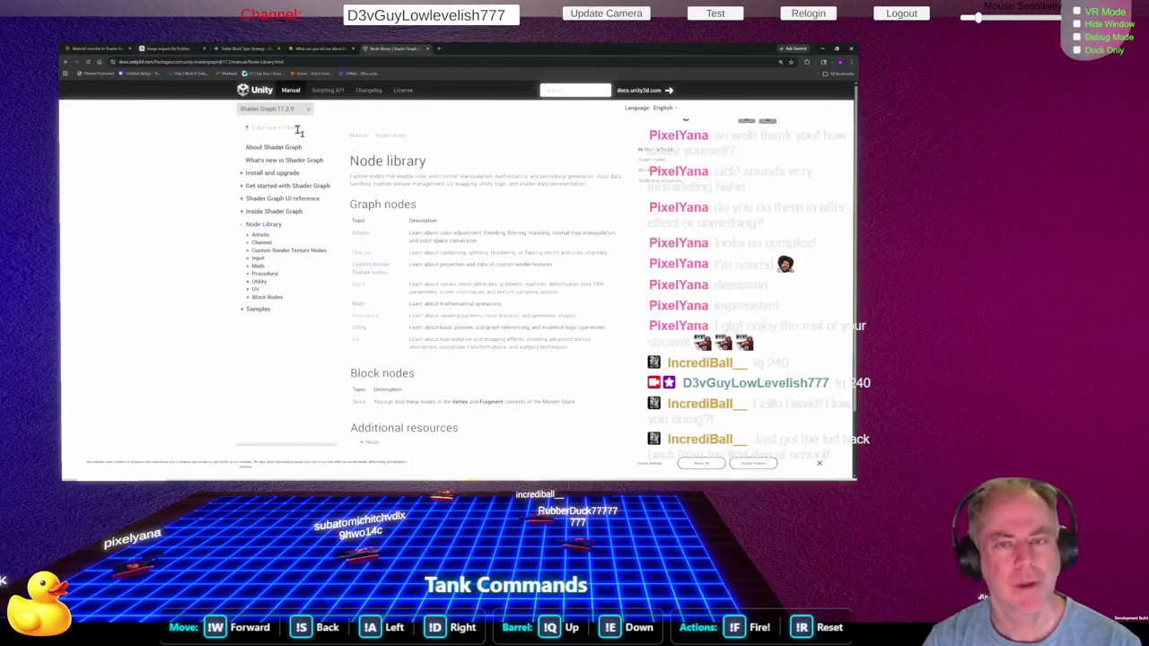
pyautogui.click(364, 137)
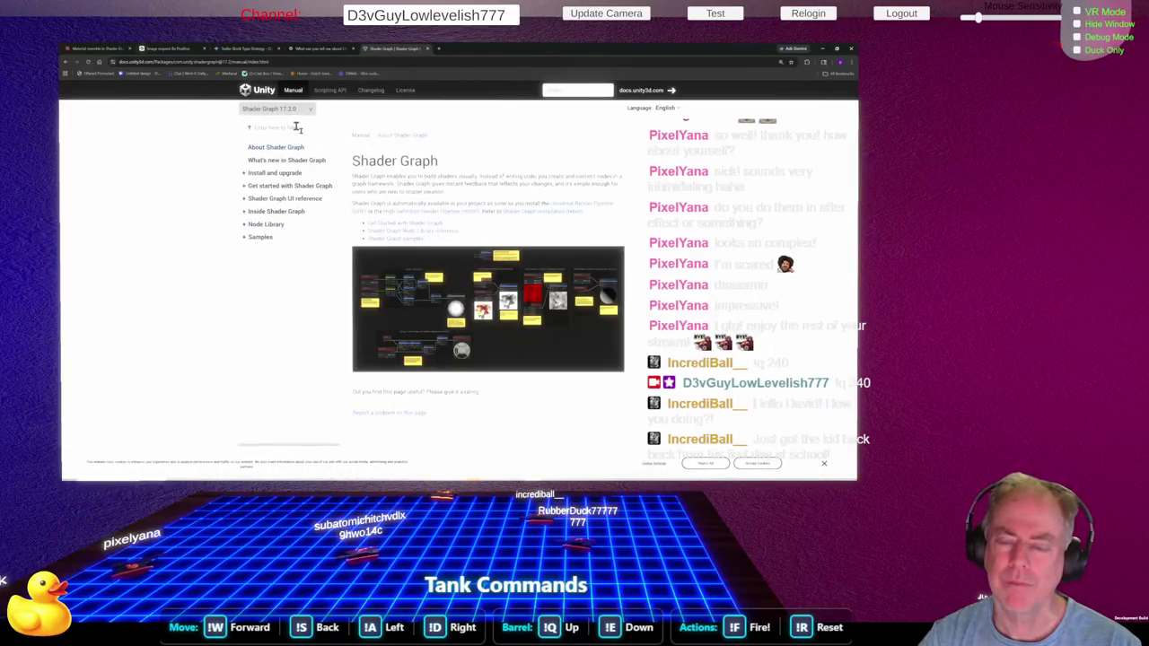
pyautogui.click(470, 316)
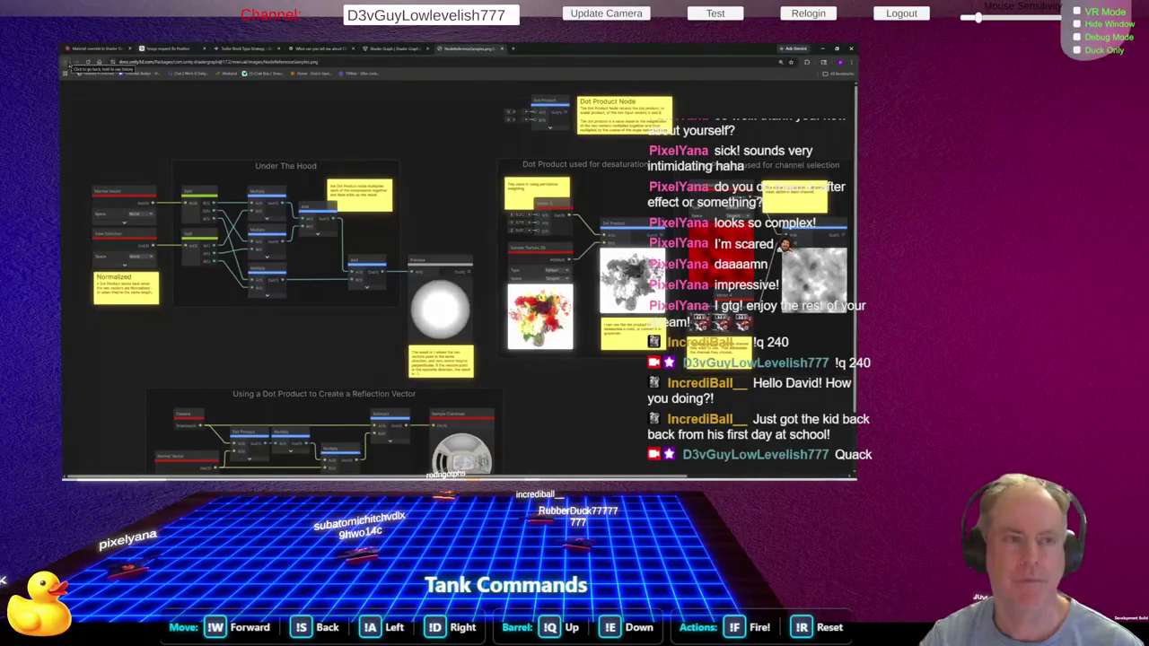
# Close the full-size image tab and go back to the Node library page
pyautogui.click(501, 49)
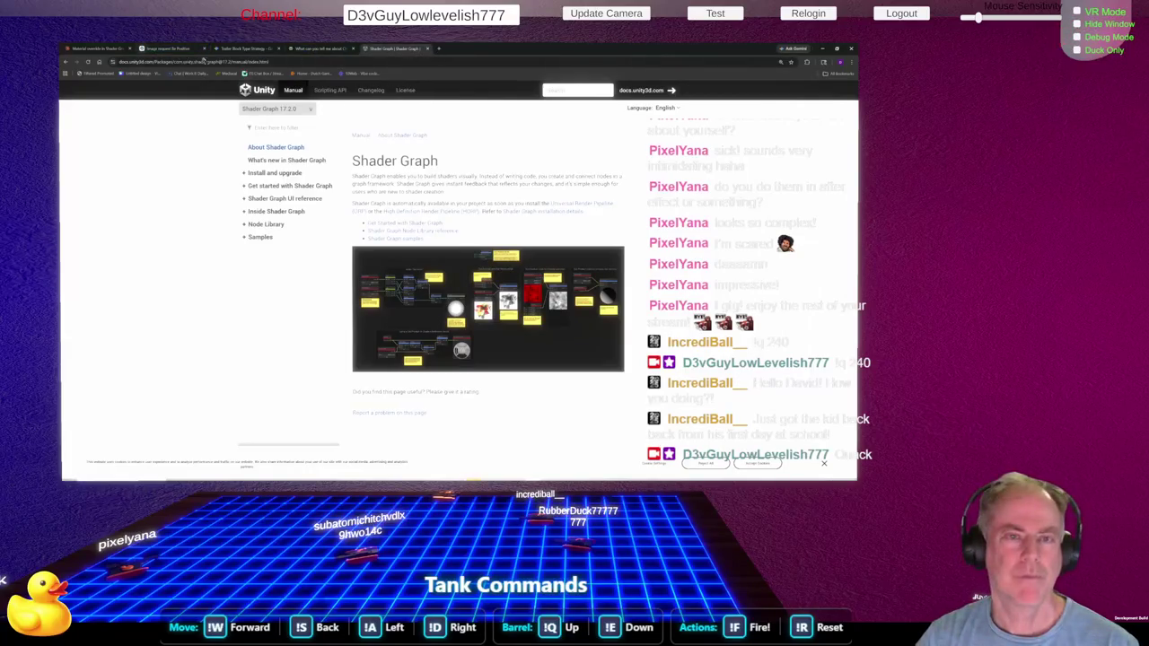
pyautogui.click(65, 62)
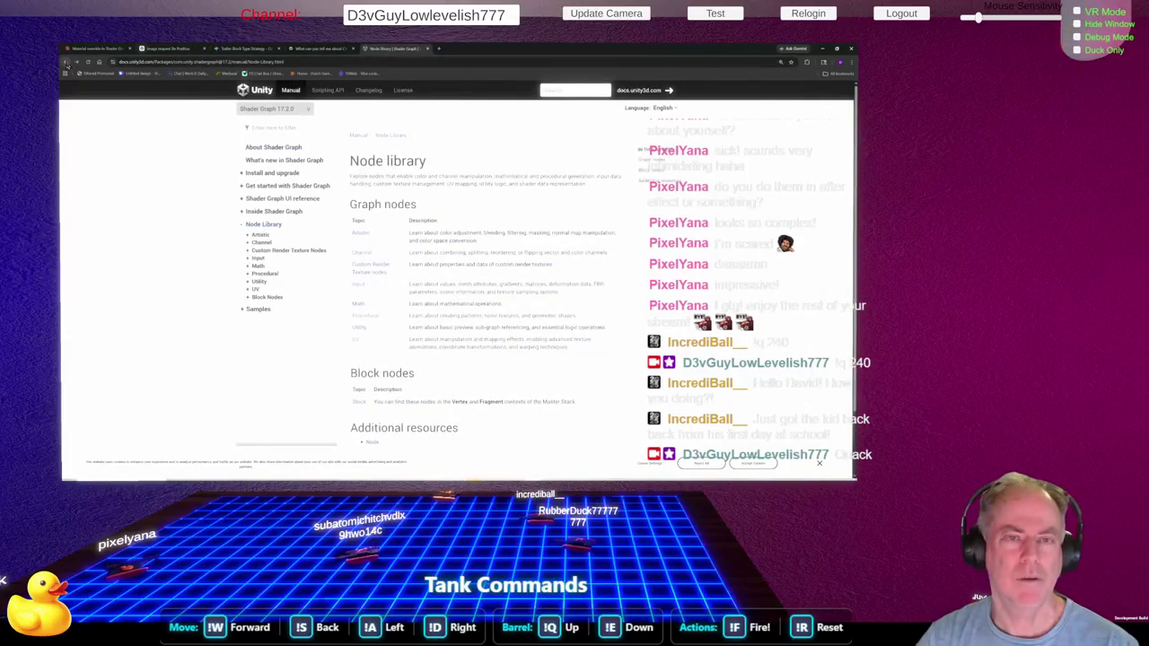
# Go back past the Step Node pages and Google results to the empty new tab page
pyautogui.click(65, 62)
pyautogui.click(65, 62)
pyautogui.click(64, 62)
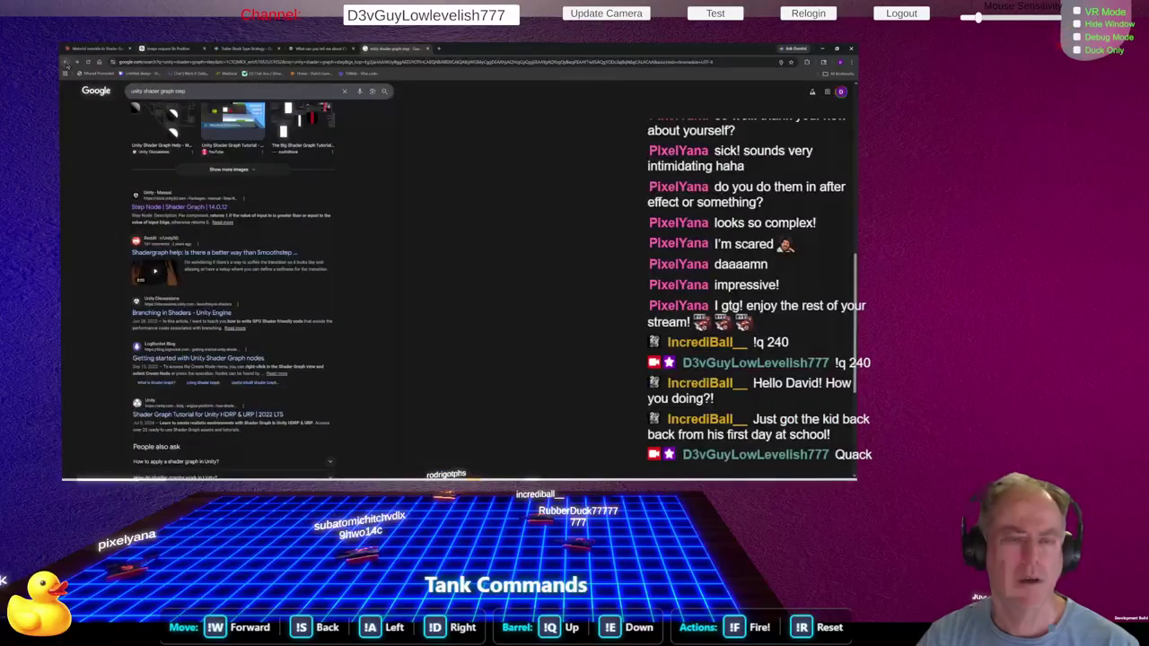
pyautogui.click(65, 62)
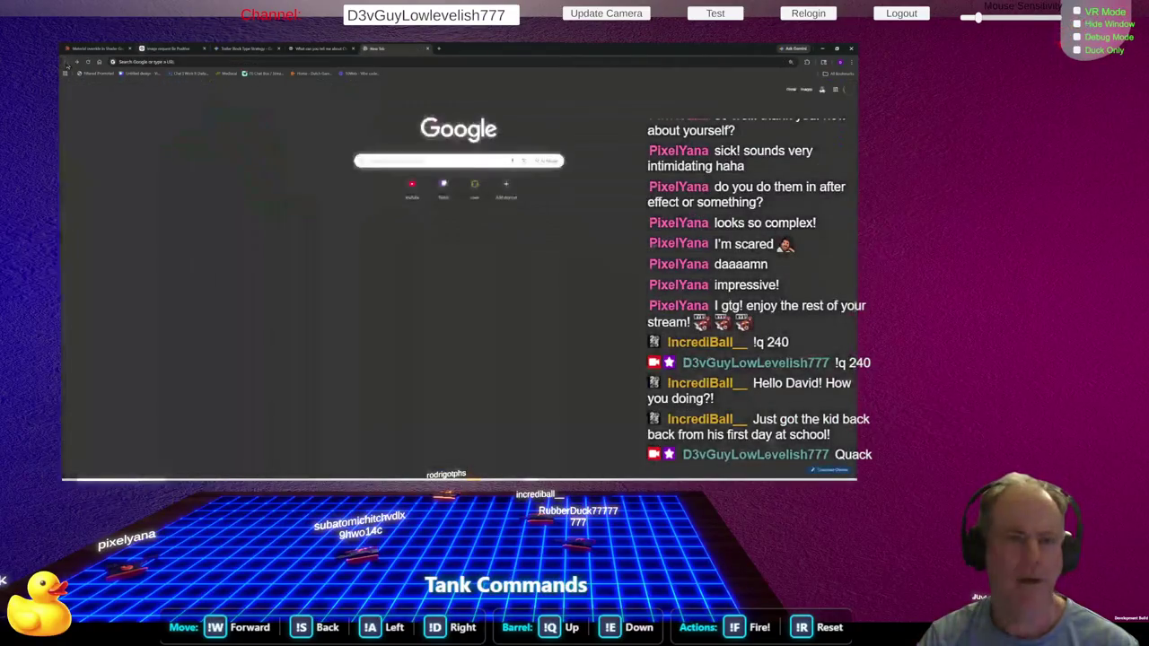
# Search Google for 'shader graph 17.2.0 set lifetime'
pyautogui.click(224, 67)
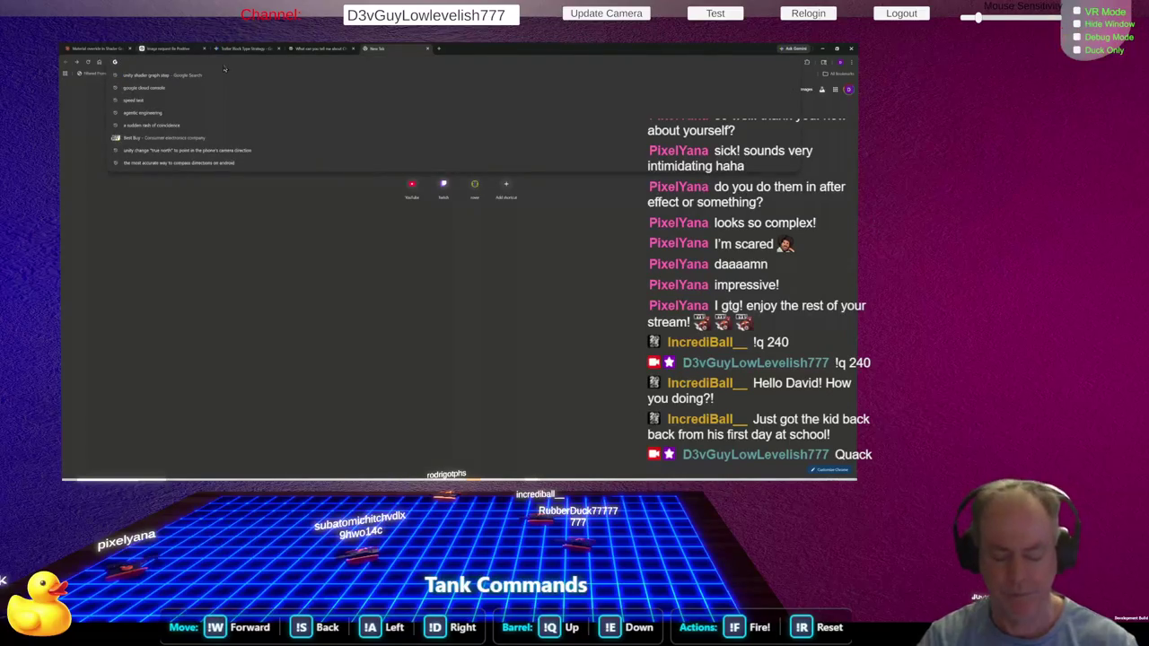
pyautogui.write('shader')
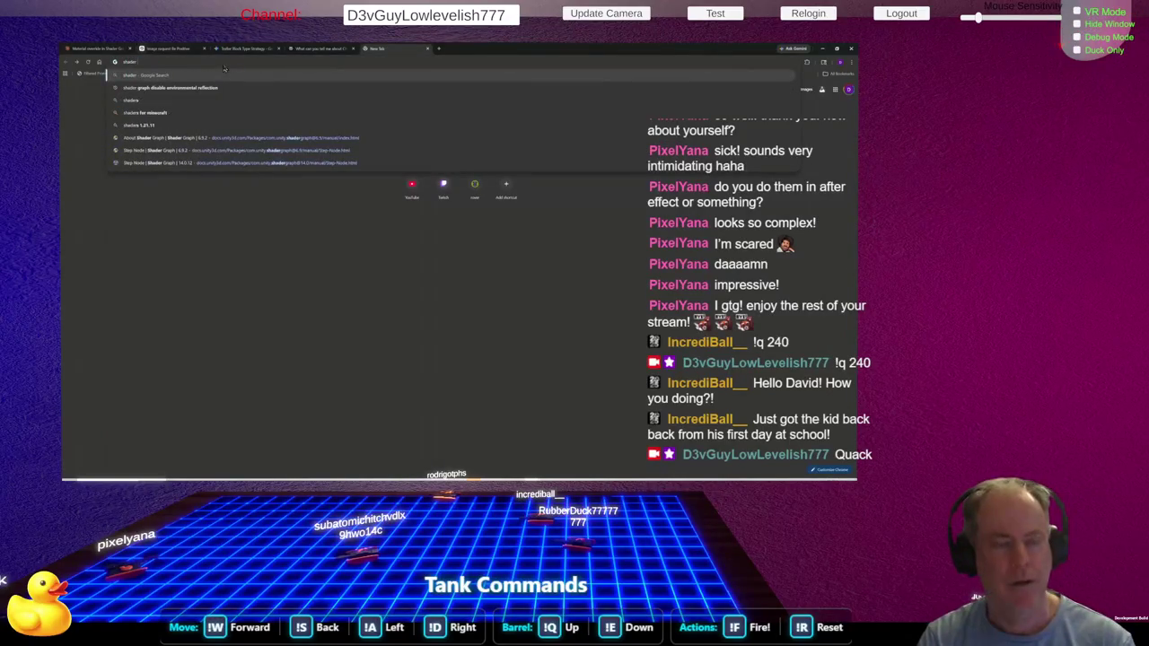
pyautogui.write(' graph 17')
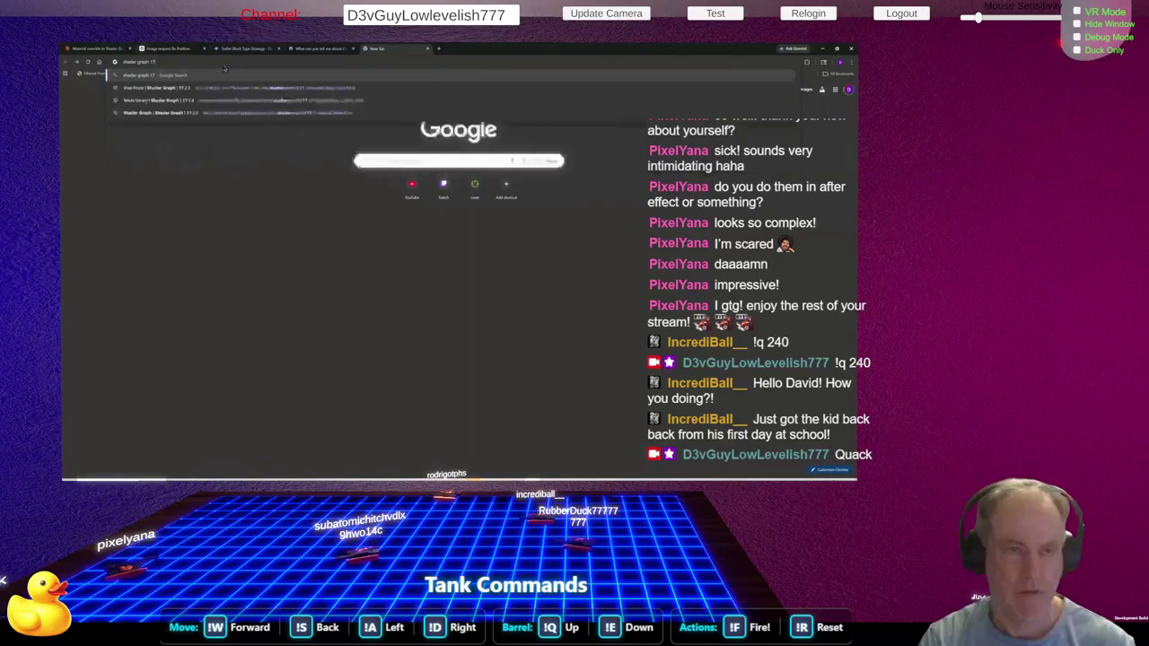
pyautogui.write('.2.0')
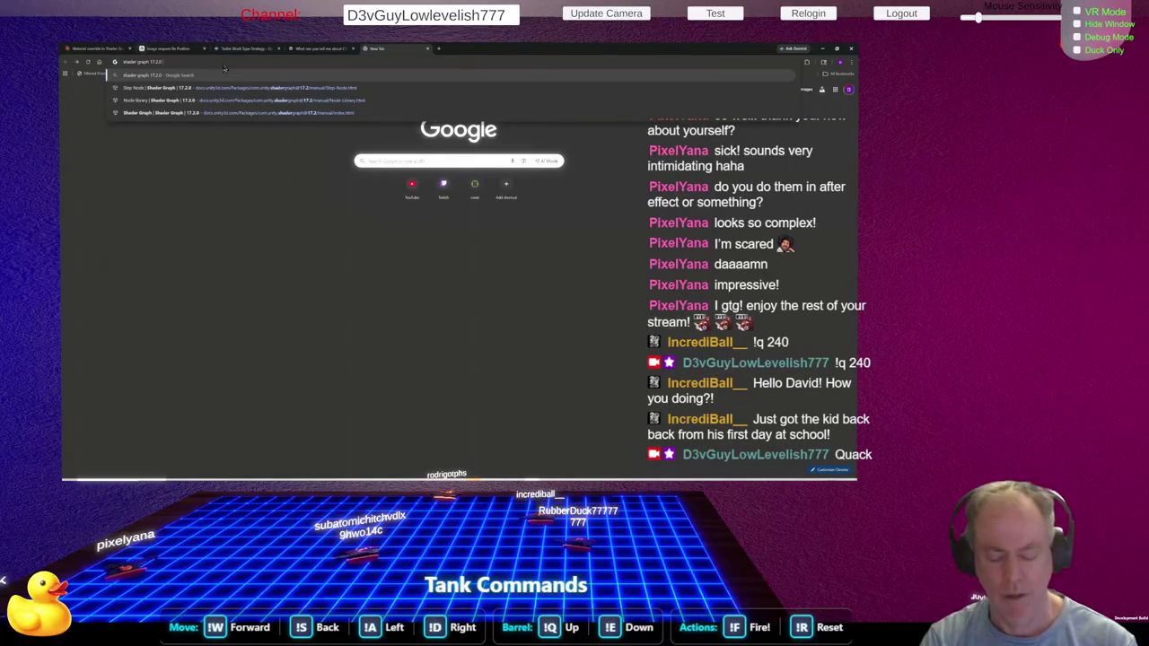
pyautogui.write(' set')
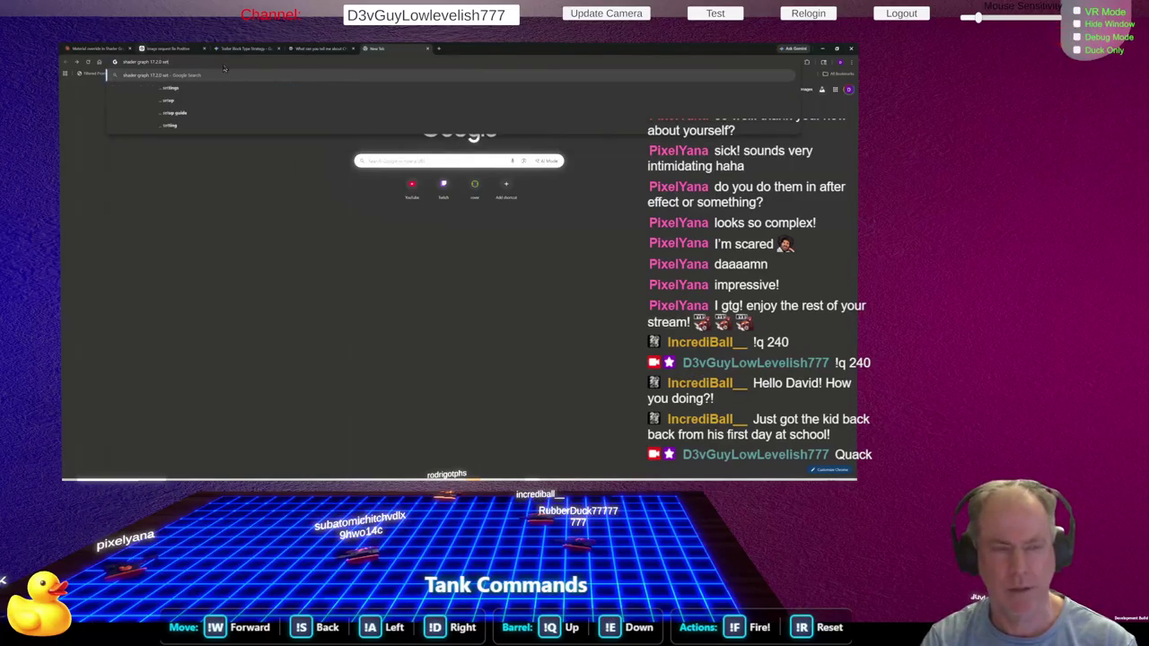
pyautogui.write(' l')
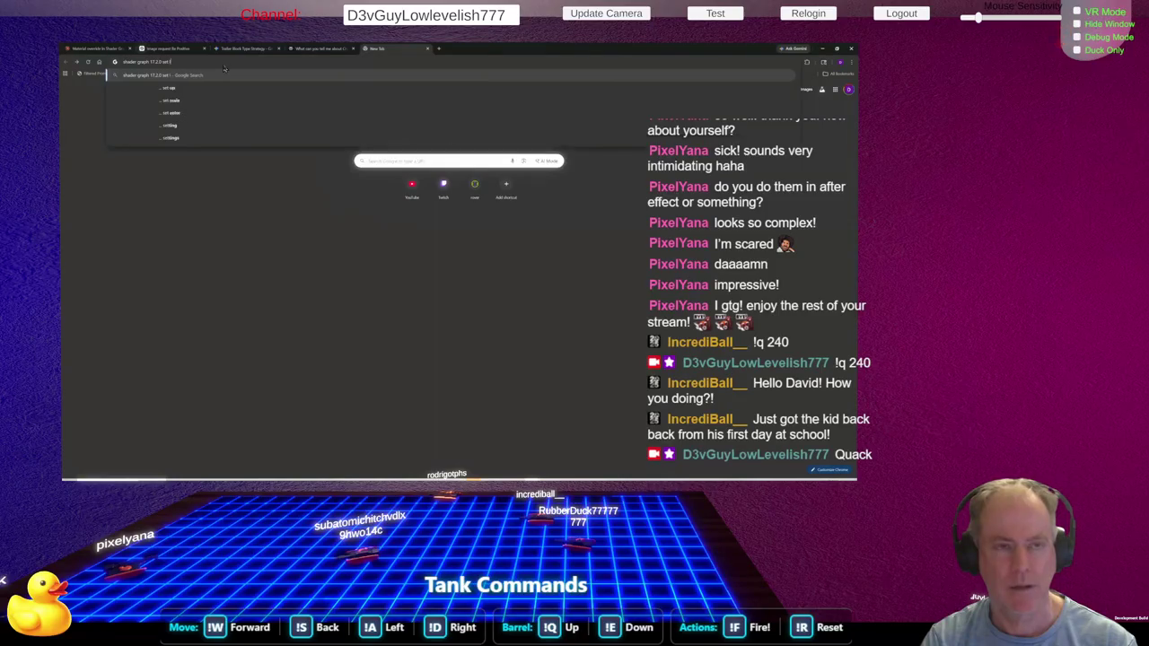
pyautogui.write('ifetime')
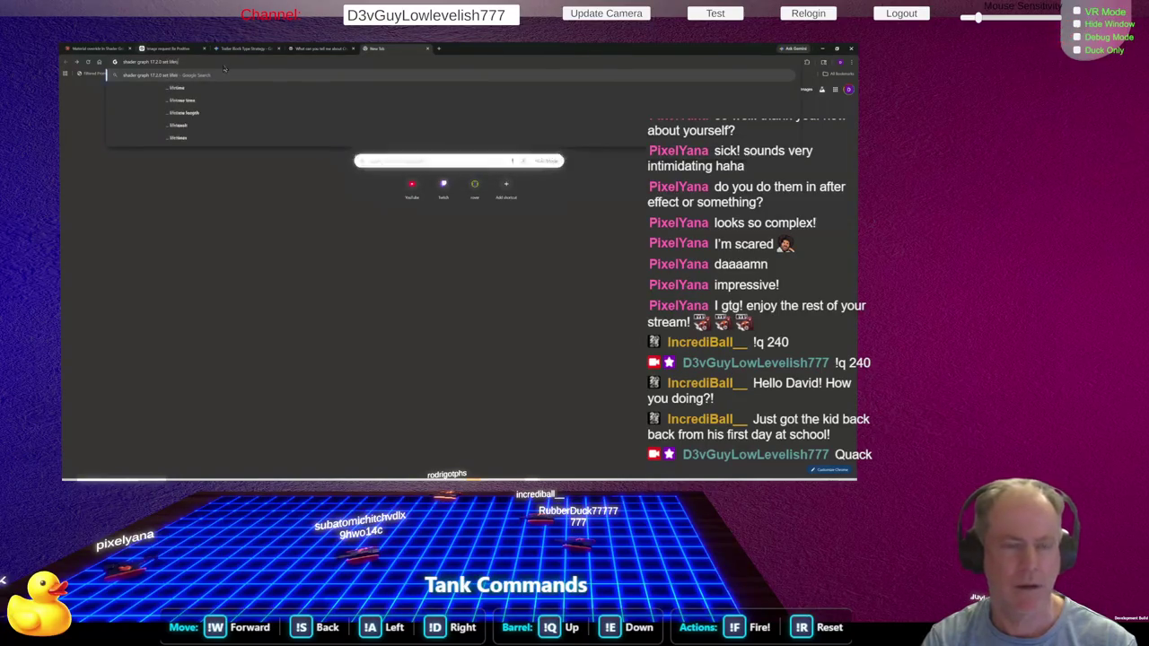
pyautogui.press('Return')
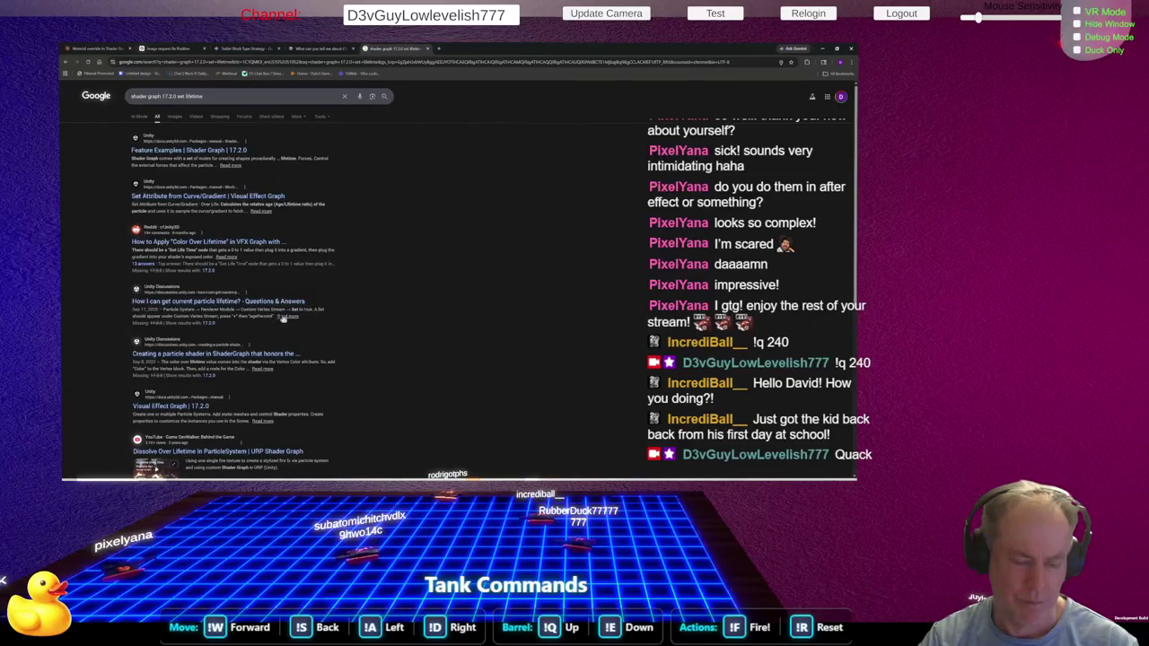
# Replace the Google query with the suggested 'visual effect graph unity' search
pyautogui.scroll(-3, 311, 314)
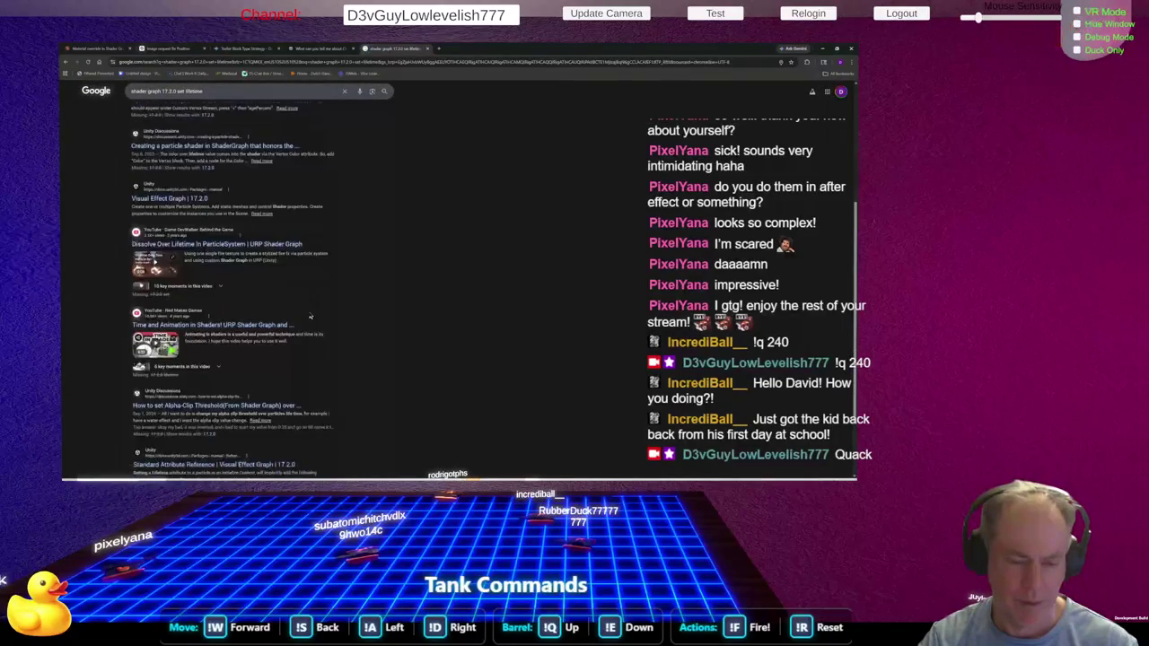
pyautogui.scroll(-2, 310, 315)
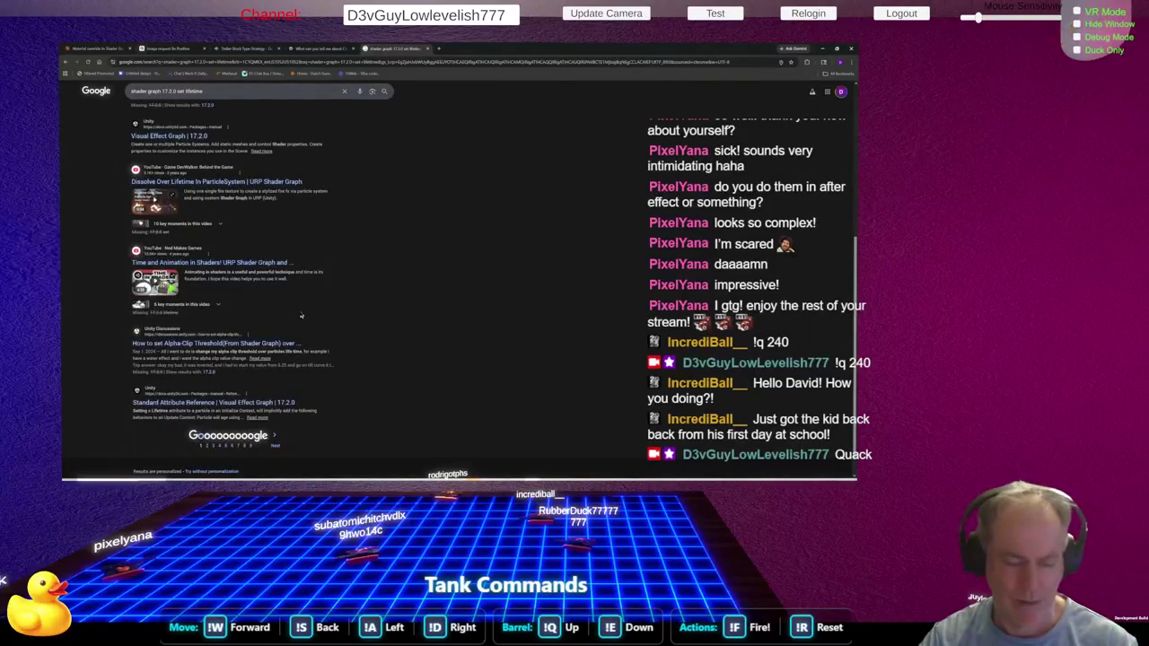
pyautogui.scroll(6, 301, 315)
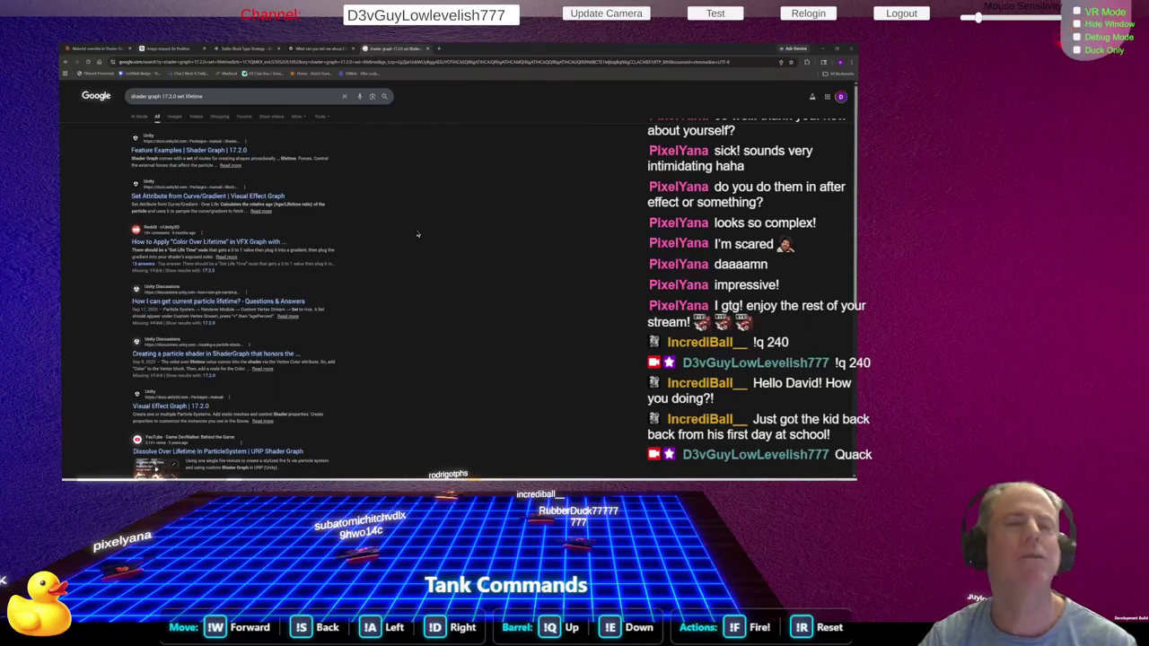
pyautogui.moveTo(224, 96); pyautogui.dragTo(118, 95)
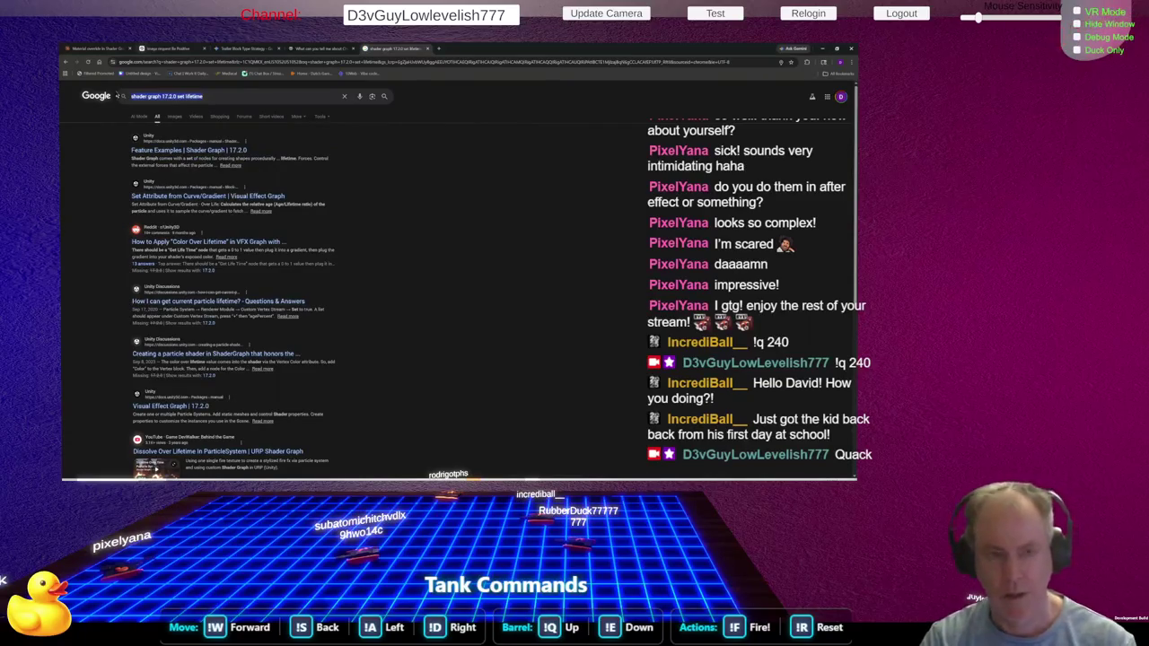
pyautogui.write('visual effect')
pyautogui.press('Down')
pyautogui.press('Return')
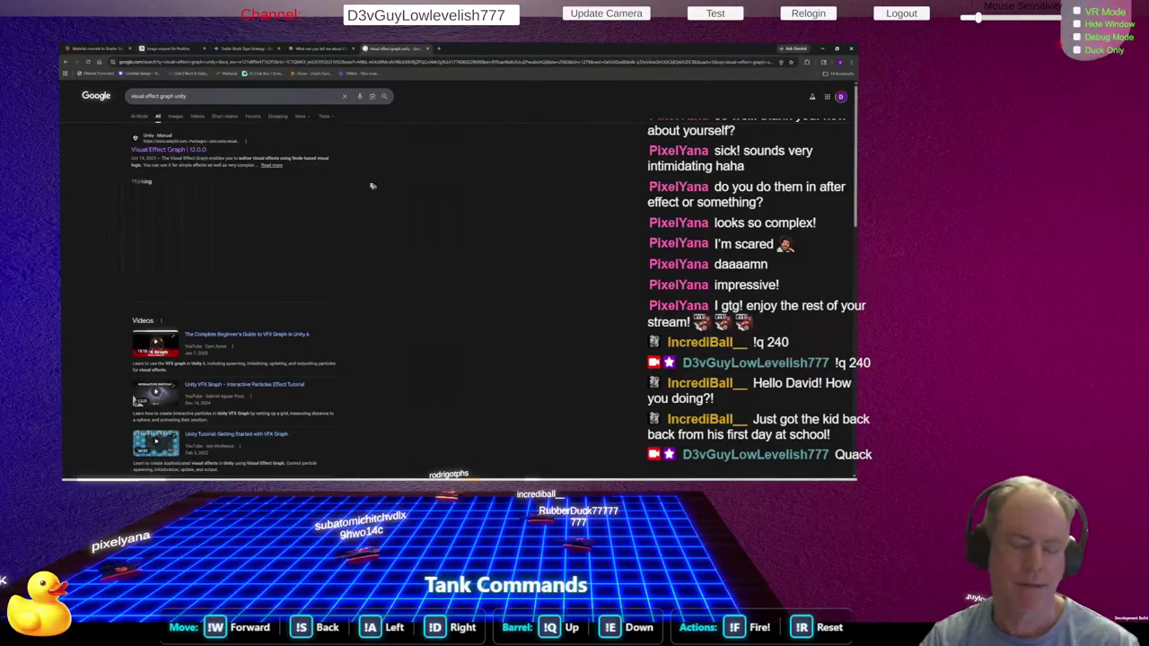
# Open the Visual Effect Graph manual result and switch it to version 17.2.0
pyautogui.scroll(-3, 372, 186)
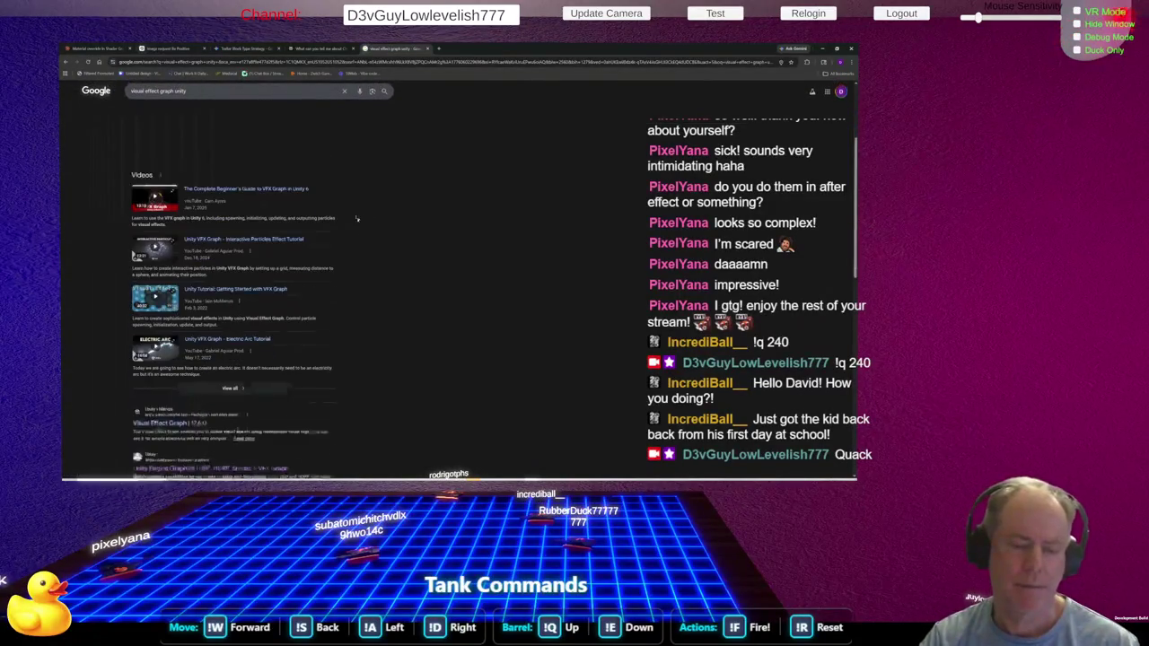
pyautogui.click(186, 425)
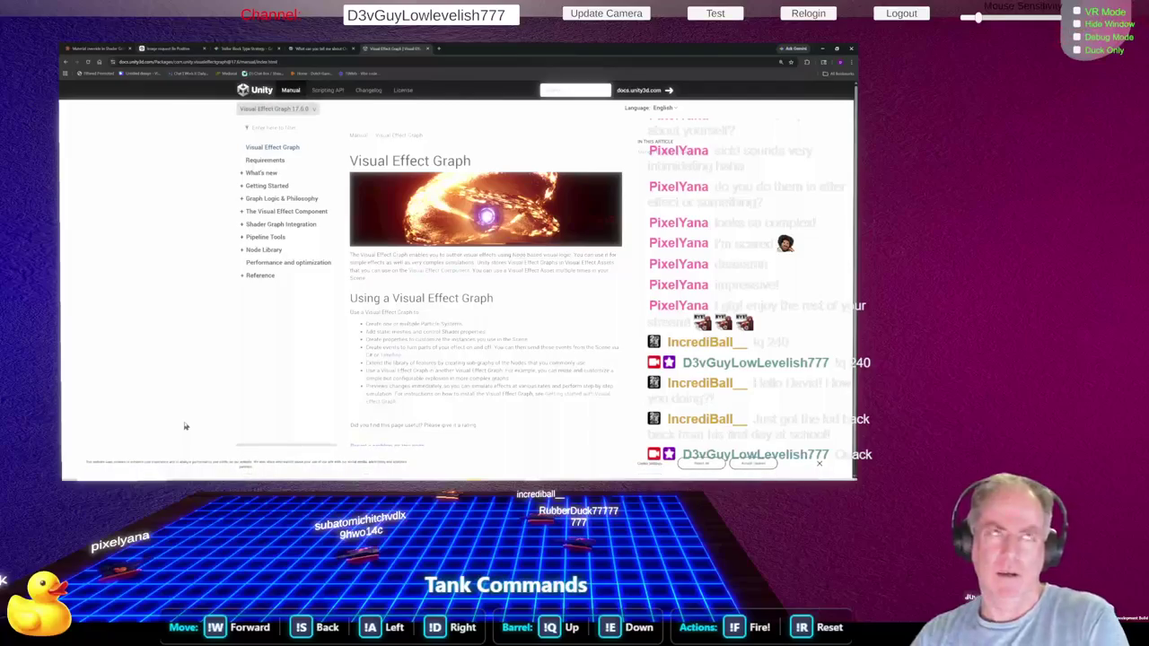
pyautogui.click(315, 110)
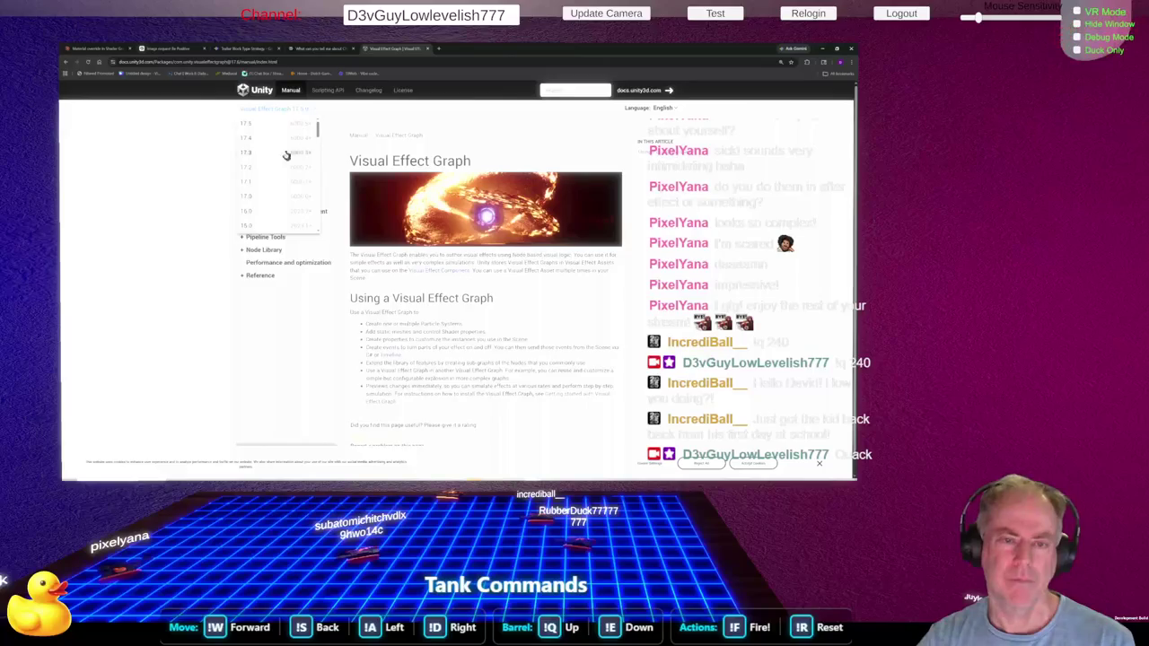
pyautogui.click(263, 170)
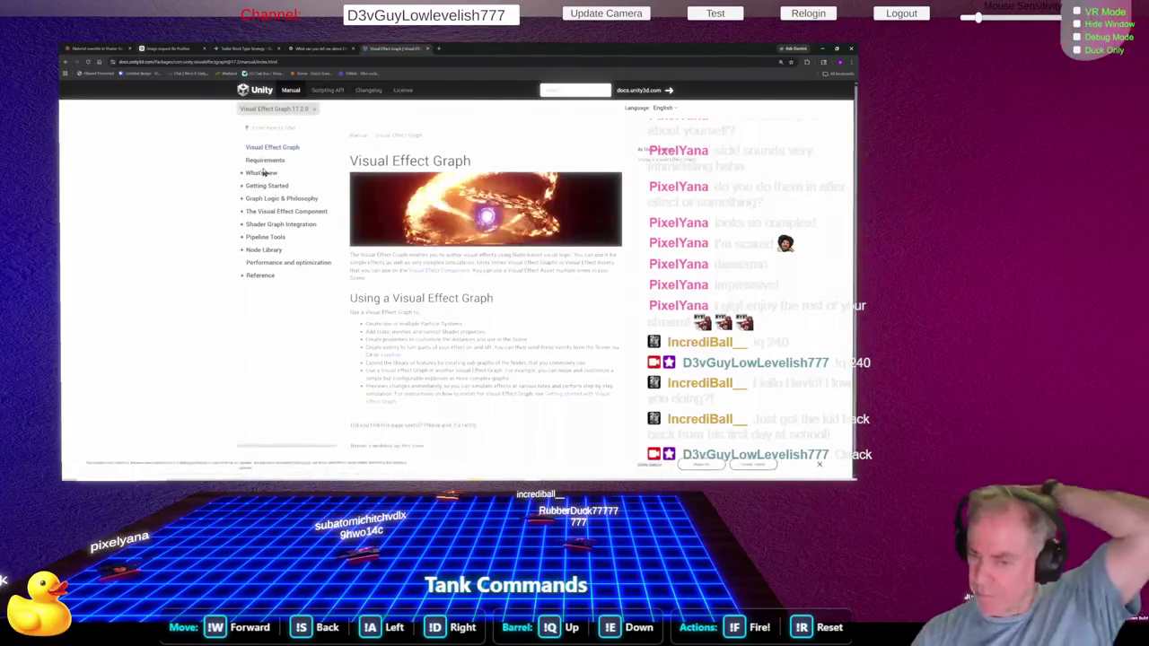
# Filter the manual's table of contents with 'att', then 'set', finally 'strip'
pyautogui.click(283, 127)
pyautogui.write('att')
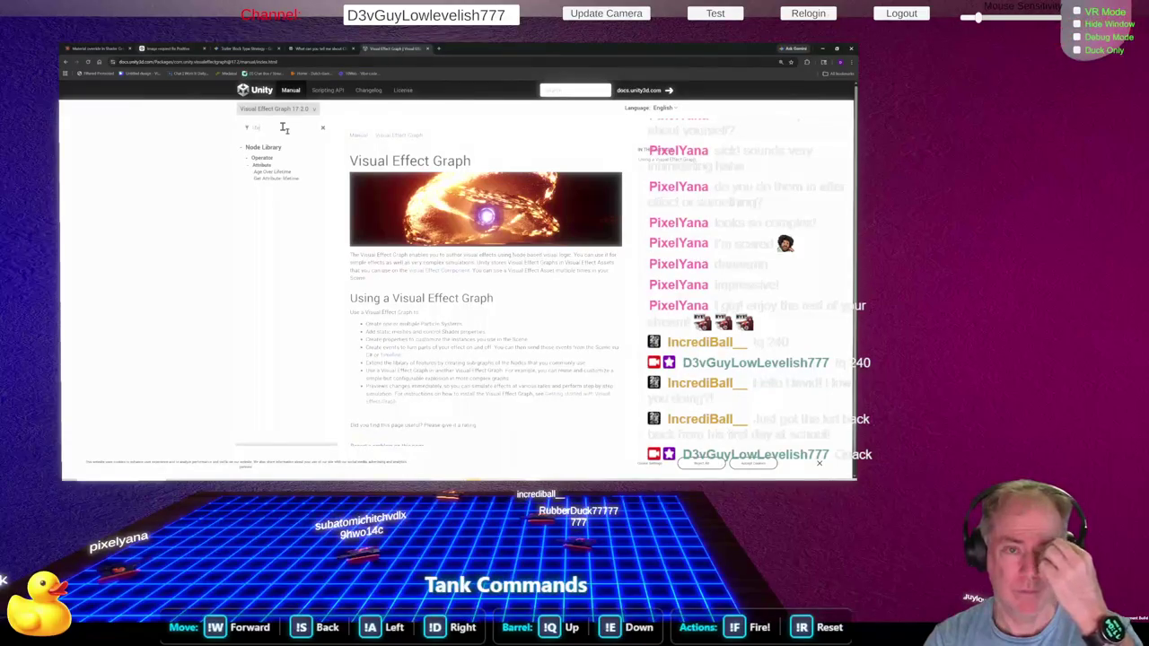
pyautogui.press('BackSpace')
pyautogui.press('BackSpace')
pyautogui.press('BackSpace')
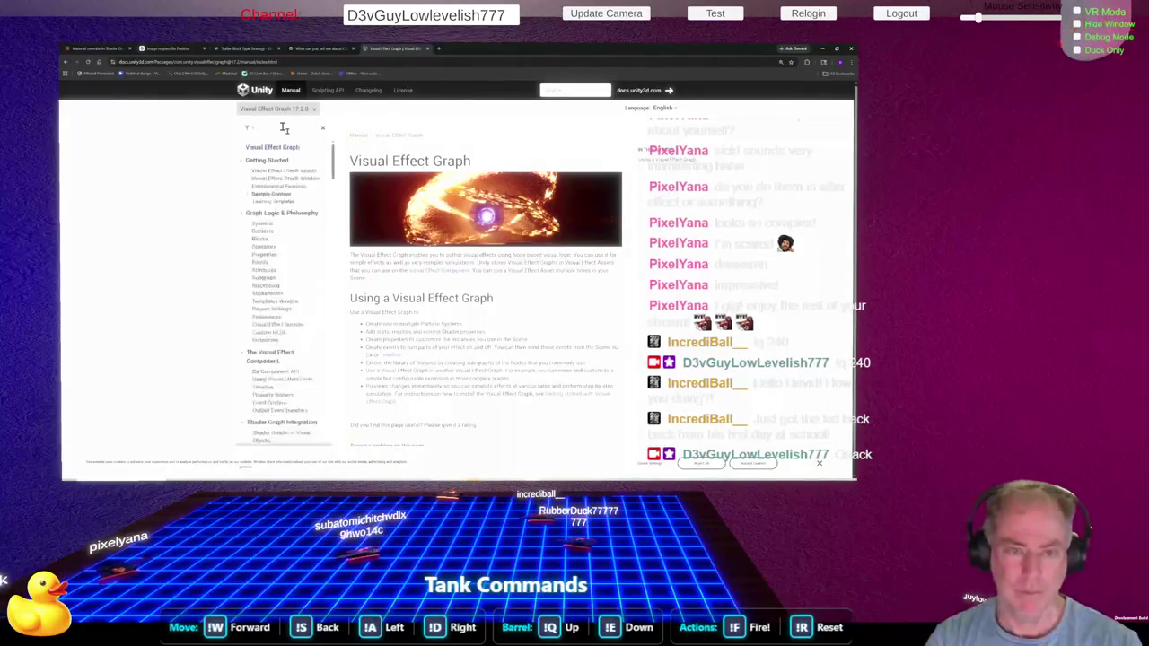
pyautogui.write('set')
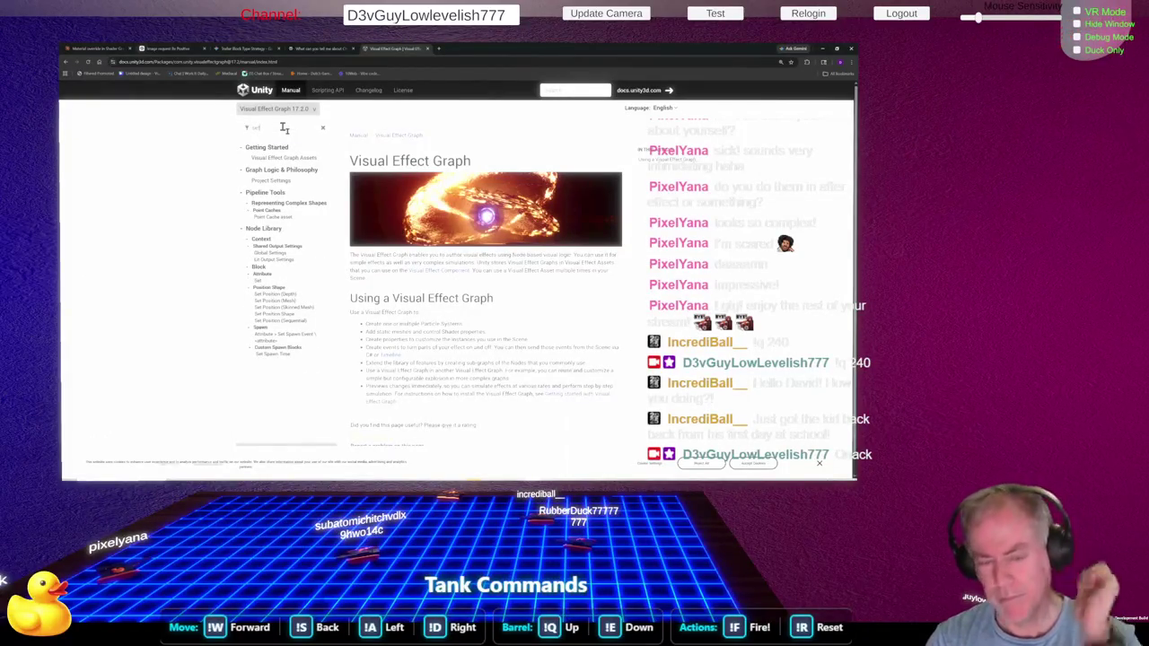
pyautogui.press('BackSpace')
pyautogui.press('BackSpace')
pyautogui.press('BackSpace')
pyautogui.write('str')
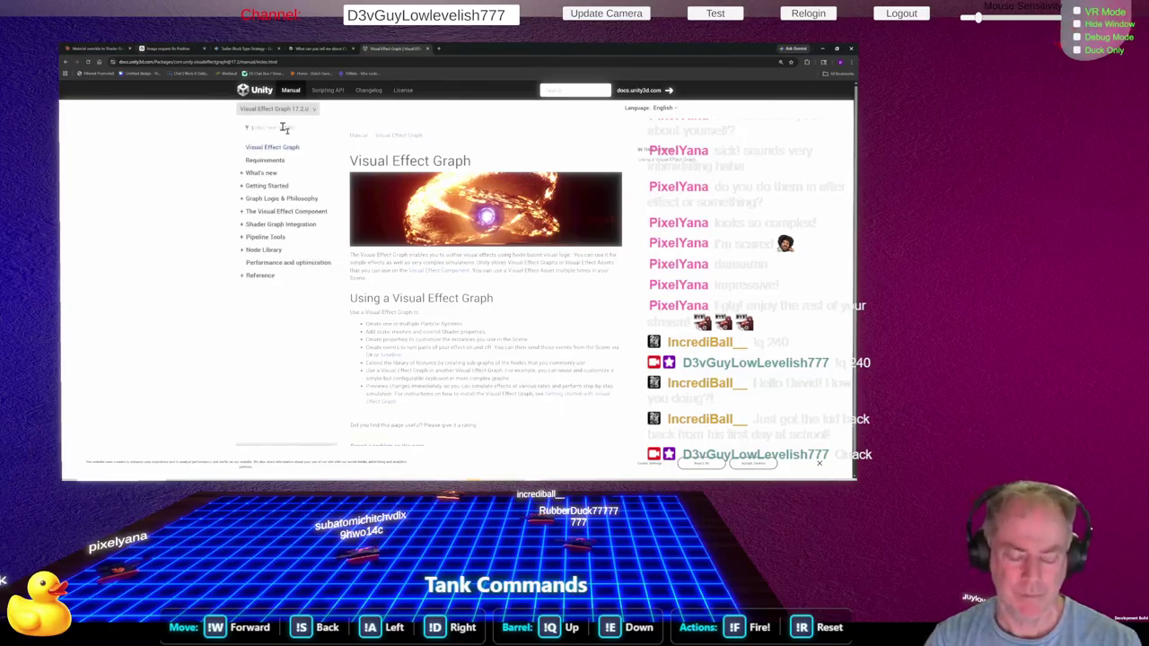
pyautogui.write('ip')
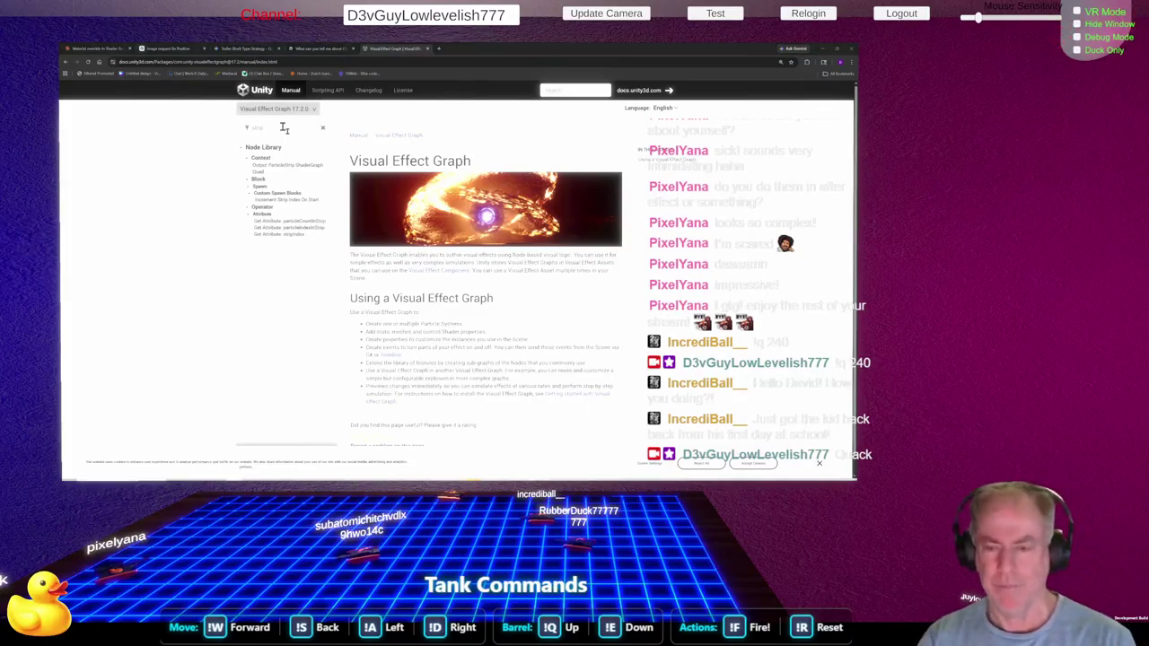
pyautogui.hotkey('alt', 'Tab')
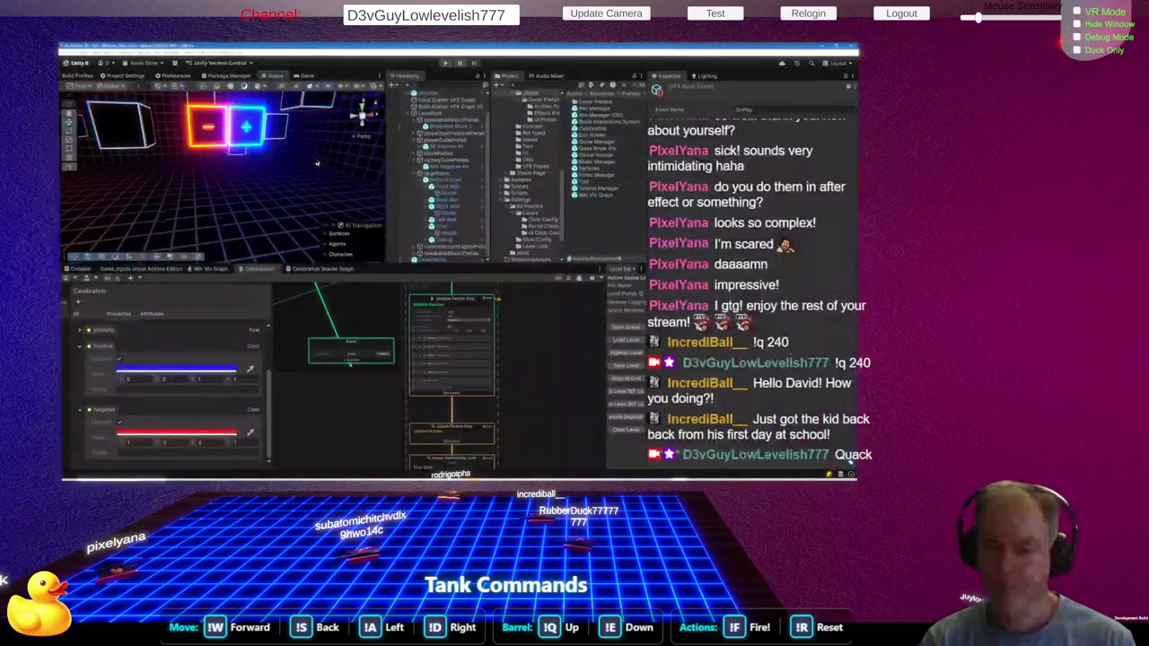
# Zoom to the ParticleStrip's Set Lifetime block showing 10, then return to the manual
pyautogui.scroll(5, 468, 384)
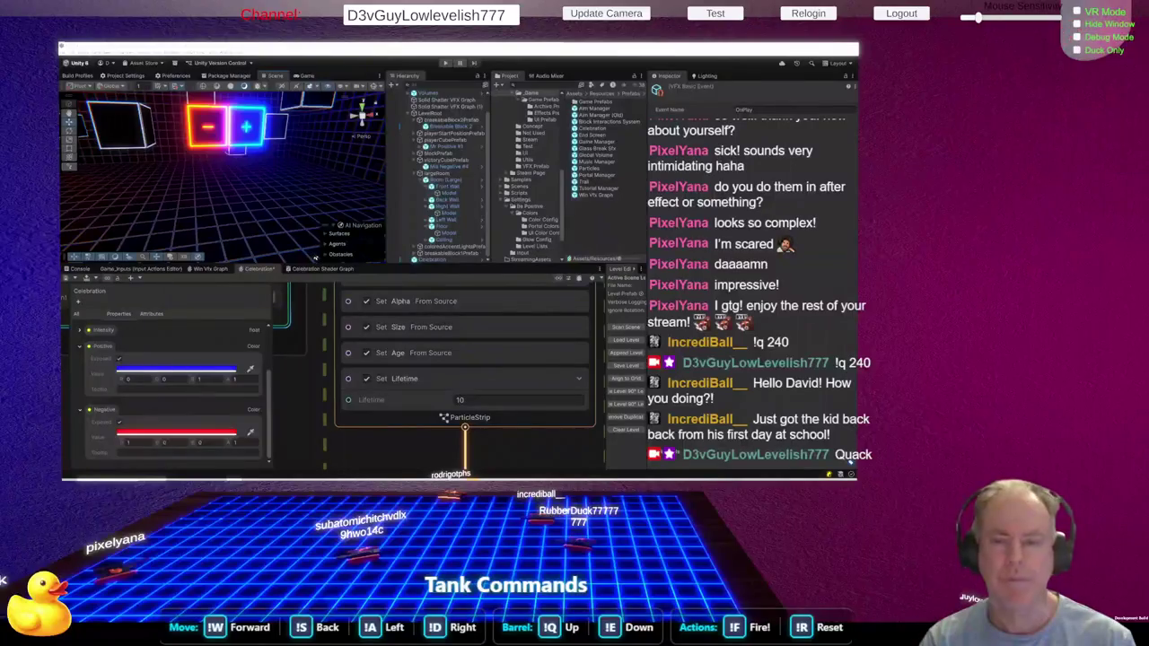
pyautogui.hotkey('alt', 'Tab')
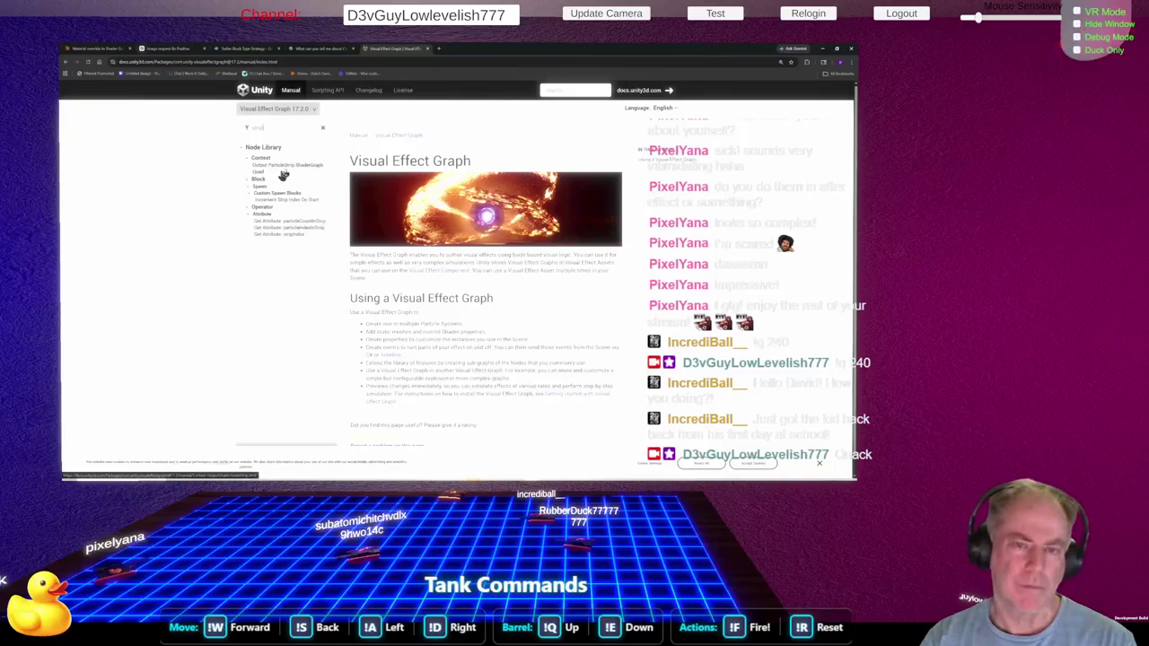
# Clear the 'strip' filter and expand Node Library > Context to list every Context node
pyautogui.click(322, 127)
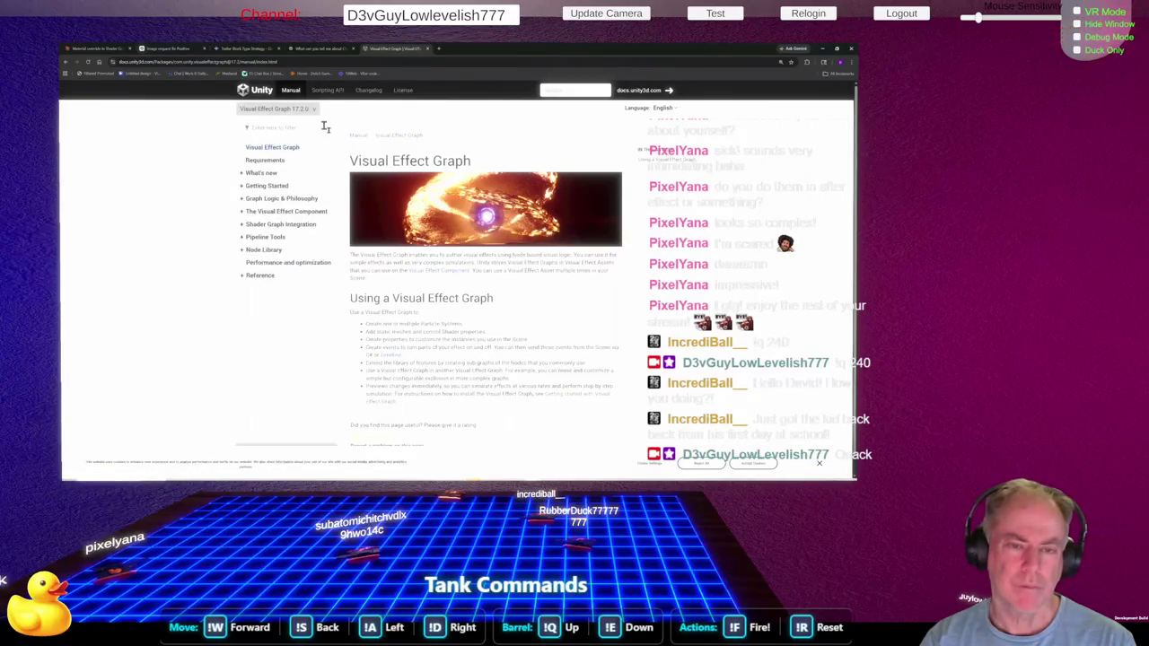
pyautogui.click(243, 251)
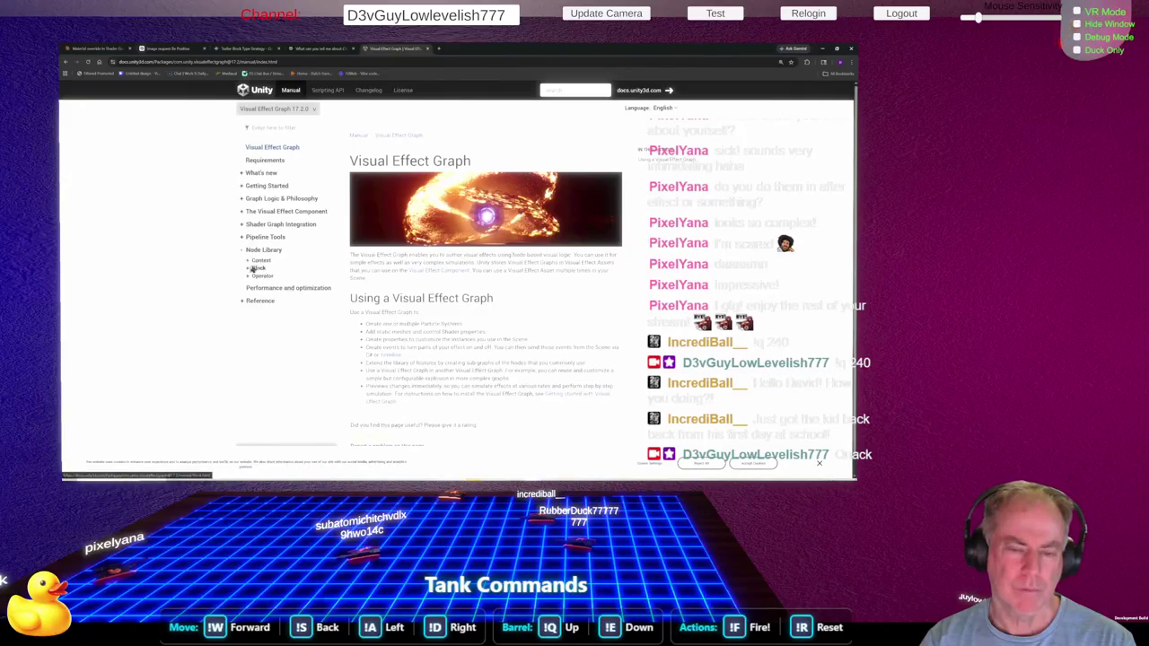
pyautogui.click(248, 261)
pyautogui.scroll(-1, 303, 243)
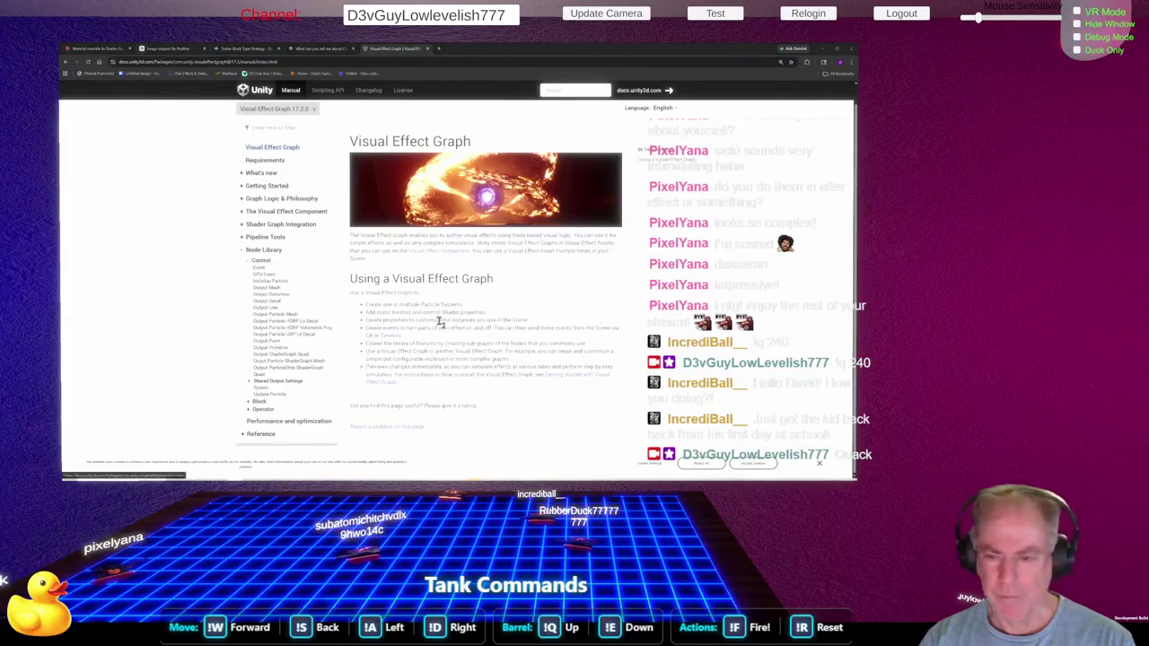
pyautogui.hotkey('alt', 'Tab')
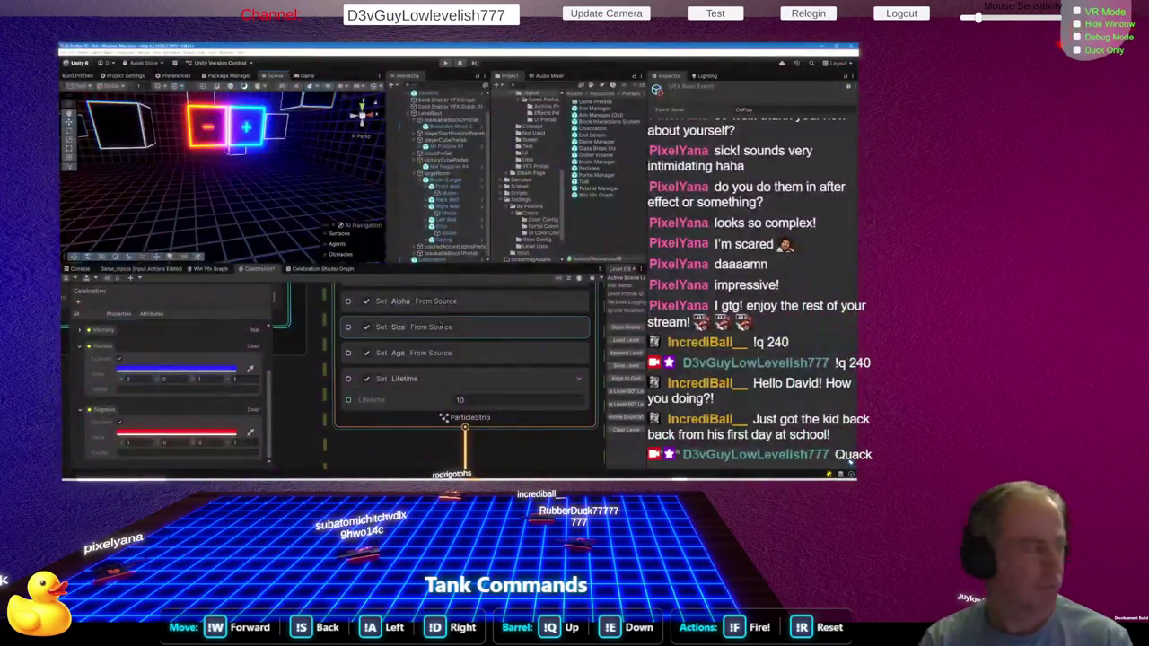
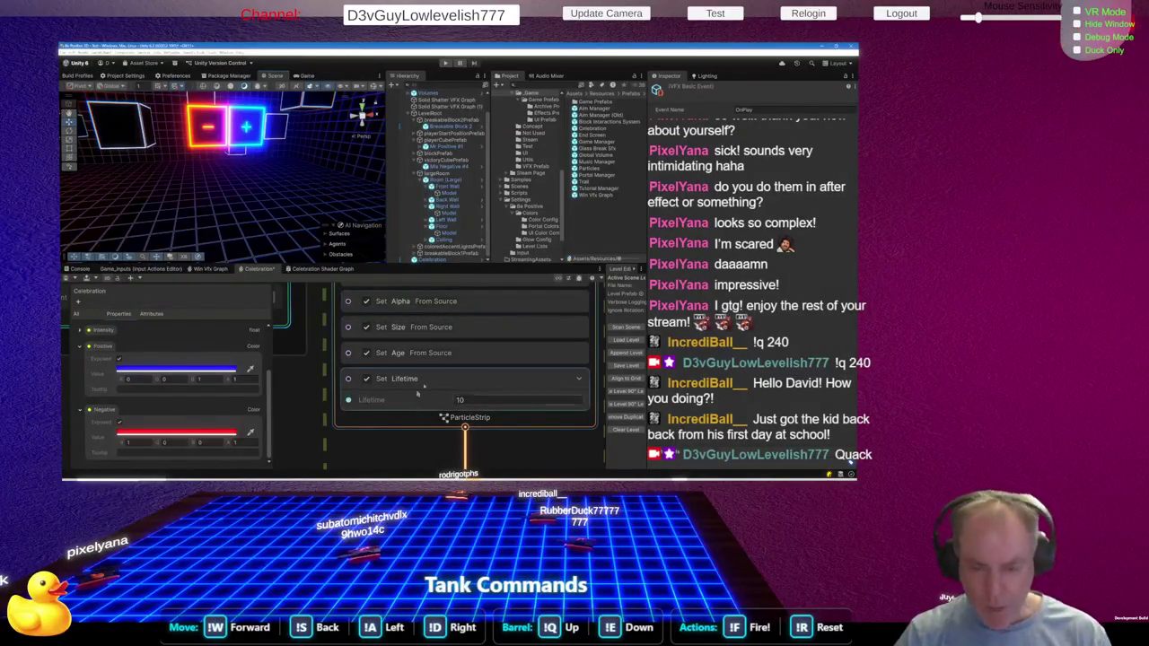
# Zoom through the Celebration strip graph nodes, then bring up the Visual Effect Graph manual overview
pyautogui.scroll(-5, 409, 386)
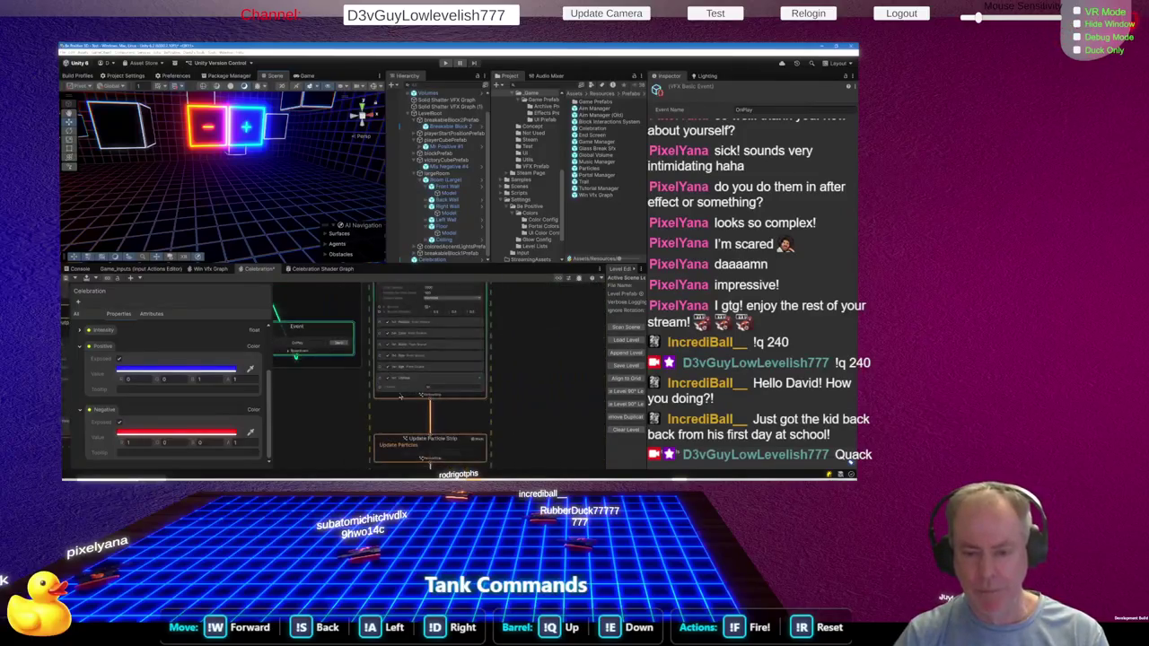
pyautogui.scroll(3, 422, 310)
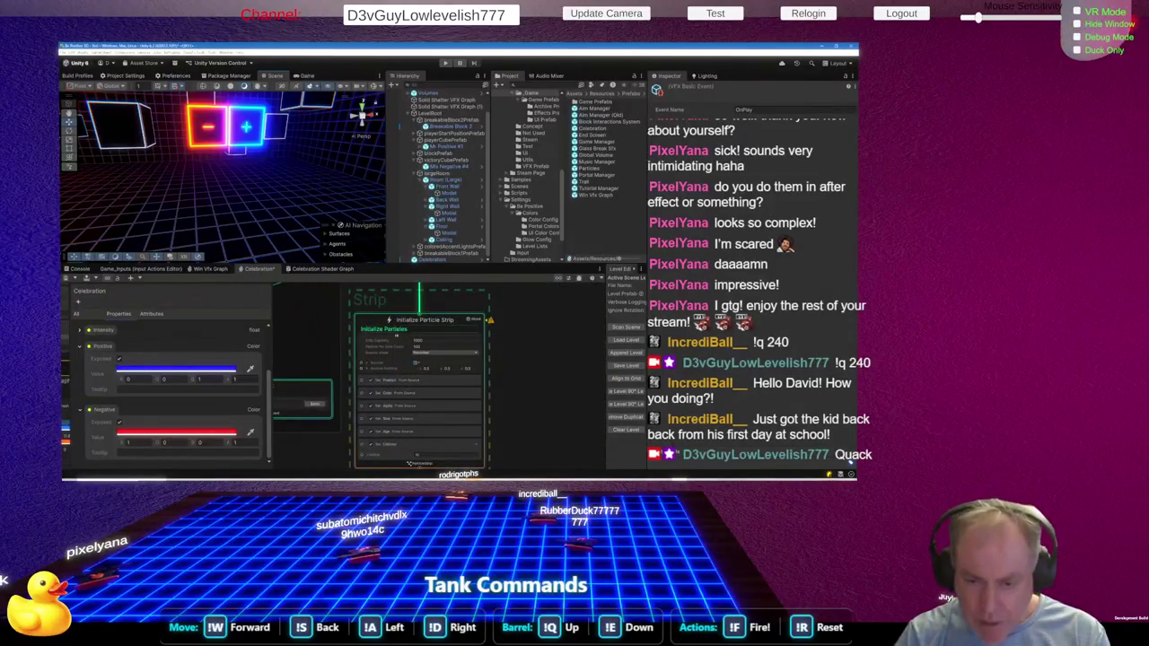
pyautogui.hotkey('alt', 'Tab')
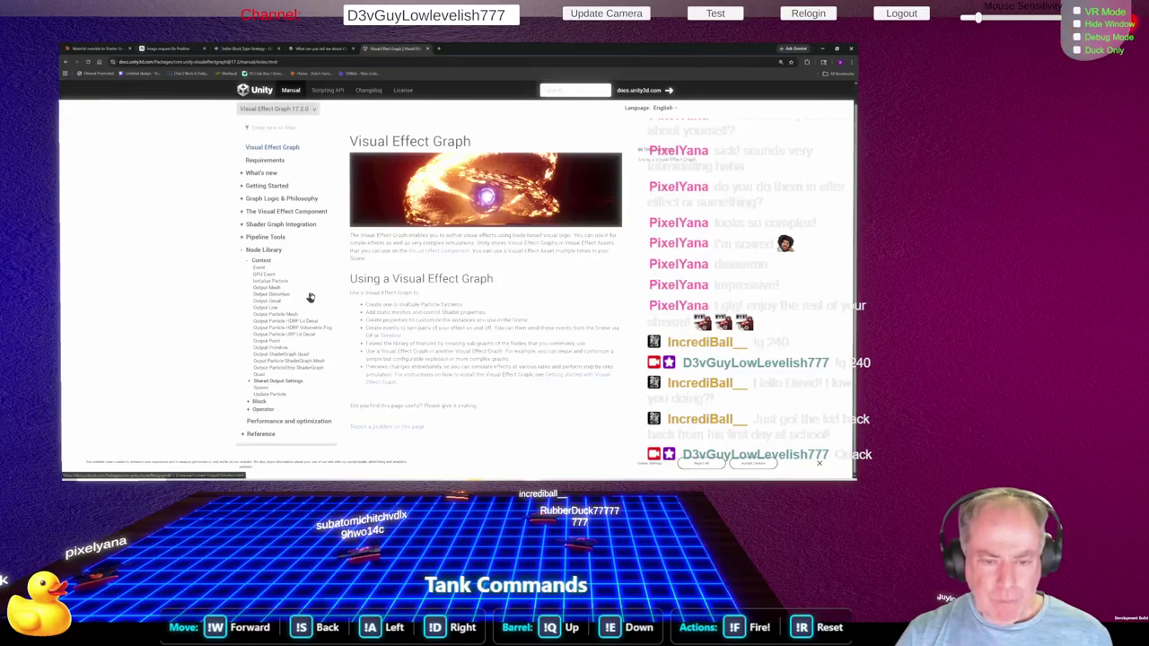
pyautogui.hotkey('alt', 'Tab')
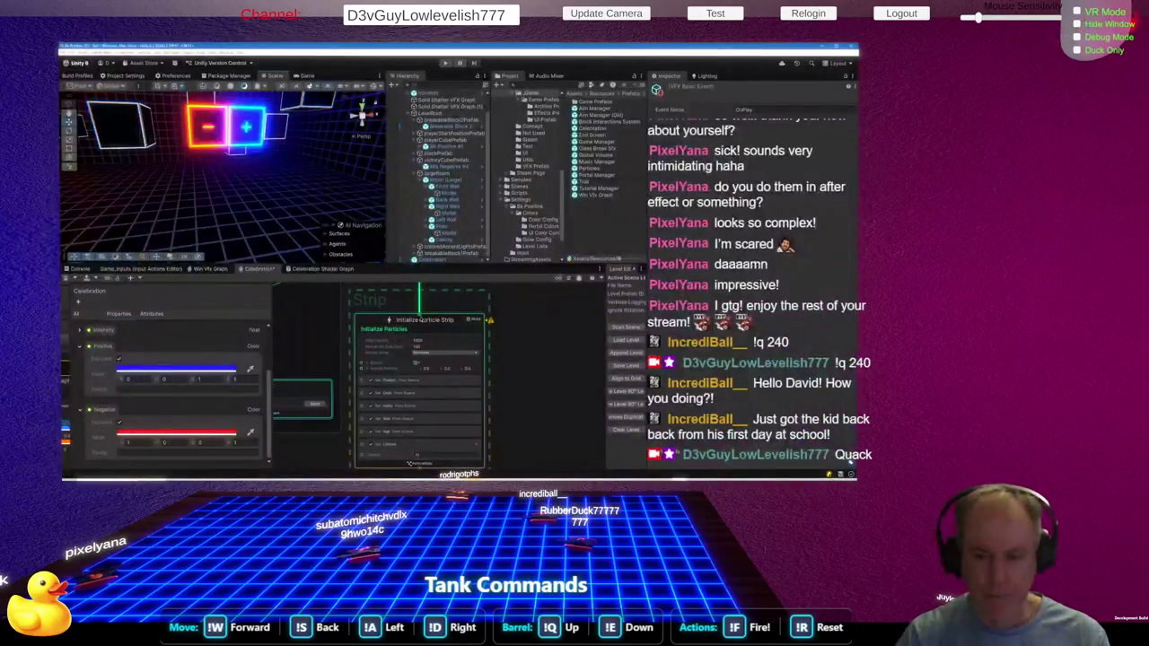
pyautogui.scroll(-3, 439, 315)
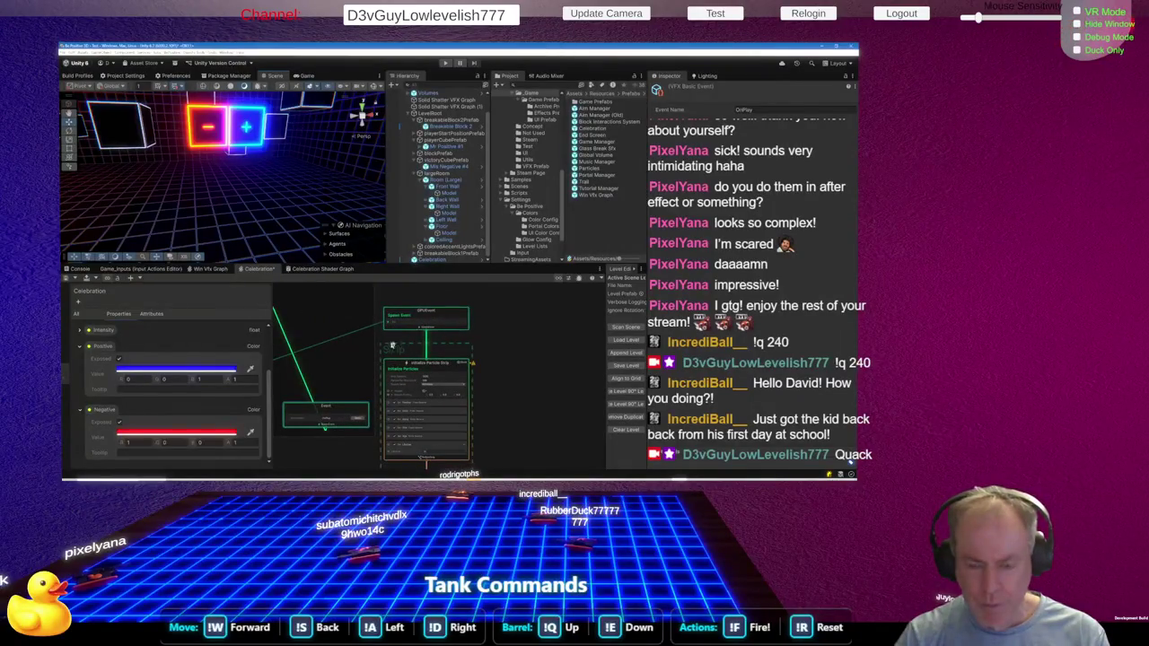
pyautogui.scroll(3, 446, 373)
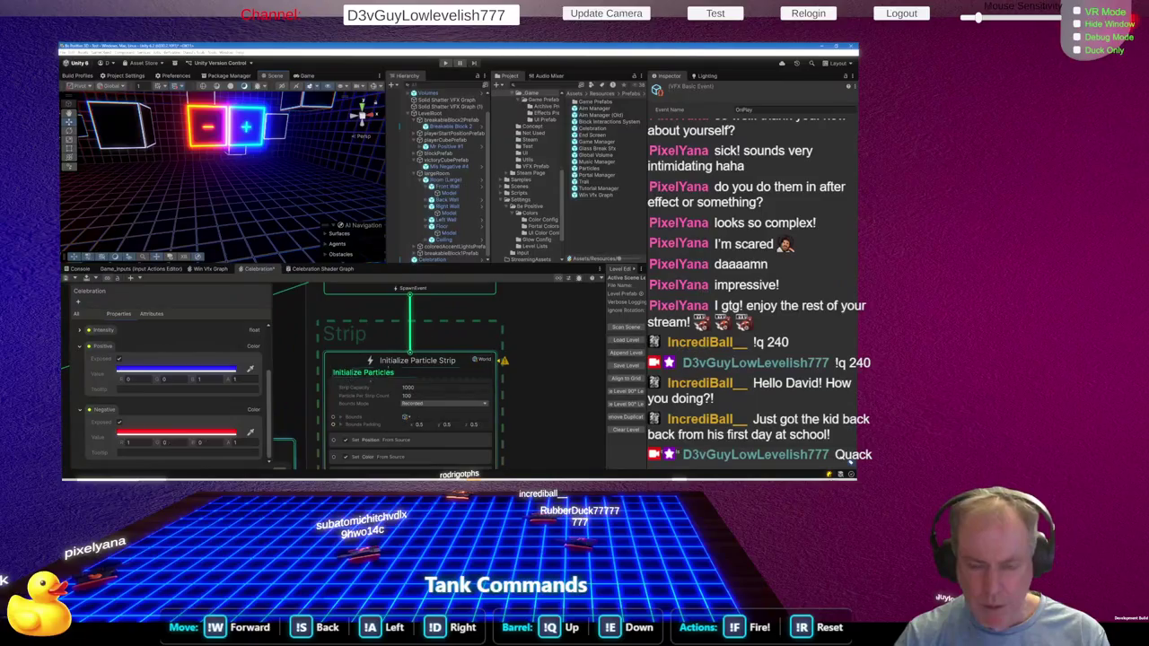
pyautogui.scroll(-5, 468, 403)
pyautogui.scroll(5, 467, 439)
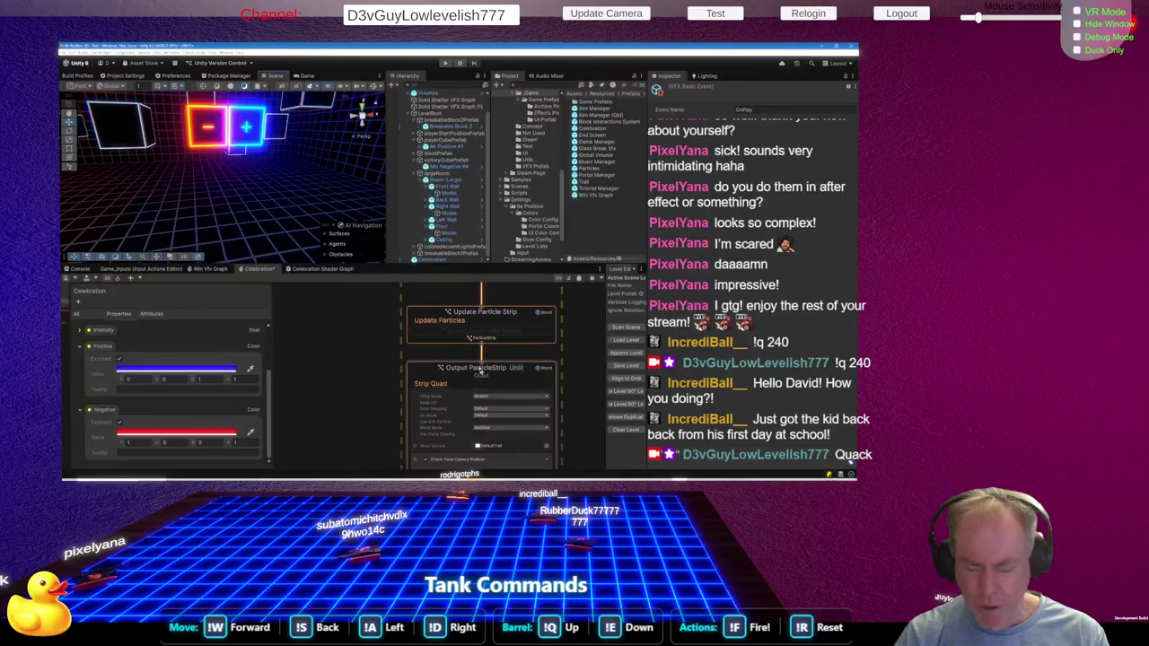
pyautogui.scroll(-3, 516, 376)
pyautogui.scroll(4, 483, 372)
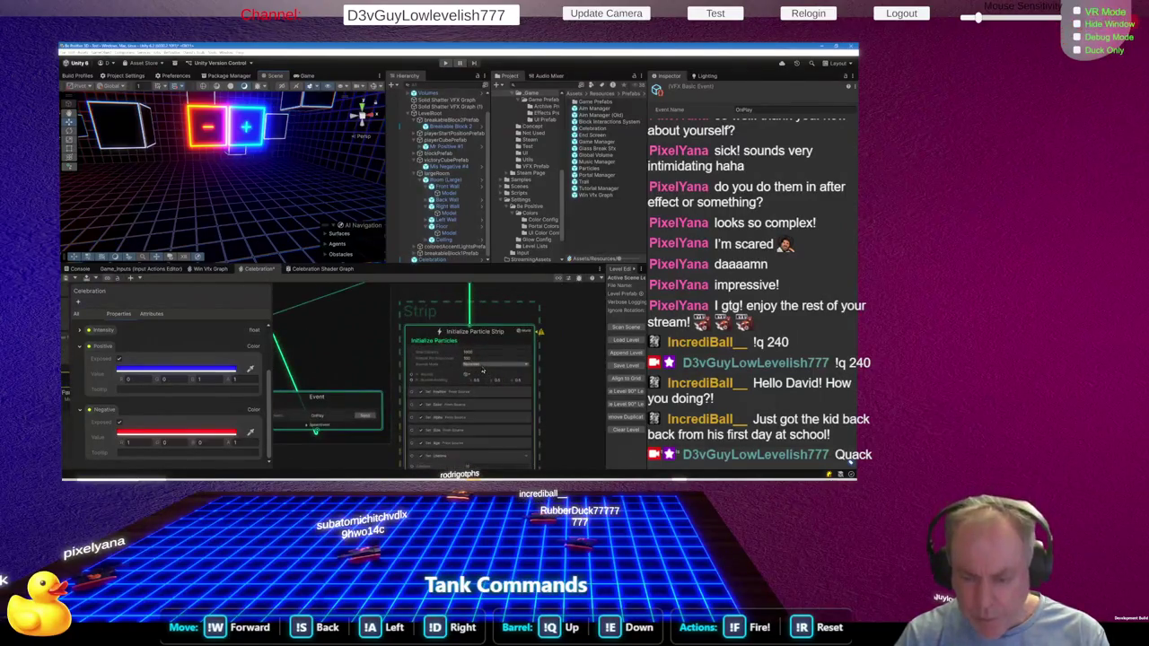
pyautogui.scroll(-4, 467, 432)
pyautogui.scroll(3, 466, 432)
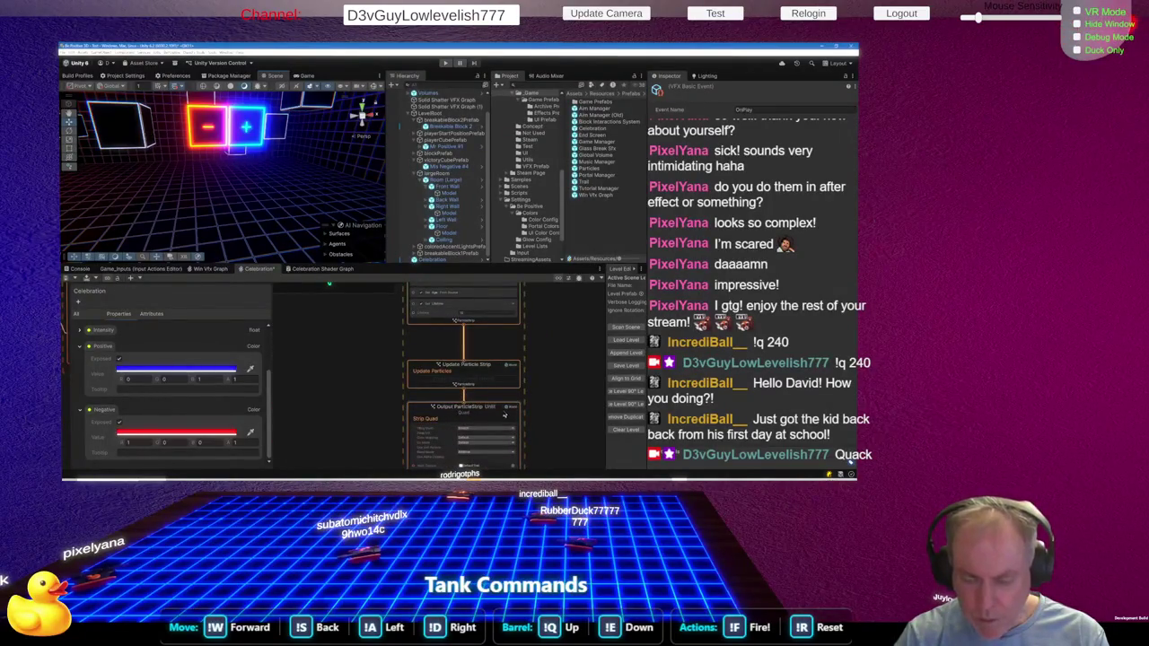
pyautogui.scroll(-3, 484, 415)
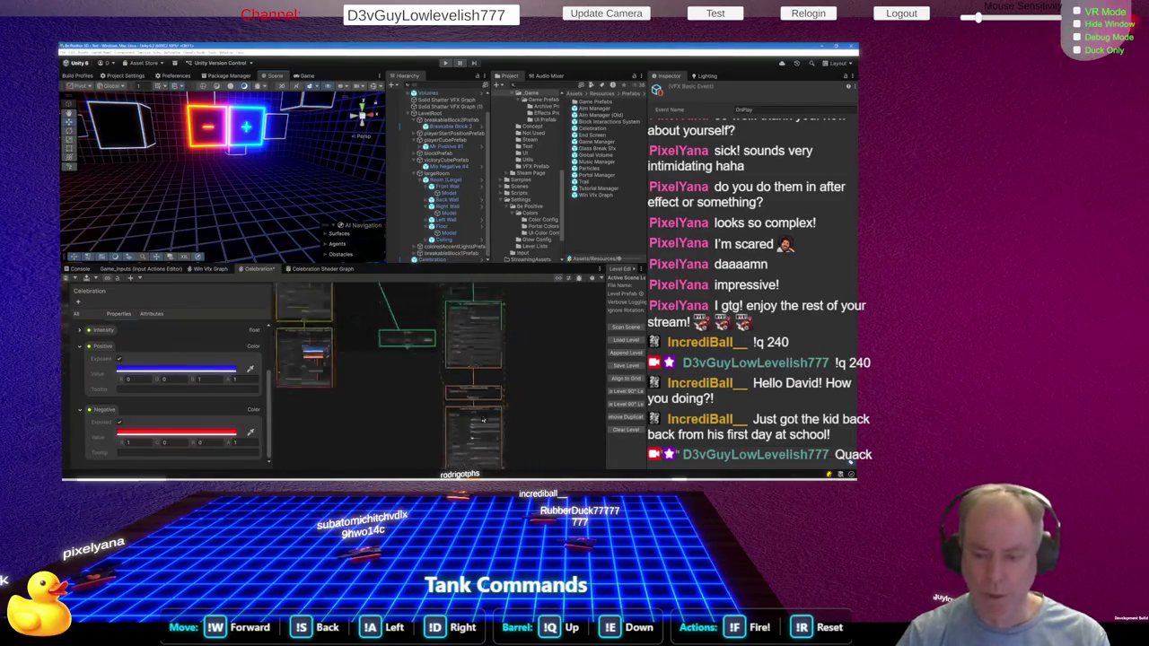
pyautogui.scroll(3, 476, 349)
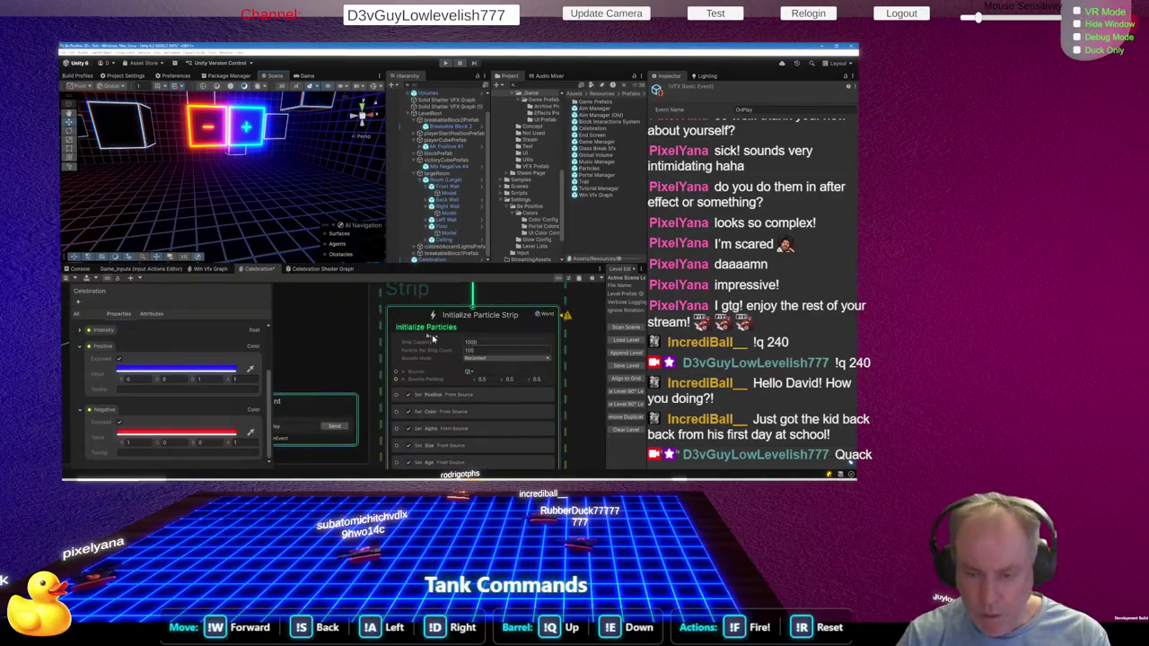
pyautogui.hotkey('alt', 'Tab')
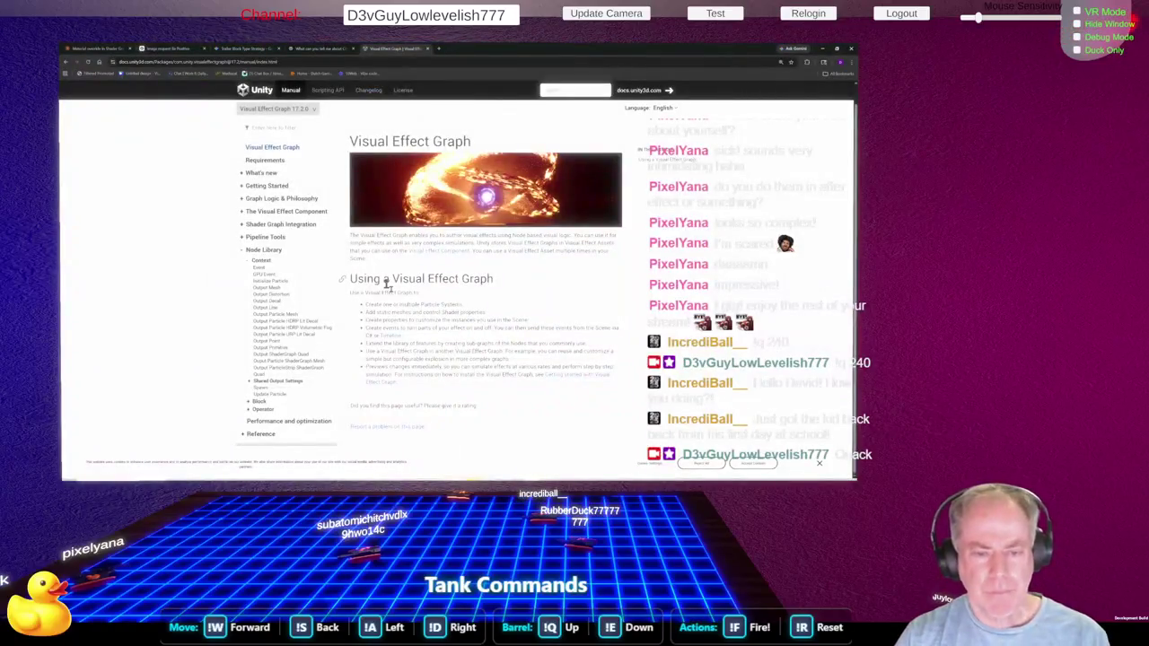
# Open the Initialize Particle manual page and read down to its Details section
pyautogui.click(282, 282)
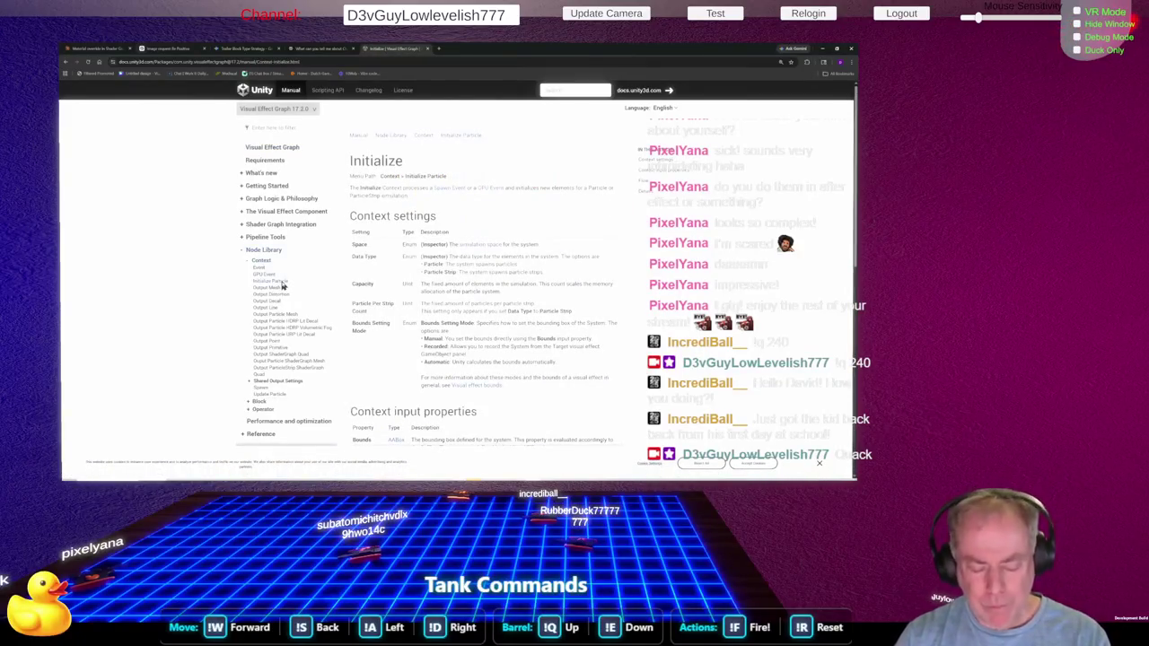
pyautogui.hotkey('alt', 'Tab')
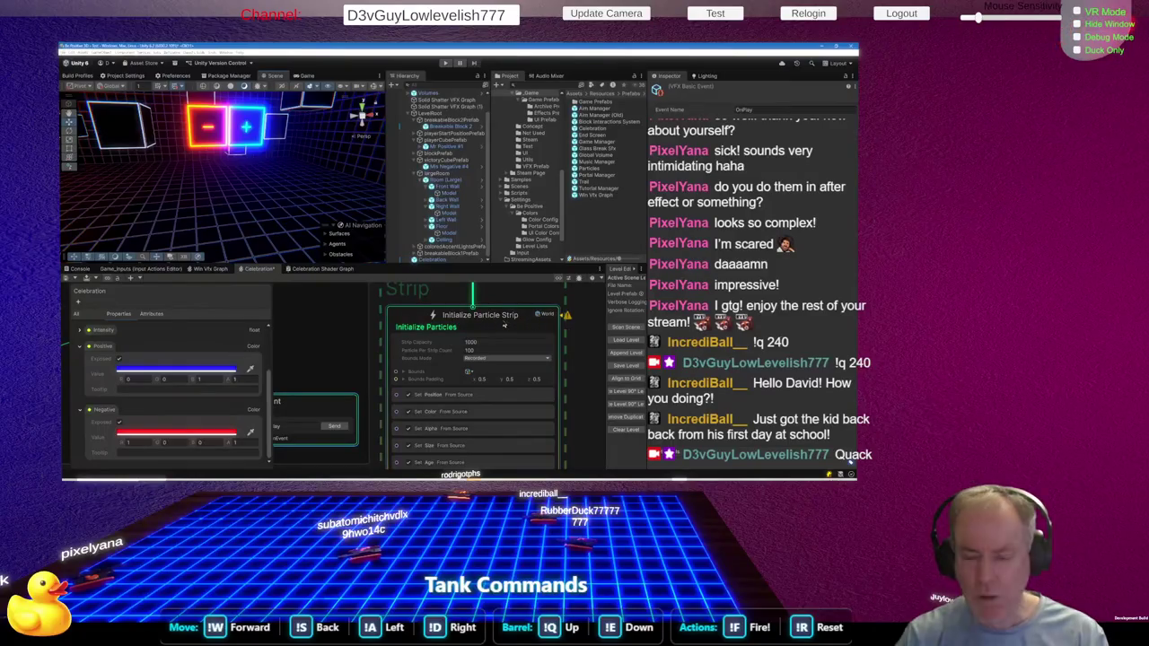
pyautogui.click(504, 326)
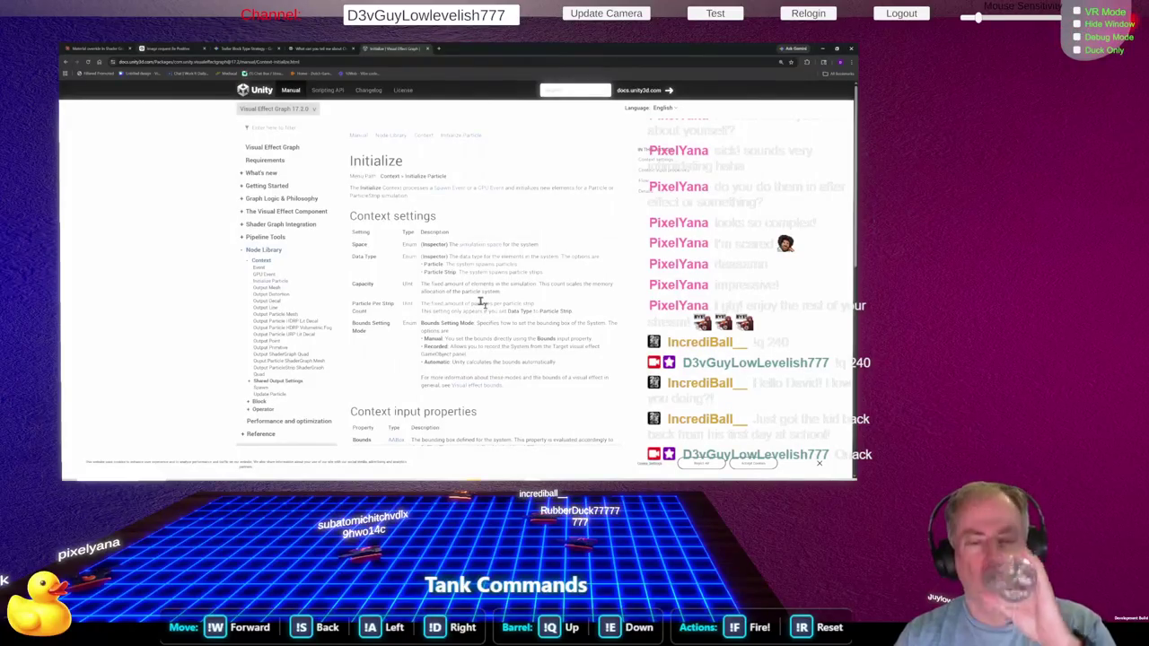
pyautogui.scroll(-3, 482, 303)
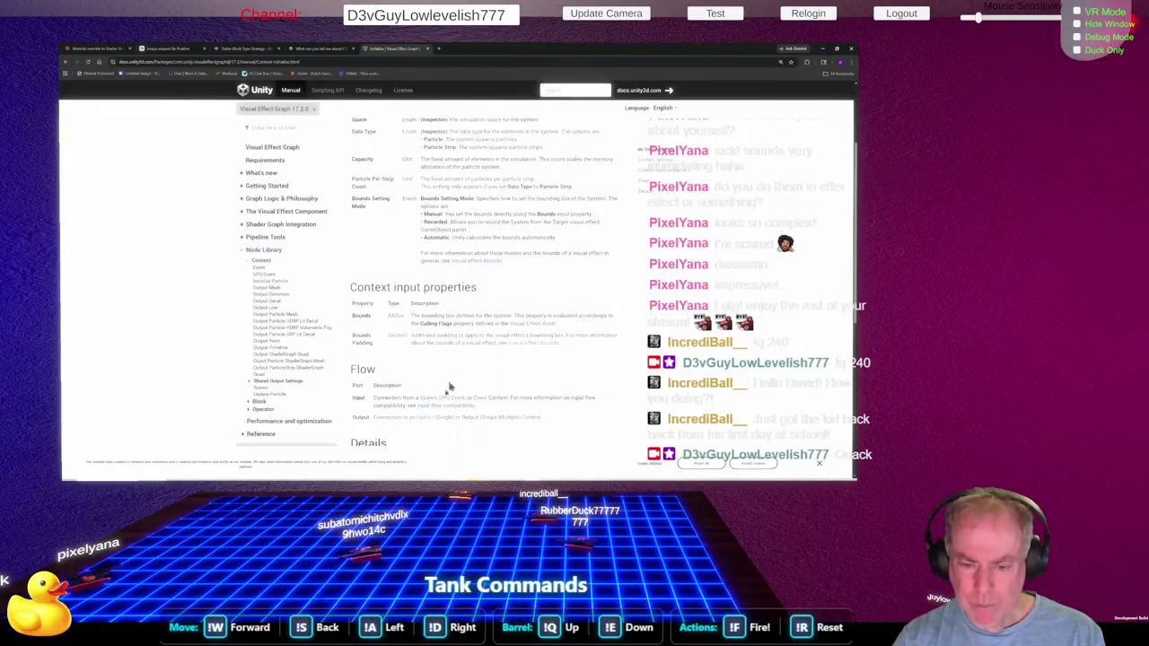
pyautogui.scroll(-2, 448, 364)
pyautogui.scroll(-1, 461, 363)
pyautogui.scroll(-2, 458, 341)
pyautogui.scroll(-1, 462, 329)
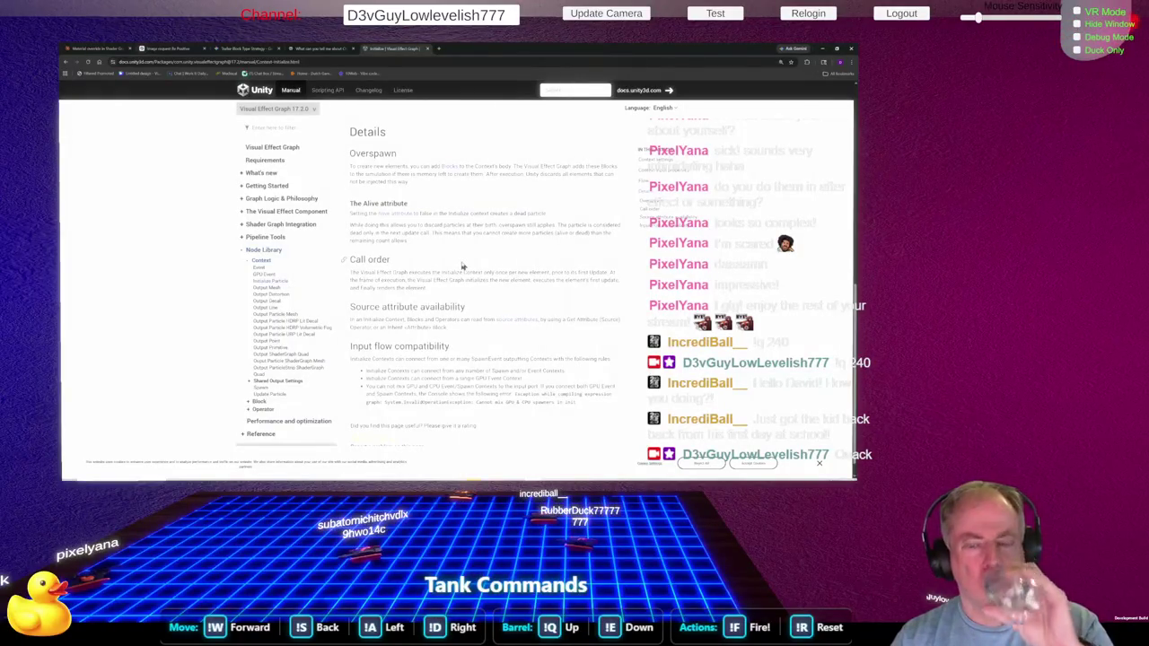
pyautogui.scroll(-1, 463, 267)
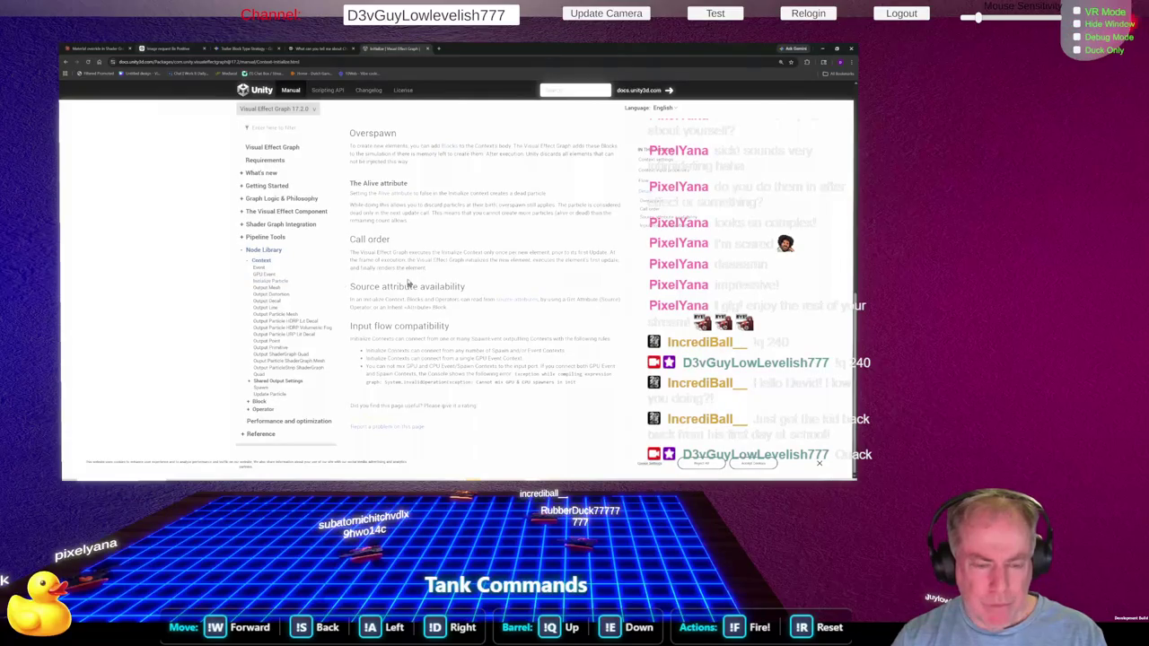
# Expand the Node Library's Block and Spawn entries, then filter the docs for 'life'
pyautogui.click(247, 263)
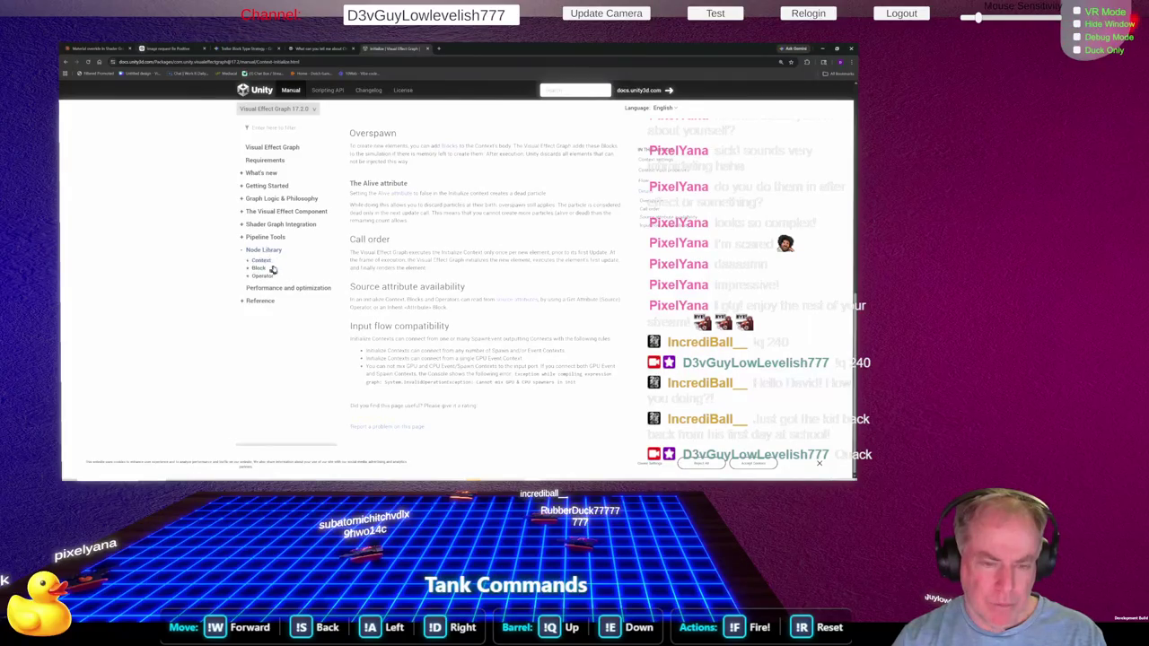
pyautogui.click(247, 270)
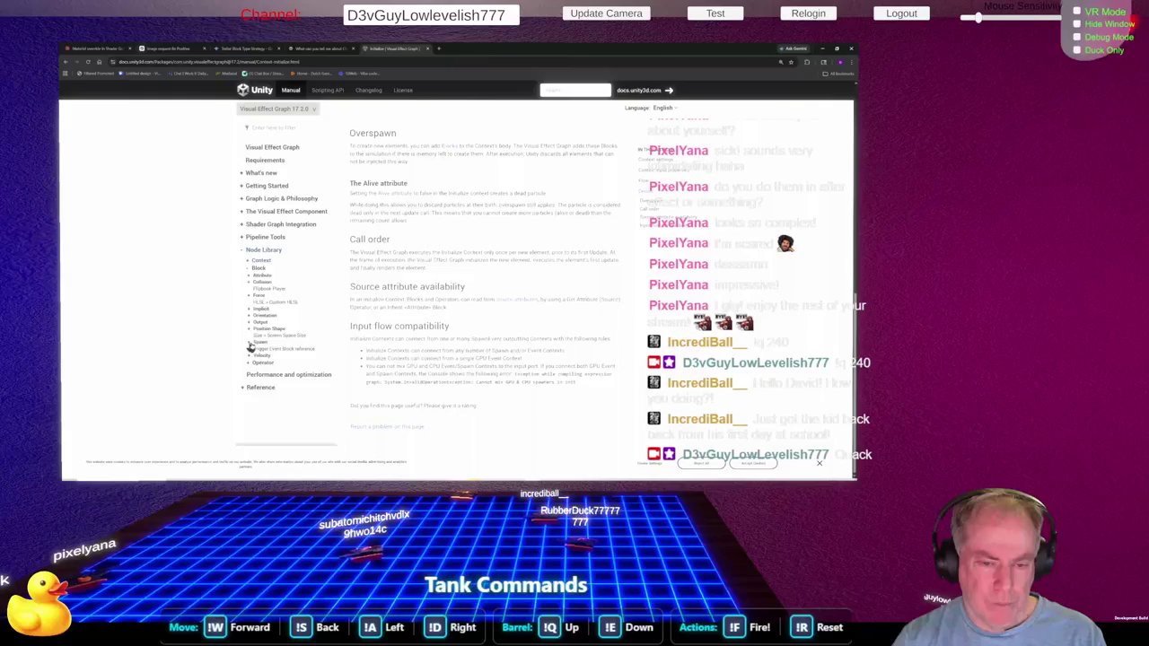
pyautogui.click(249, 347)
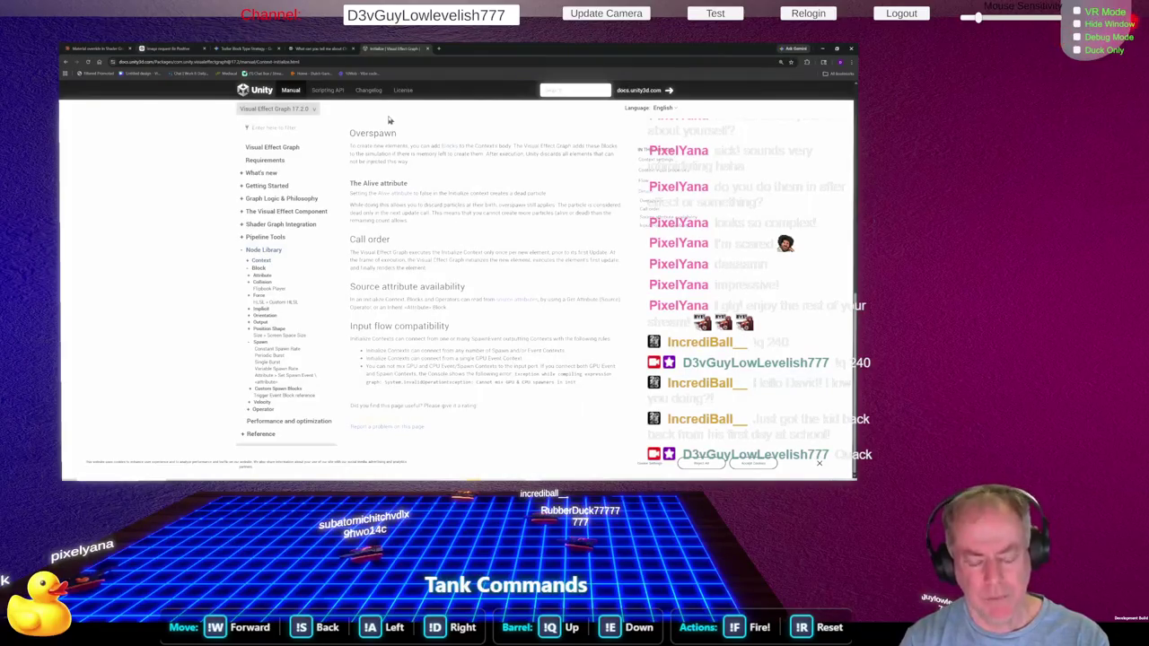
pyautogui.write('set')
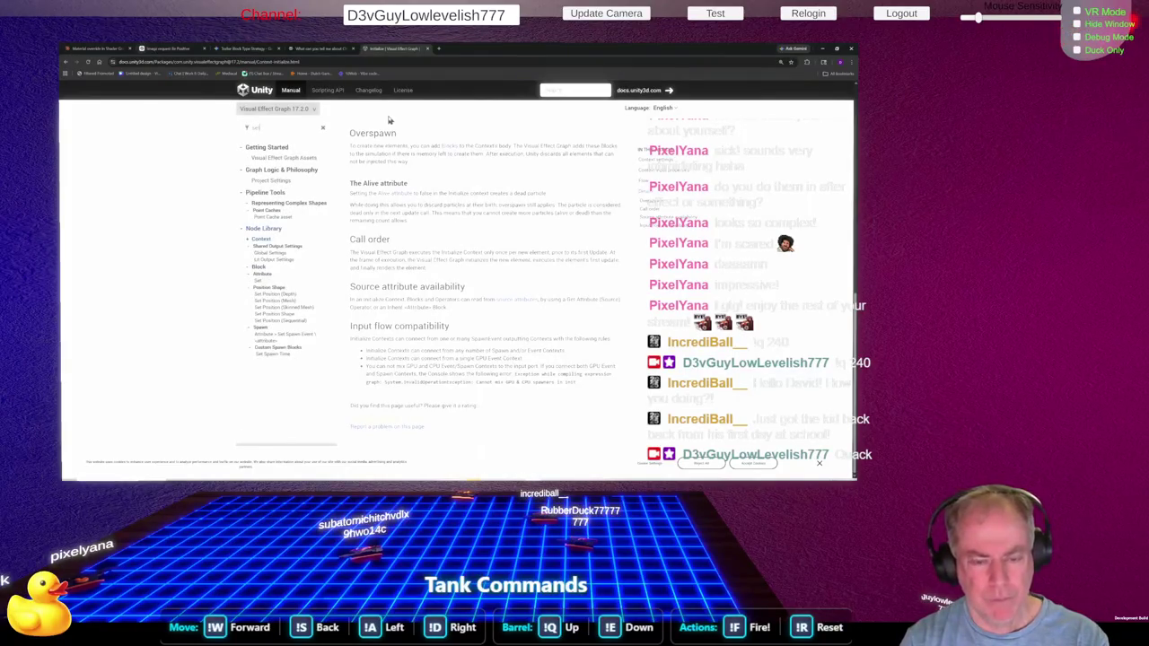
pyautogui.press('BackSpace')
pyautogui.press('BackSpace')
pyautogui.press('BackSpace')
pyautogui.write('life')
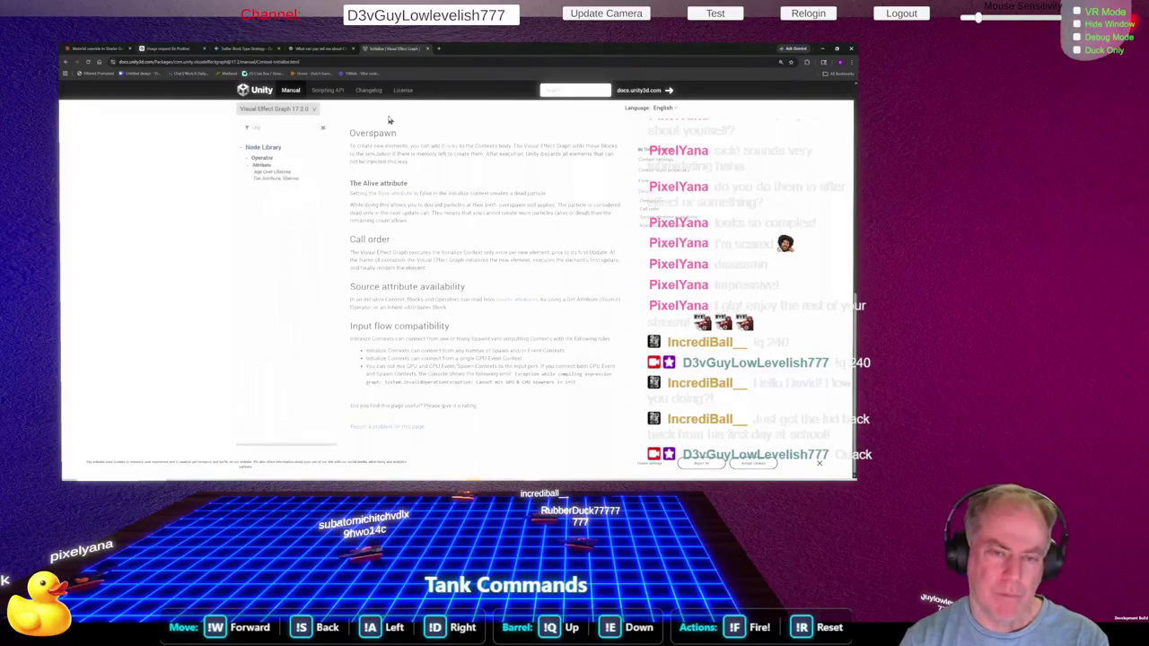
pyautogui.press('BackSpace')
pyautogui.press('BackSpace')
pyautogui.press('BackSpace')
pyautogui.write('life')
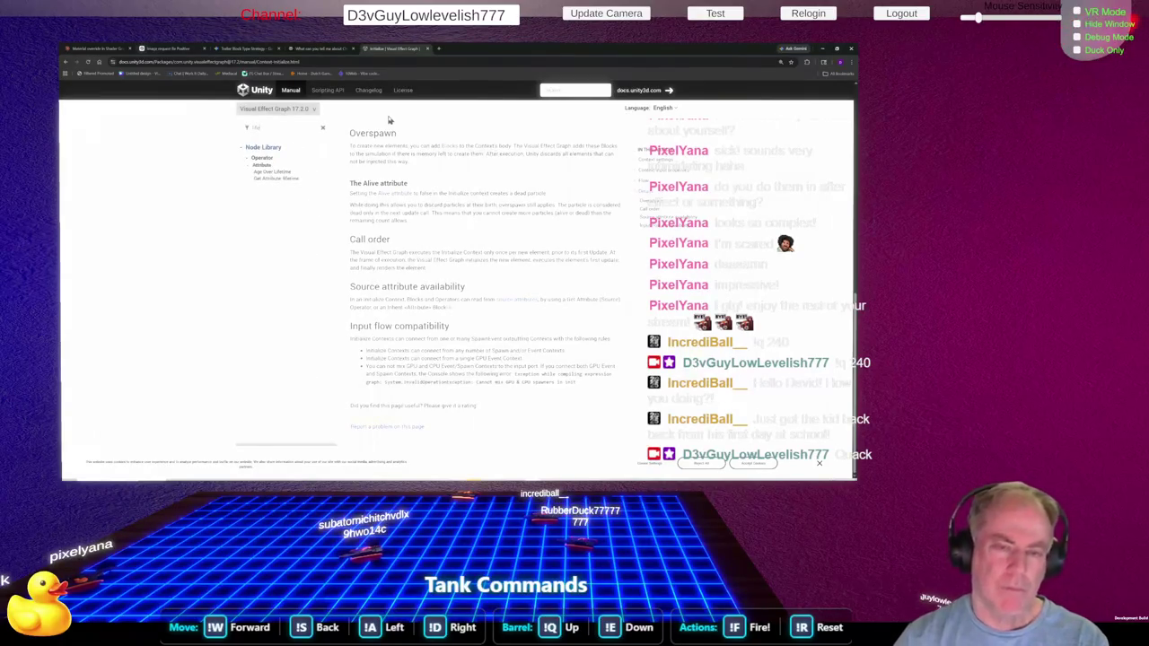
# Open Age Over Lifetime and Get Attribute: lifetime, then bring up the ChatGPT image chat
pyautogui.click(269, 172)
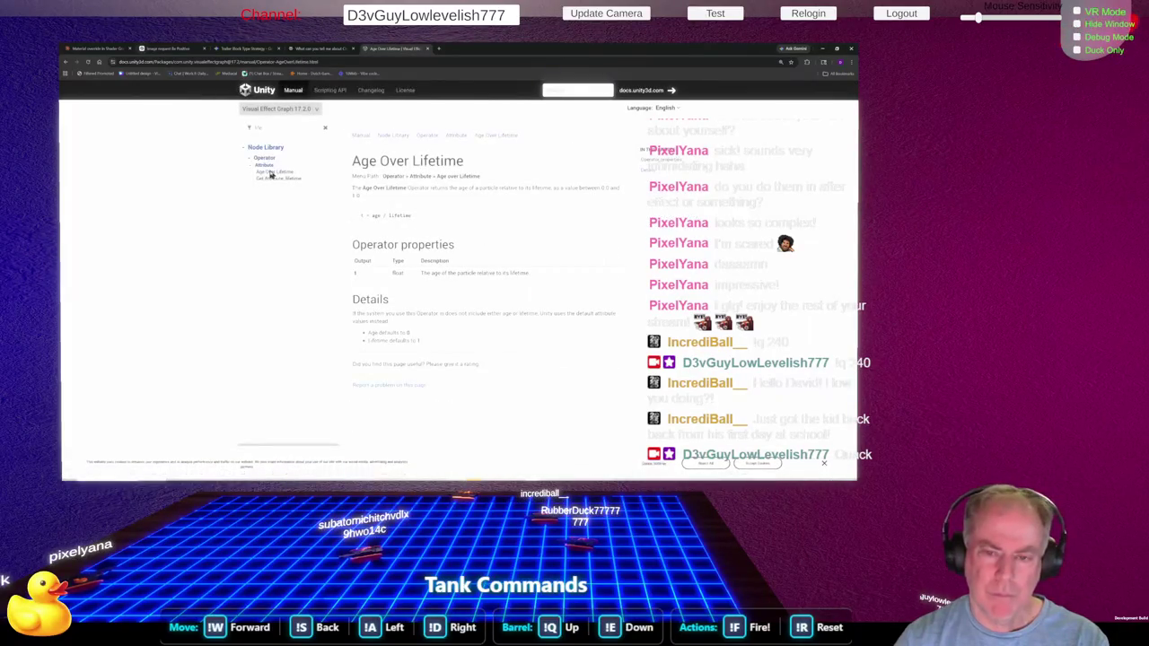
pyautogui.click(280, 179)
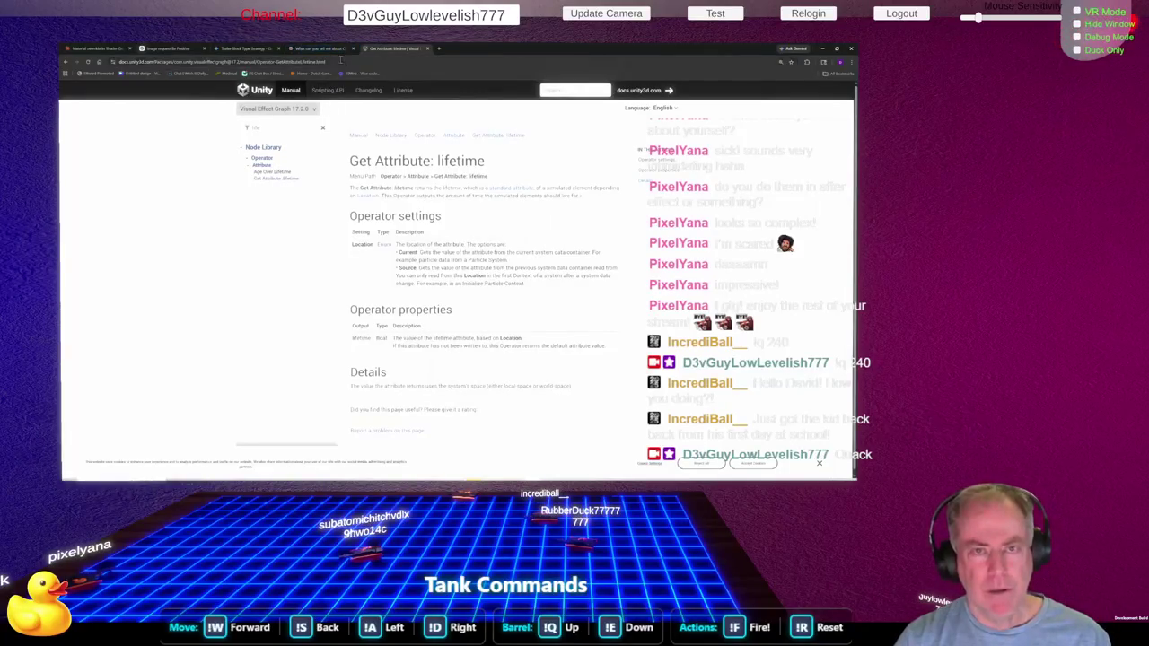
pyautogui.click(95, 48)
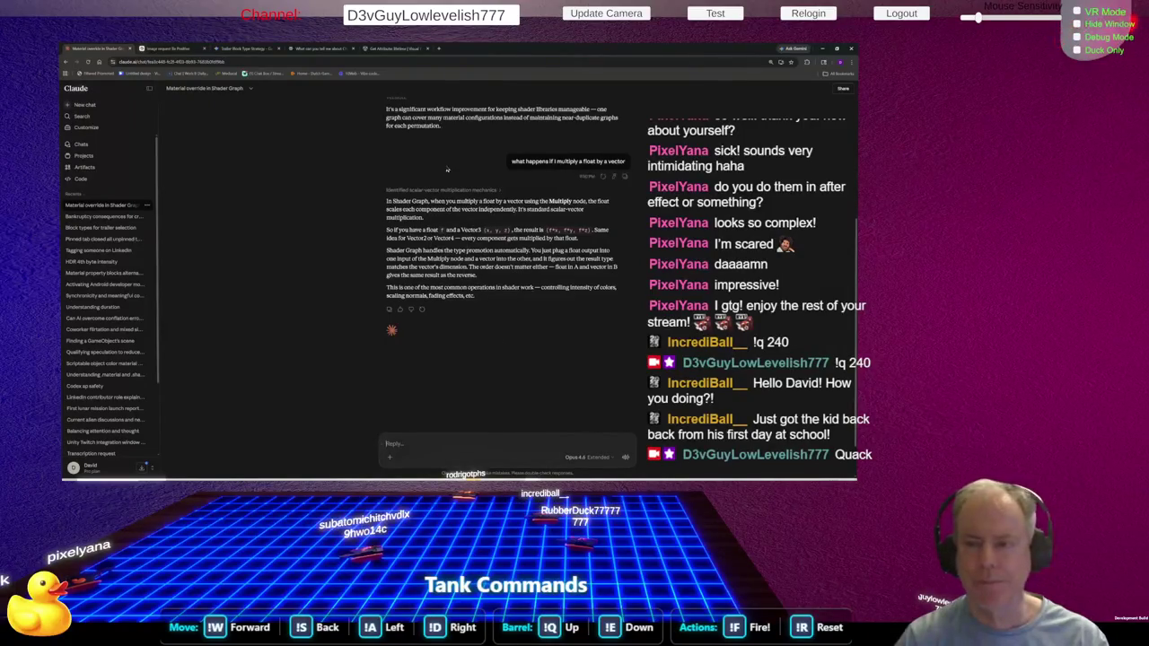
pyautogui.click(175, 49)
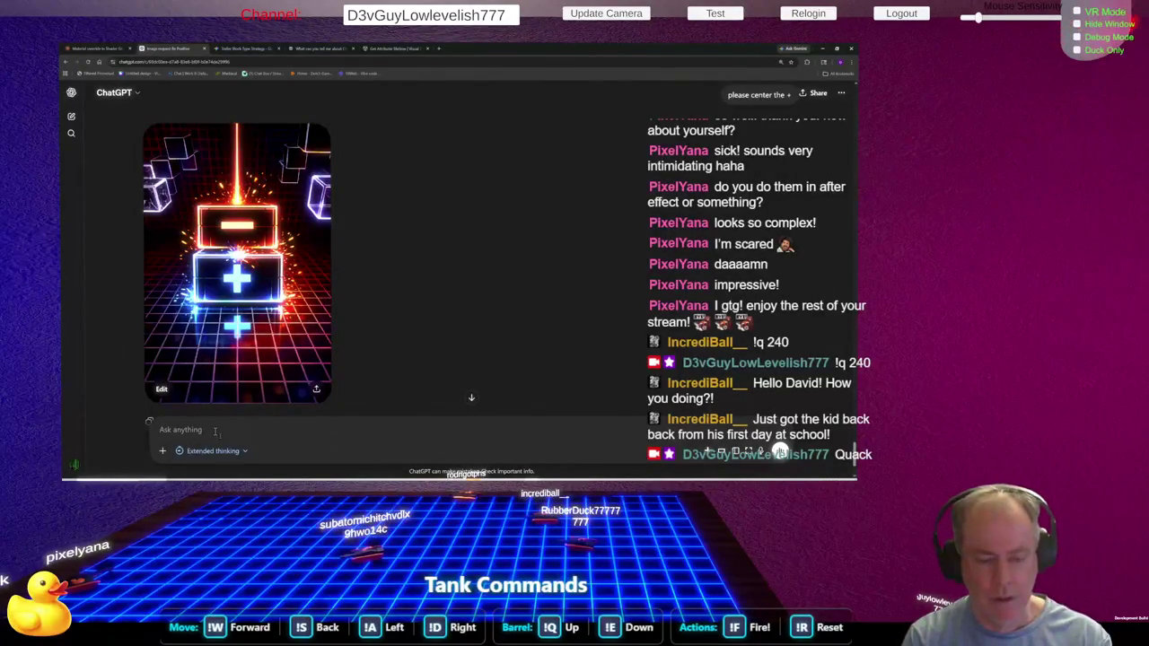
# Ask ChatGPT 'Please make the blocks cubical', then return to the Unity editor
pyautogui.write('Pleaes')
pyautogui.write('e m')
pyautogui.write('ake the')
pyautogui.write('cks')
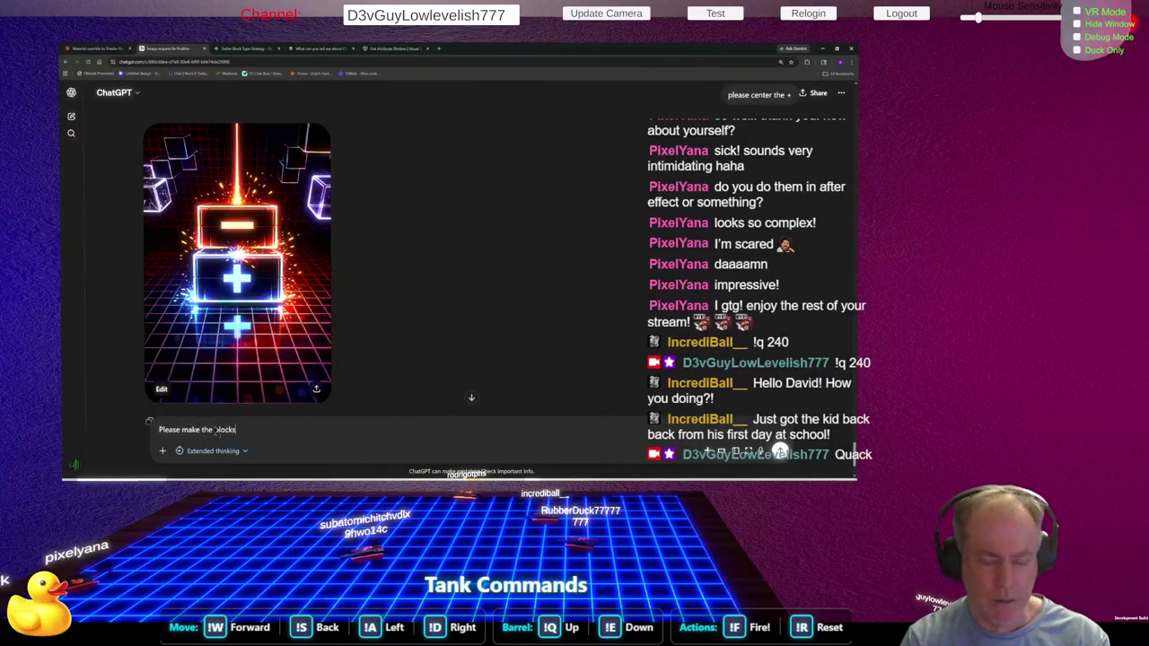
pyautogui.write(' qua')
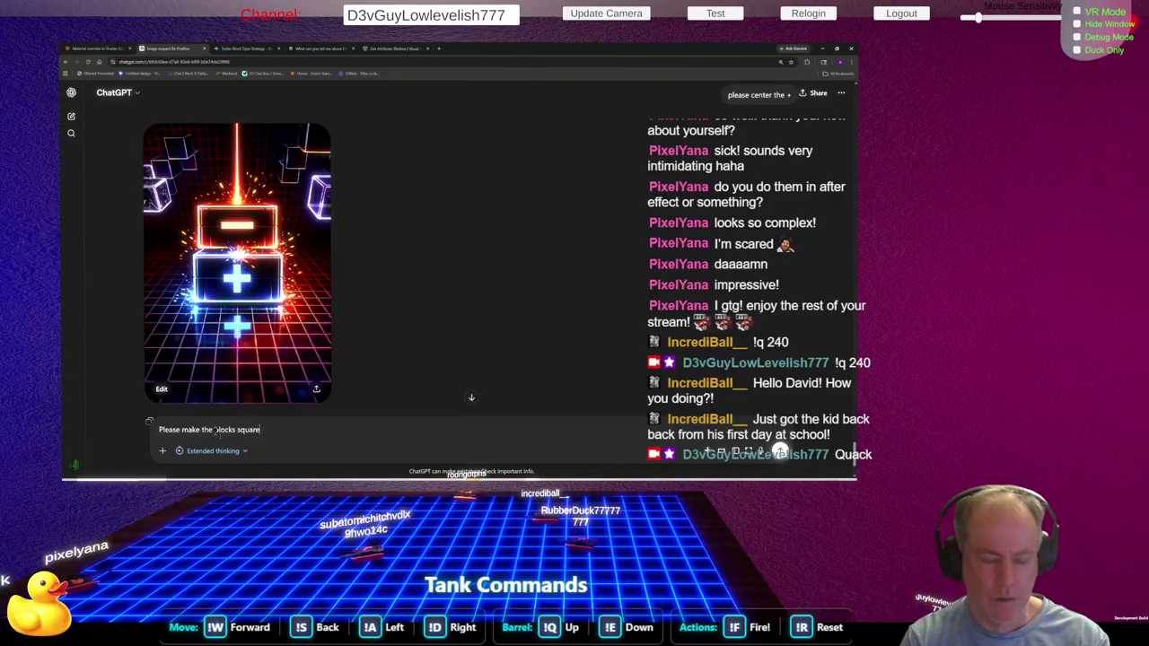
pyautogui.press('BackSpace')
pyautogui.press('BackSpace')
pyautogui.press('BackSpace')
pyautogui.write('cubical')
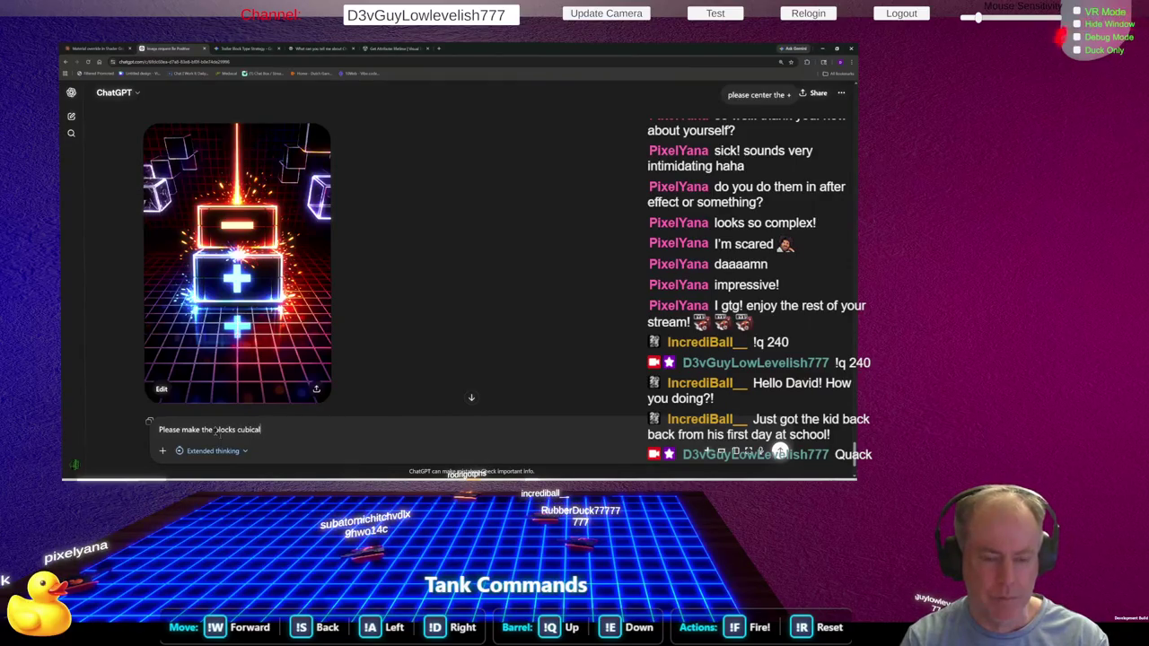
pyautogui.press('Return')
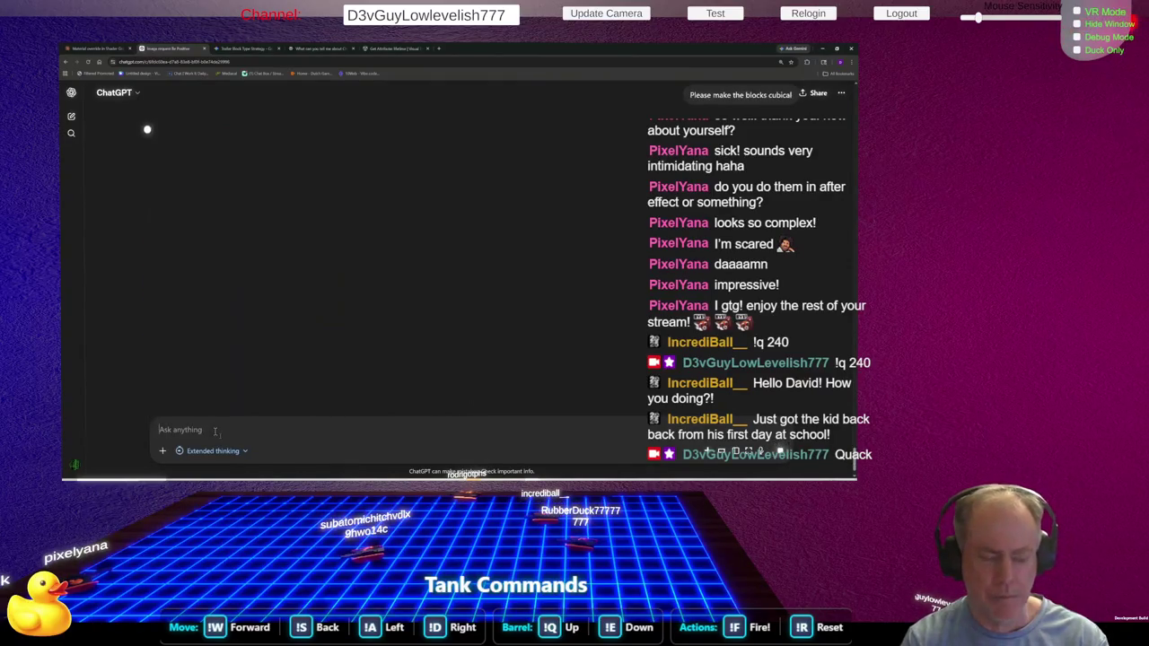
pyautogui.hotkey('alt', 'Tab')
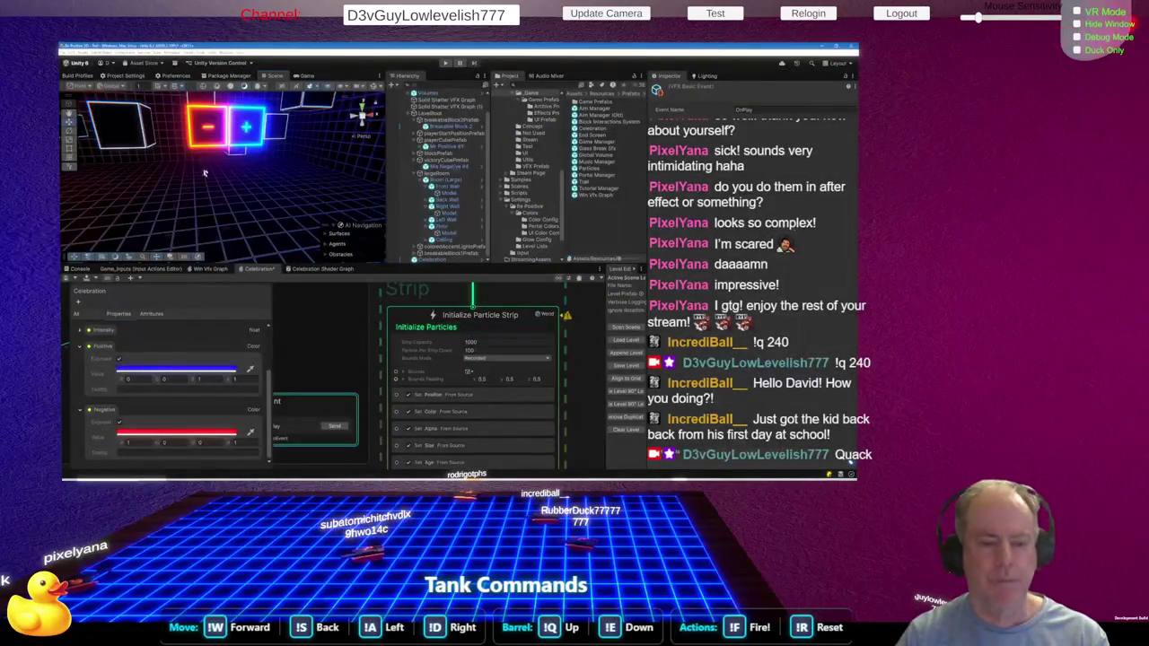
# Send a new Claude chat 'Visual effects graph: life time of strips', then return to Unity
pyautogui.hotkey('alt', 'Tab')
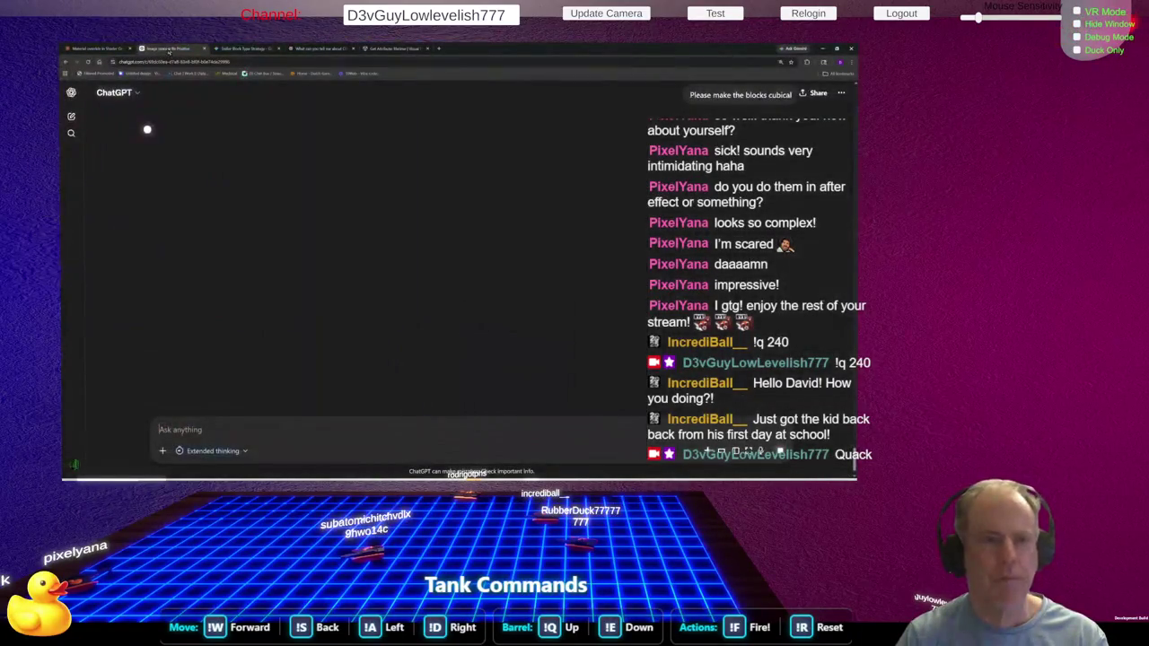
pyautogui.click(98, 49)
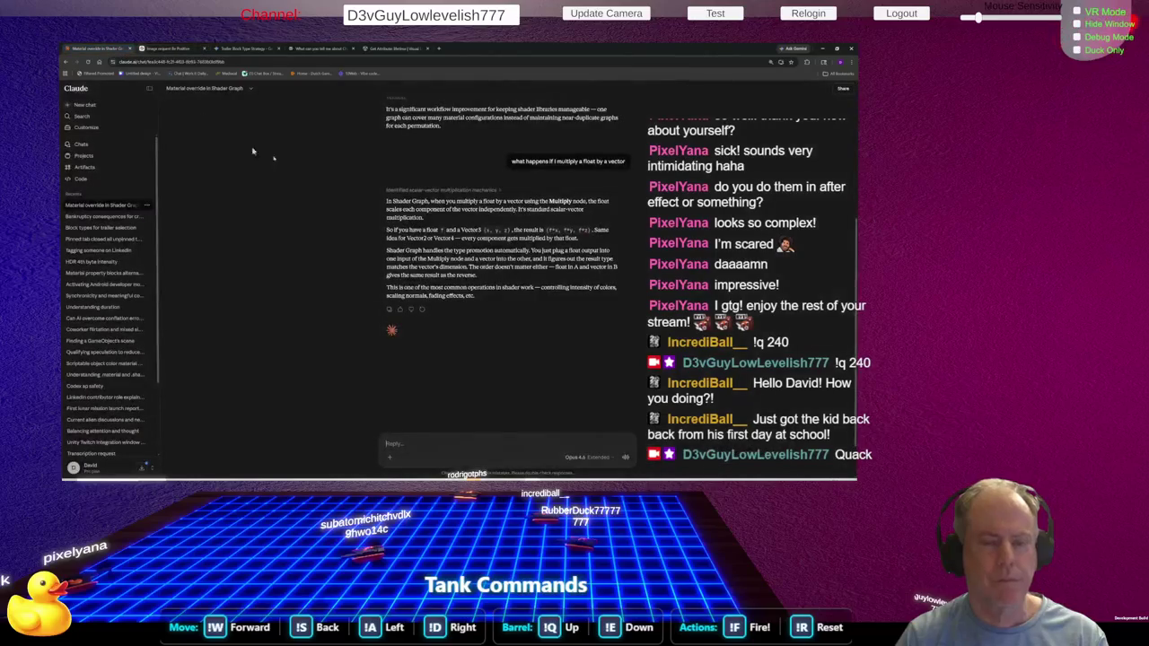
pyautogui.click(84, 105)
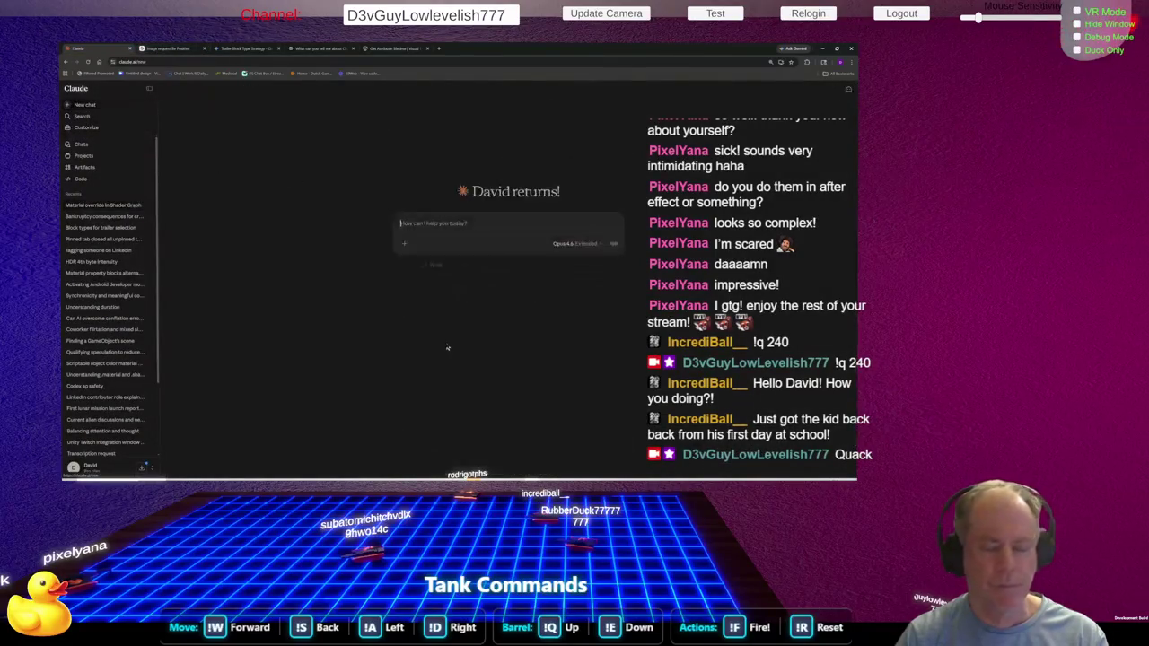
pyautogui.write('Visual effects graph: life time of strip')
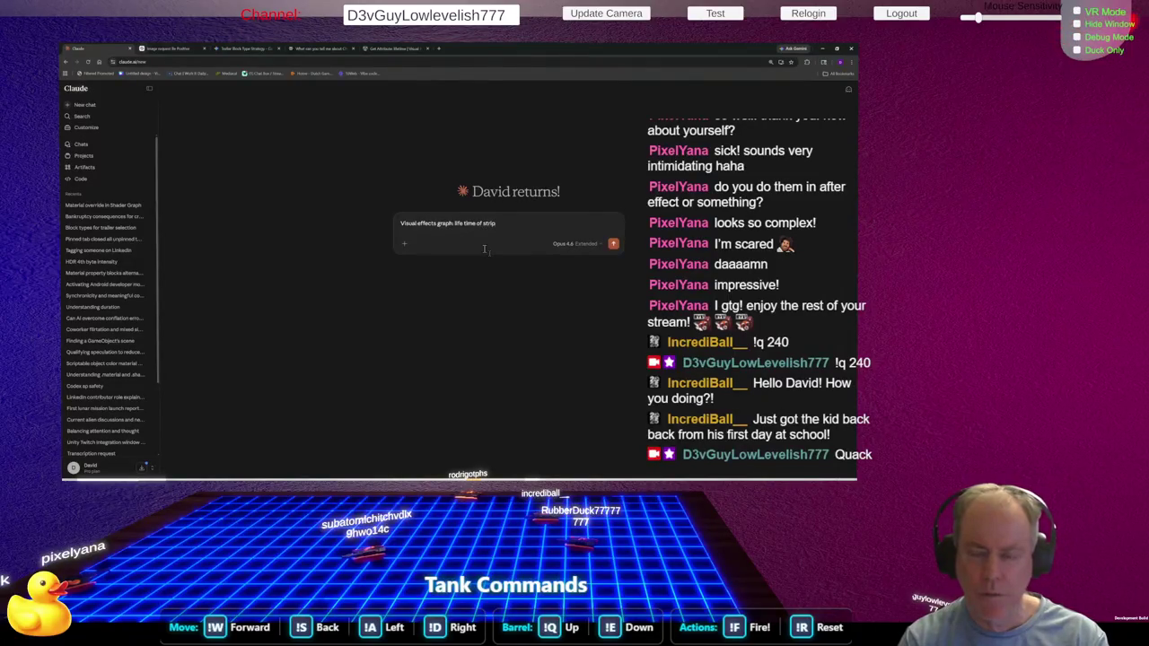
pyautogui.write('s')
pyautogui.press('Return')
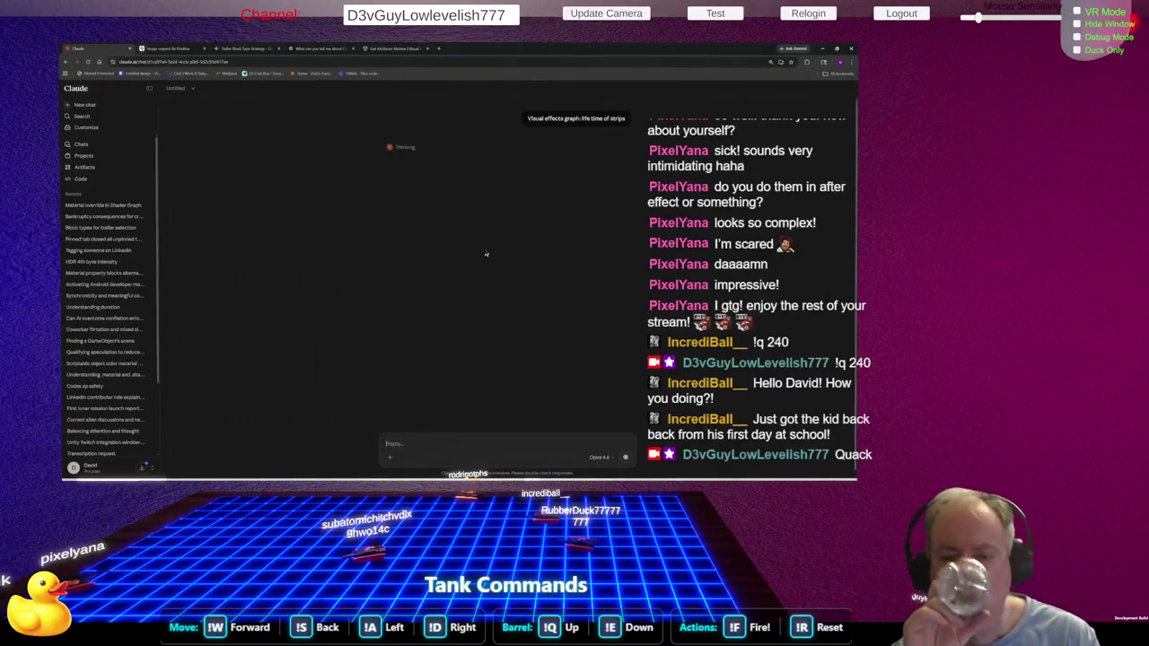
pyautogui.hotkey('alt', 'Tab')
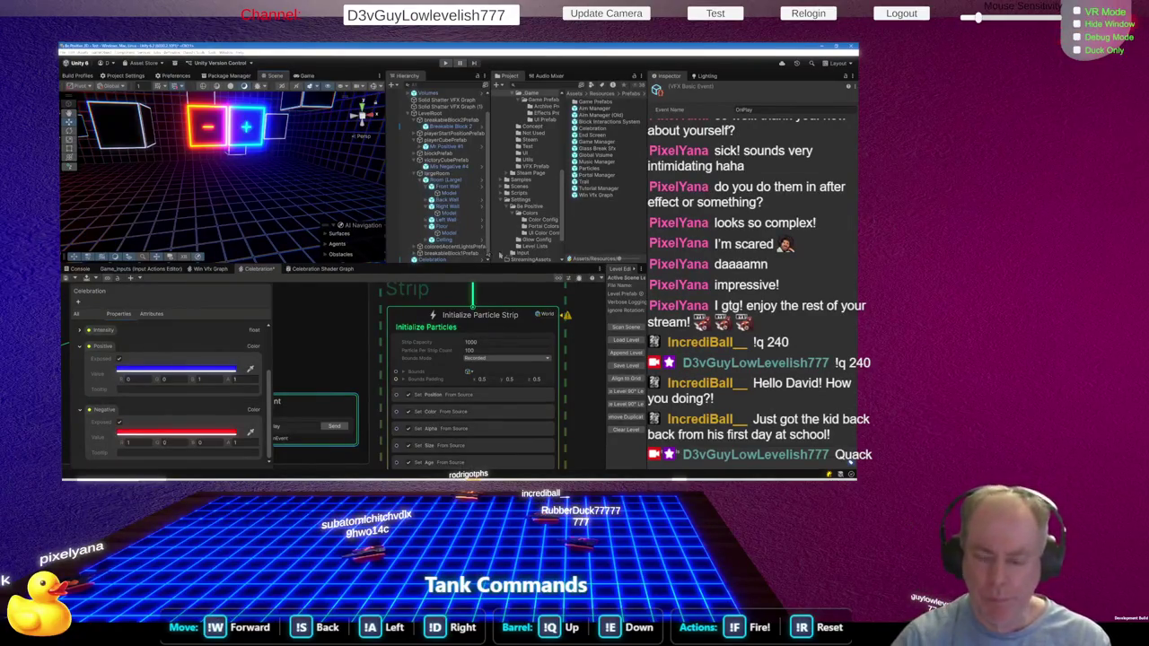
pyautogui.scroll(-2, 488, 351)
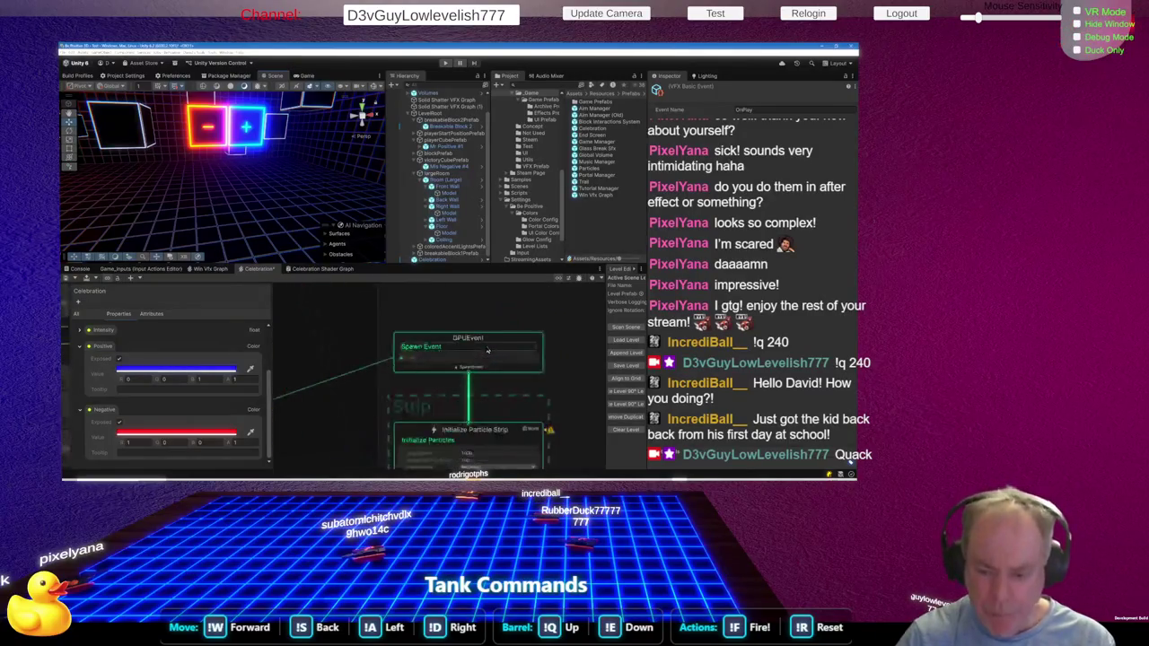
# Set Initialize Particle Strip's Bounds Mode to Automatic
pyautogui.scroll(-3, 512, 343)
pyautogui.scroll(3, 519, 340)
pyautogui.scroll(2, 530, 329)
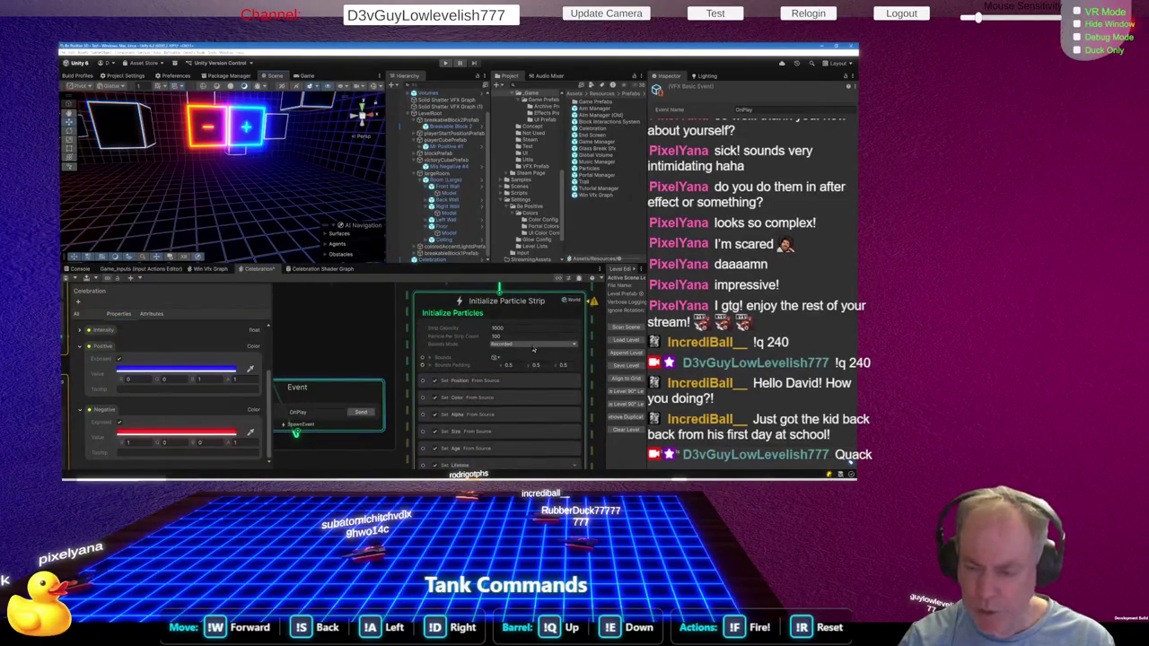
pyautogui.click(534, 346)
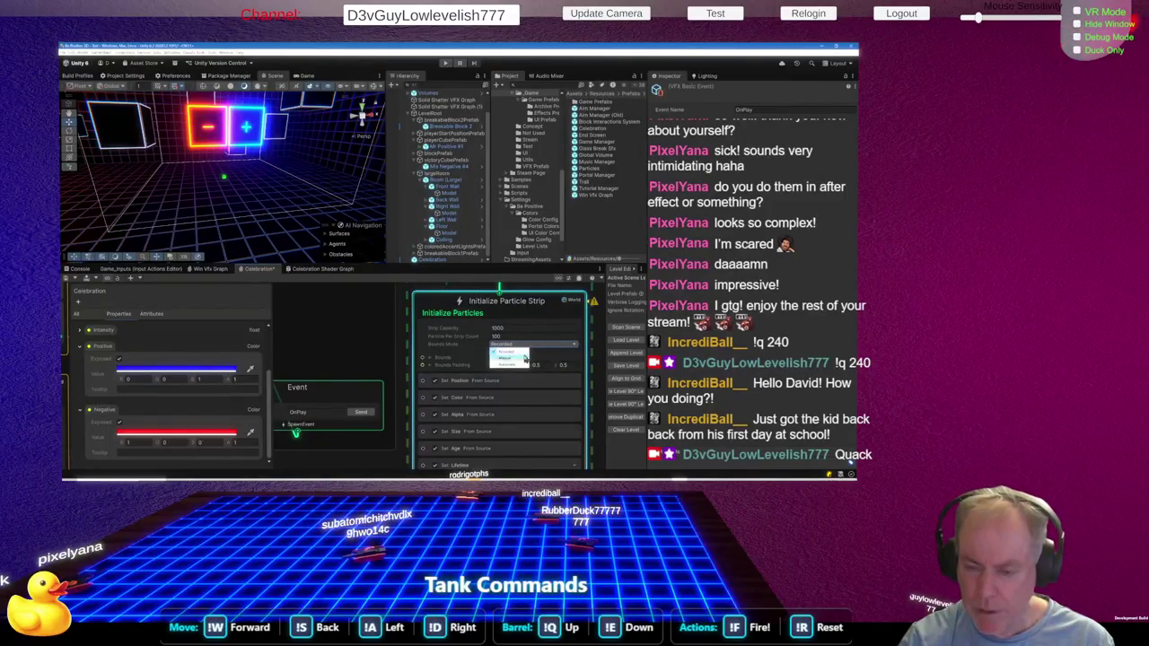
pyautogui.click(513, 365)
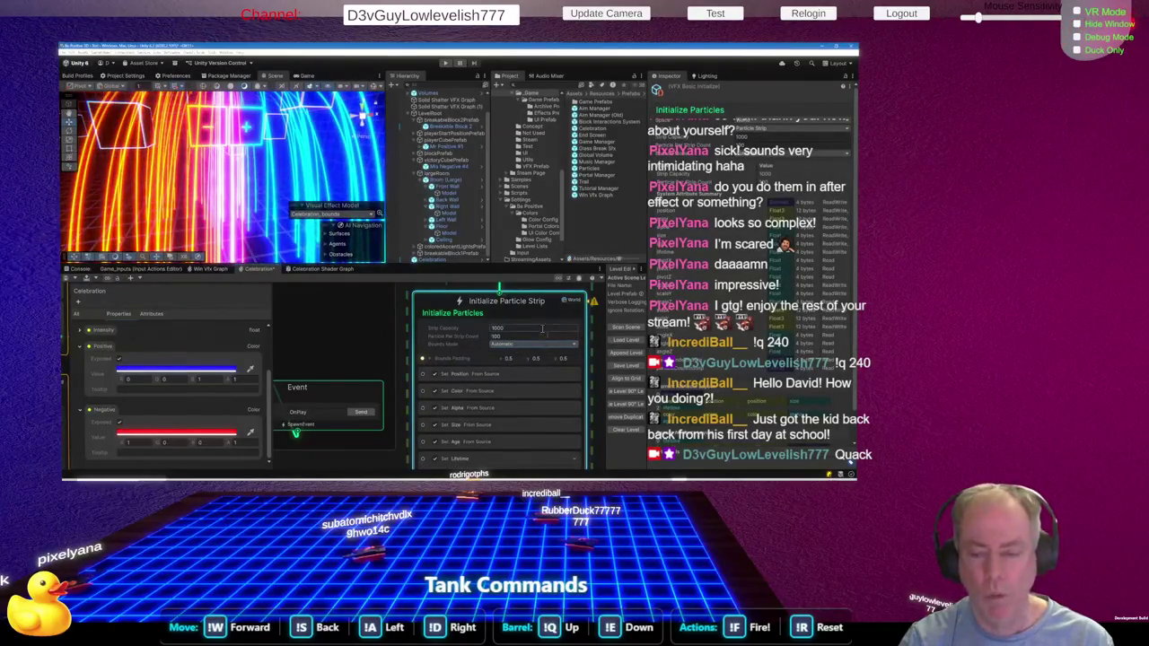
# Disable the Set Age block and select the Set Lifetime block
pyautogui.scroll(-2, 542, 327)
pyautogui.scroll(3, 500, 379)
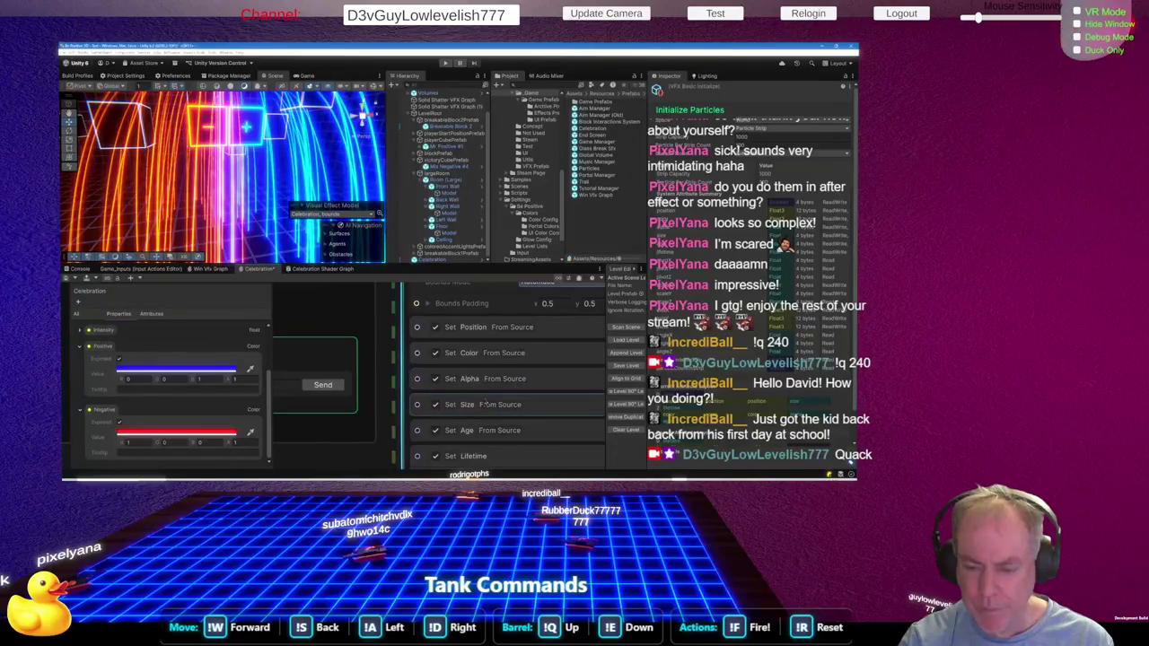
pyautogui.scroll(-1, 530, 340)
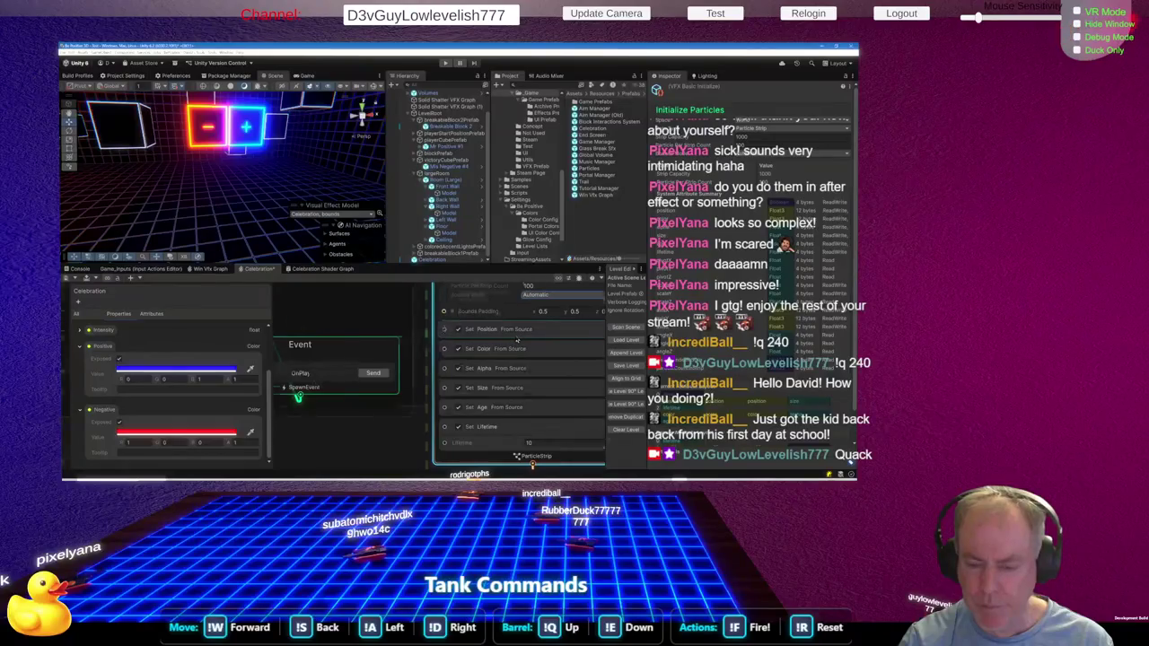
pyautogui.scroll(-3, 518, 337)
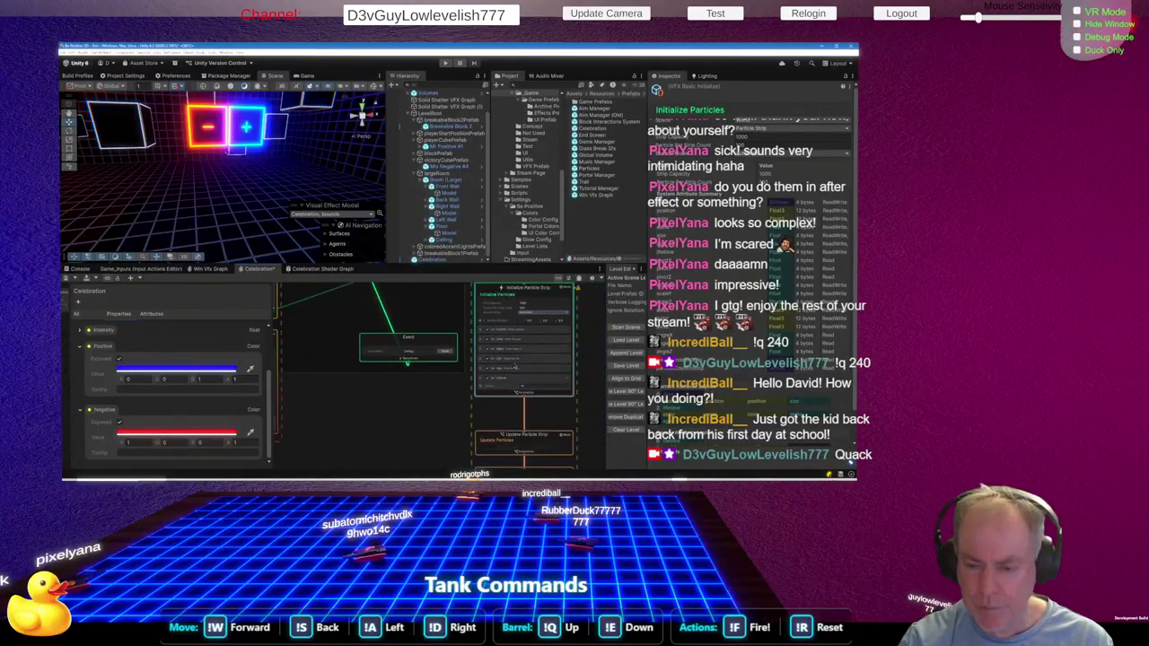
pyautogui.scroll(4, 516, 368)
pyautogui.click(444, 361)
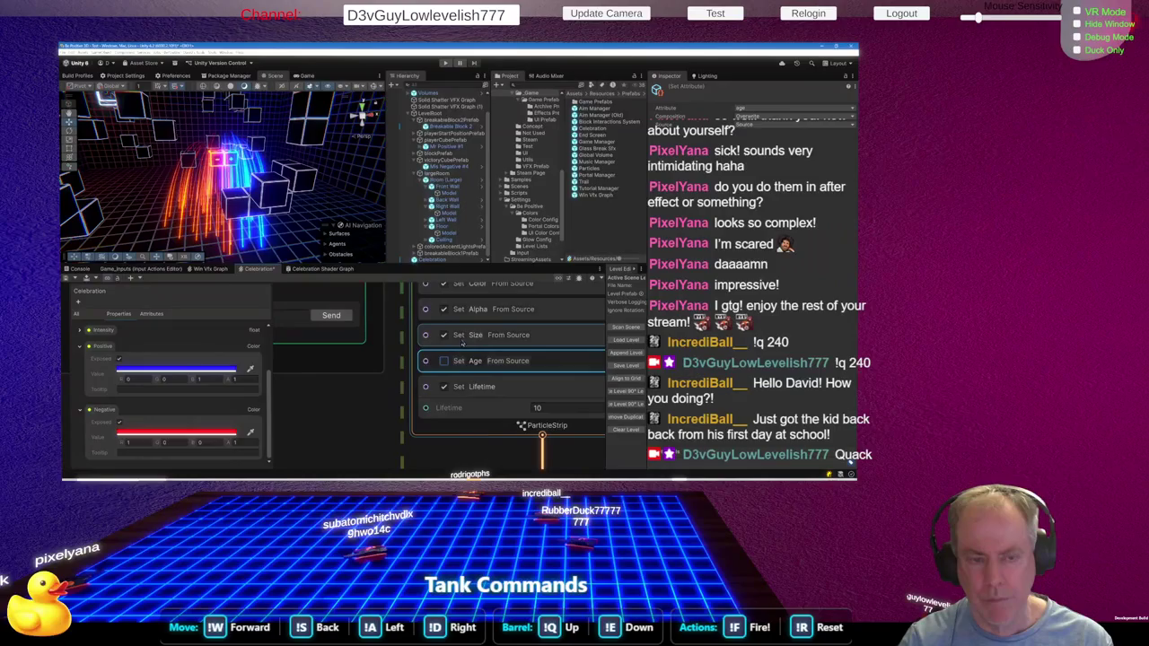
pyautogui.click(321, 354)
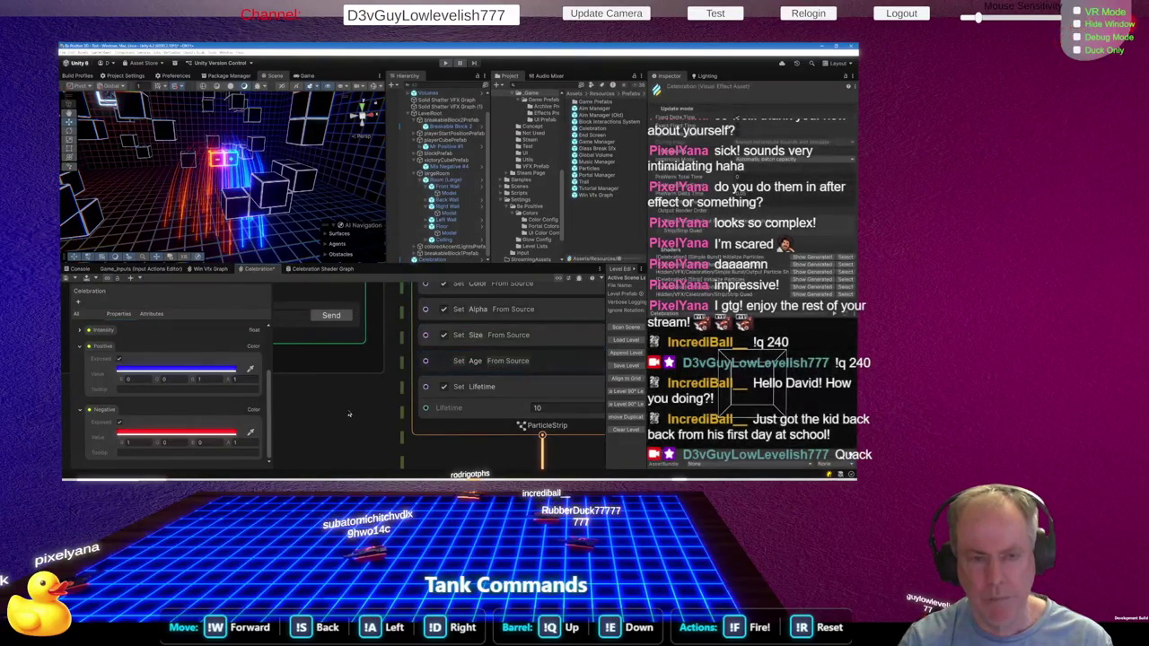
pyautogui.scroll(-3, 483, 334)
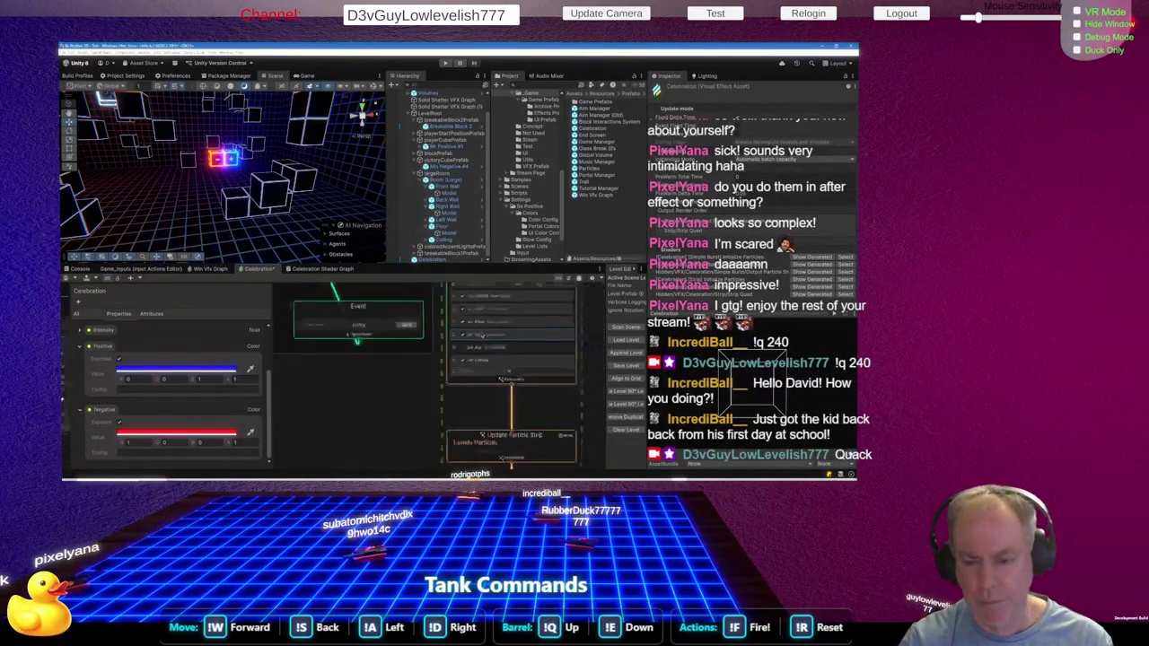
pyautogui.click(502, 371)
# Replace the strip's Set Lifetime value of 0.2 with 43
pyautogui.scroll(3, 485, 363)
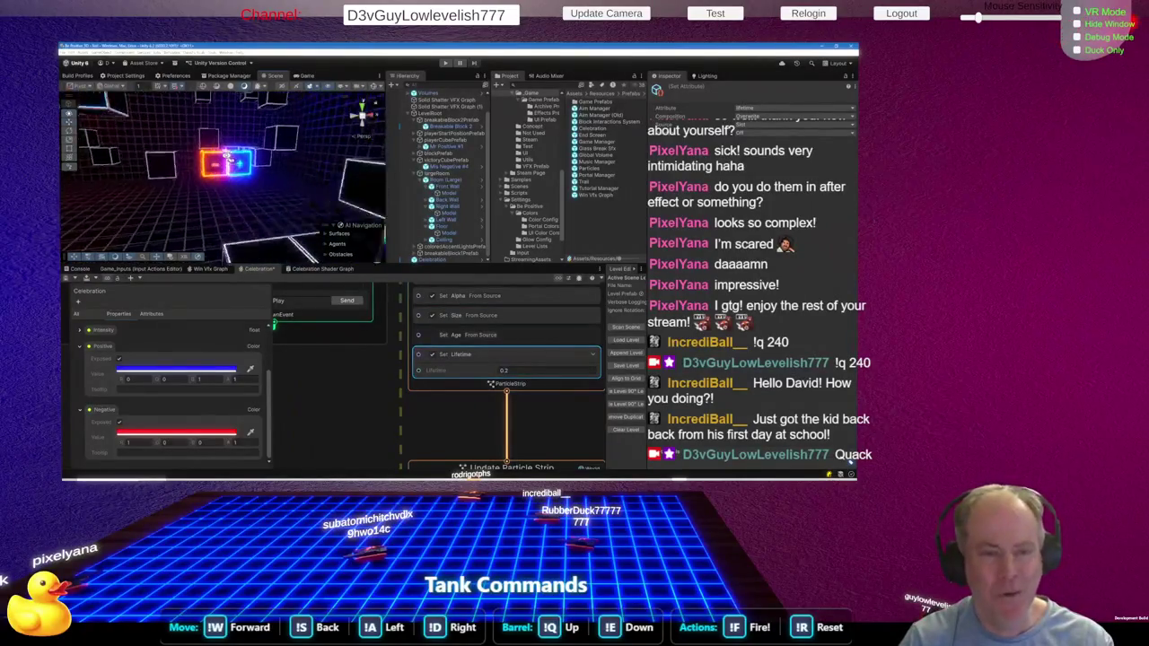
pyautogui.scroll(3, 344, 185)
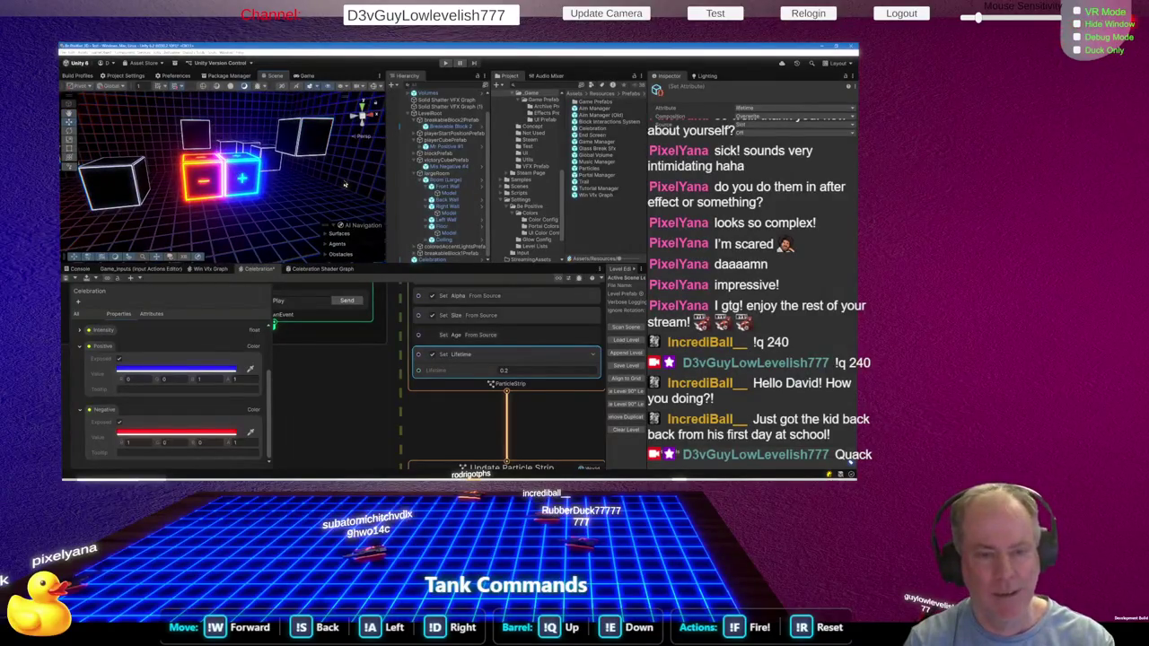
pyautogui.click(536, 371)
pyautogui.write('4')
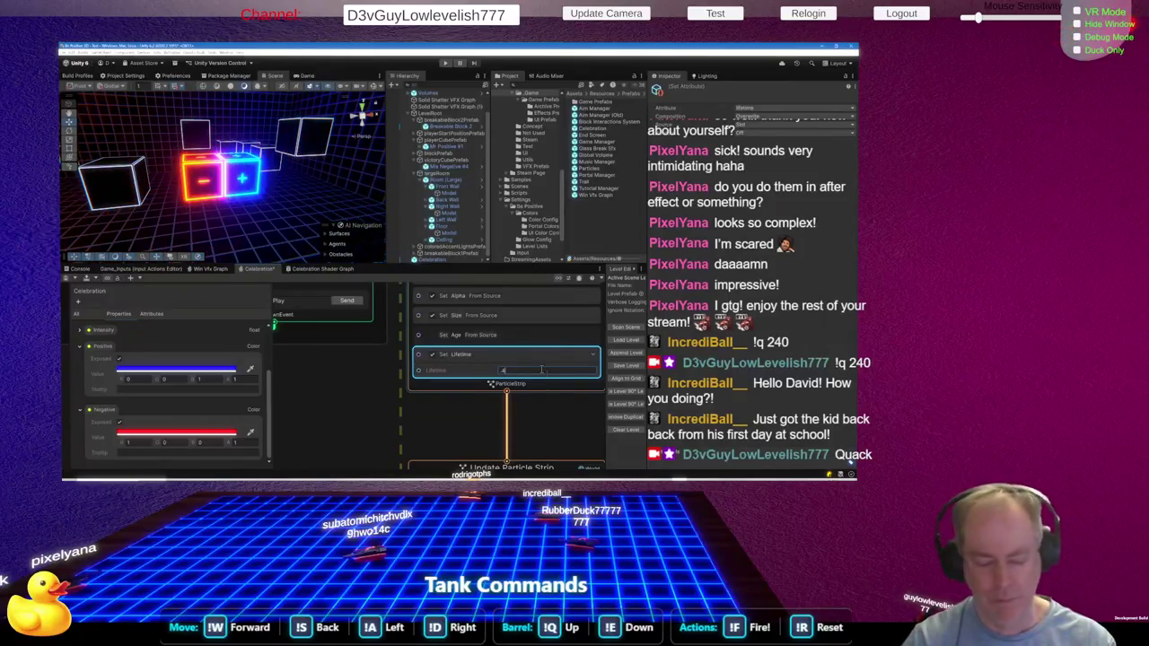
pyautogui.write('3')
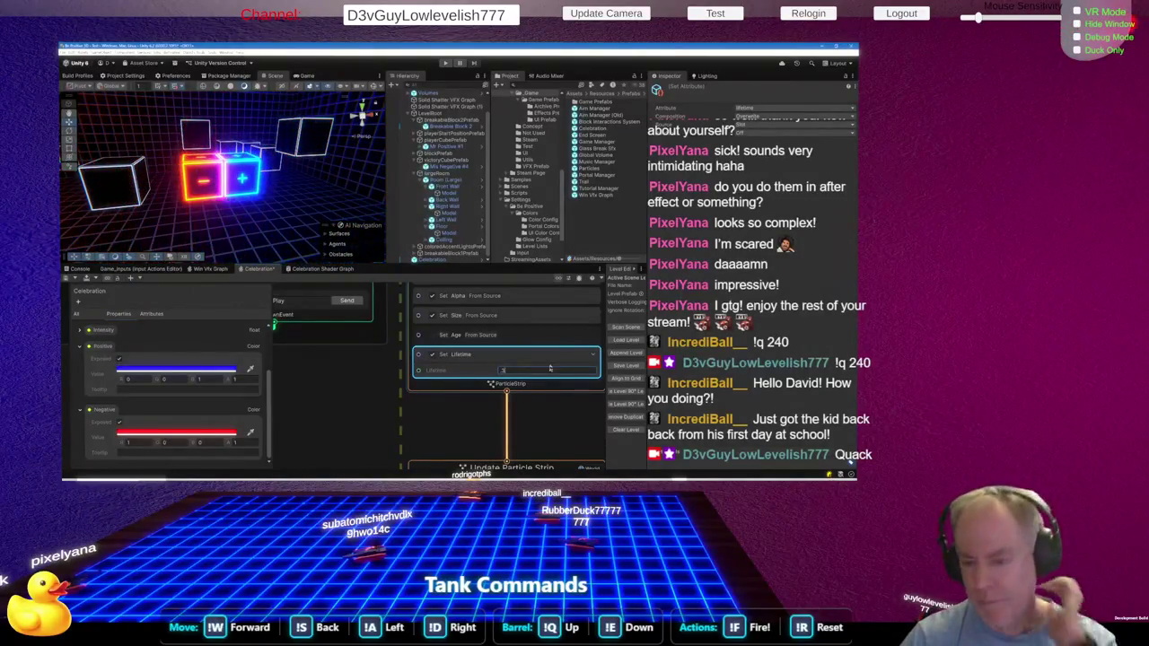
pyautogui.scroll(-6, 545, 362)
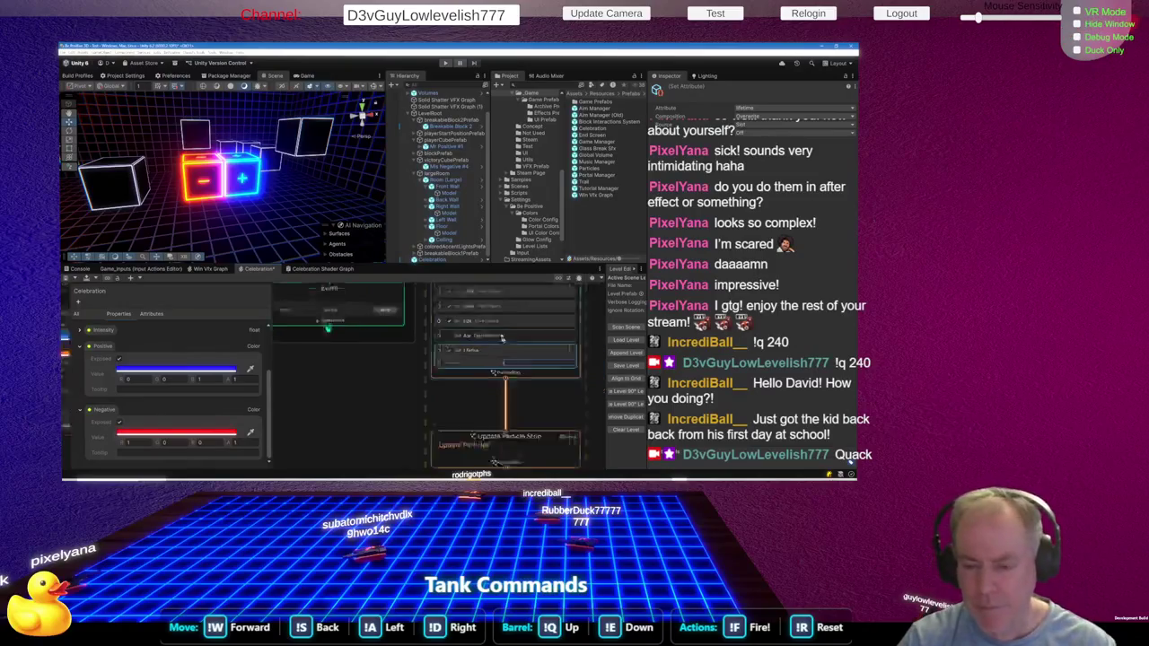
# Lower the gradient's start alpha to 123 and middle key to 48, then preview the burst
pyautogui.scroll(3, 495, 366)
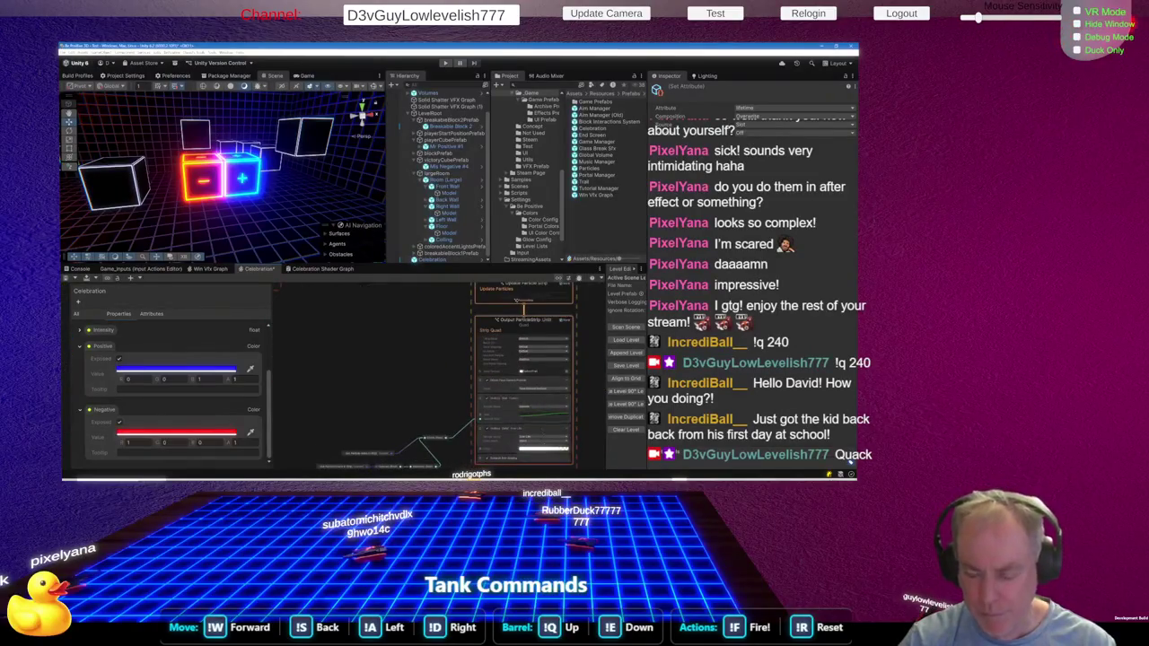
pyautogui.scroll(2, 557, 442)
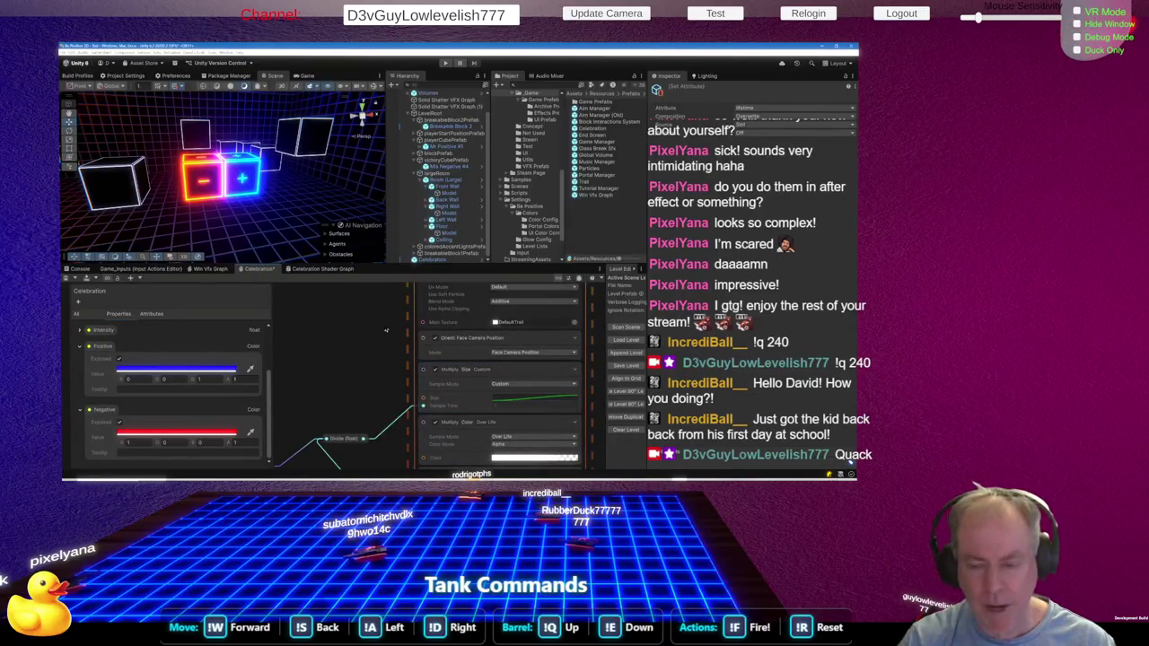
pyautogui.scroll(2, 534, 431)
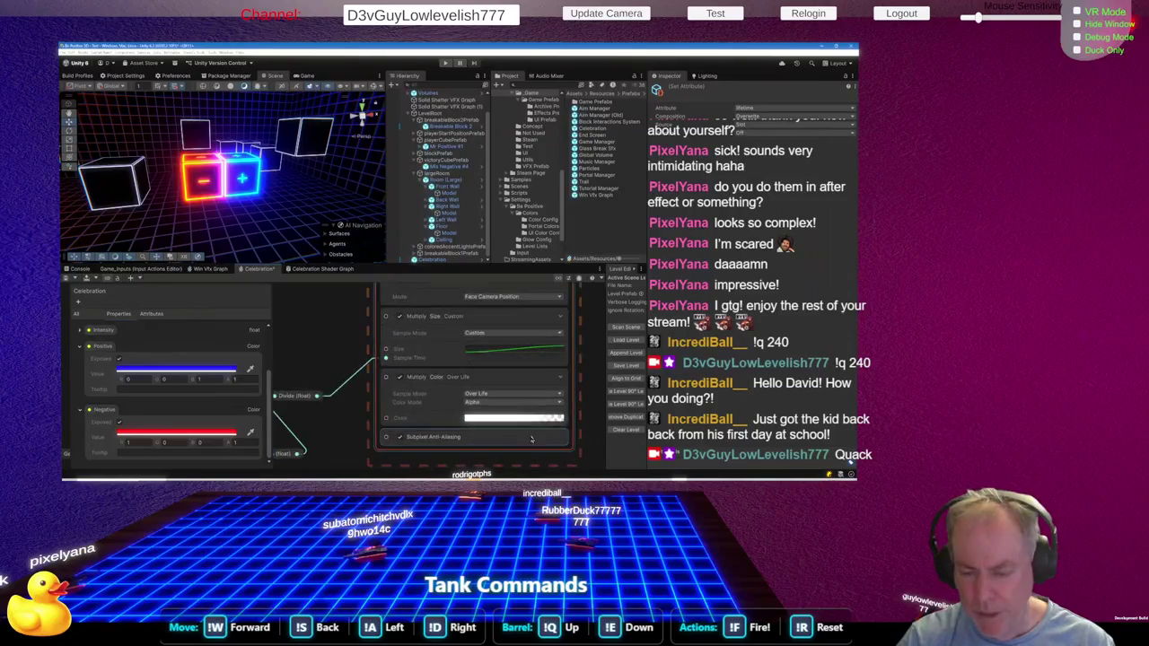
pyautogui.click(499, 416)
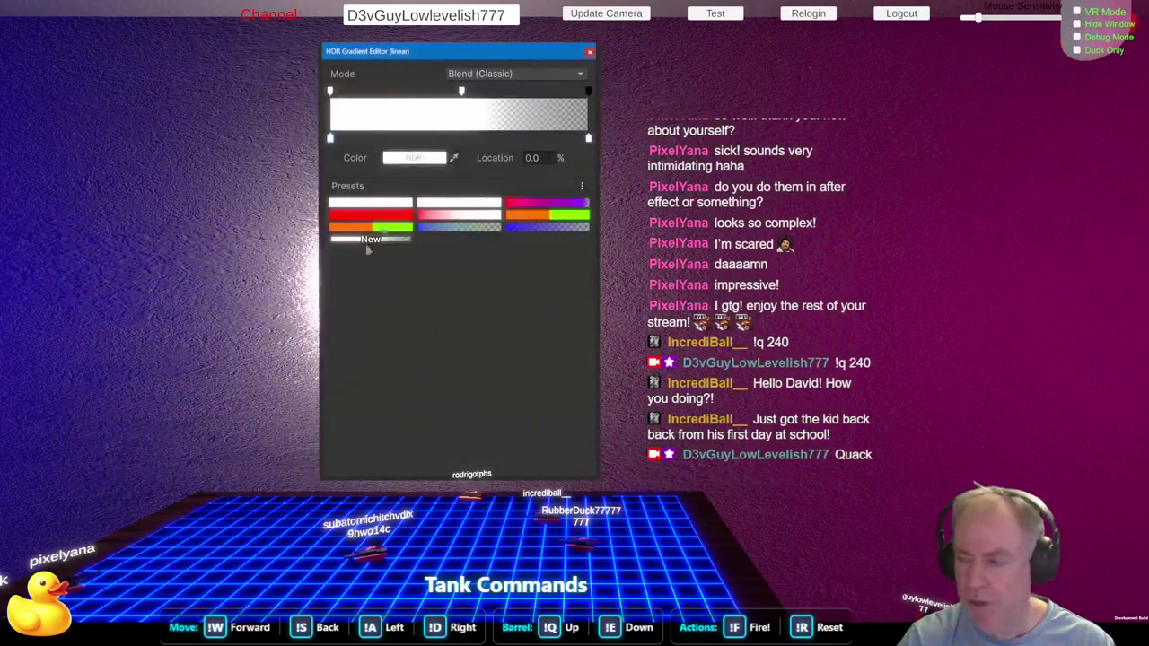
pyautogui.click(331, 92)
pyautogui.click(407, 160)
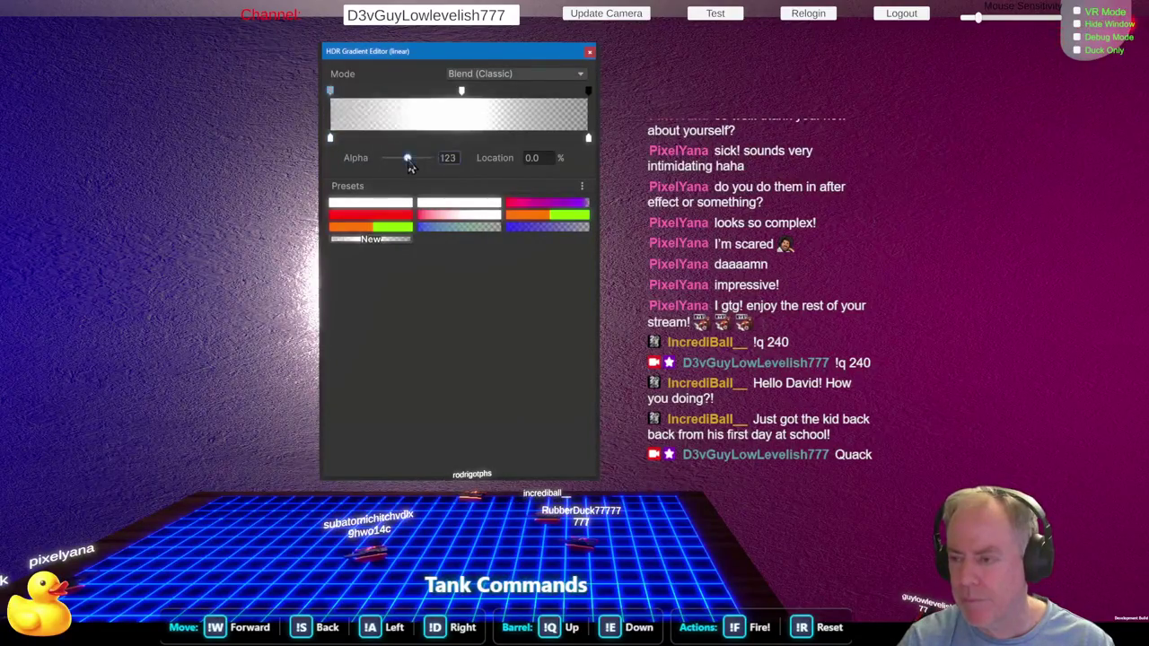
pyautogui.click(461, 93)
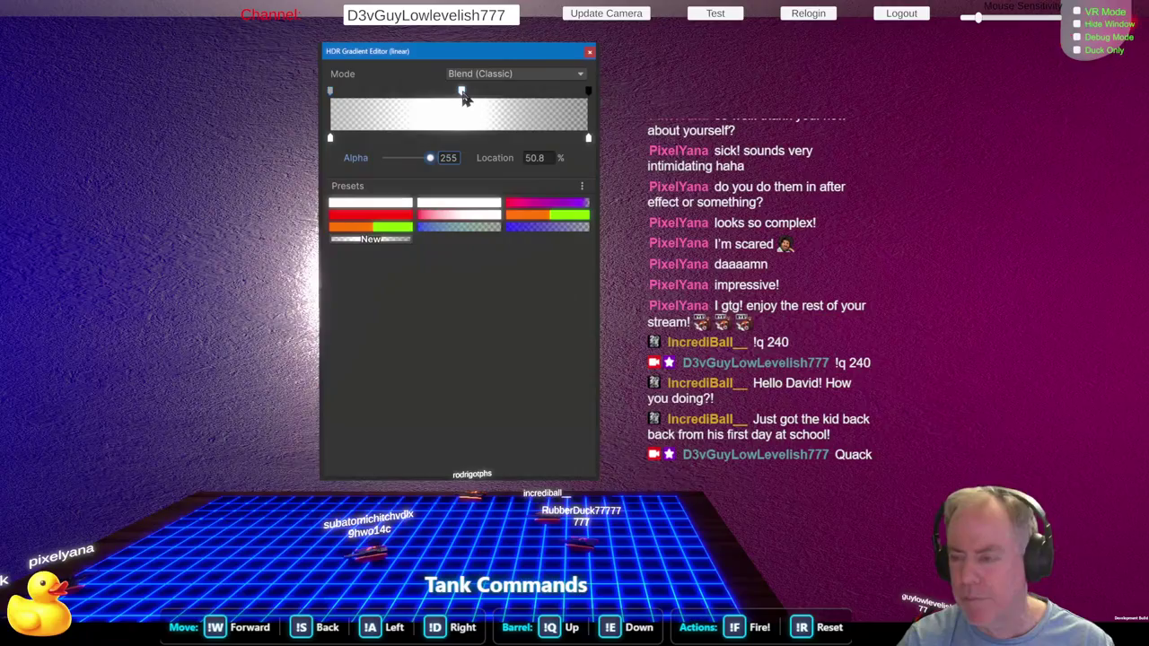
pyautogui.click(394, 158)
pyautogui.click(403, 369)
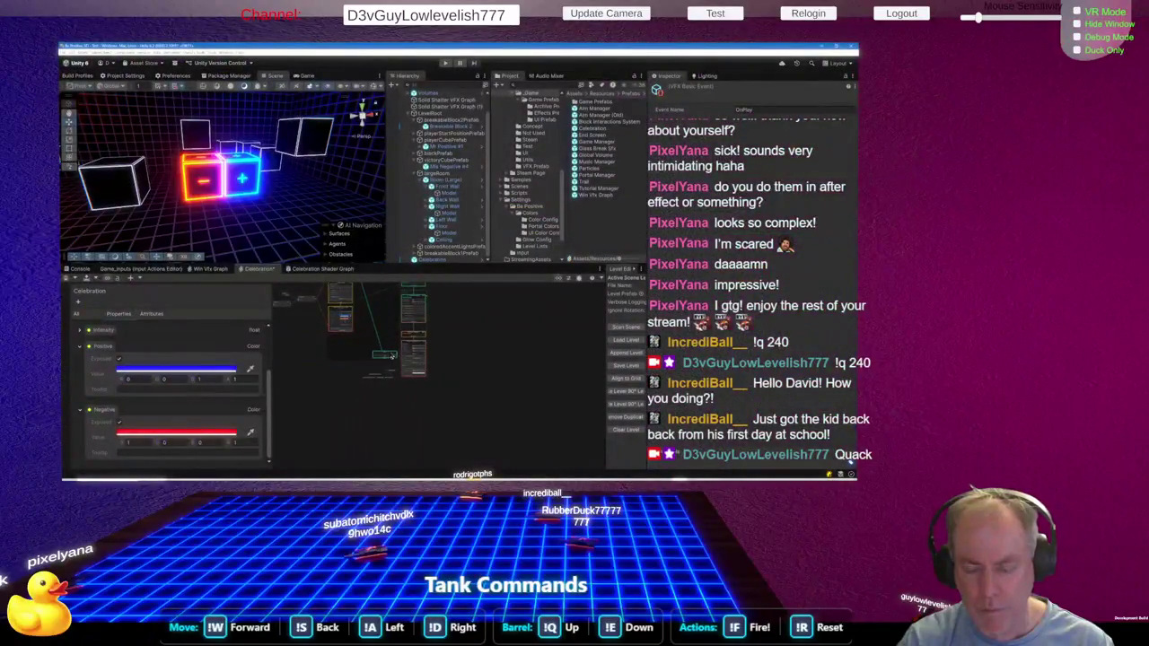
pyautogui.scroll(3, 403, 369)
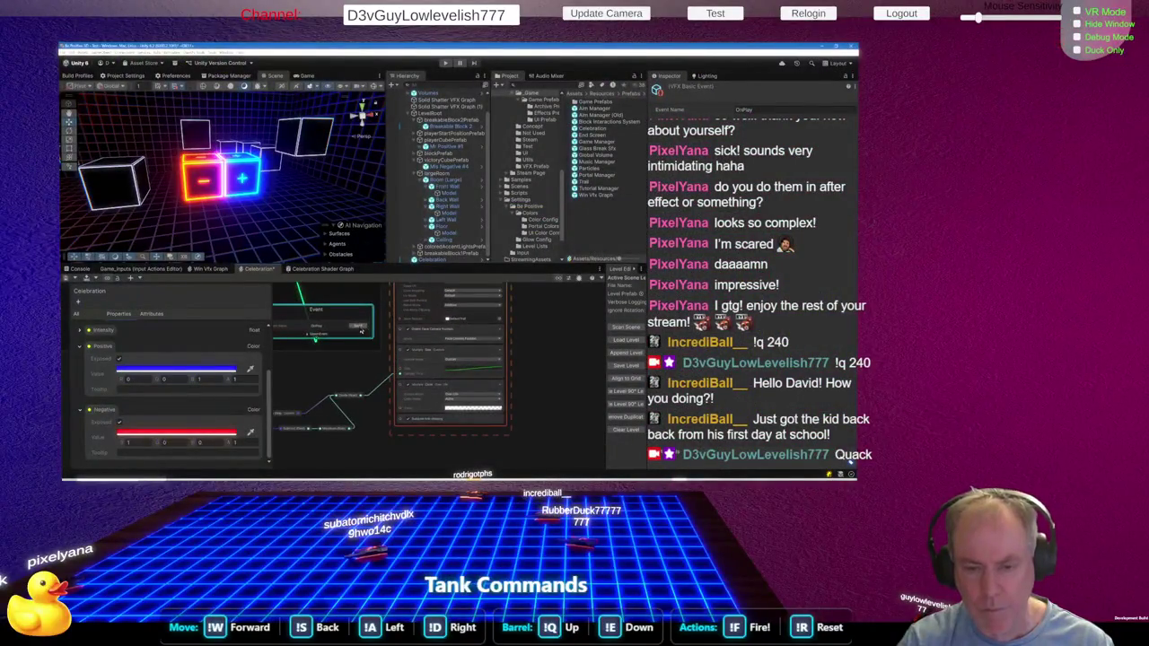
pyautogui.click(358, 326)
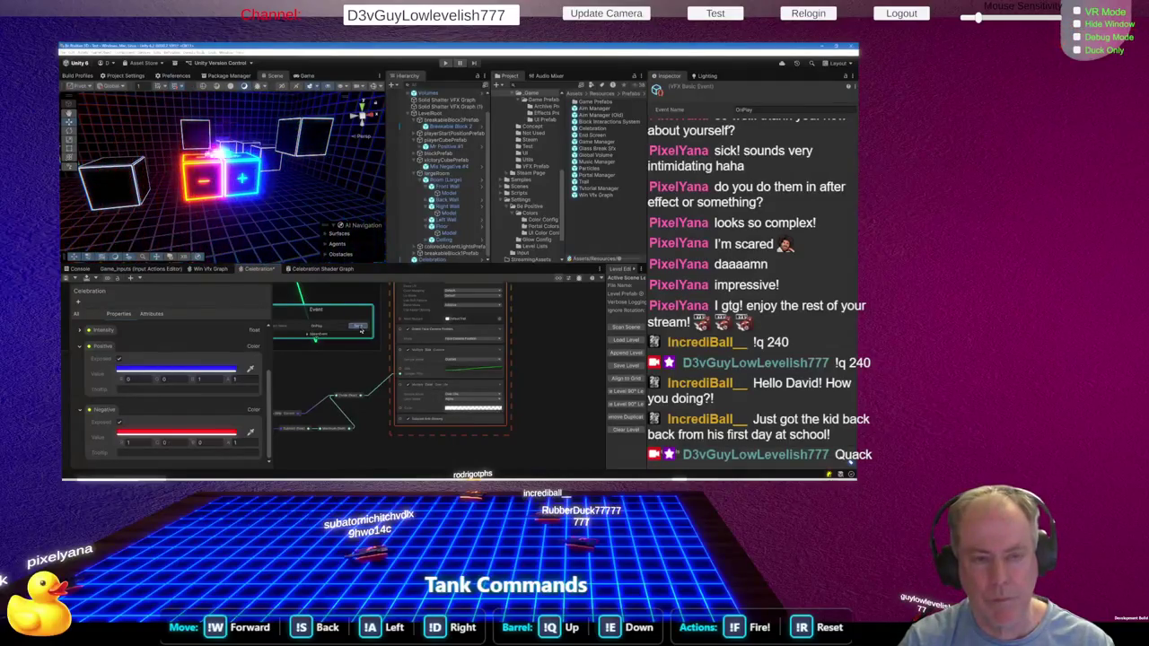
# Make the gradient's left end fully opaque, add an alpha key at 37.9%, and replay
pyautogui.click(465, 410)
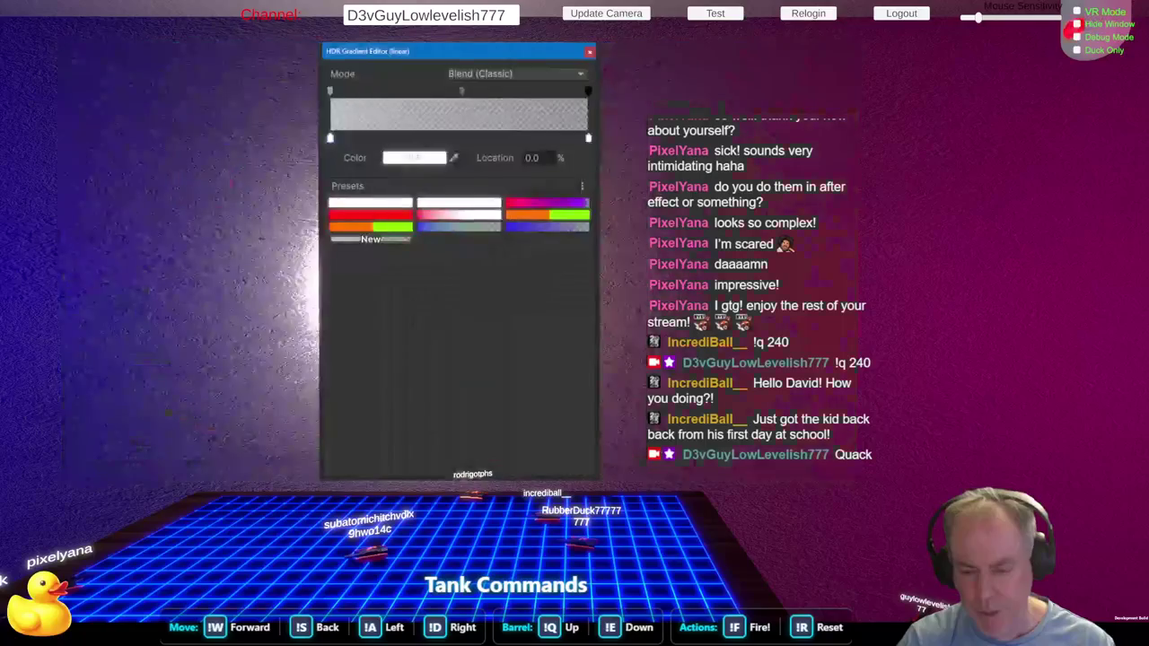
pyautogui.click(332, 92)
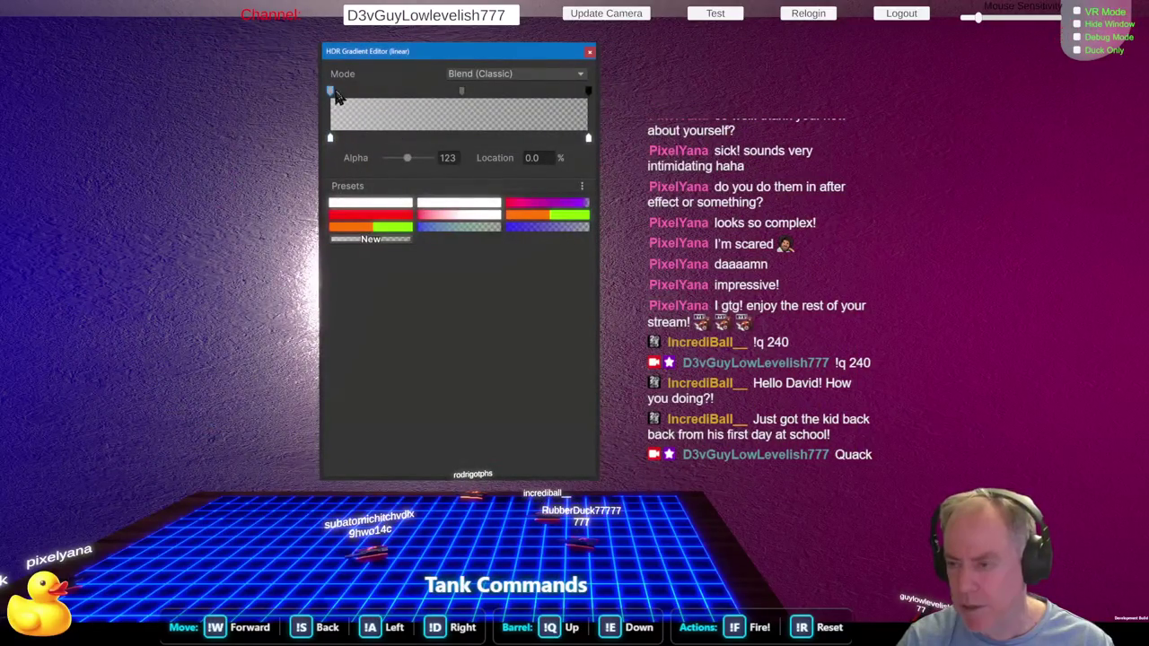
pyautogui.moveTo(418, 159); pyautogui.dragTo(438, 160)
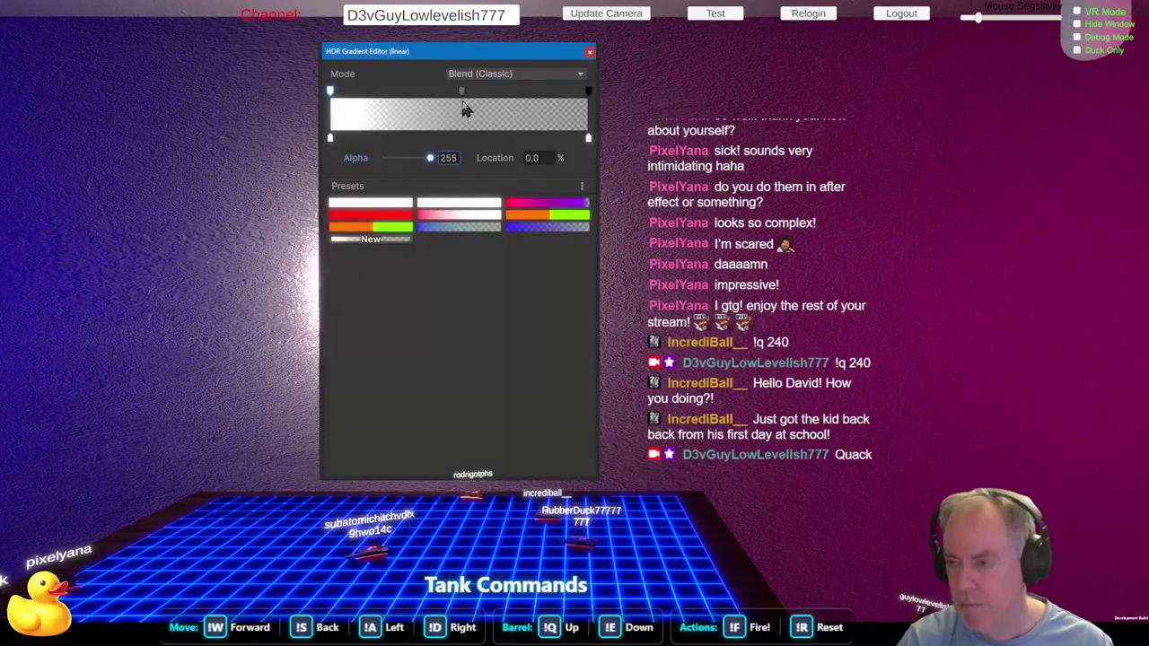
pyautogui.moveTo(462, 90); pyautogui.dragTo(429, 91)
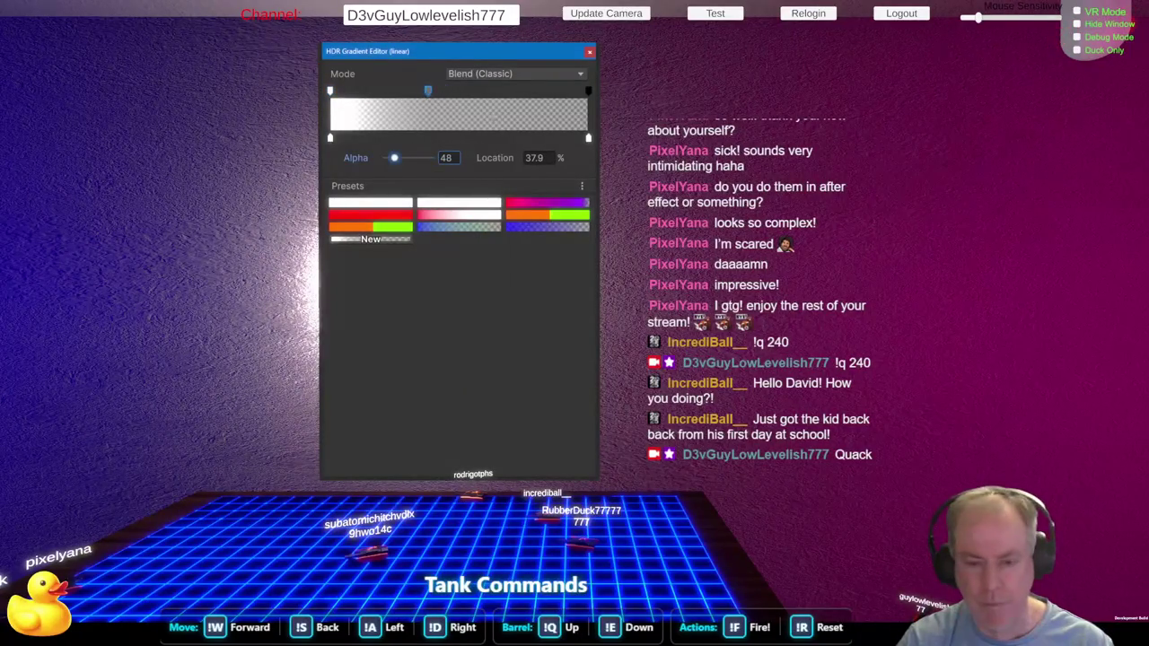
pyautogui.press('Escape')
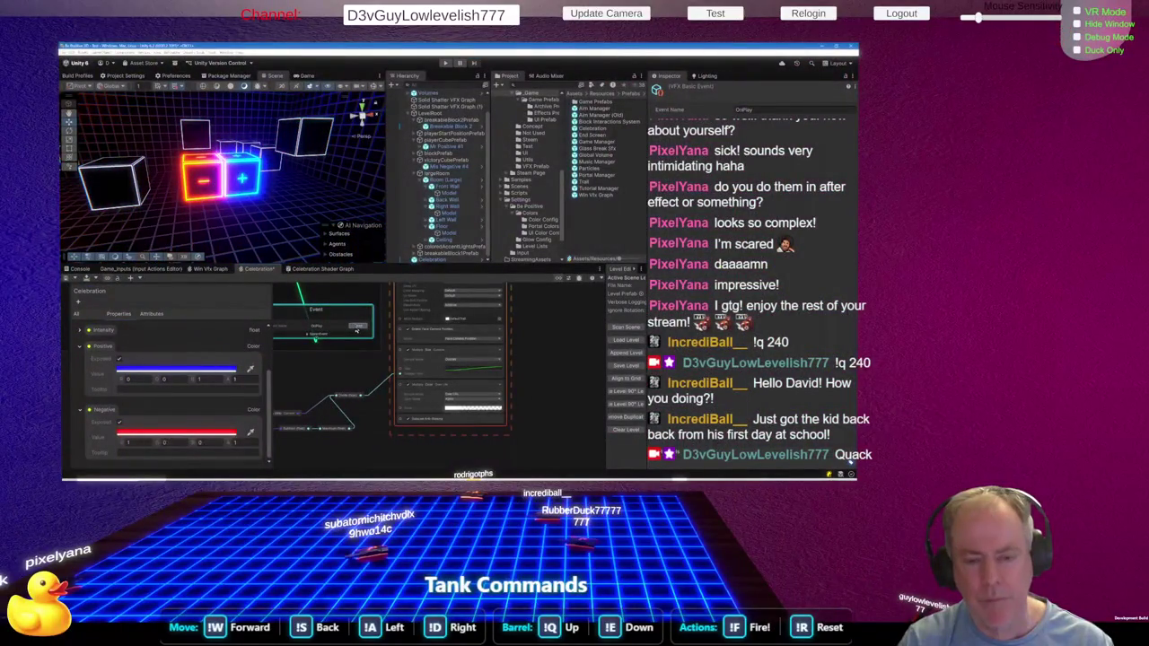
pyautogui.click(357, 326)
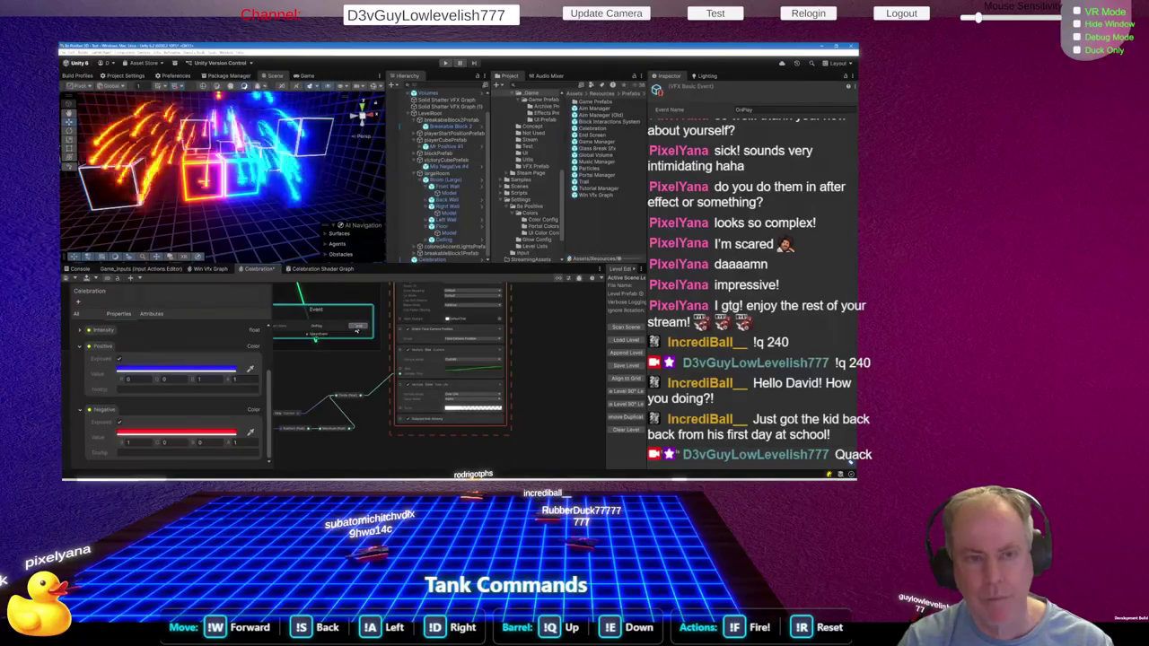
# Raise the 37.9% alpha key from 48 to 112, then bring up the Celebration Shader Graph
pyautogui.click(459, 412)
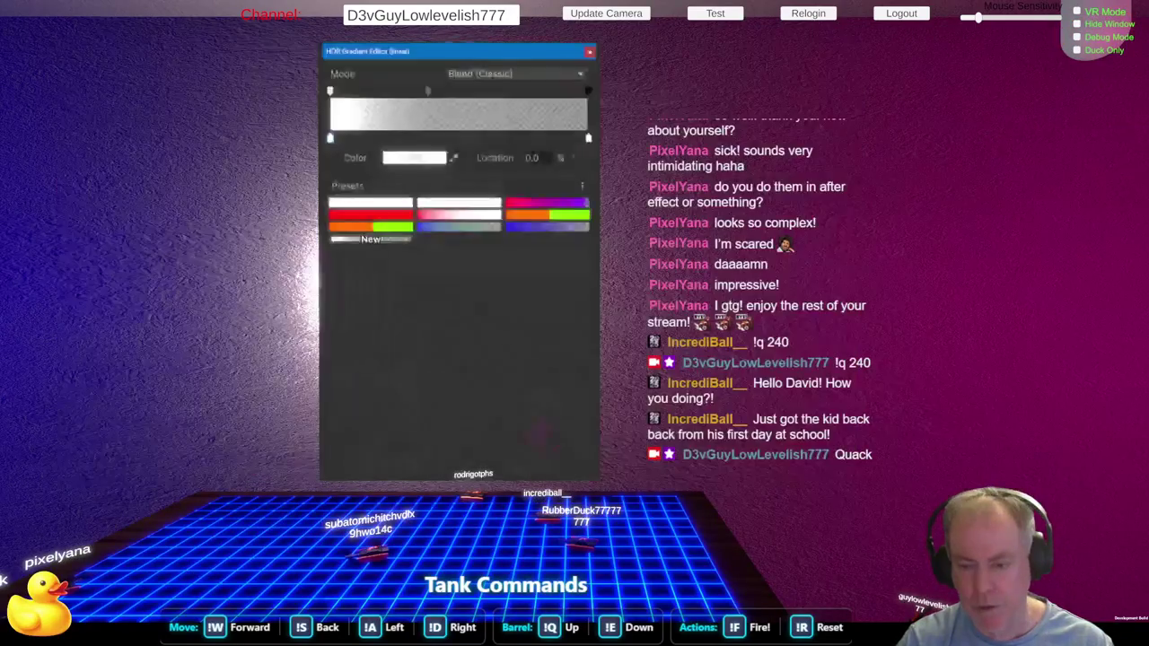
pyautogui.click(427, 91)
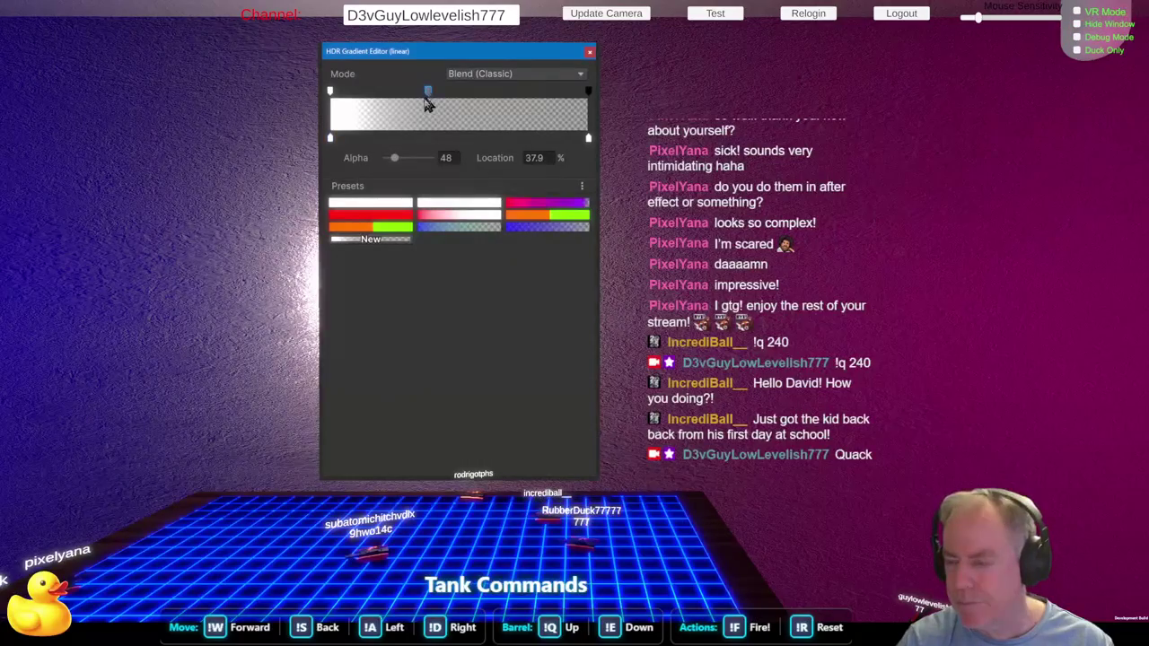
pyautogui.moveTo(394, 160); pyautogui.dragTo(405, 158)
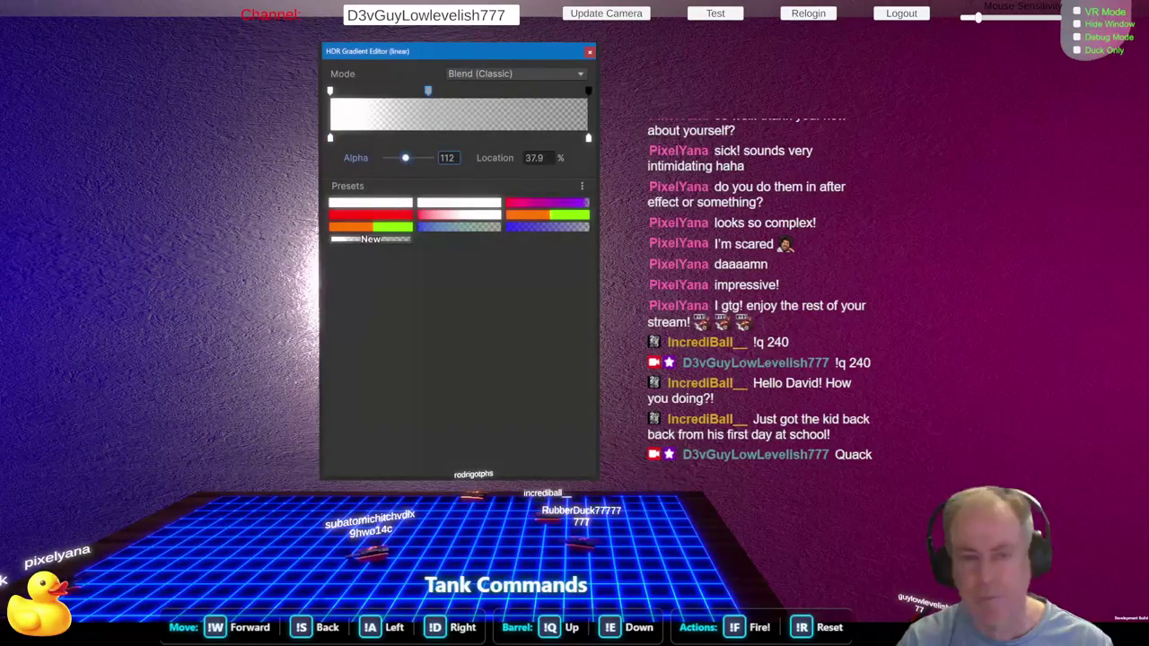
pyautogui.press('Escape')
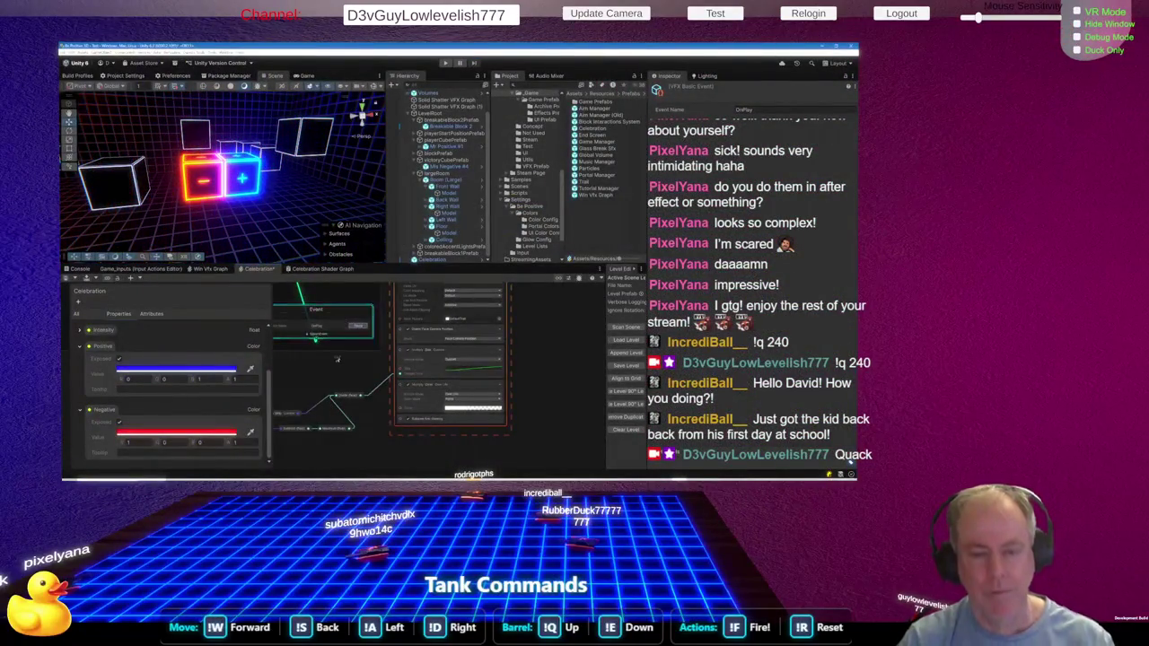
pyautogui.scroll(-5, 393, 395)
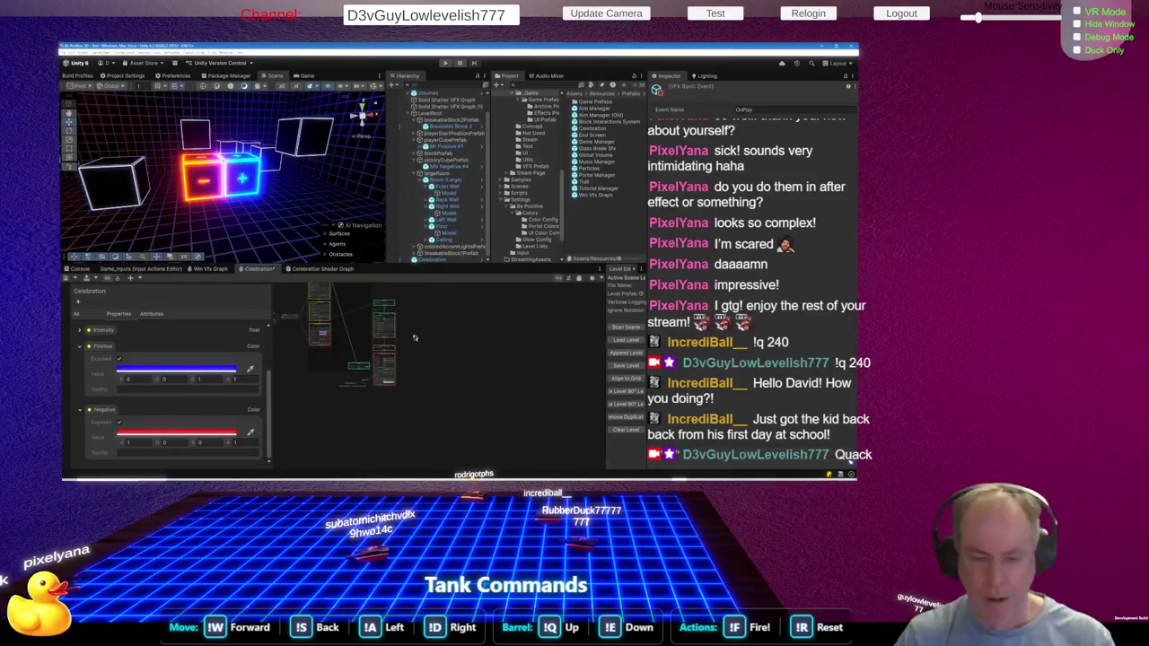
pyautogui.scroll(3, 364, 350)
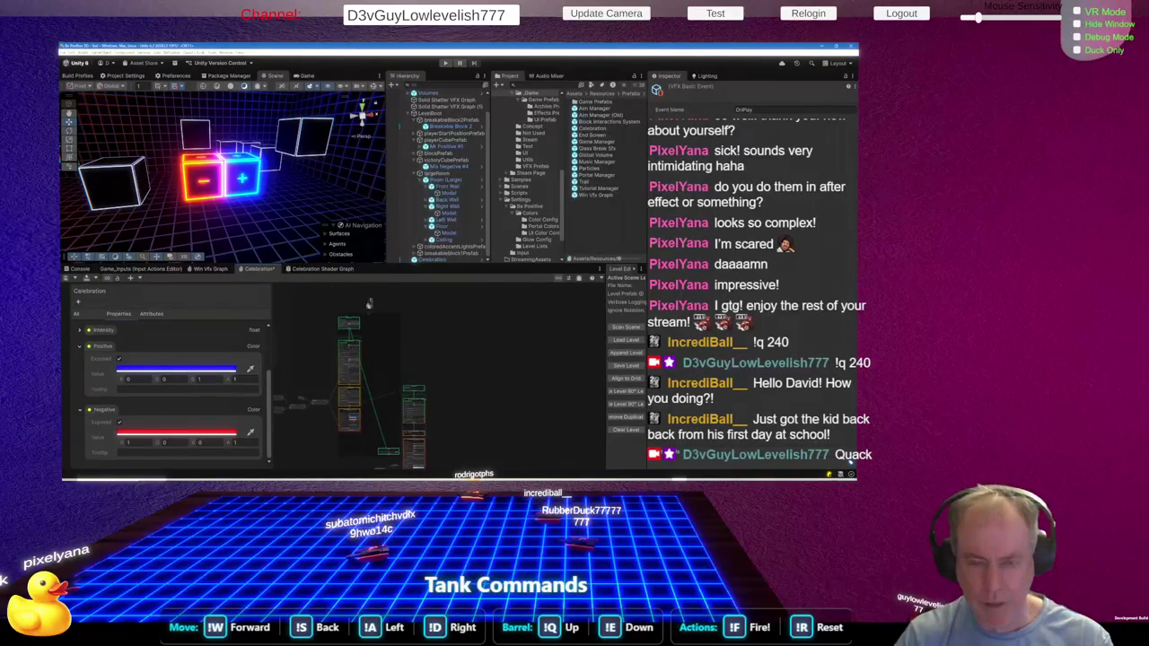
pyautogui.click(323, 270)
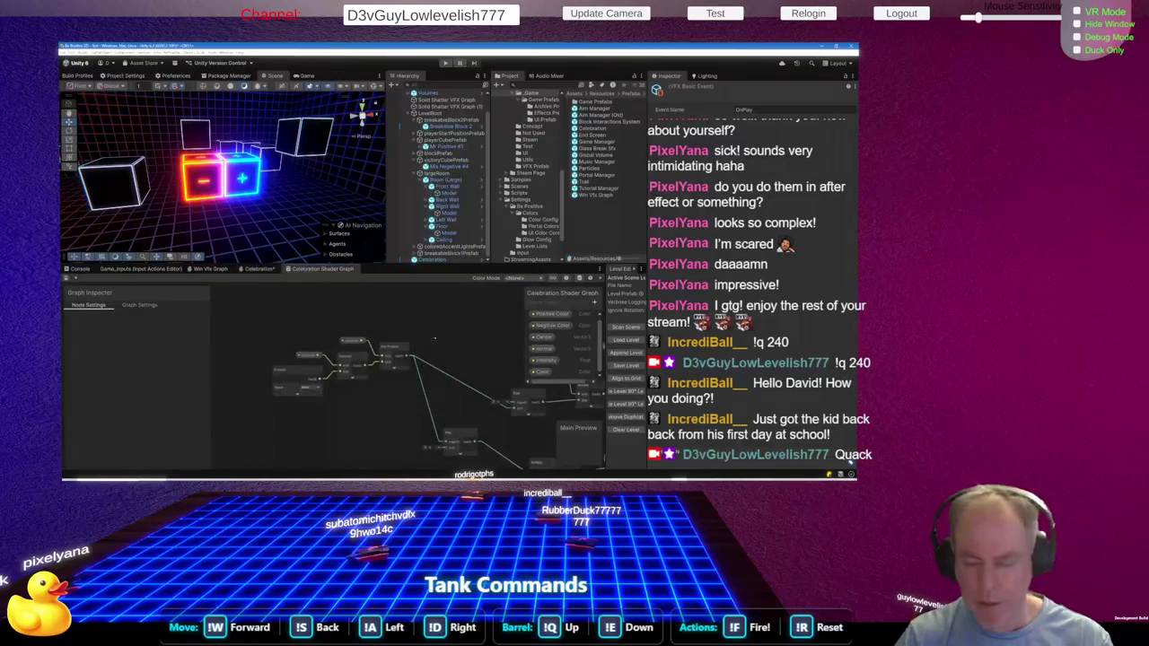
# Delete the extra Shader Graph nodes, move the Color node beside Fragment, and return to the VFX graph
pyautogui.scroll(-3, 434, 338)
pyautogui.scroll(2, 357, 340)
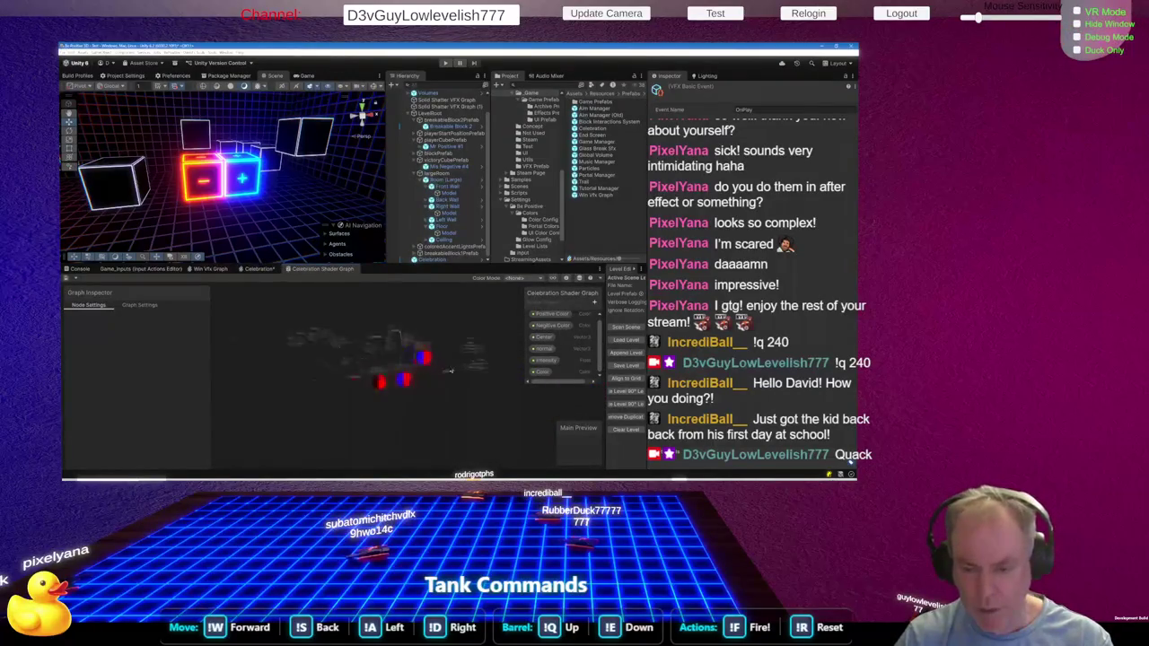
pyautogui.moveTo(399, 388); pyautogui.dragTo(445, 410)
pyautogui.press('Delete')
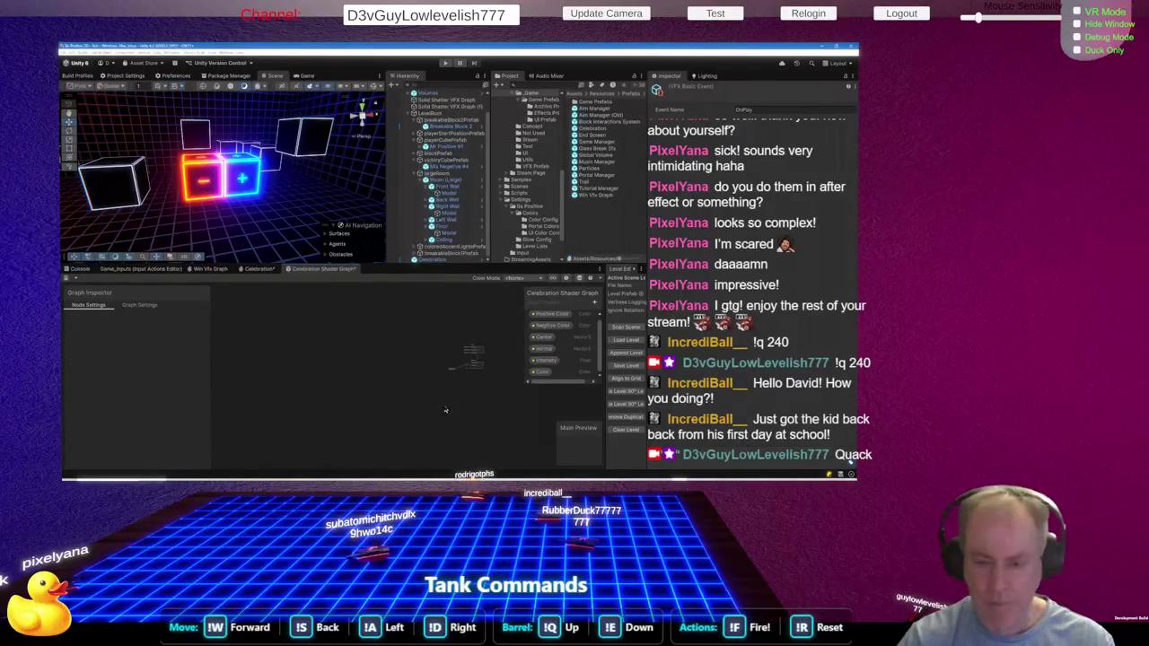
pyautogui.scroll(8, 476, 359)
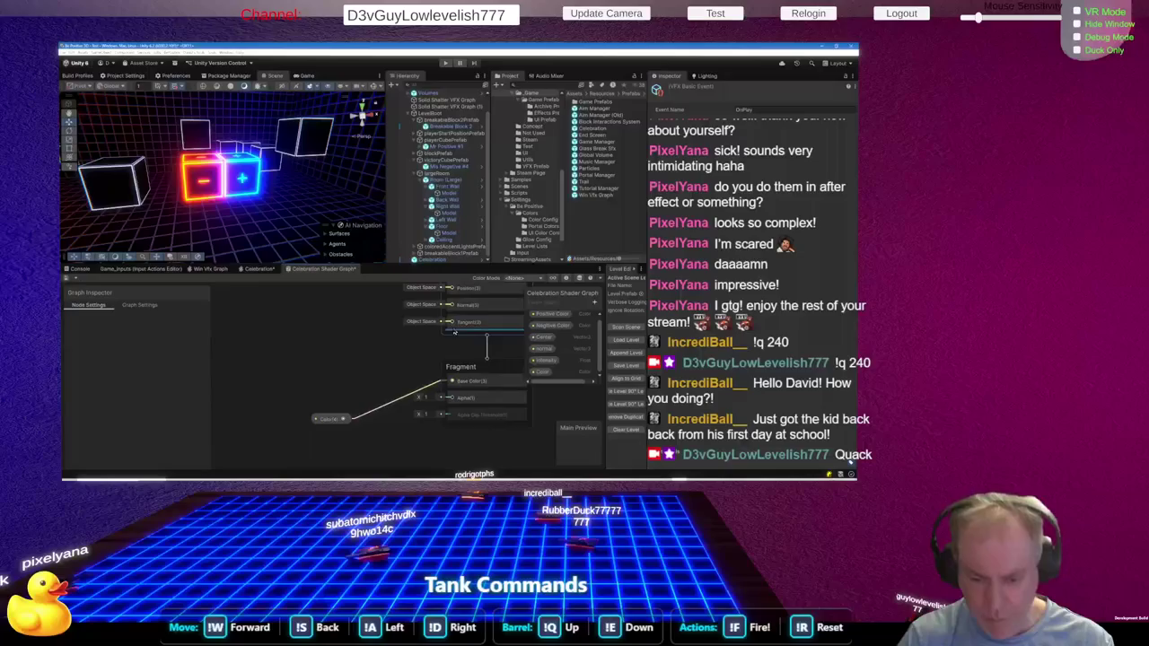
pyautogui.moveTo(328, 418); pyautogui.dragTo(368, 383)
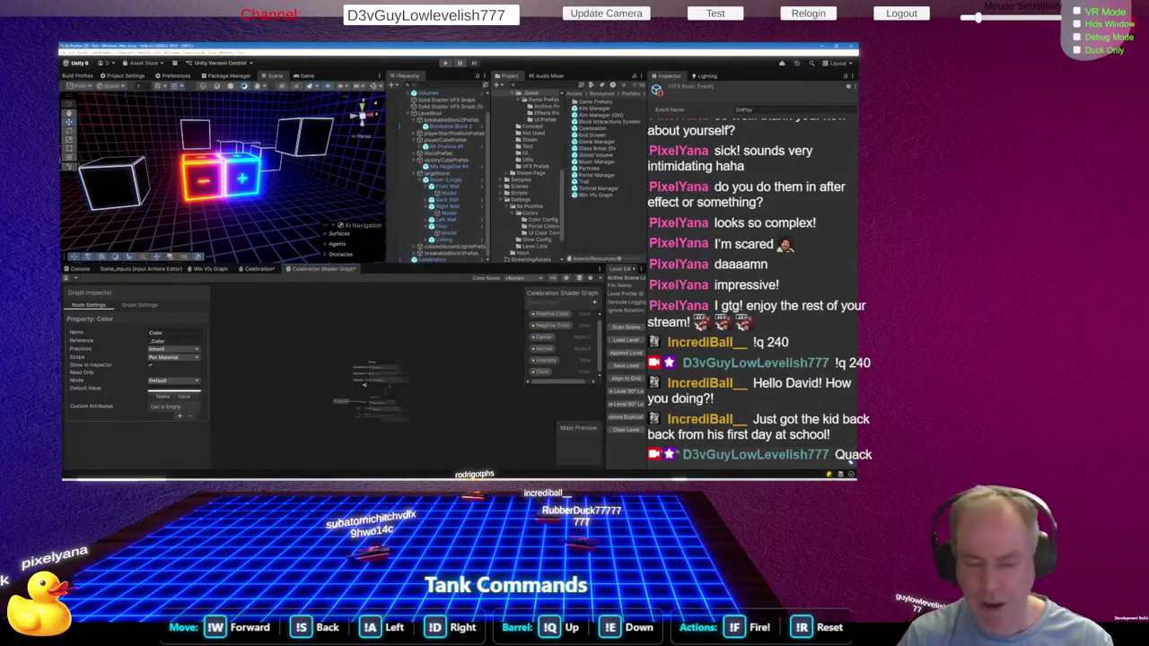
pyautogui.scroll(2, 355, 416)
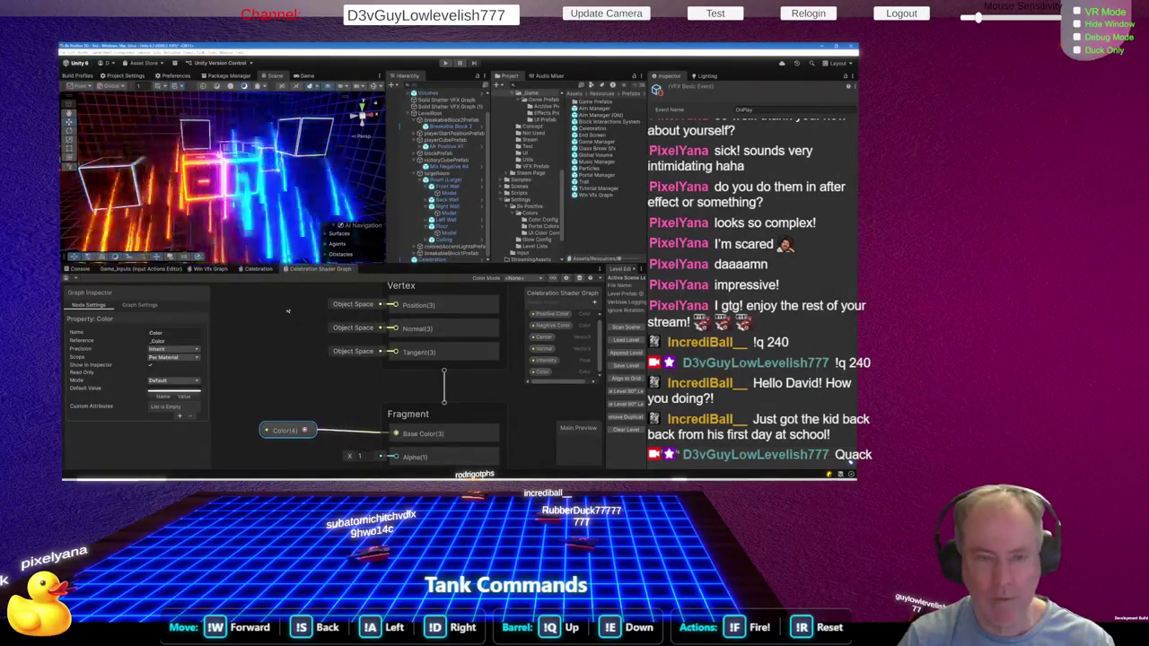
pyautogui.click(259, 268)
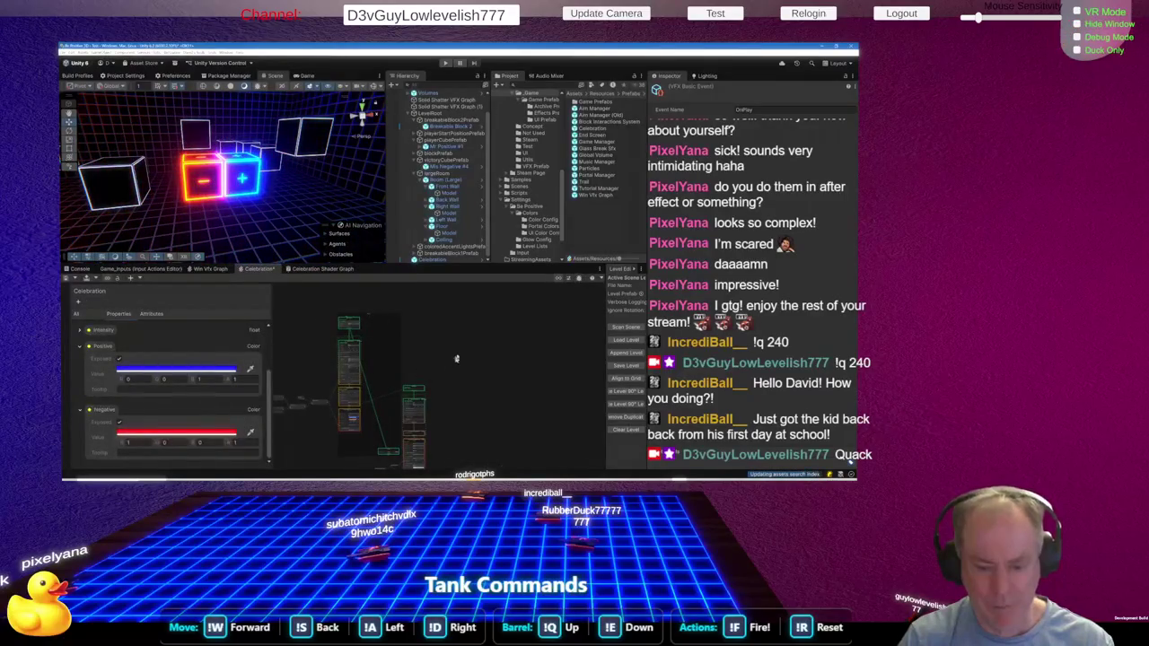
# Frame the OnPlay Event node and replay the celebration burst
pyautogui.scroll(3, 354, 430)
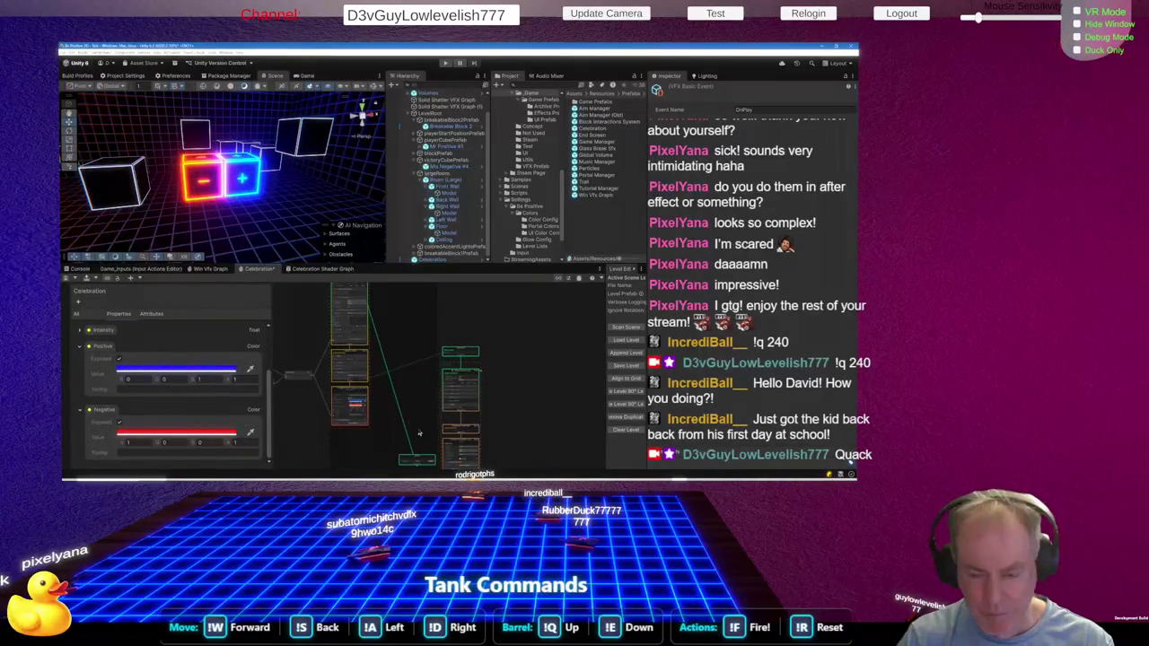
pyautogui.scroll(-3, 476, 413)
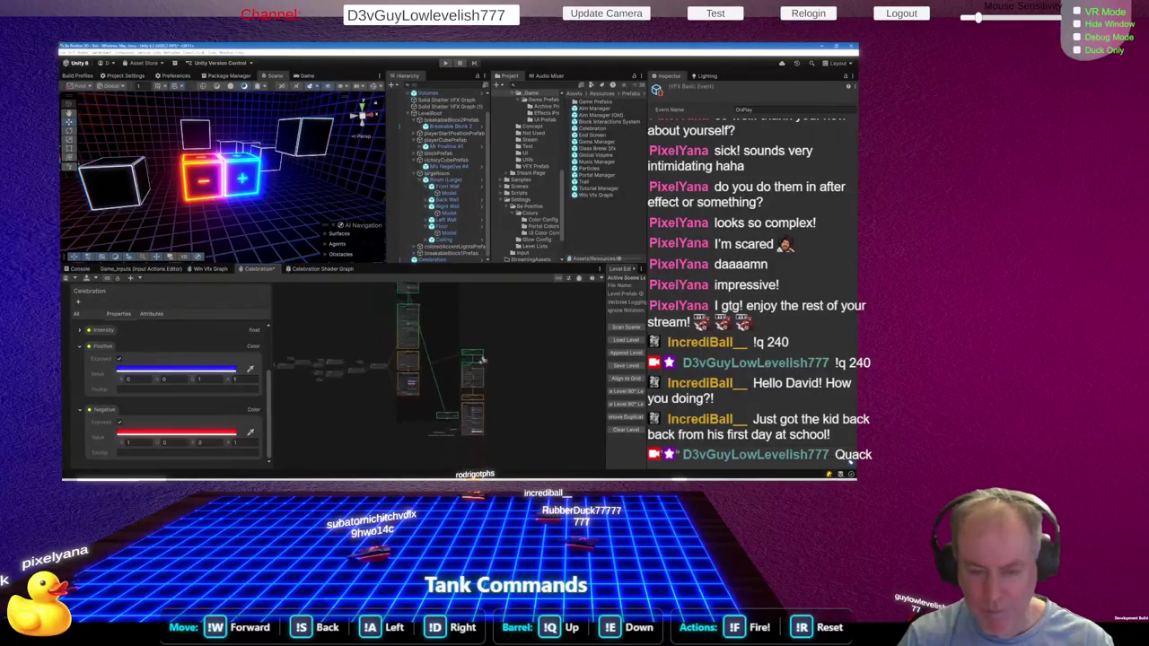
pyautogui.press('f')
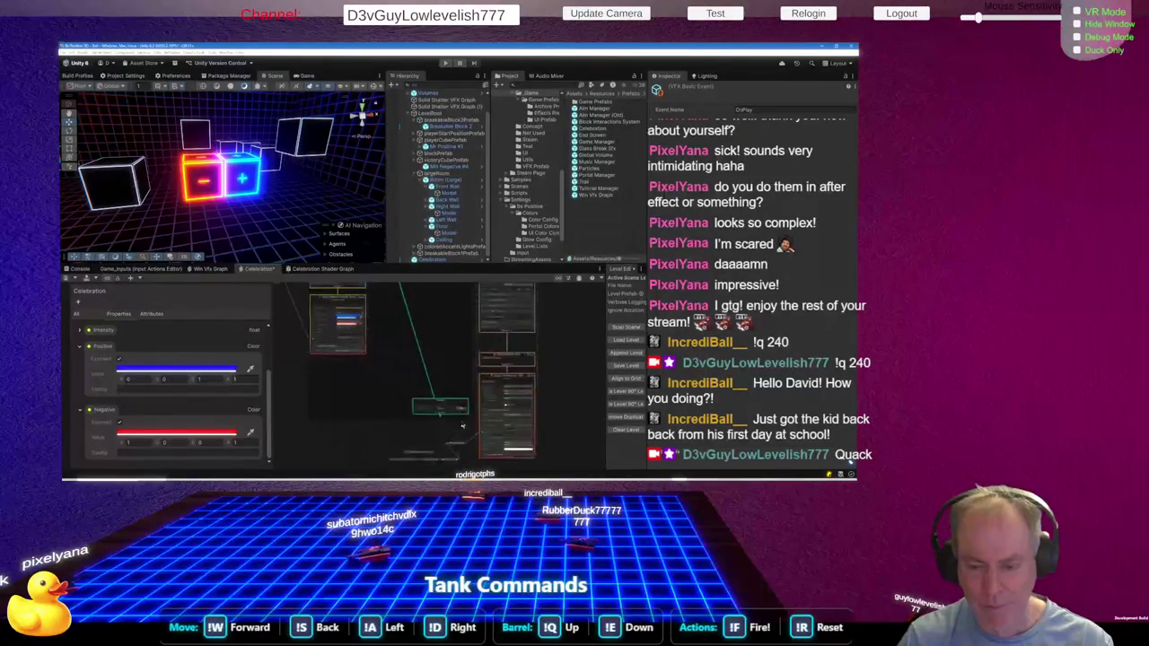
pyautogui.click(464, 386)
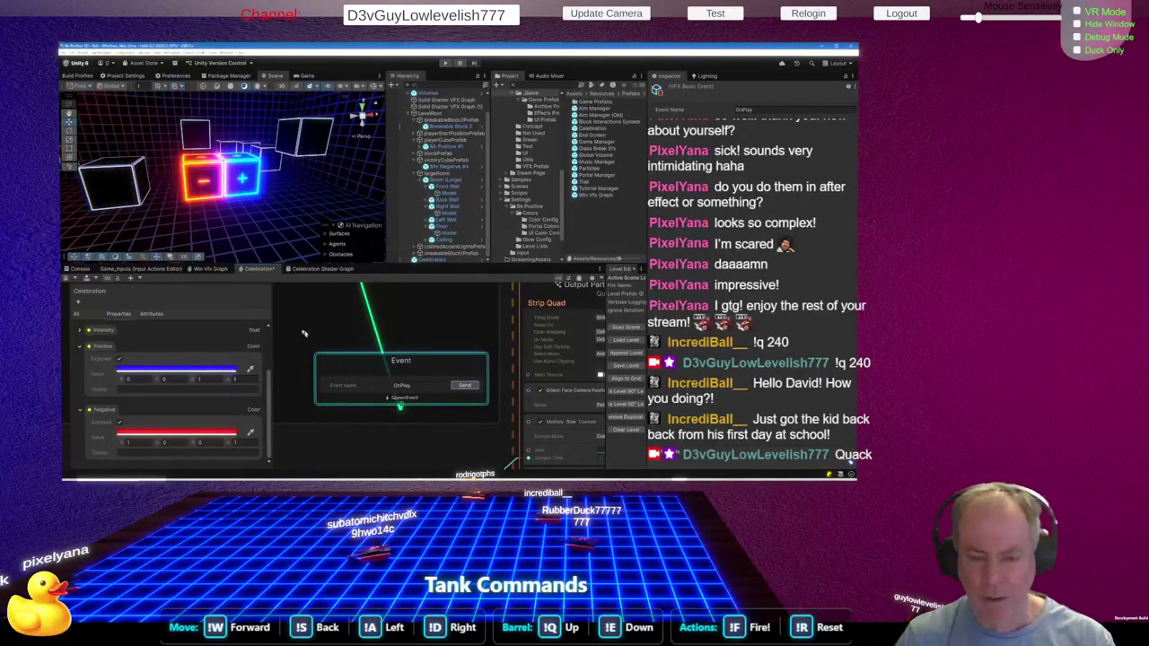
# Zoom in on the Initialize Particle context and its Velocity from Direction & Speed block
pyautogui.scroll(-8, 386, 377)
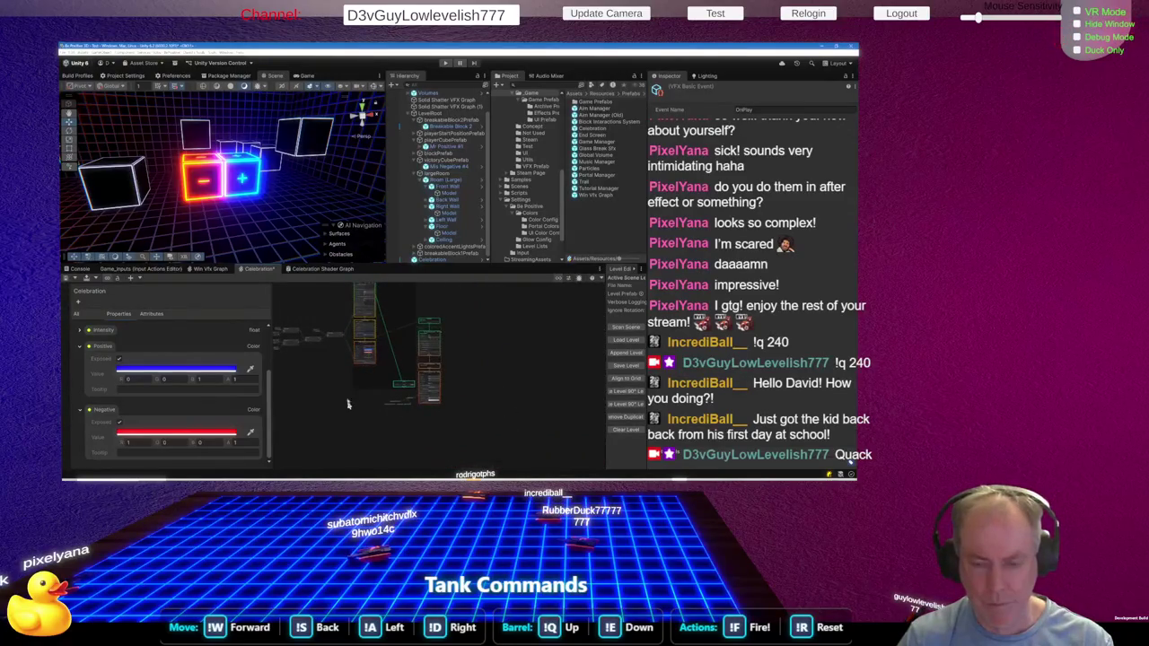
pyautogui.scroll(3, 333, 320)
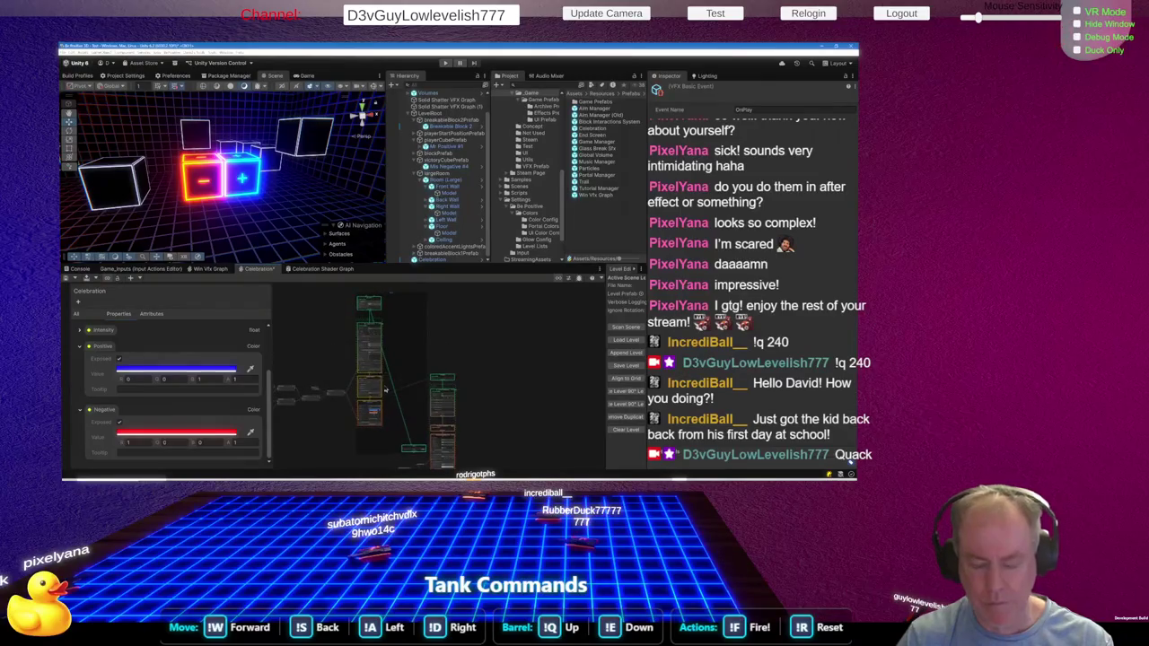
pyautogui.scroll(3, 334, 320)
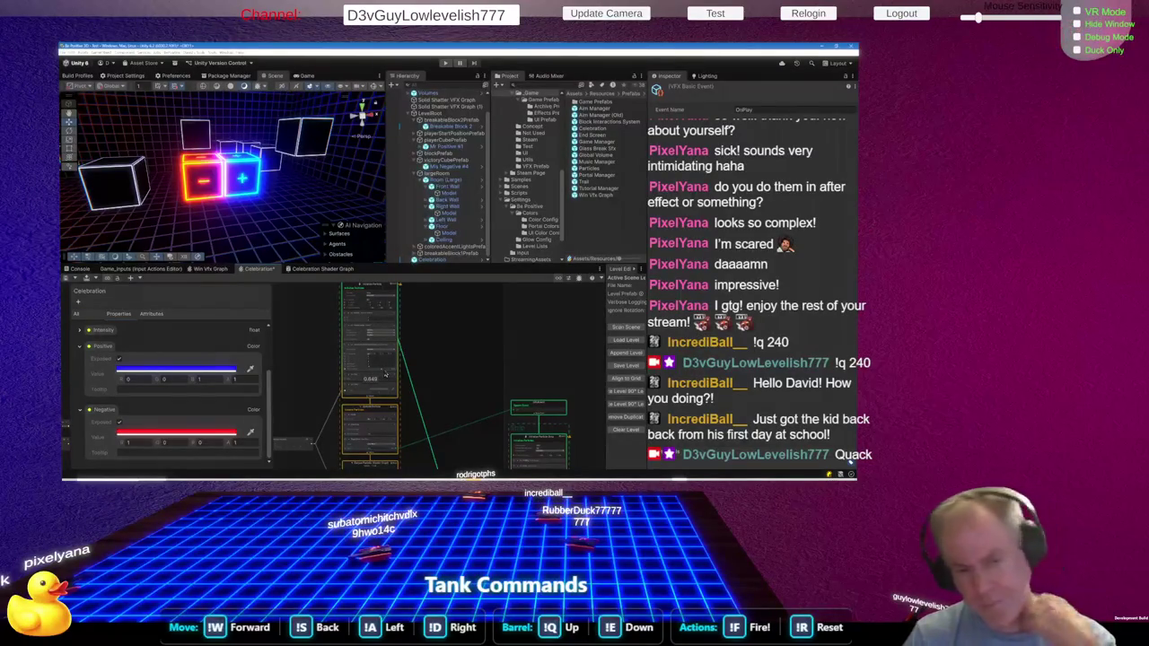
pyautogui.scroll(2, 388, 375)
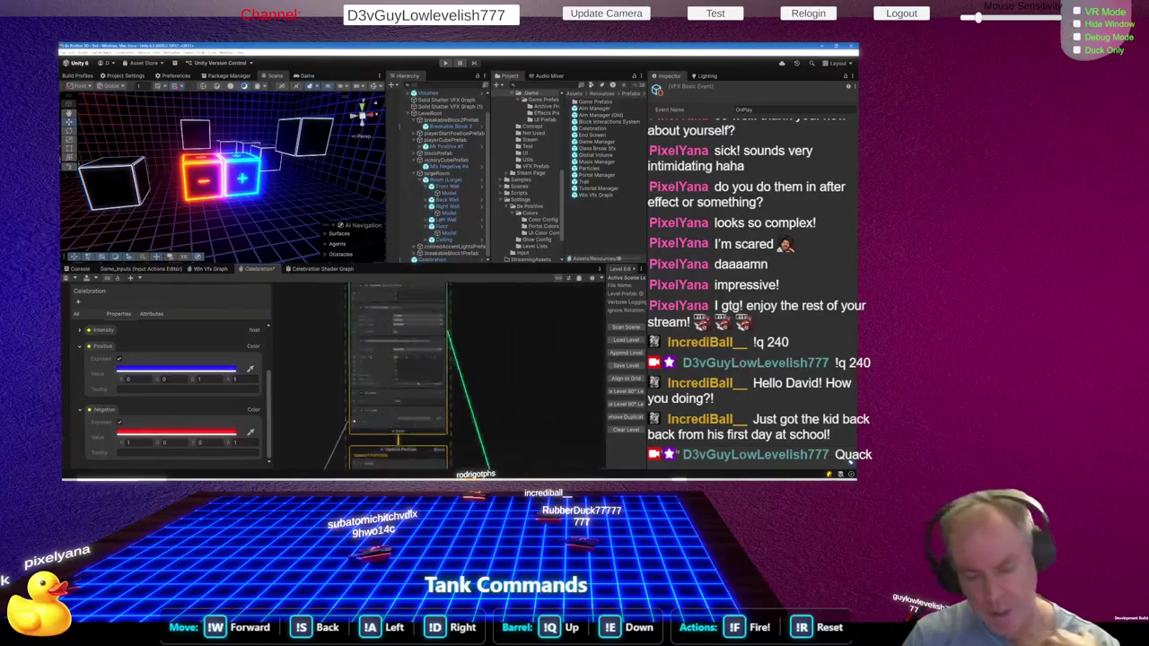
pyautogui.scroll(2, 398, 369)
pyautogui.scroll(2, 397, 370)
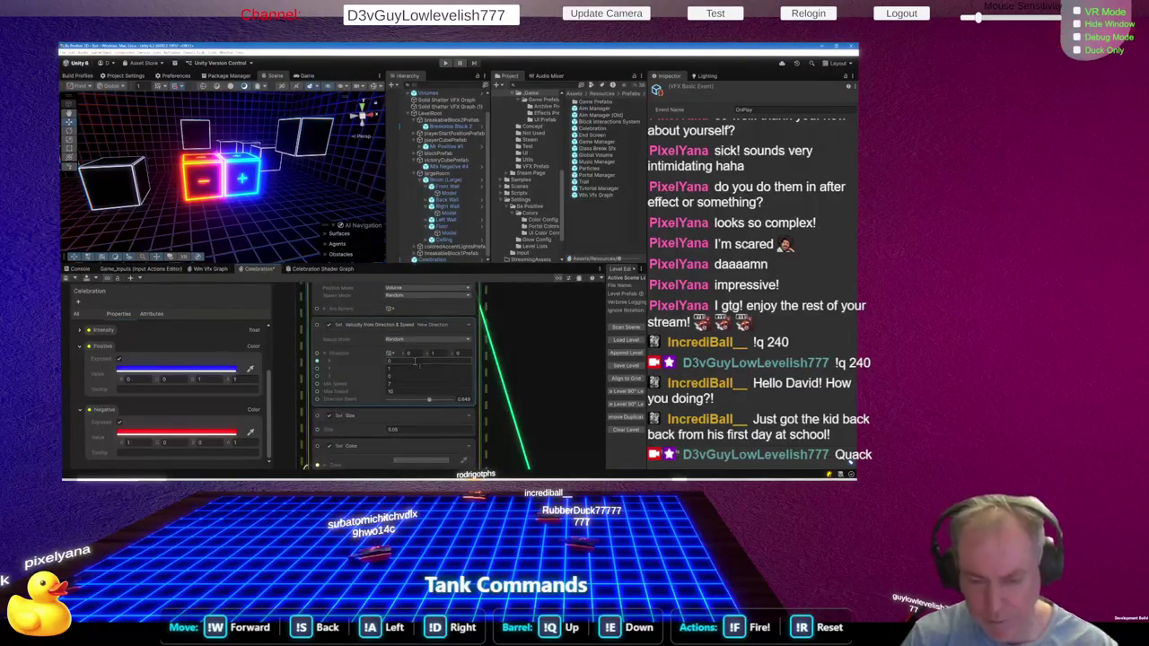
pyautogui.scroll(2, 414, 363)
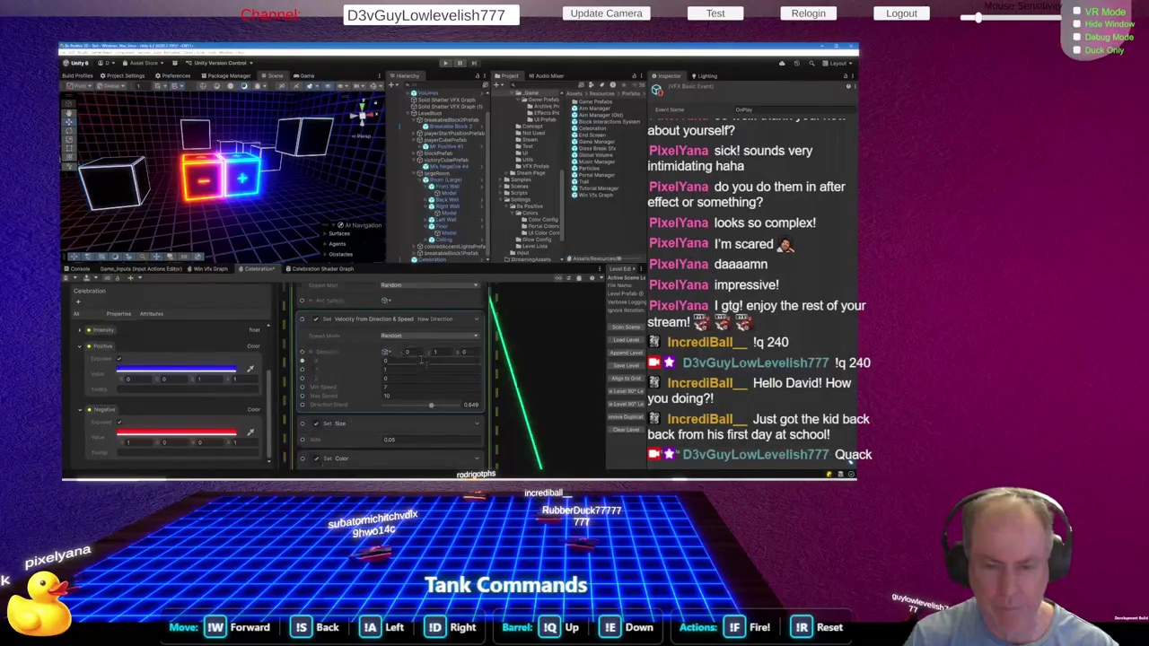
pyautogui.scroll(-5, 377, 420)
pyautogui.scroll(5, 377, 420)
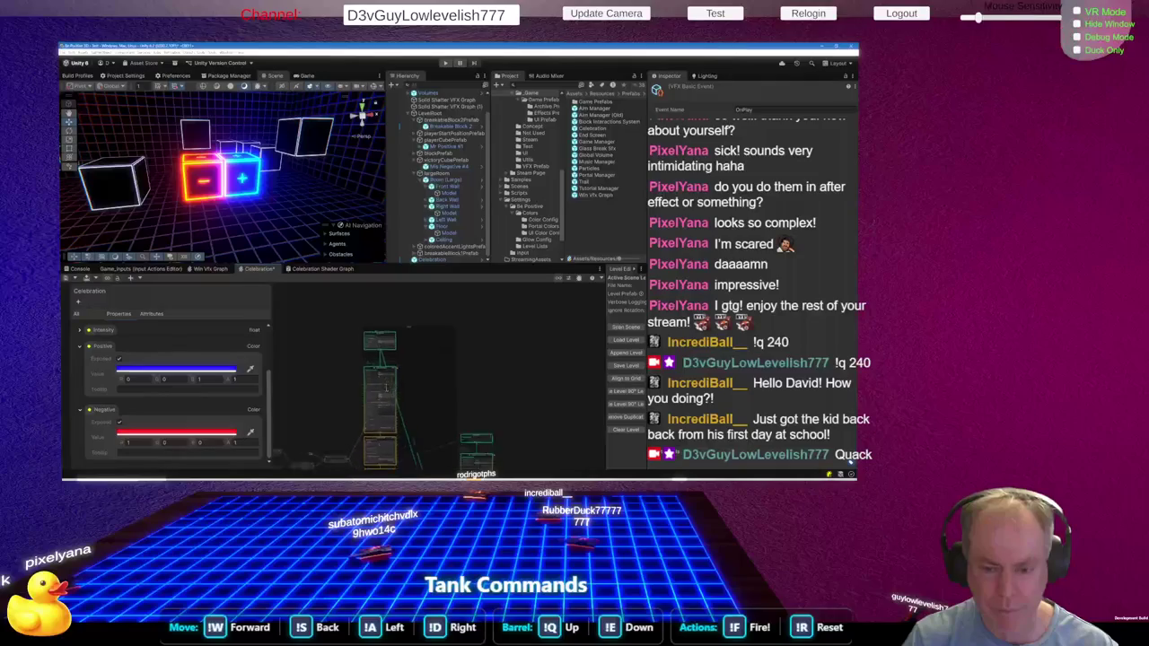
pyautogui.scroll(2, 386, 389)
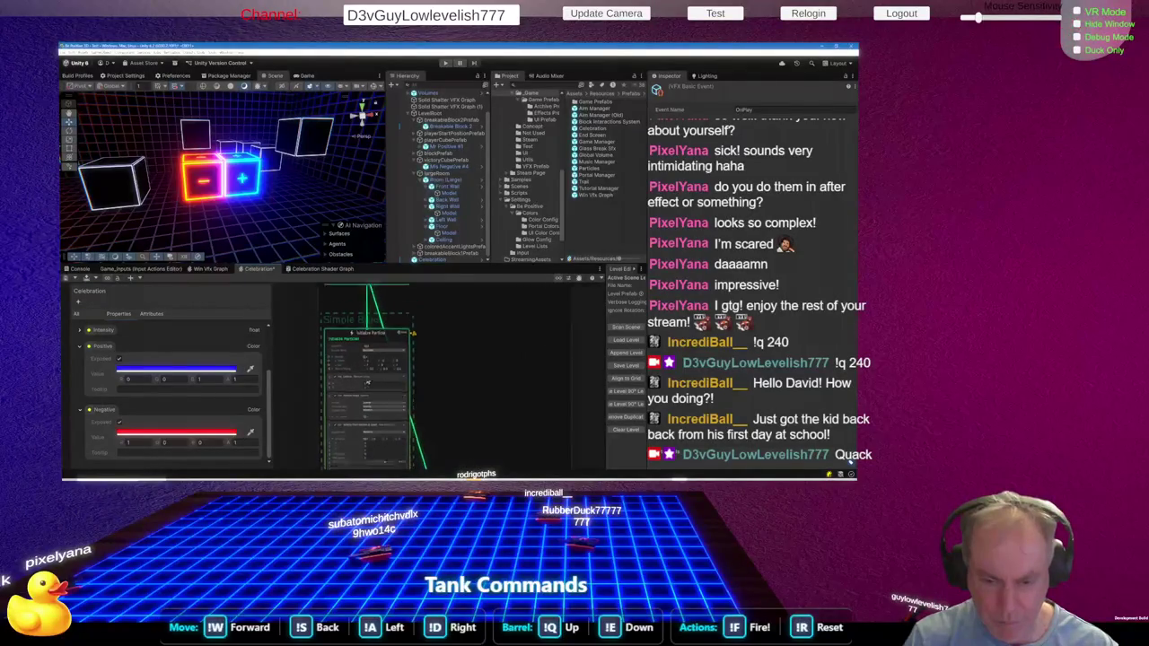
pyautogui.scroll(2, 374, 367)
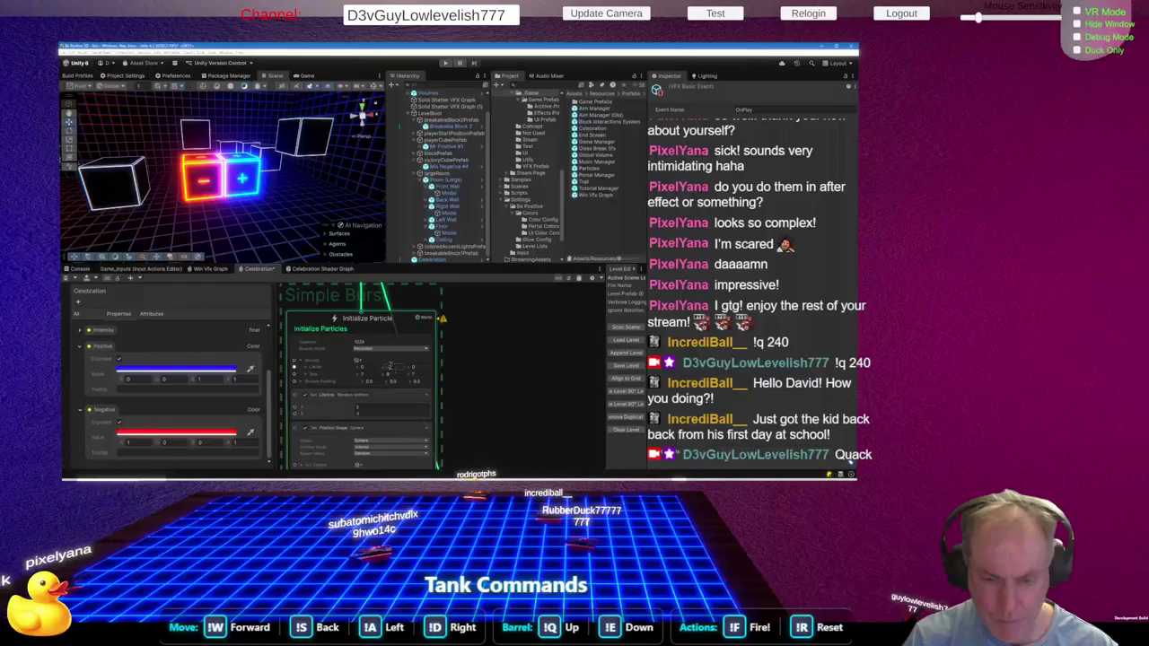
# Inspect Initialize Particles (2–3 lifetime, 7–10 speed), then scroll to the Set Position Shape block
pyautogui.scroll(3, 339, 375)
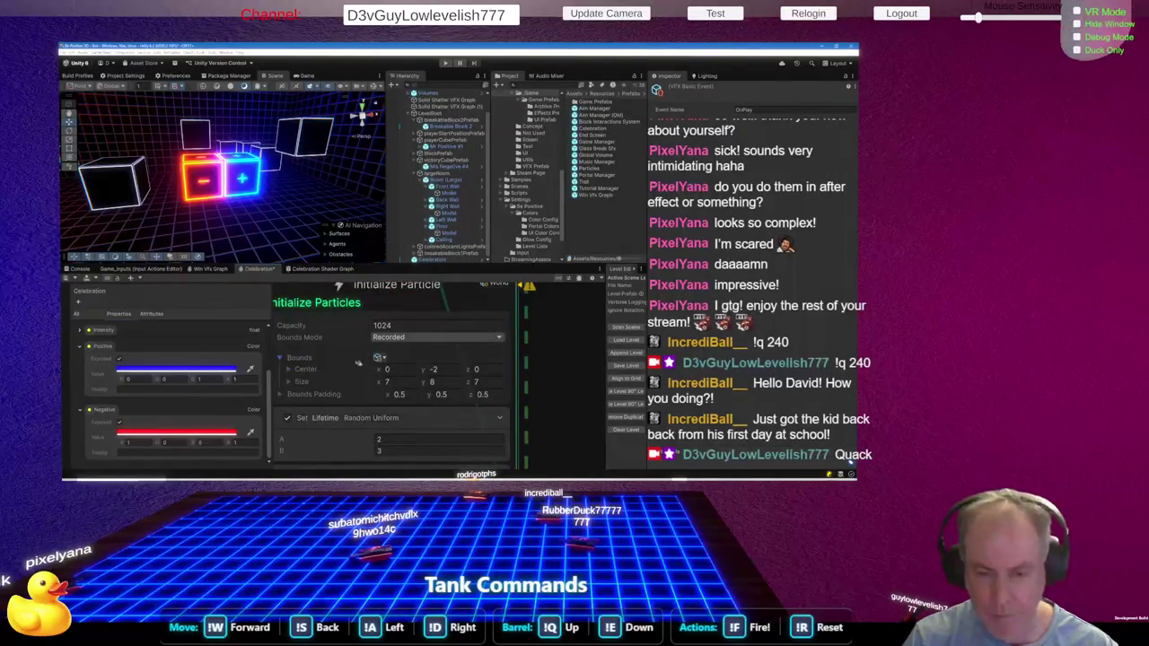
pyautogui.click(350, 325)
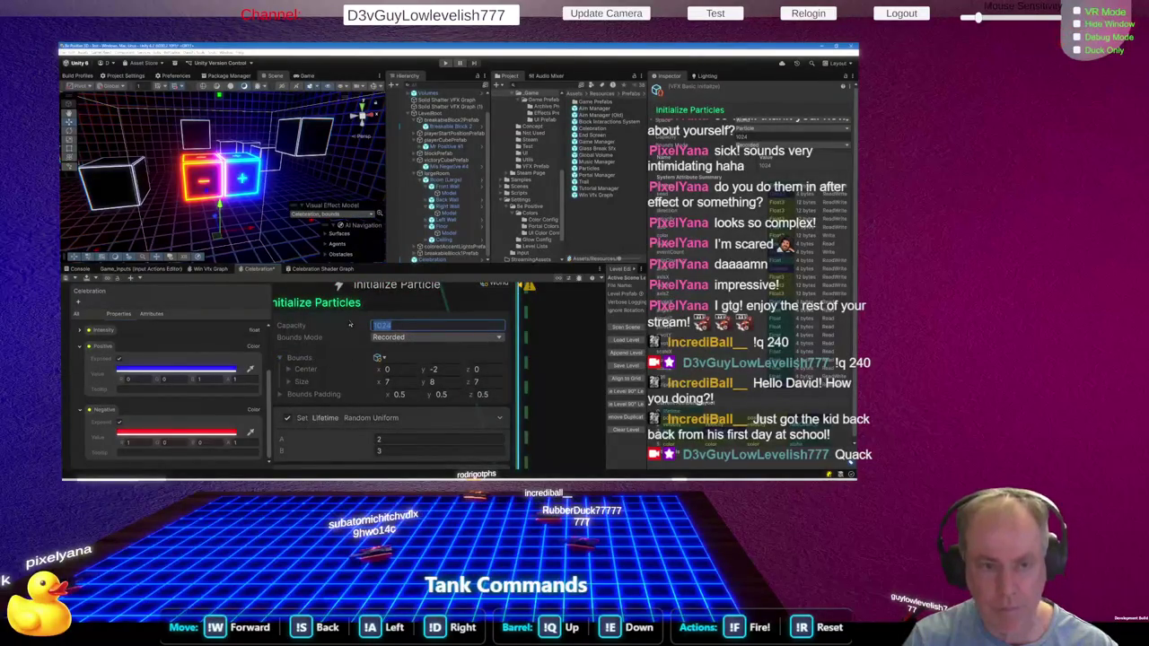
pyautogui.scroll(-5, 350, 328)
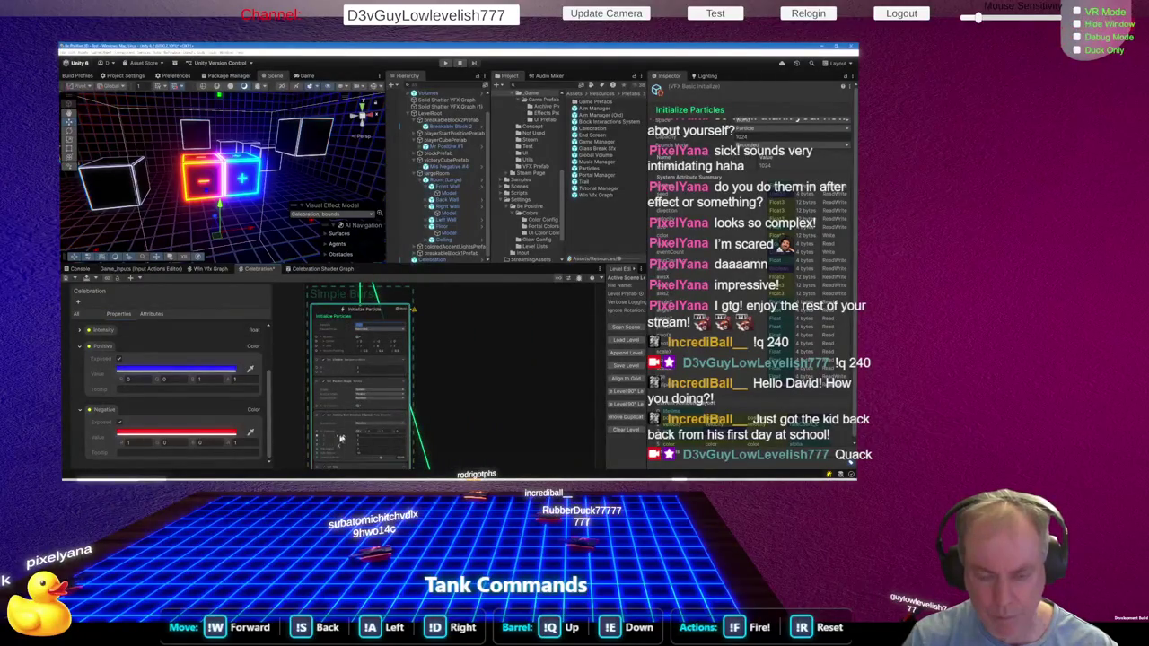
pyautogui.scroll(-3, 339, 444)
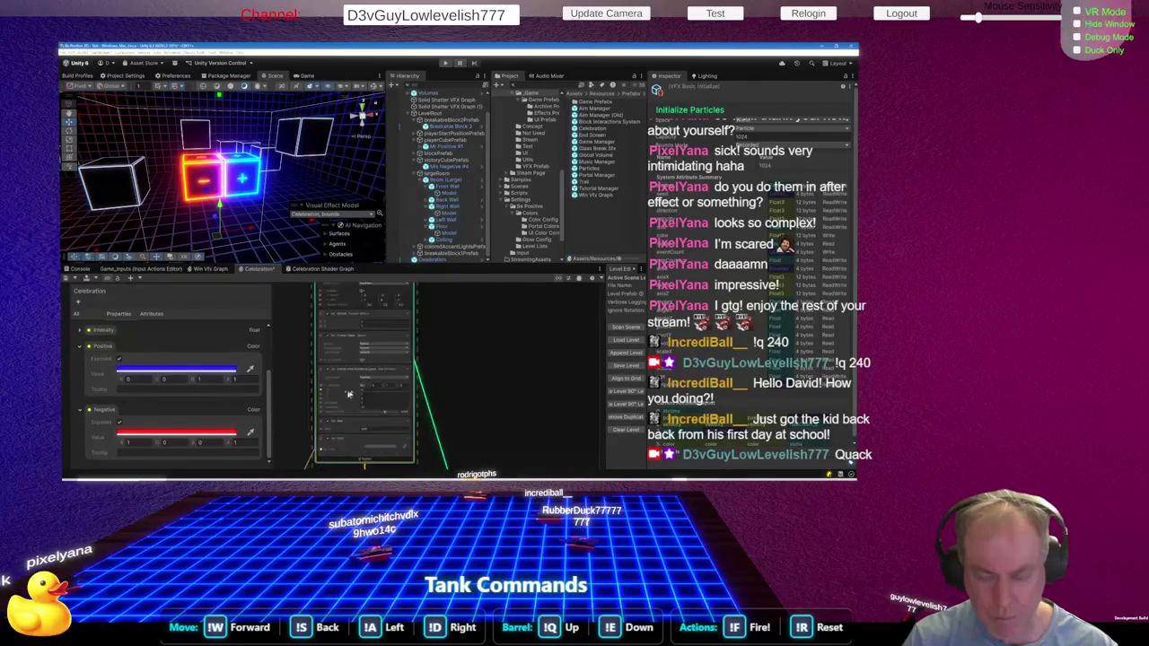
pyautogui.scroll(5, 349, 395)
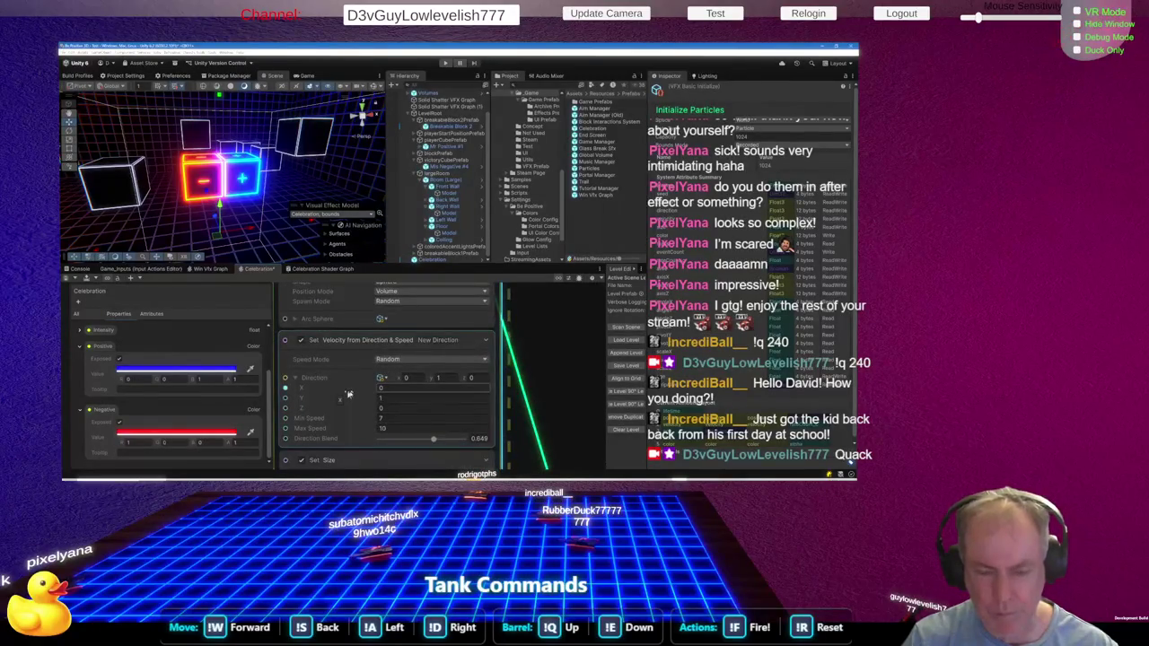
pyautogui.scroll(2, 341, 359)
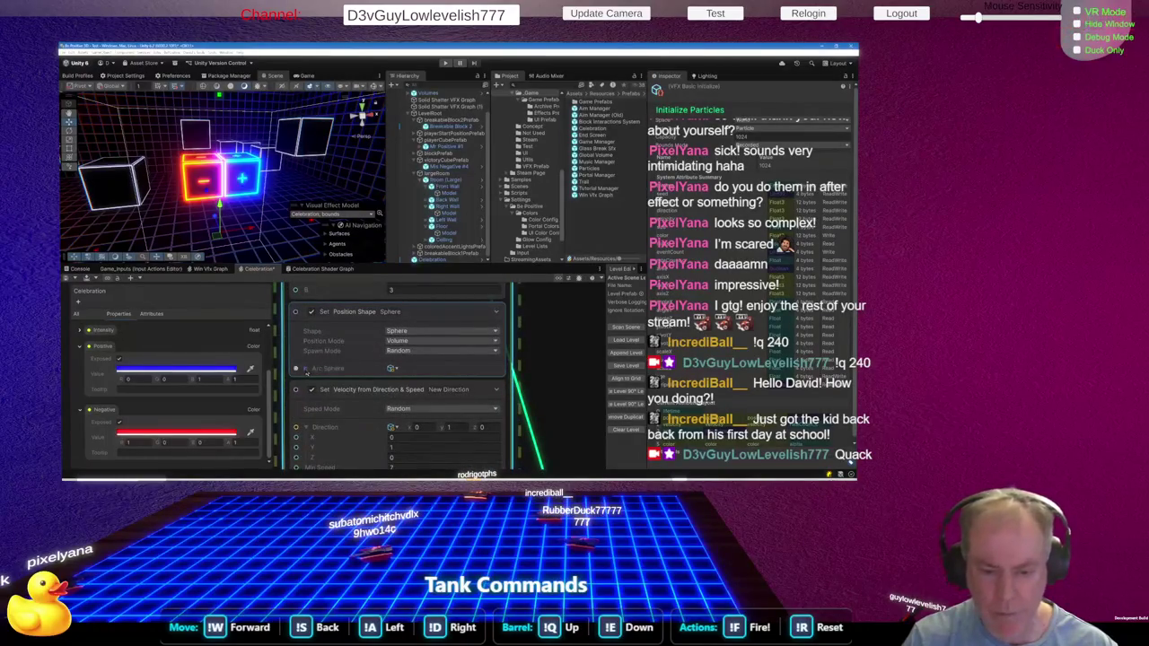
# Expand Arc Sphere's Sphere transform in Set Position Shape and set the spawn radius to 0.5
pyautogui.click(306, 369)
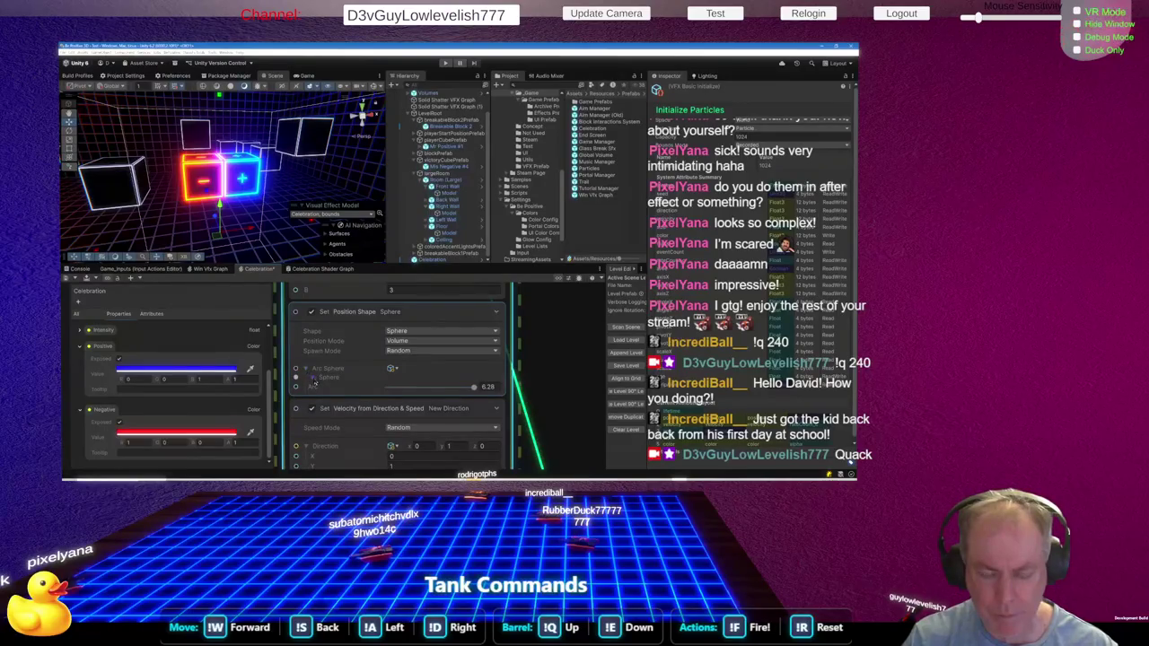
pyautogui.click(313, 378)
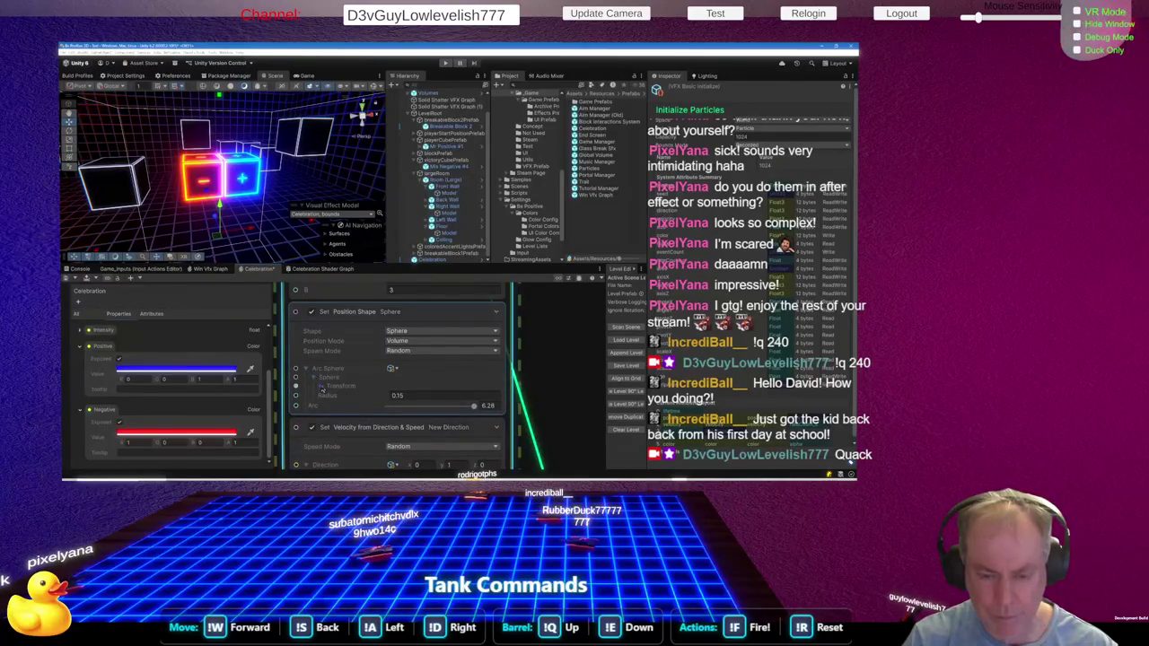
pyautogui.click(322, 388)
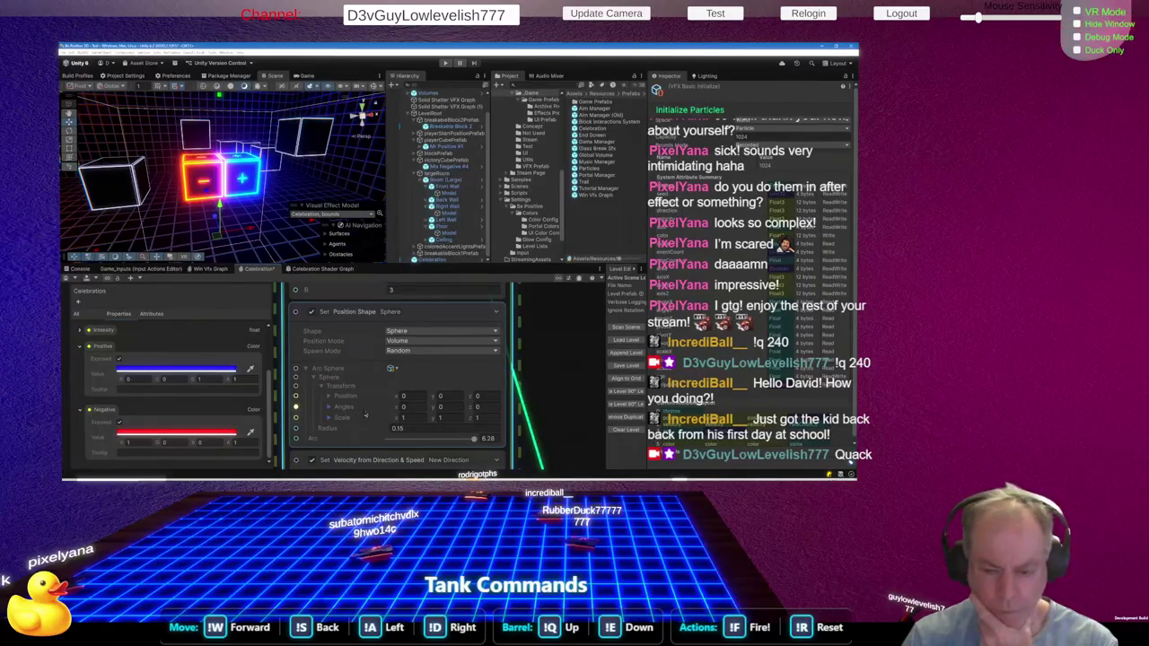
pyautogui.click(421, 428)
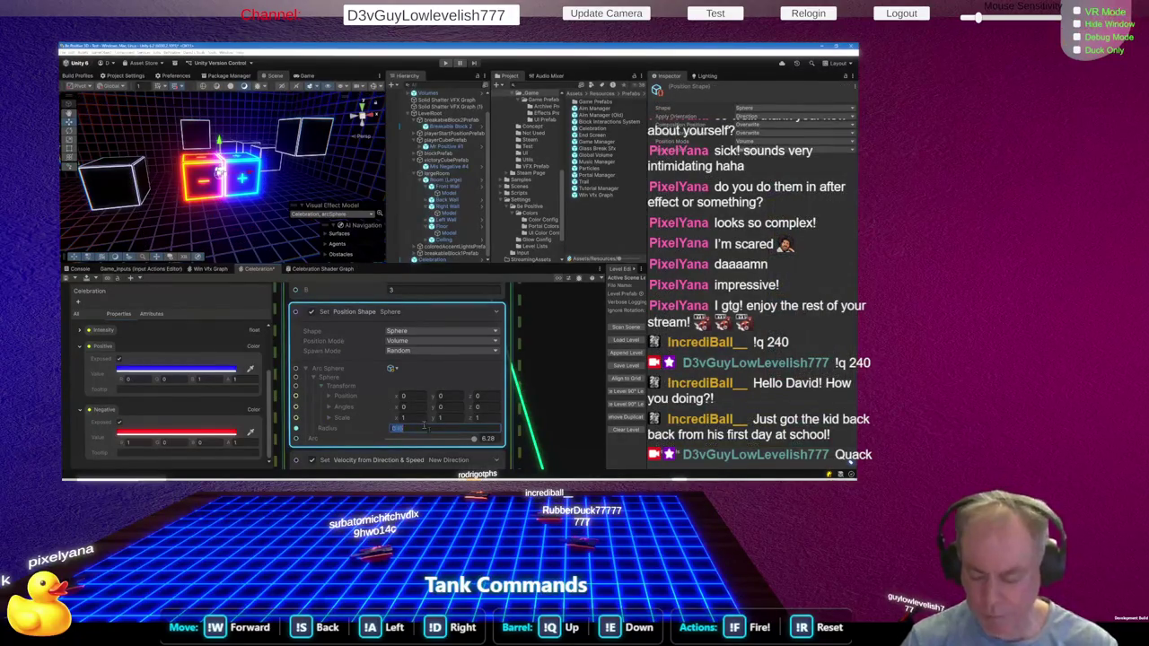
pyautogui.write('3')
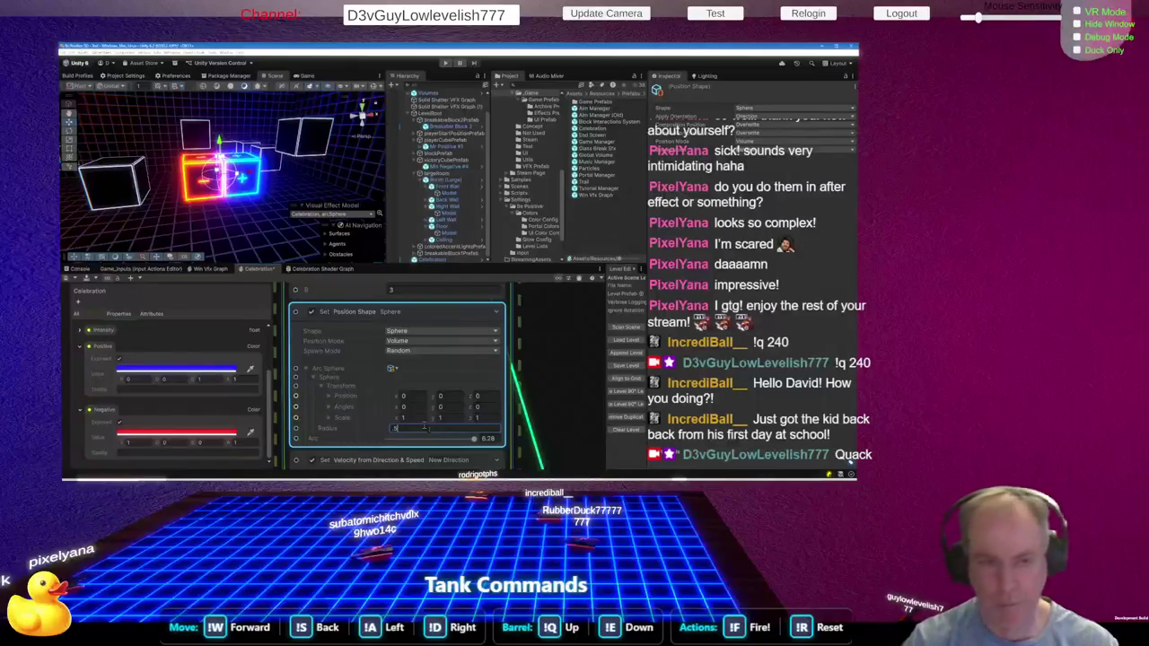
pyautogui.press('Return')
pyautogui.moveTo(280, 182)
pyautogui.mouseDown()
pyautogui.moveTo(324, 177)
pyautogui.moveTo(160, 168)
pyautogui.moveTo(136, 191)
pyautogui.moveTo(85, 144)
pyautogui.moveTo(68, 99)
pyautogui.mouseUp()
pyautogui.scroll(-5, 426, 339)
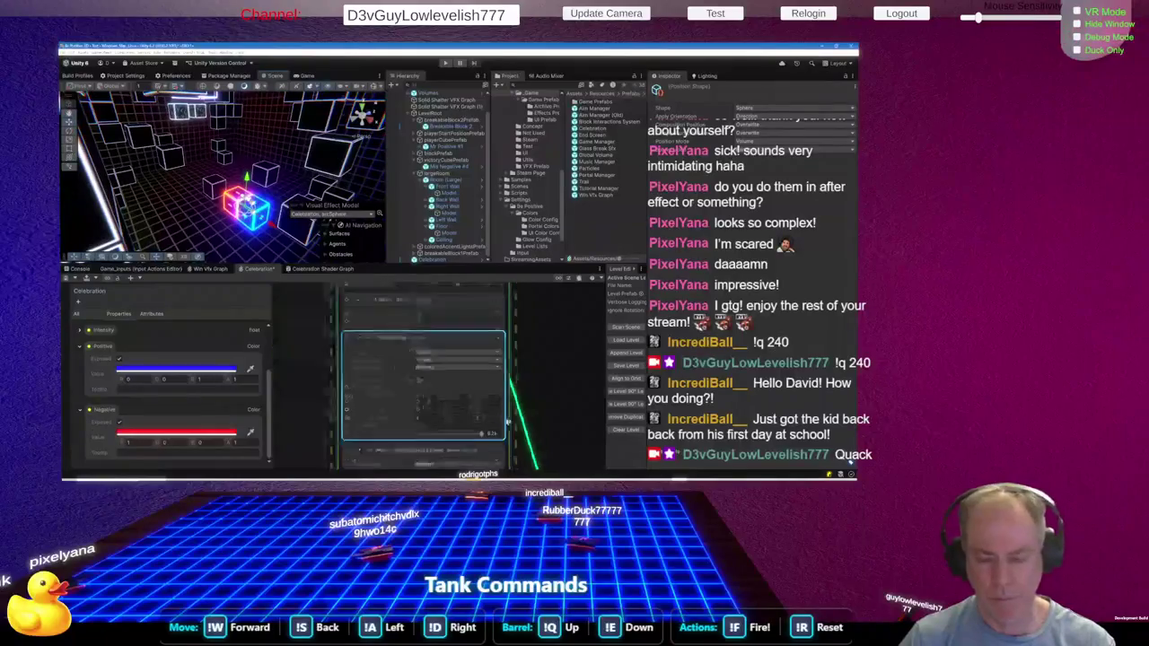
pyautogui.scroll(-5, 426, 338)
# Move the OnPlay event node up beside the Initialize Particle context
pyautogui.moveTo(454, 457)
pyautogui.mouseDown()
pyautogui.moveTo(441, 370)
pyautogui.moveTo(418, 347)
pyautogui.moveTo(356, 350)
pyautogui.mouseUp()
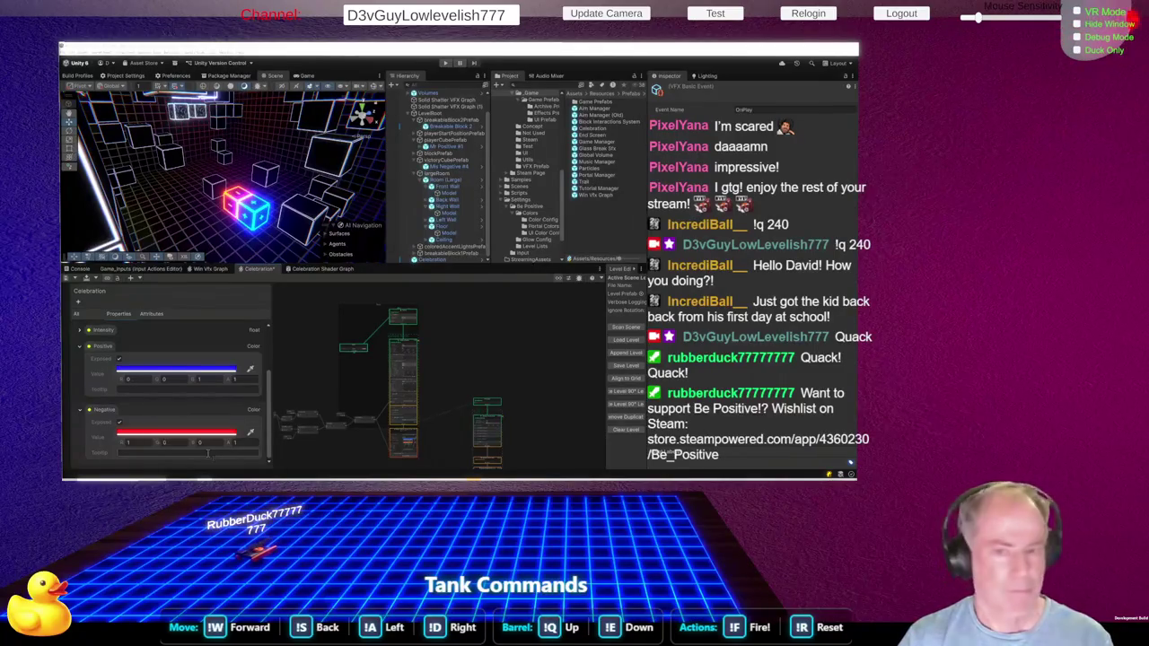
pyautogui.hotkey('alt', 'Tab')
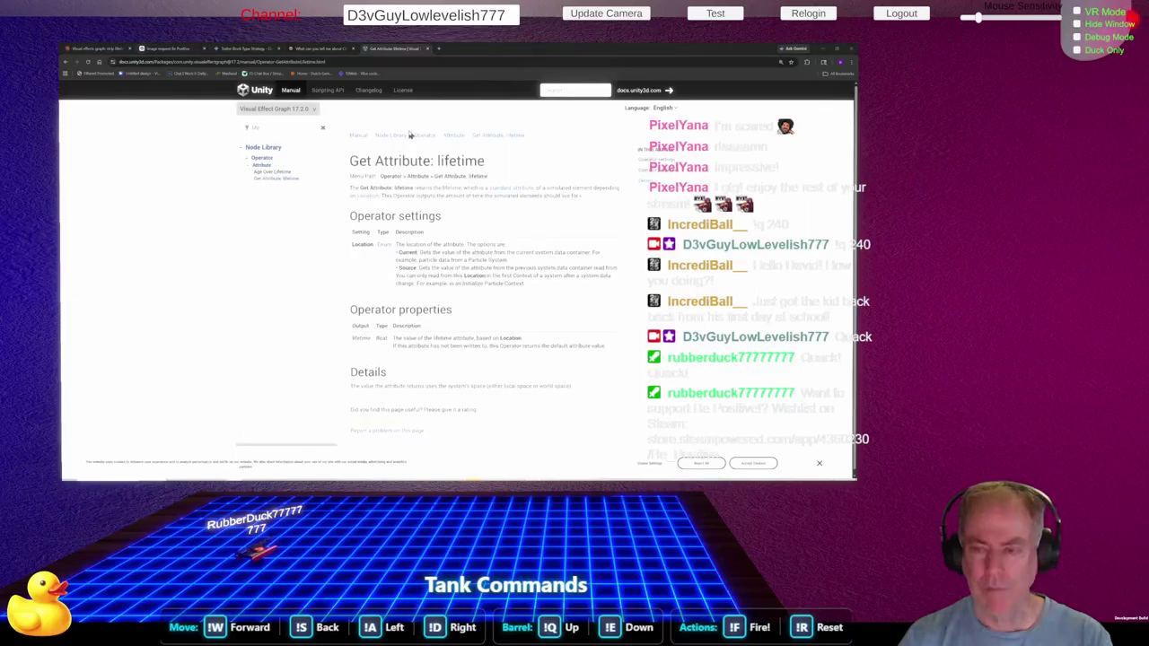
pyautogui.hotkey('alt', 'Tab')
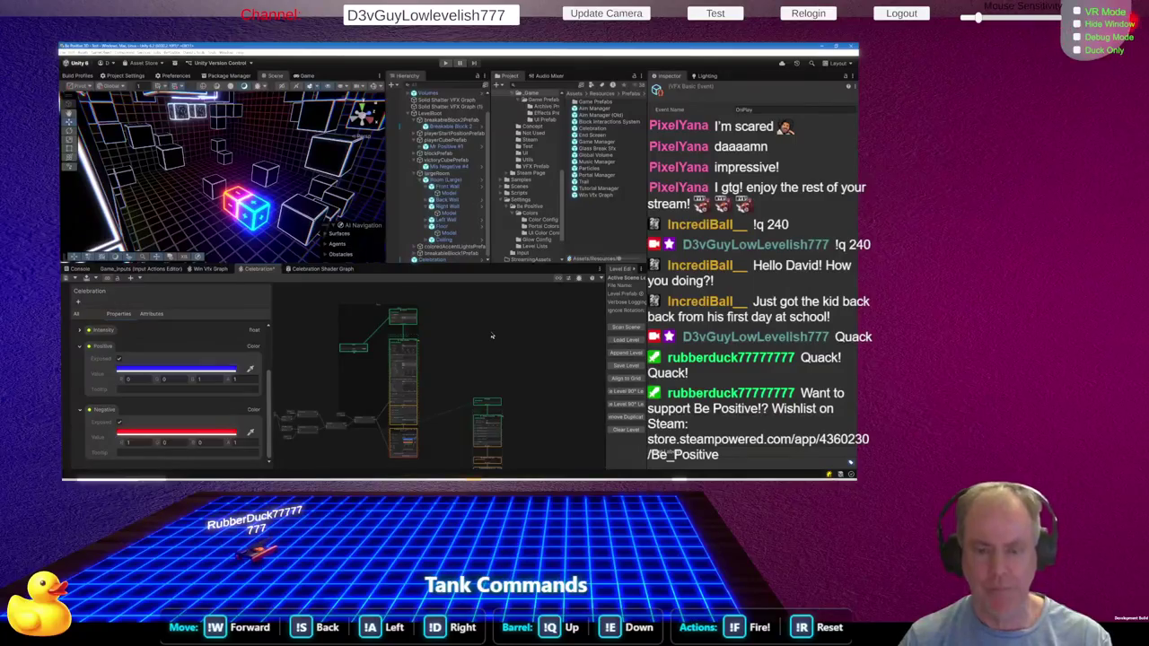
# Send the OnPlay event six times to replay the Celebration burst scattering the glowing cubes
pyautogui.scroll(5, 348, 342)
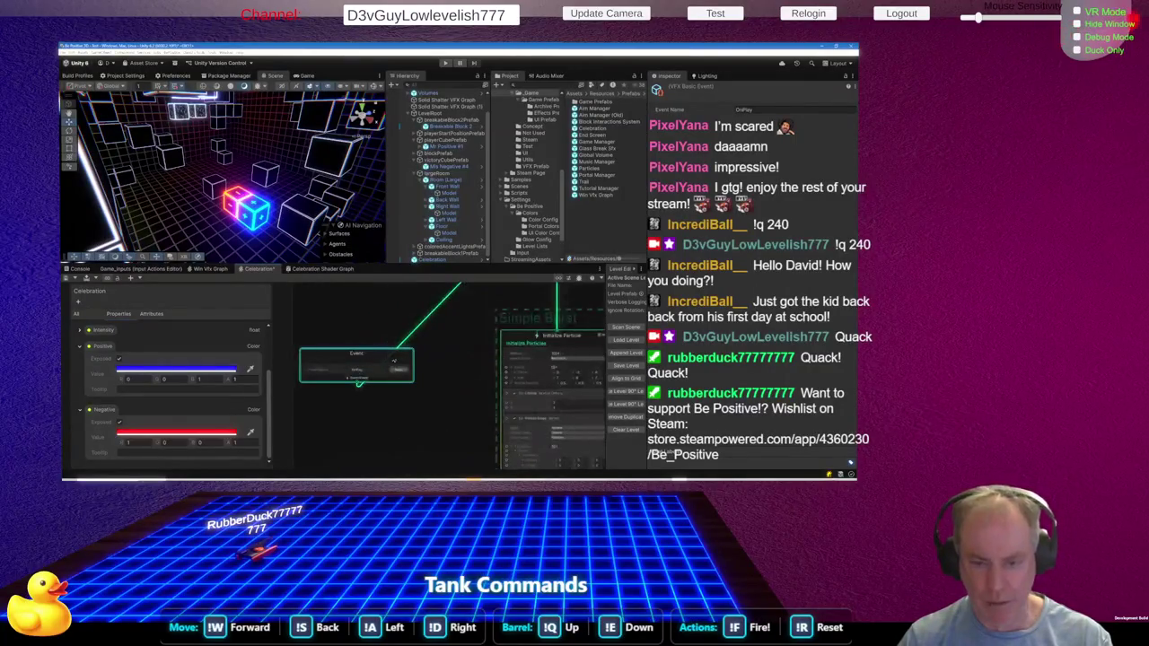
pyautogui.click(399, 370)
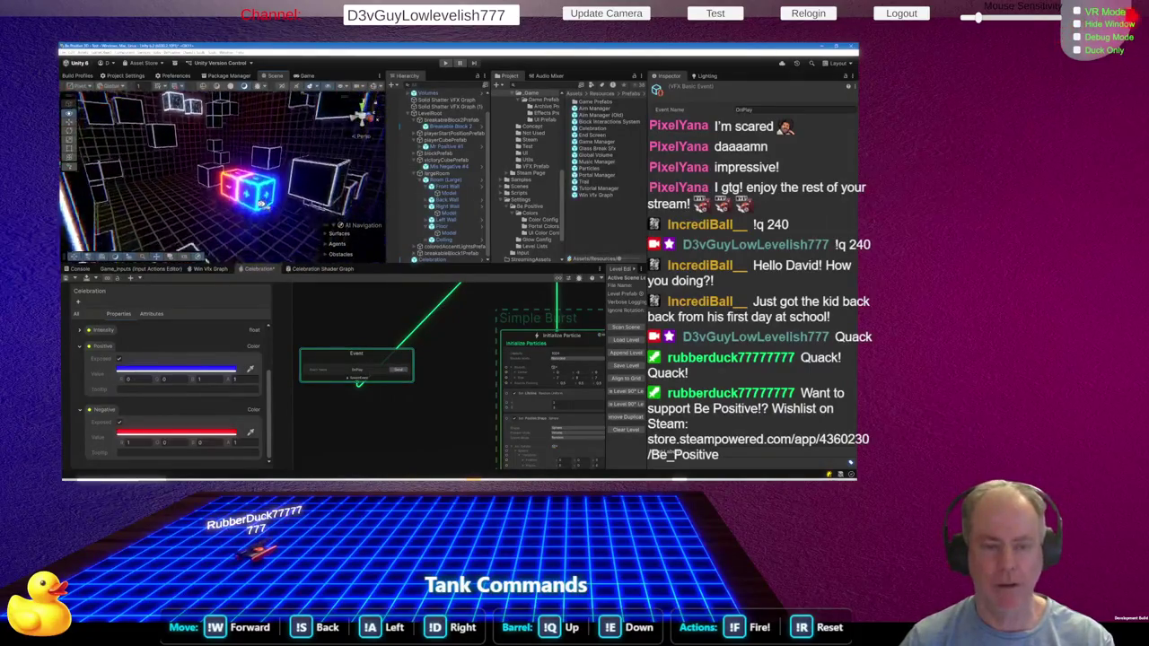
pyautogui.click(399, 371)
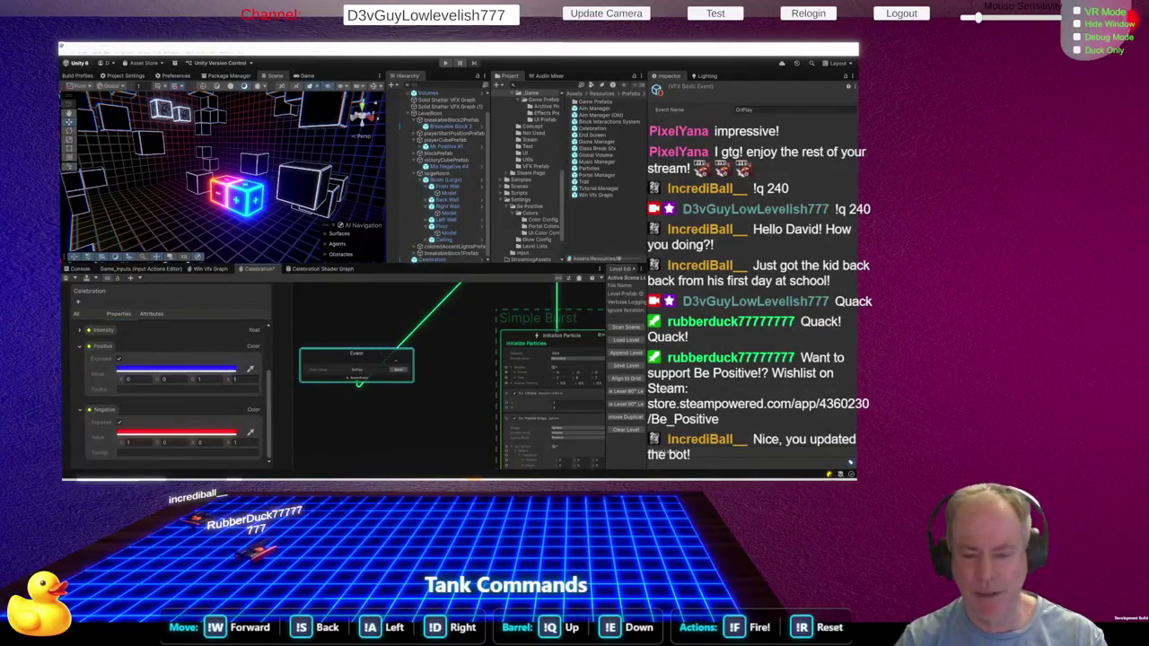
pyautogui.click(400, 370)
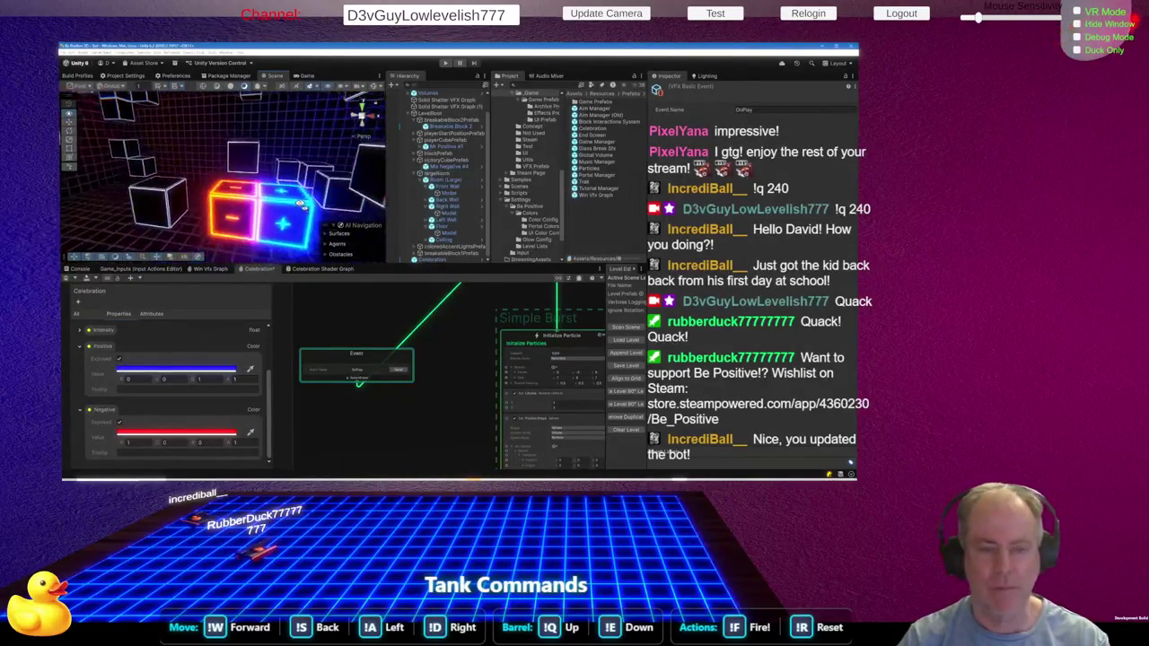
pyautogui.click(399, 371)
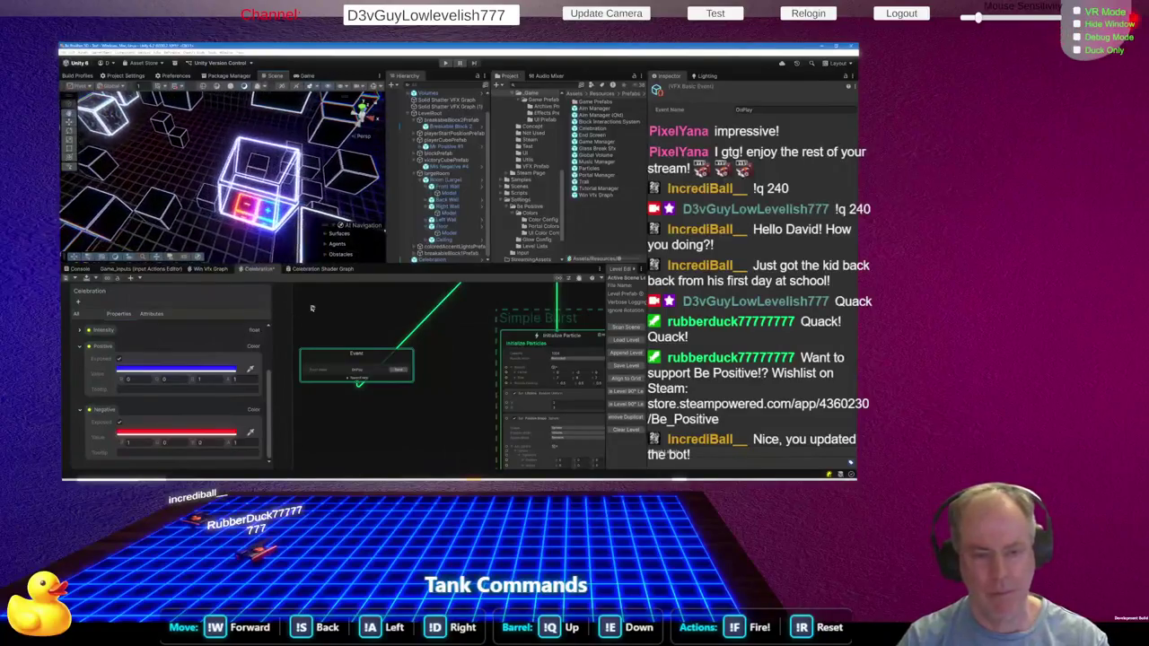
pyautogui.click(398, 372)
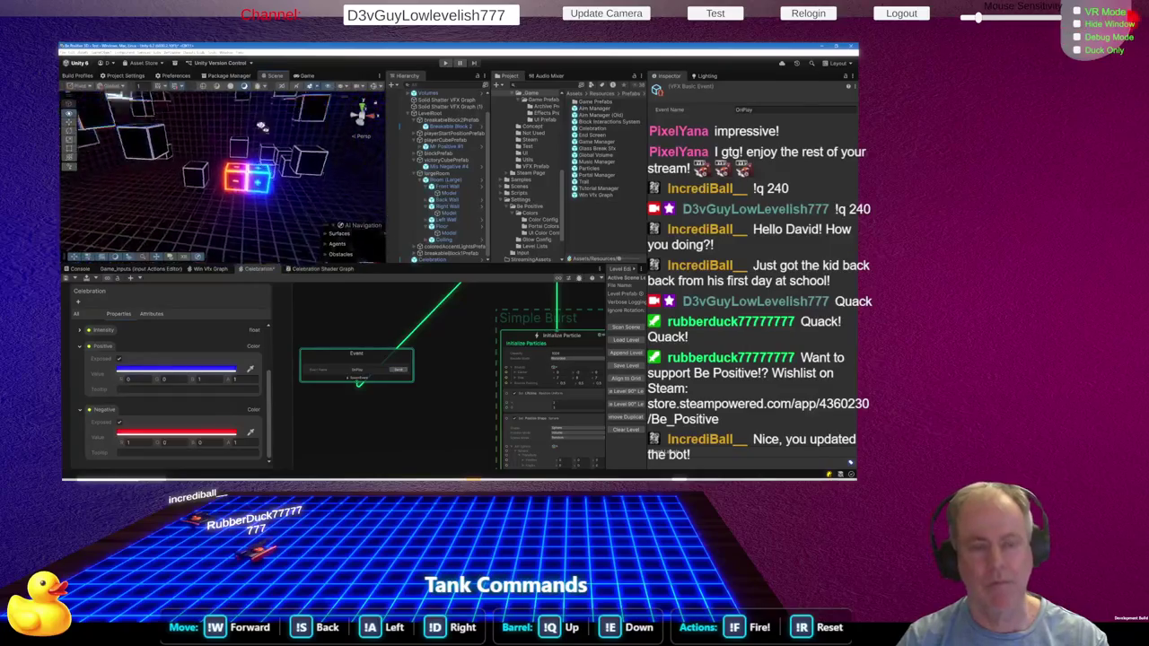
pyautogui.click(403, 375)
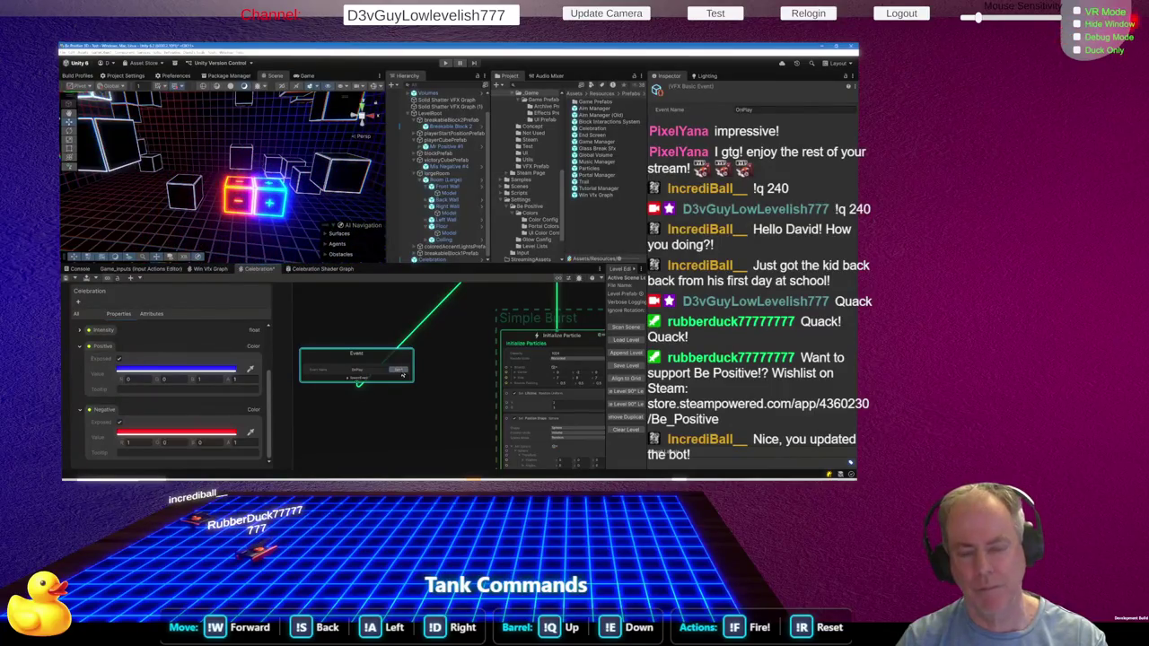
pyautogui.scroll(-5, 402, 375)
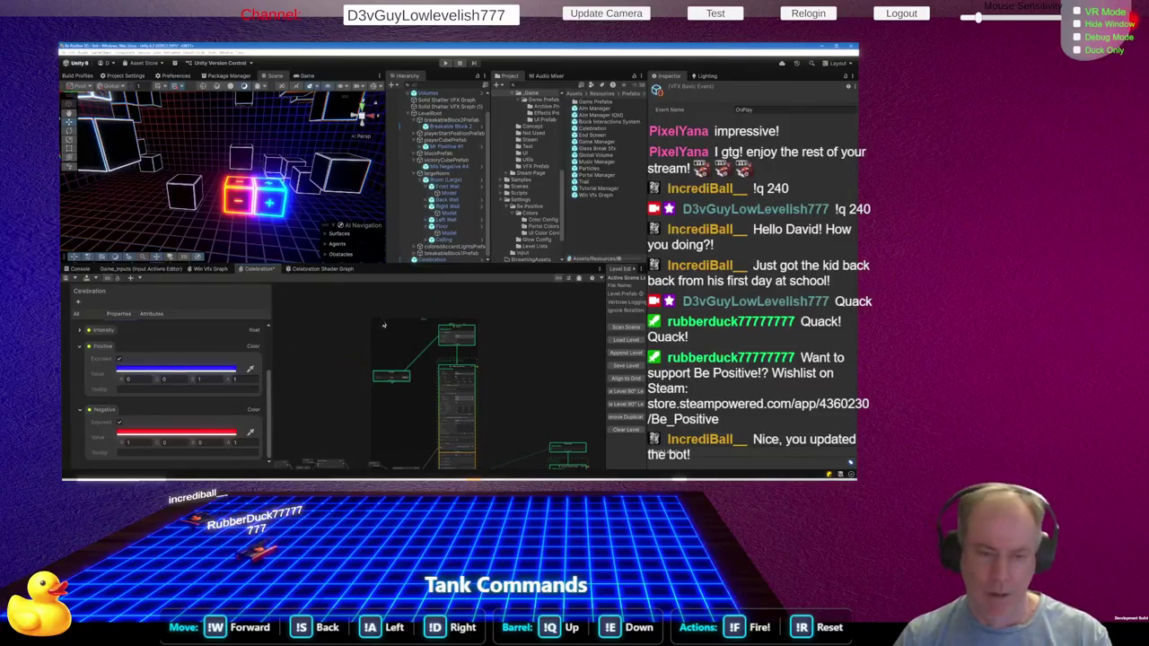
# Switch from Unity to Fork showing the Be_Positive_3D repository history
pyautogui.scroll(-3, 383, 326)
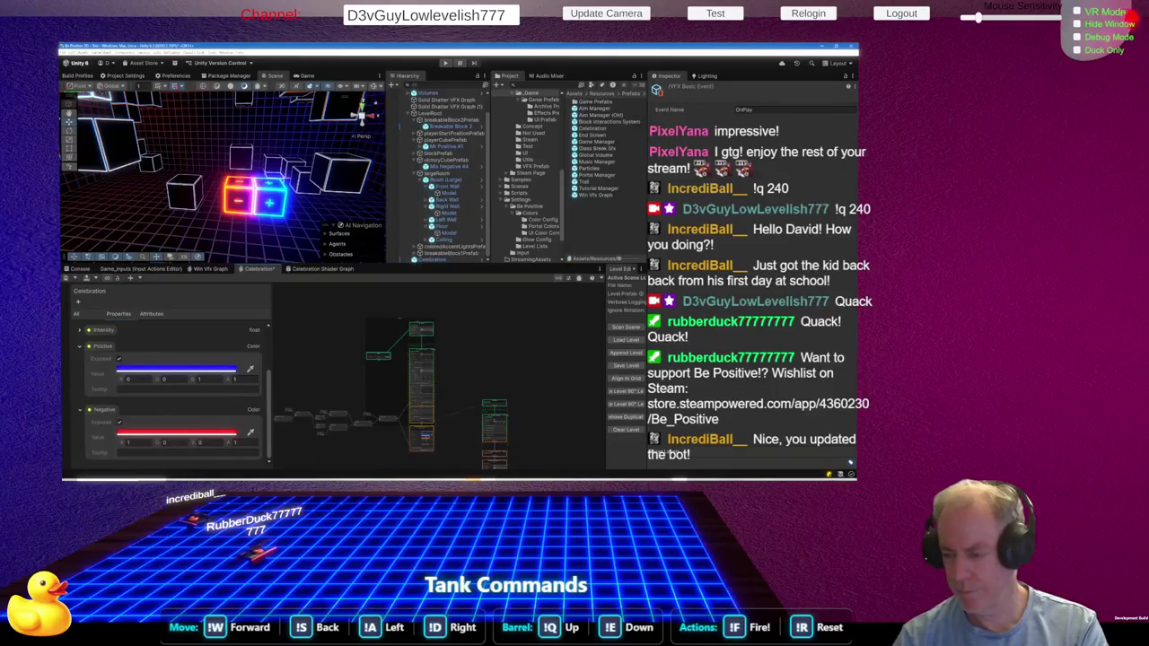
pyautogui.hotkey('alt', 'Tab')
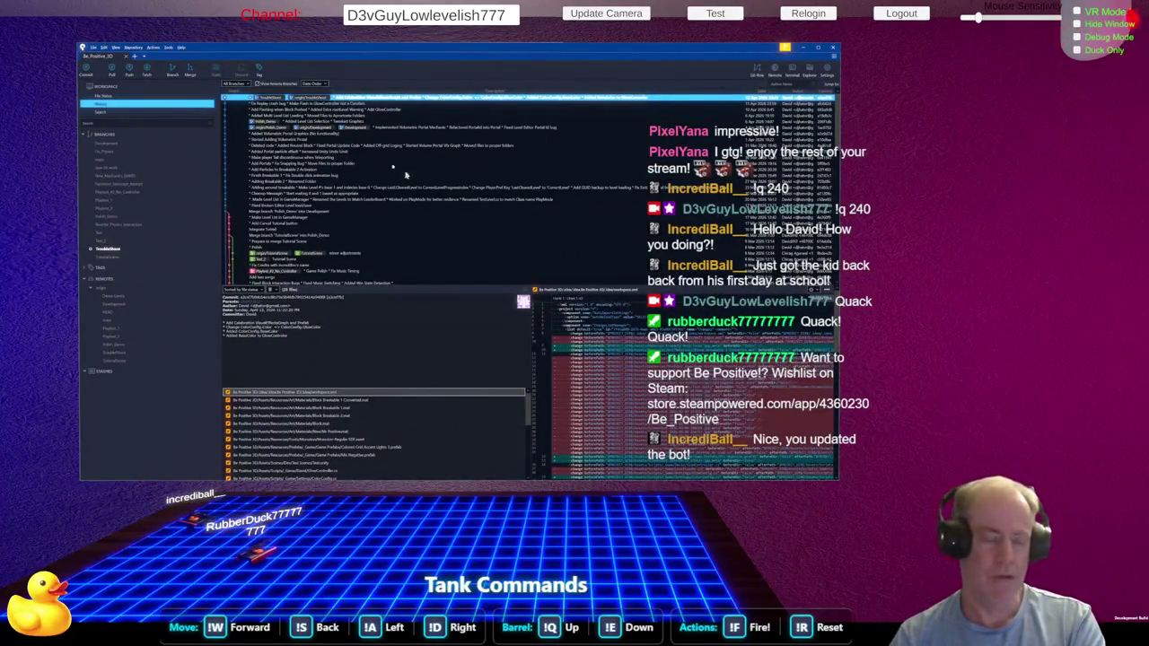
# Confirm Fork's File Status shows nothing to commit, then return to Unity
pyautogui.click(110, 97)
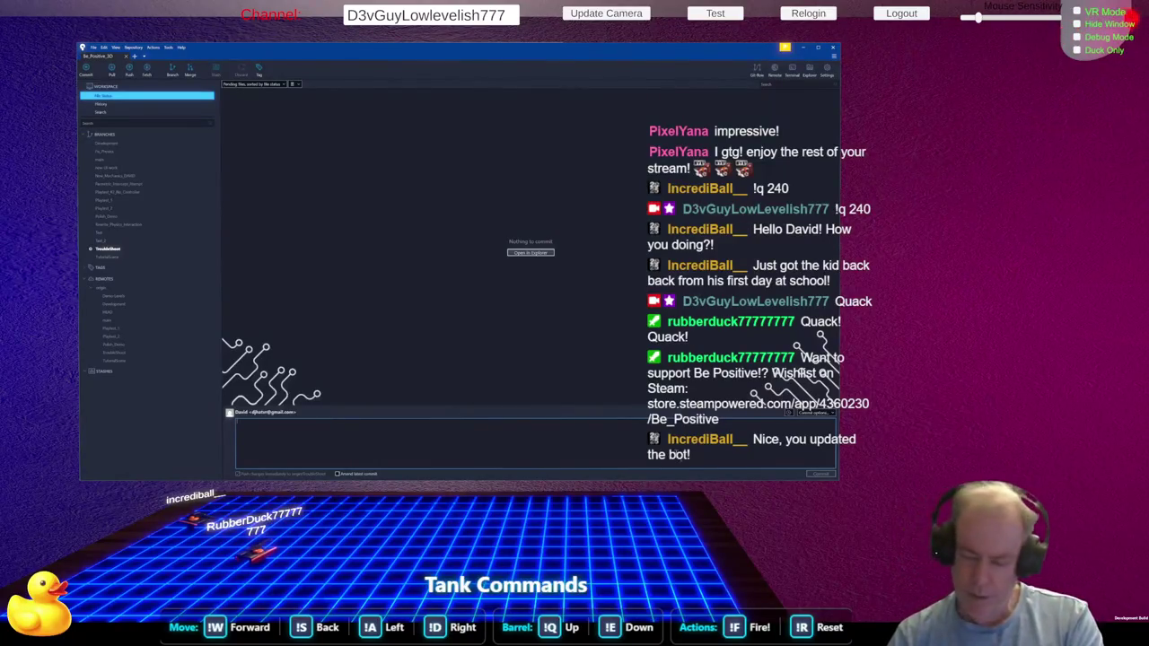
pyautogui.hotkey('alt', 'Tab')
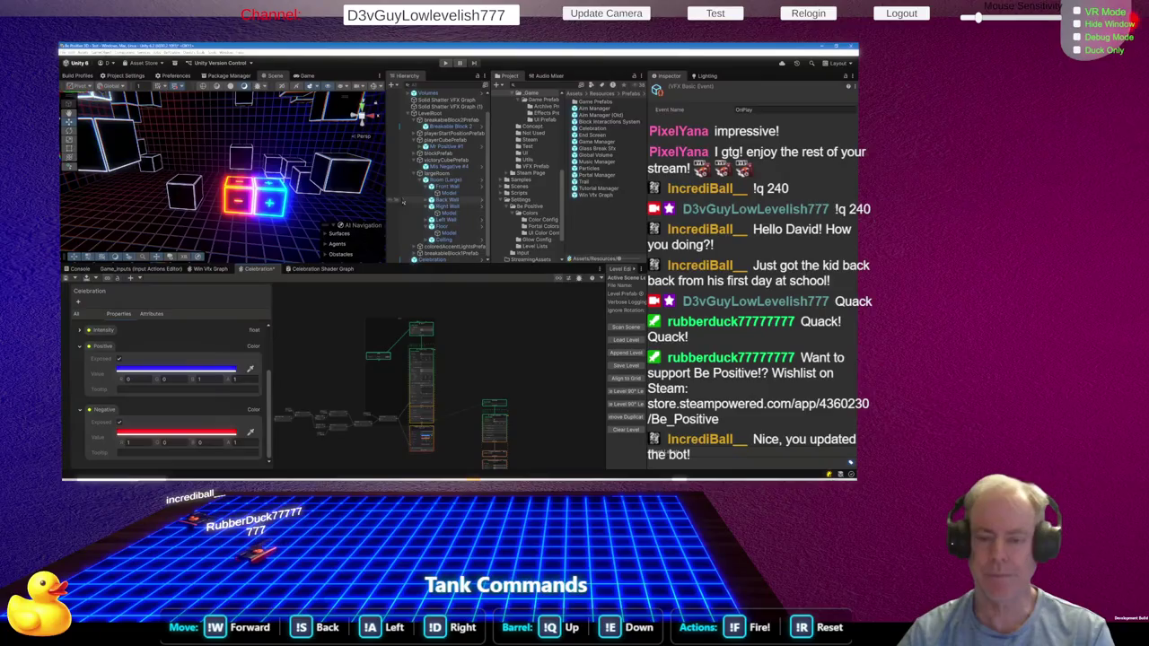
# Apply All of the Celebration instance's Visual Effect overrides to its prefab, then switch to Rider
pyautogui.click(433, 259)
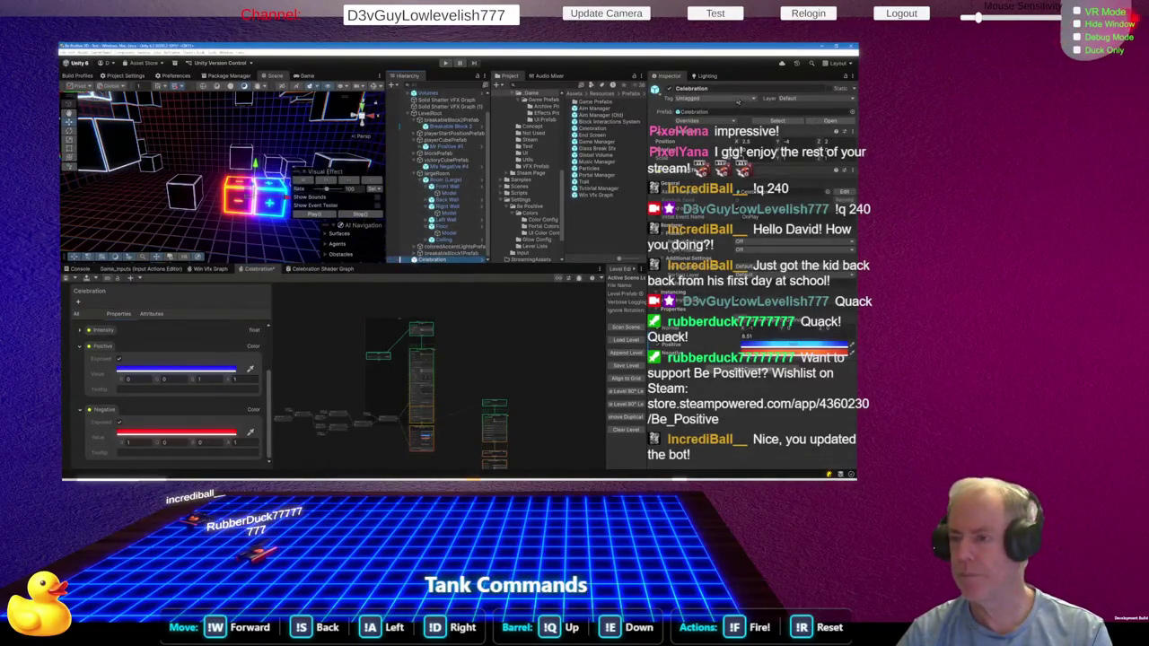
pyautogui.click(687, 120)
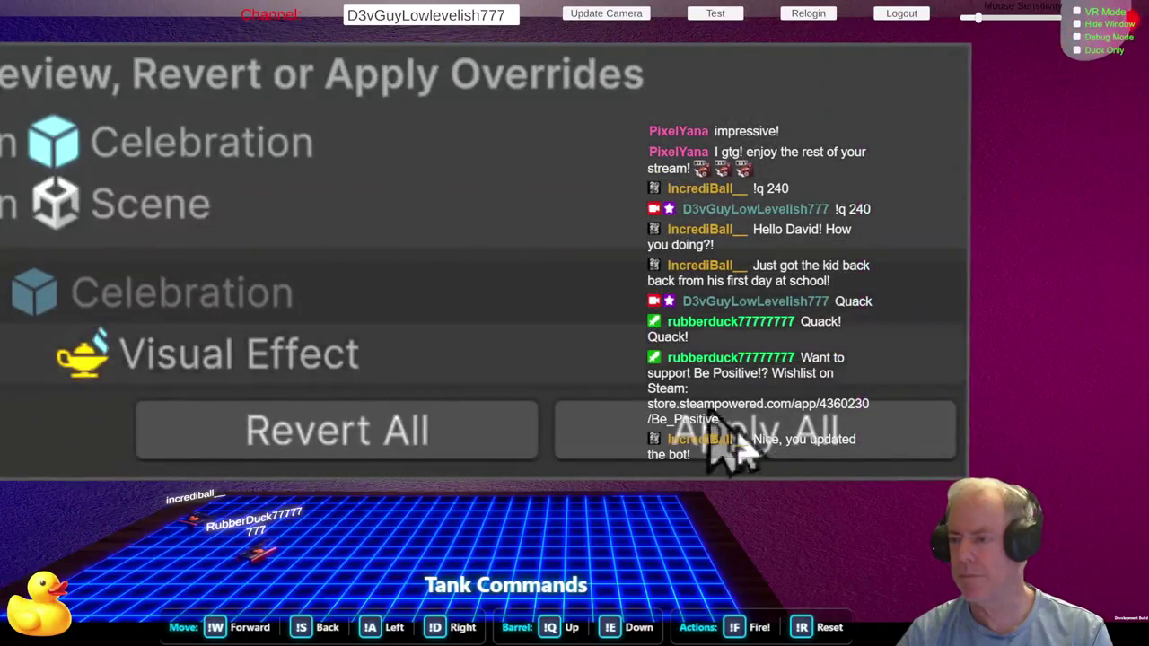
pyautogui.click(710, 184)
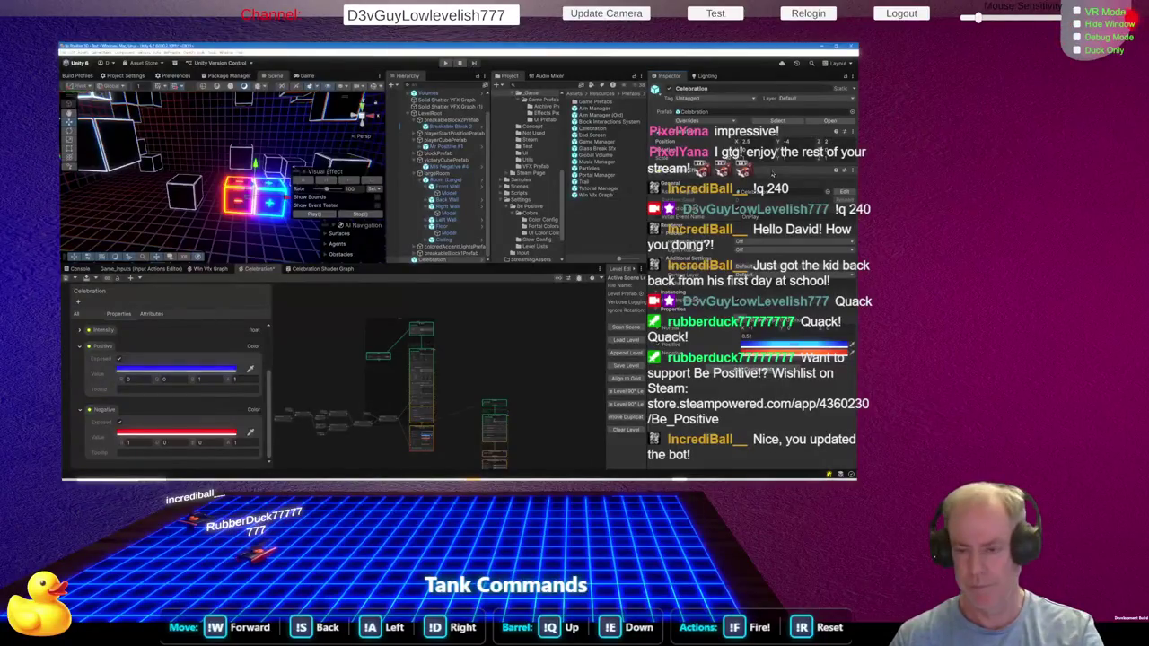
pyautogui.hotkey('alt', 'Tab')
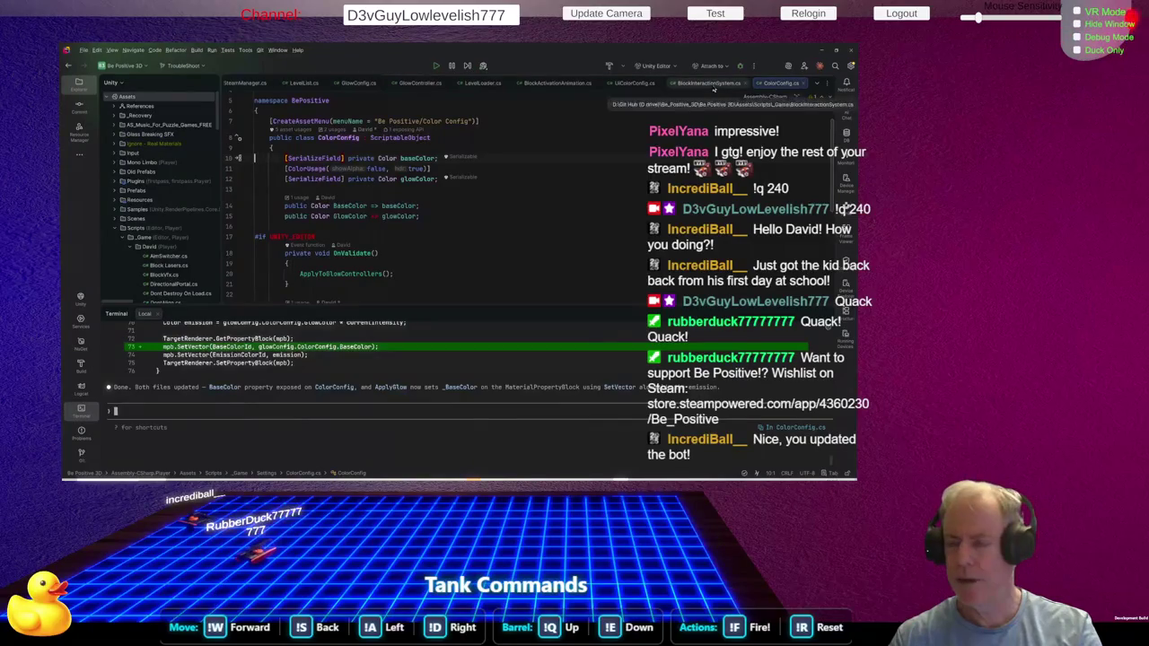
# Close the LevelList, GlowConfig, ColorConfig, Dont Destroy On Load and LogUtil script tabs
pyautogui.click(712, 86)
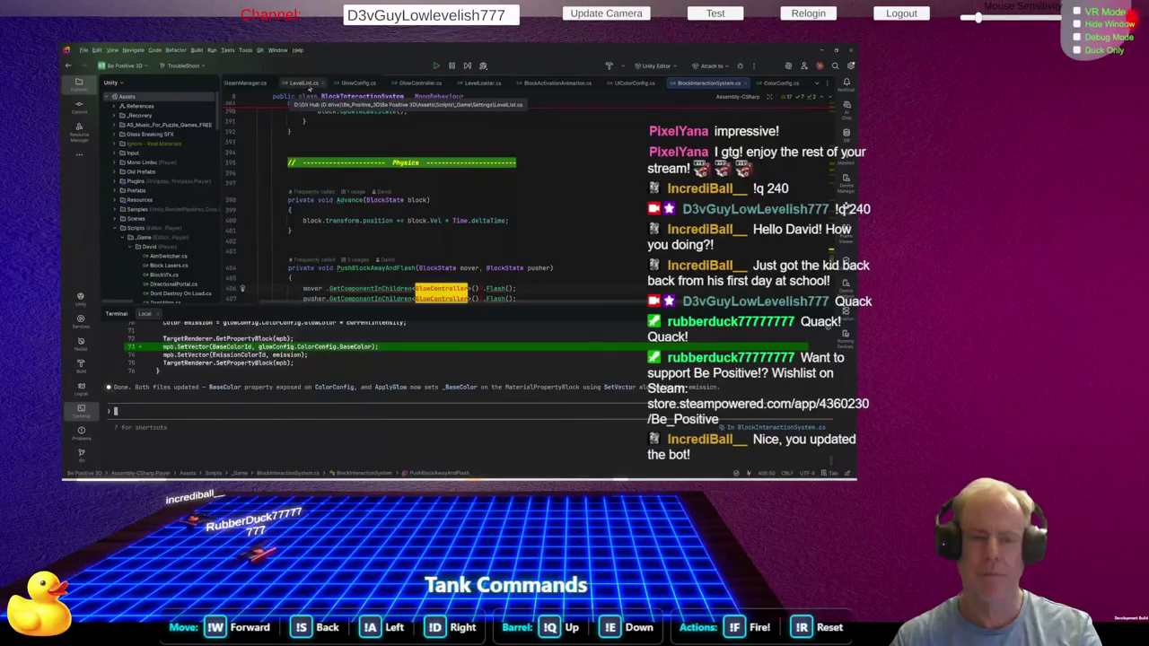
pyautogui.click(309, 85)
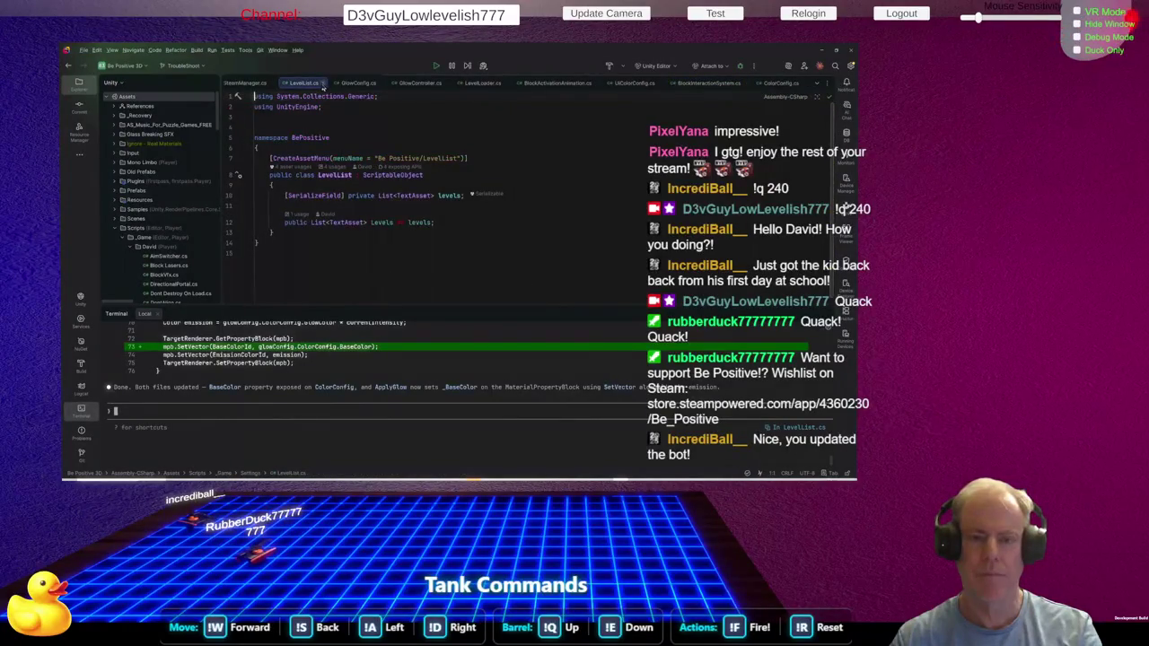
pyautogui.click(323, 84)
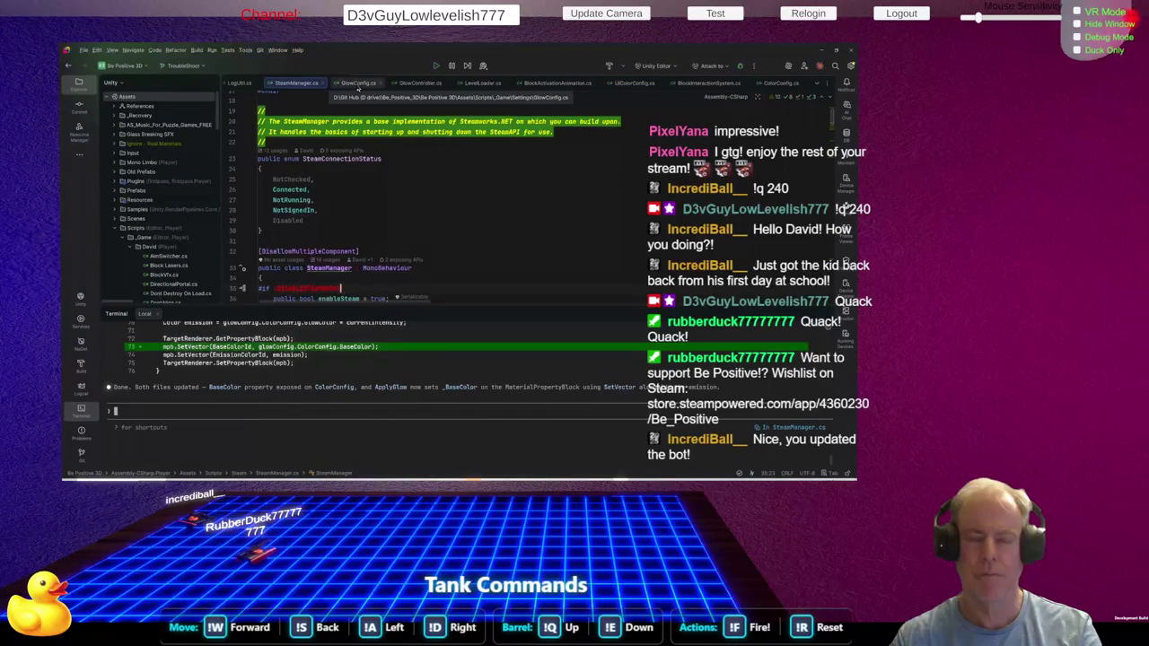
pyautogui.click(380, 83)
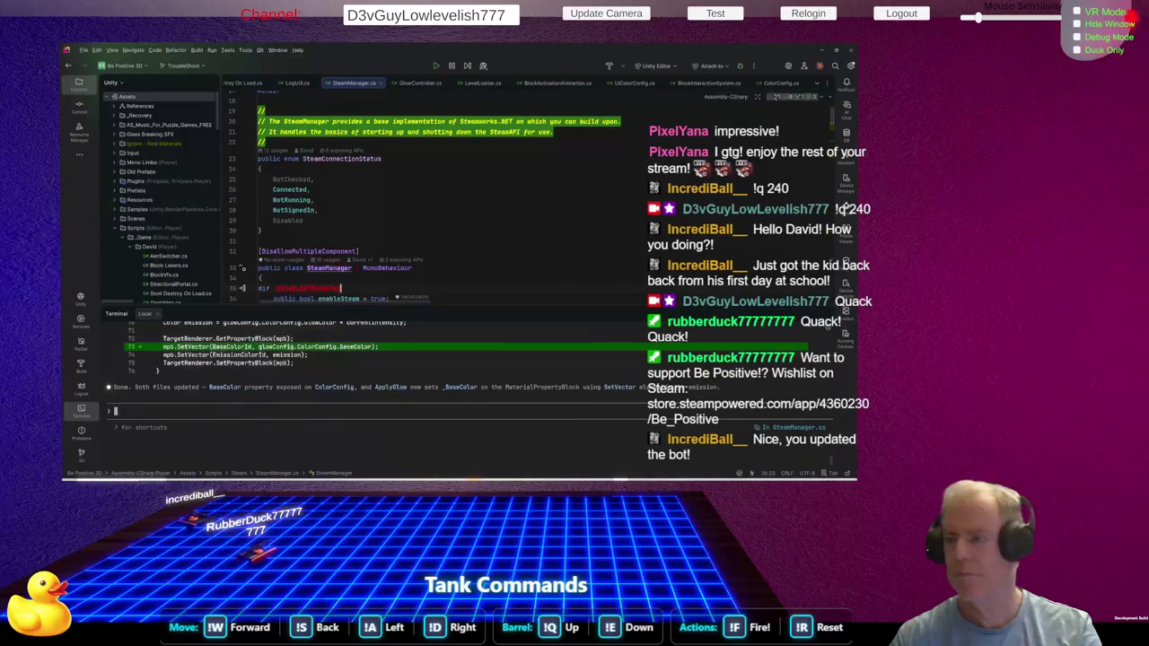
pyautogui.click(800, 84)
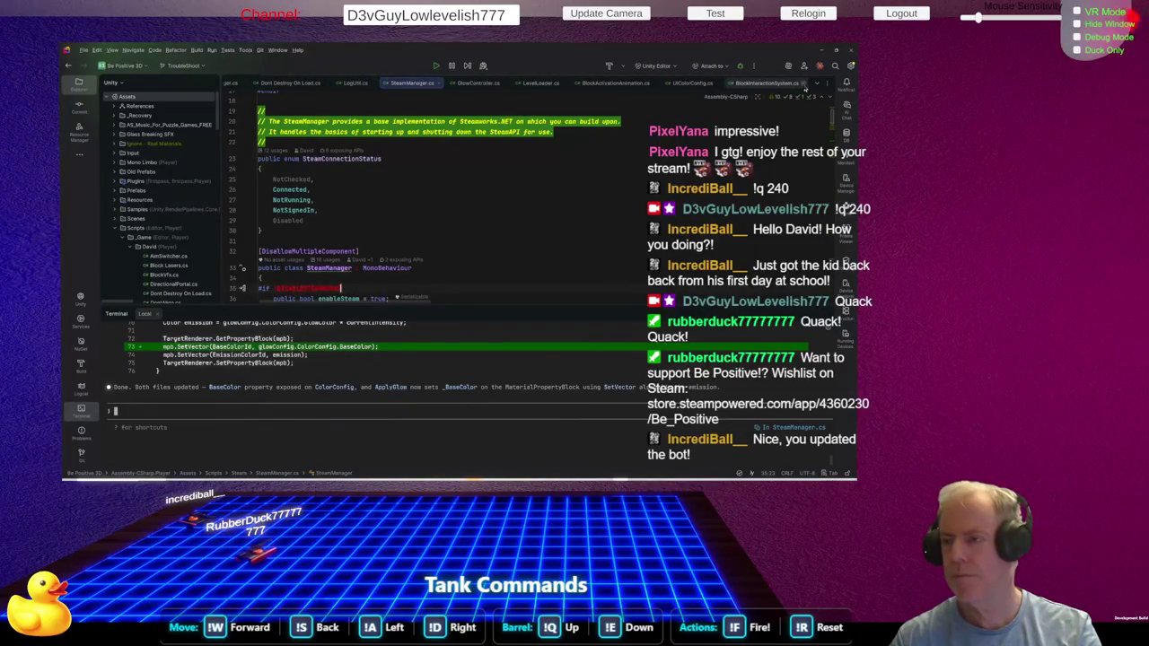
pyautogui.click(319, 85)
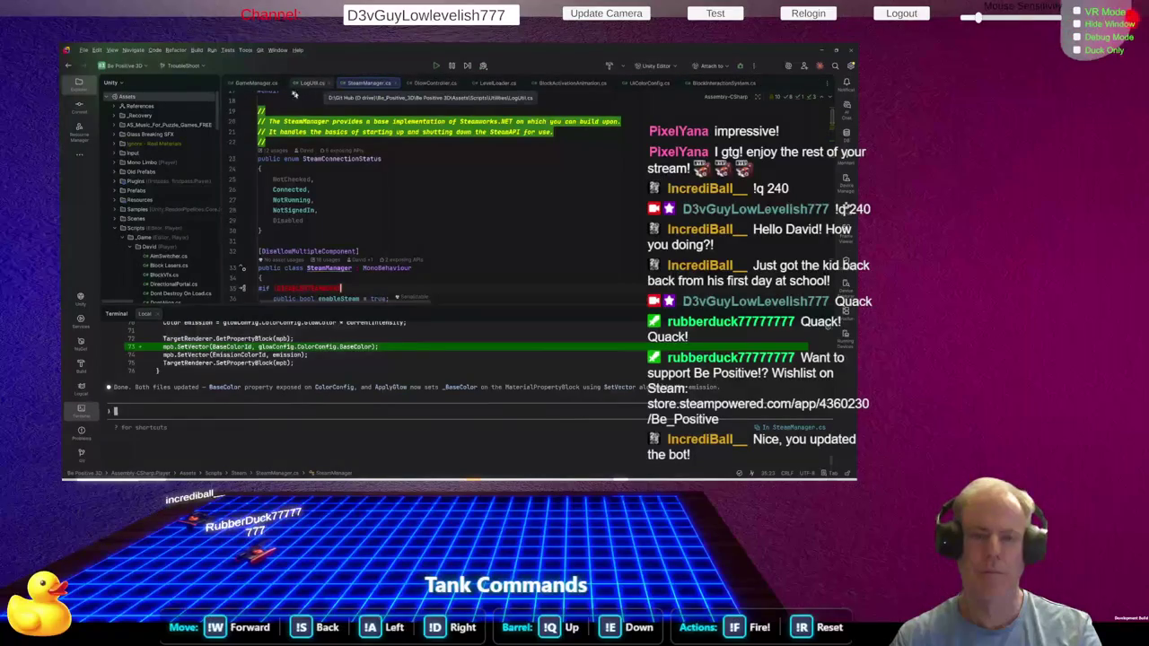
pyautogui.click(330, 84)
# Close SteamManager, LevelLoader, BlockActivationAnimation, UiColorConfig and GlowController tabs, then return to Unity
pyautogui.click(347, 84)
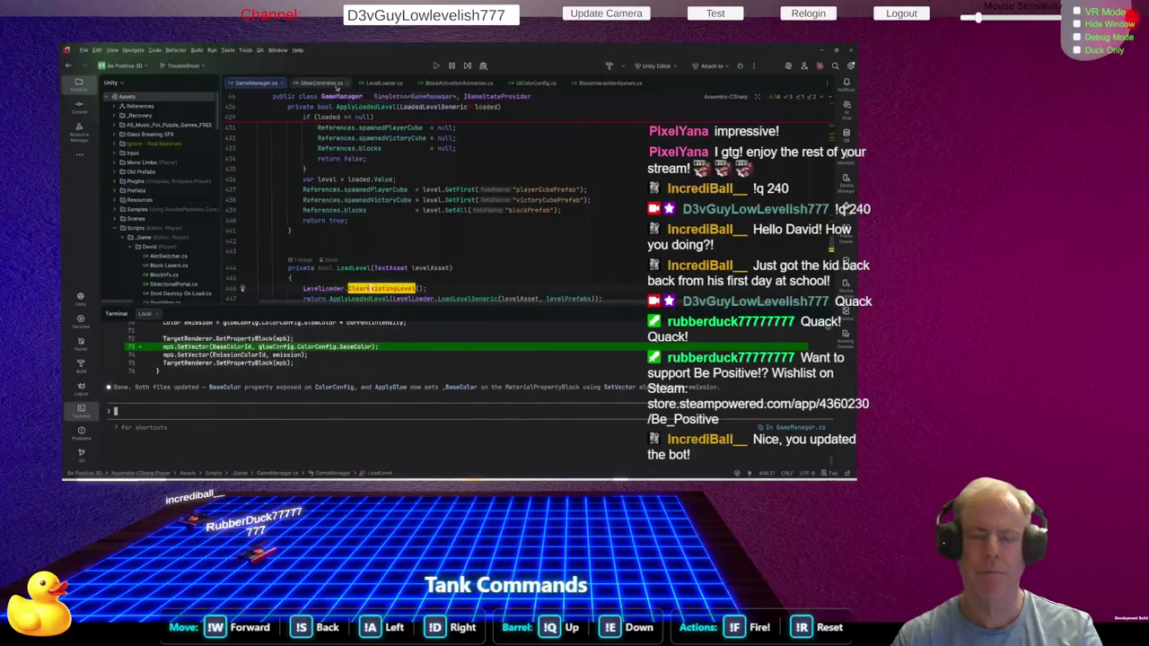
pyautogui.click(408, 84)
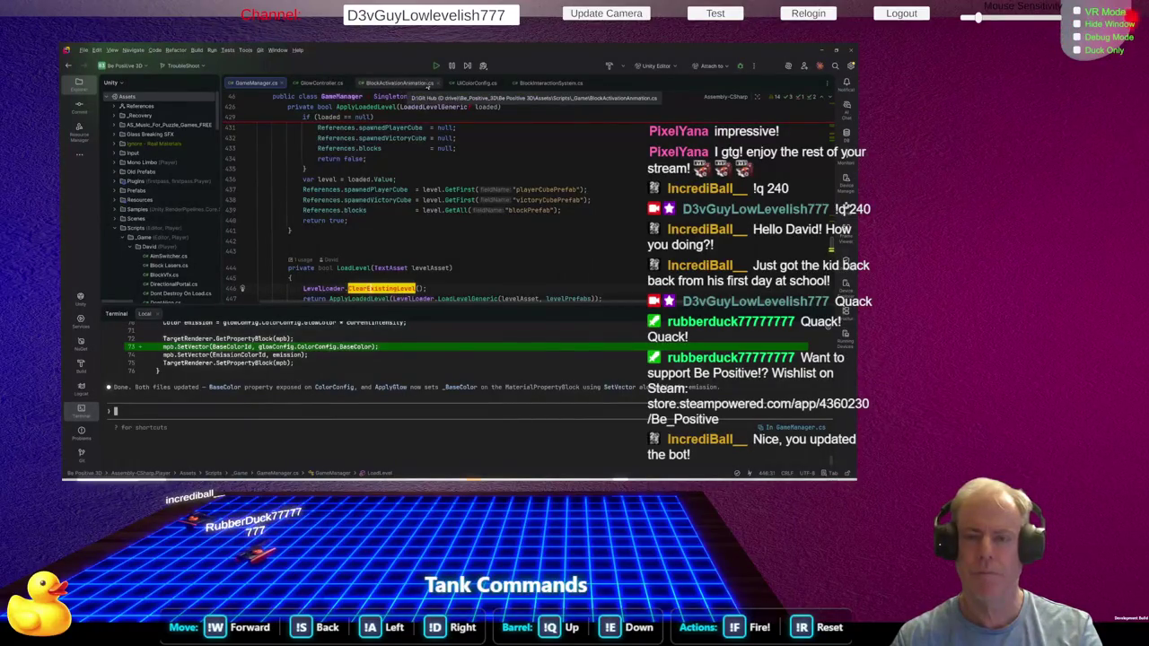
pyautogui.click(440, 84)
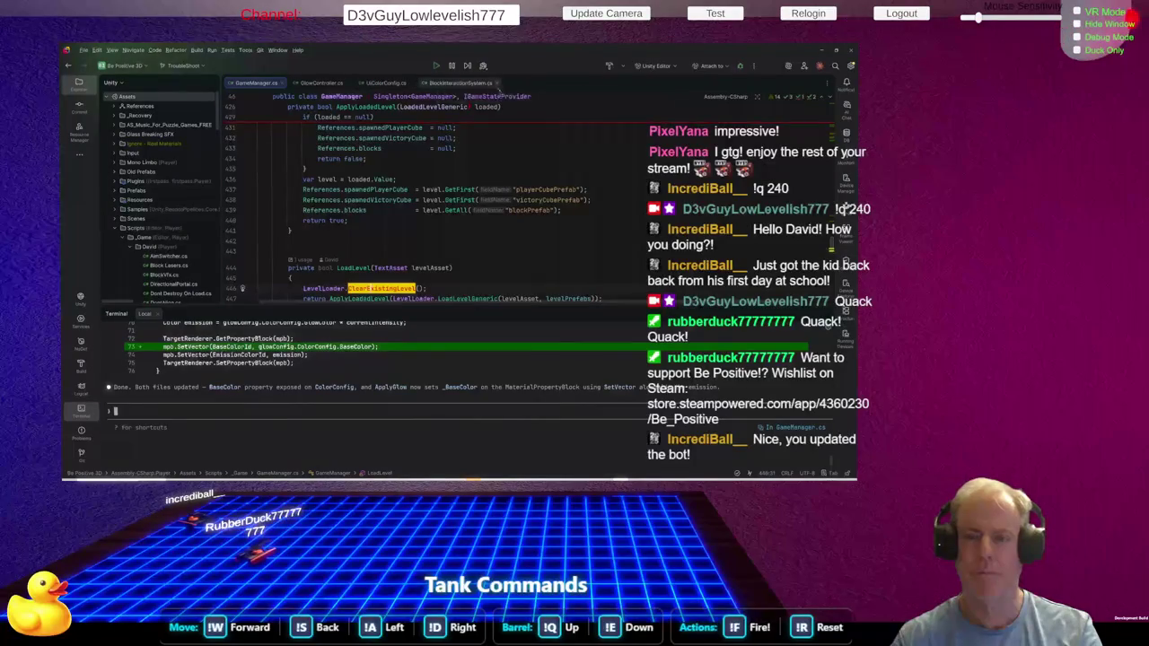
pyautogui.click(450, 82)
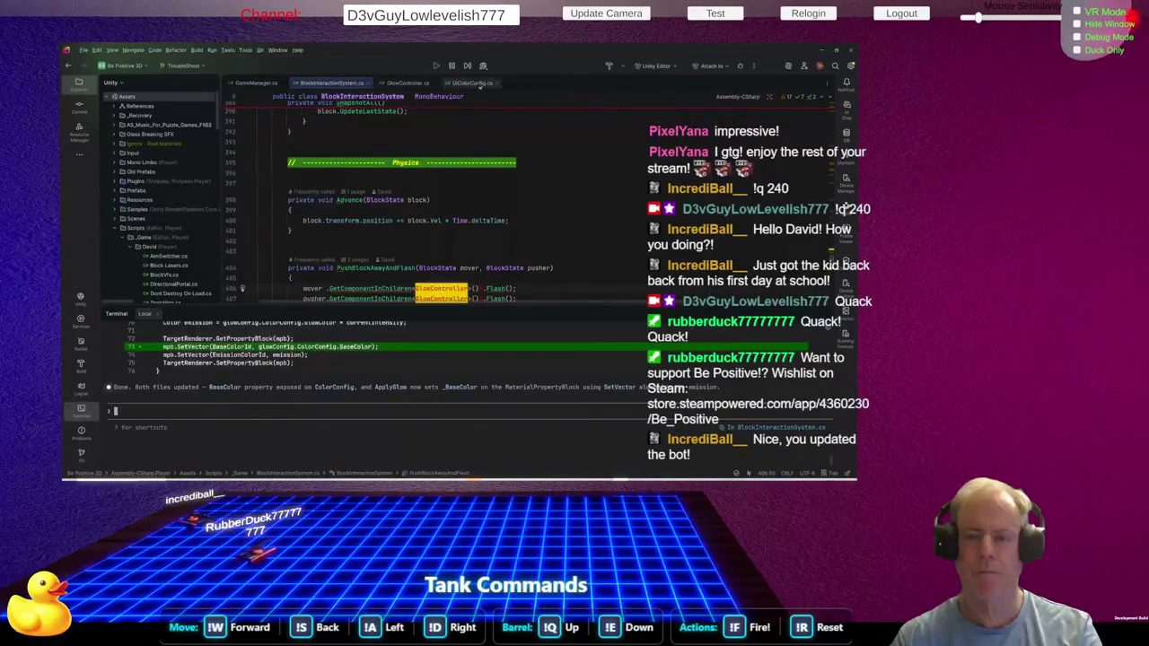
pyautogui.click(495, 83)
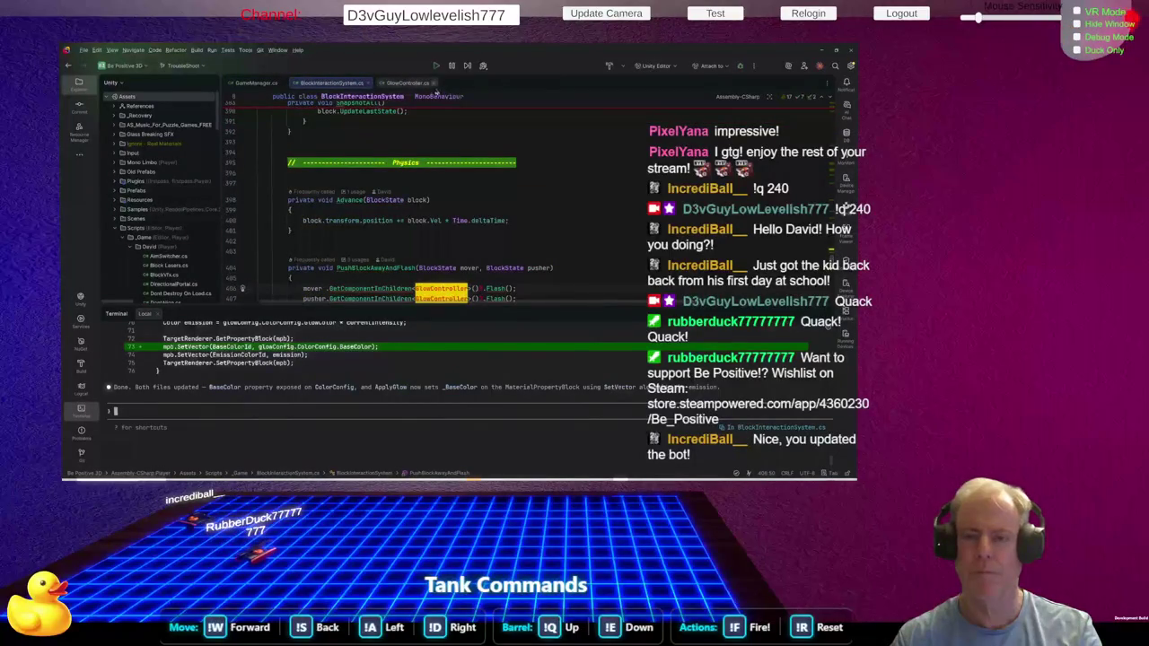
pyautogui.click(433, 82)
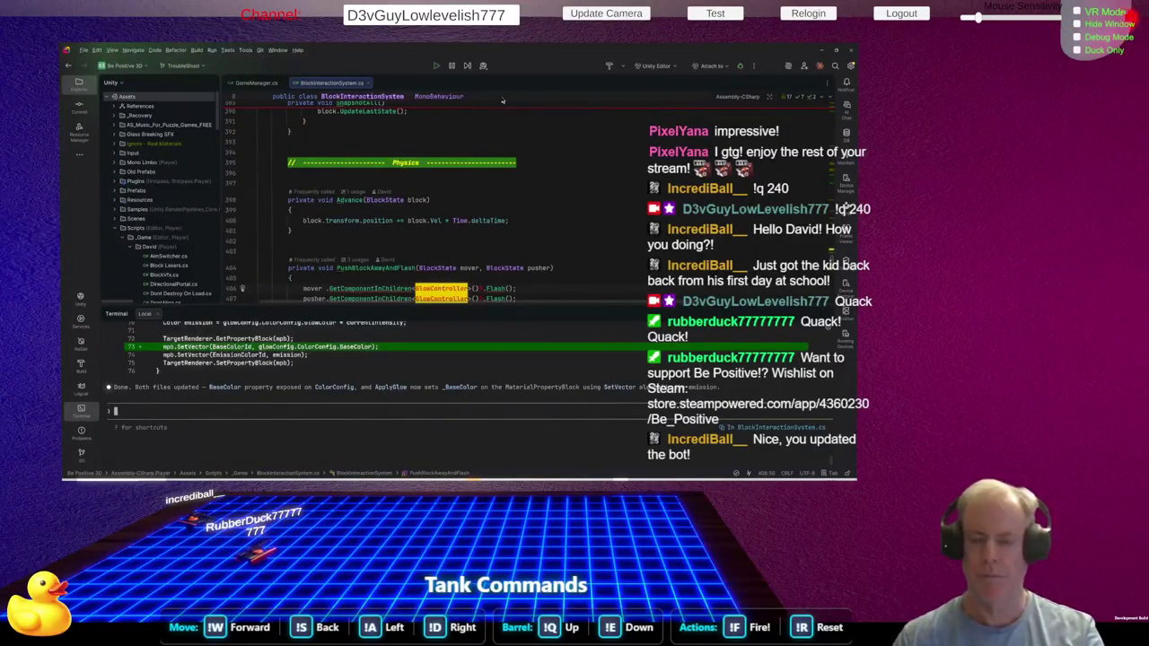
pyautogui.hotkey('alt', 'Tab')
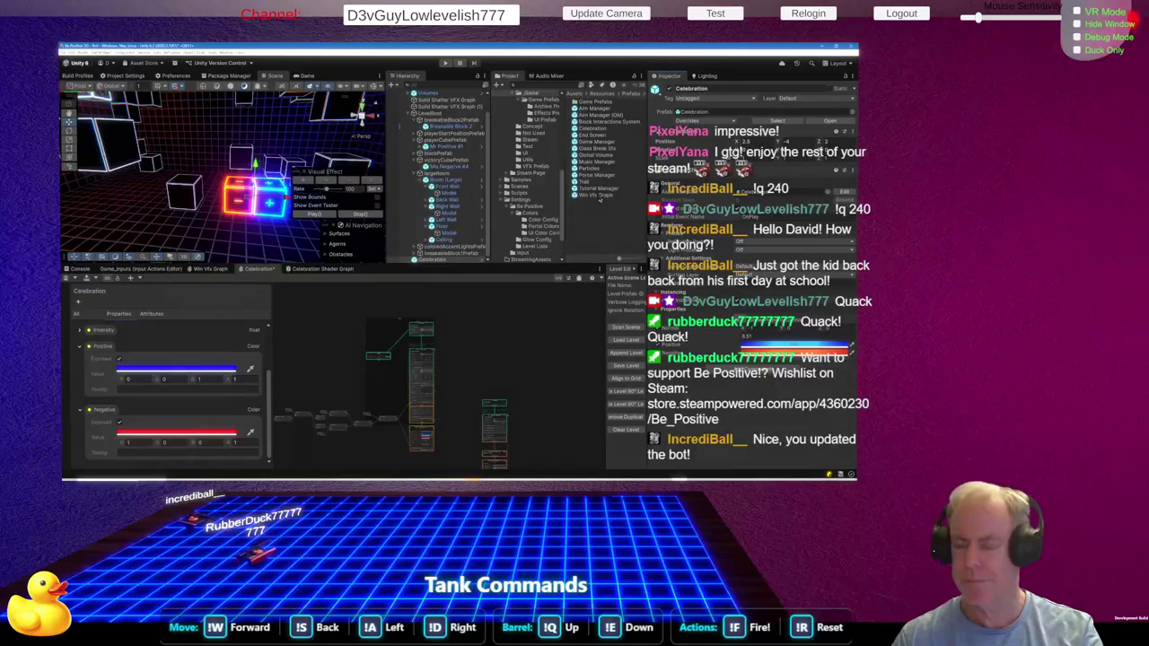
# Try deleting the Win Vfx Graph prefab but cancel, then reselect the Celebration object
pyautogui.click(598, 197)
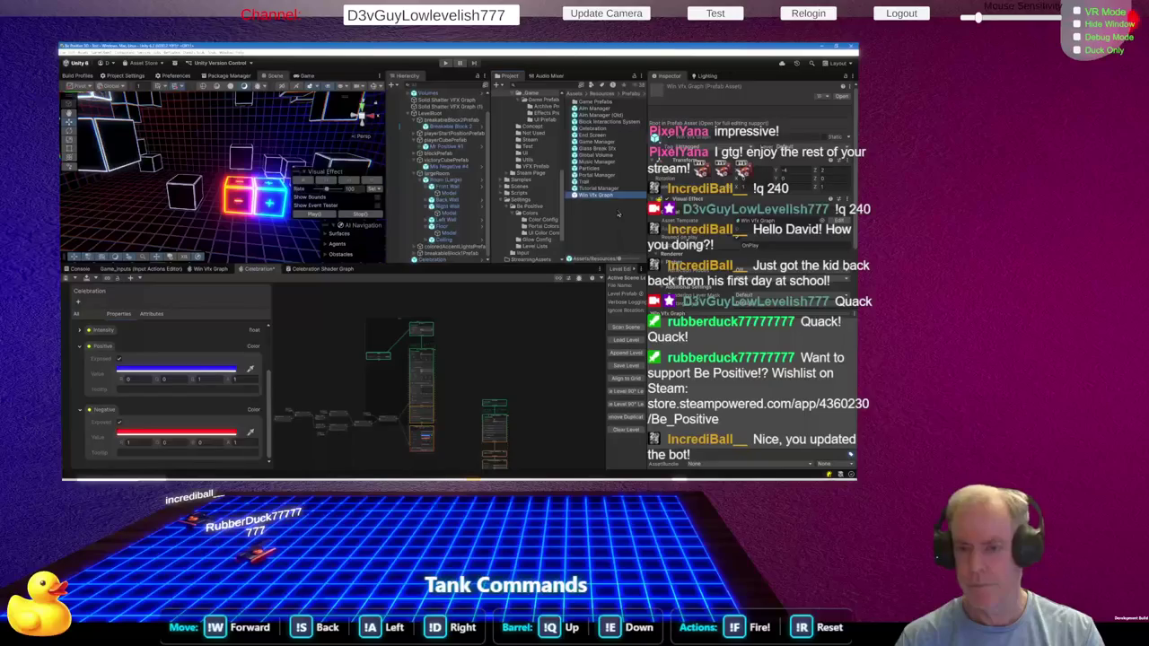
pyautogui.press('Delete')
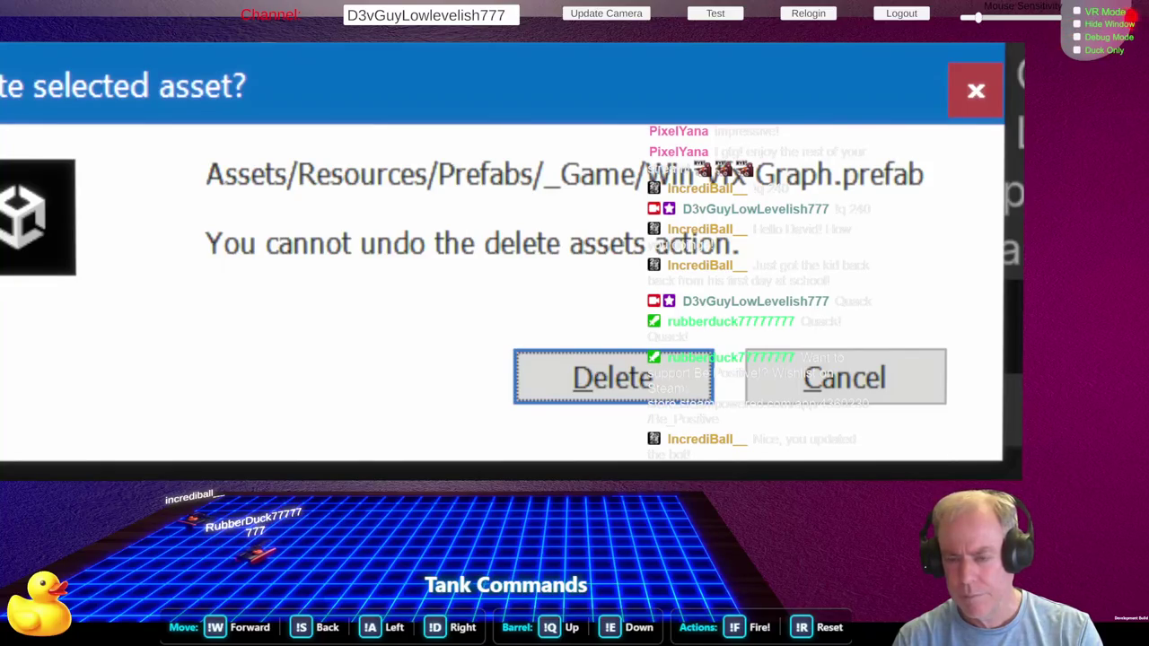
pyautogui.click(882, 379)
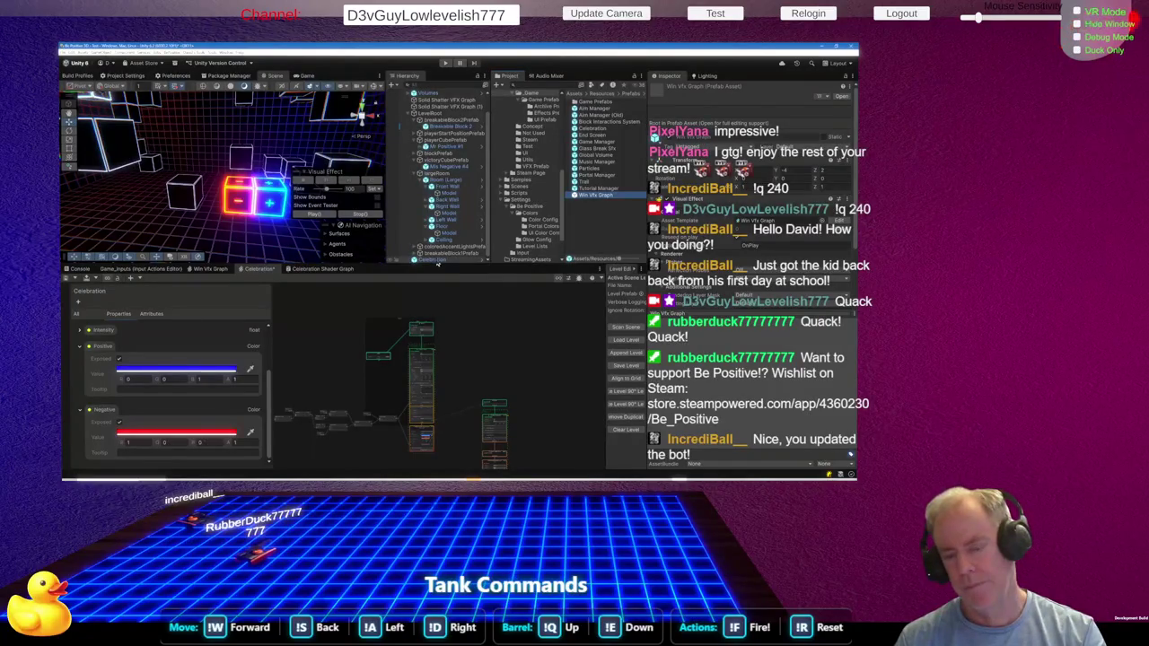
pyautogui.click(433, 261)
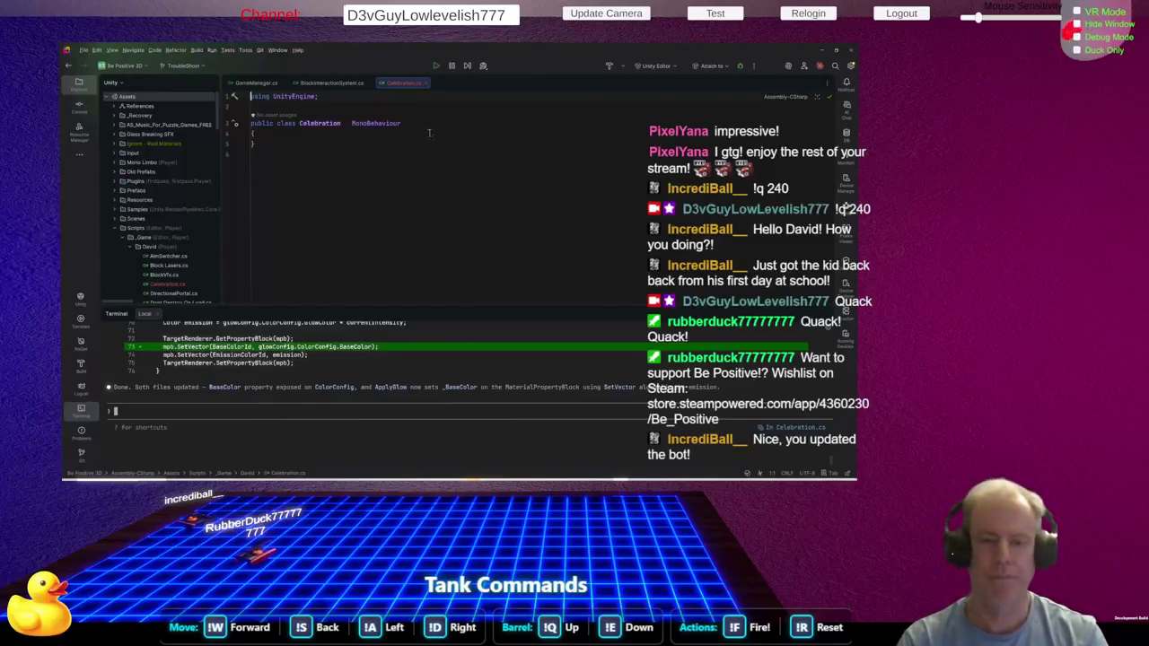
# Check the empty Celebration class body in Rider, then return to Unity
pyautogui.click(426, 132)
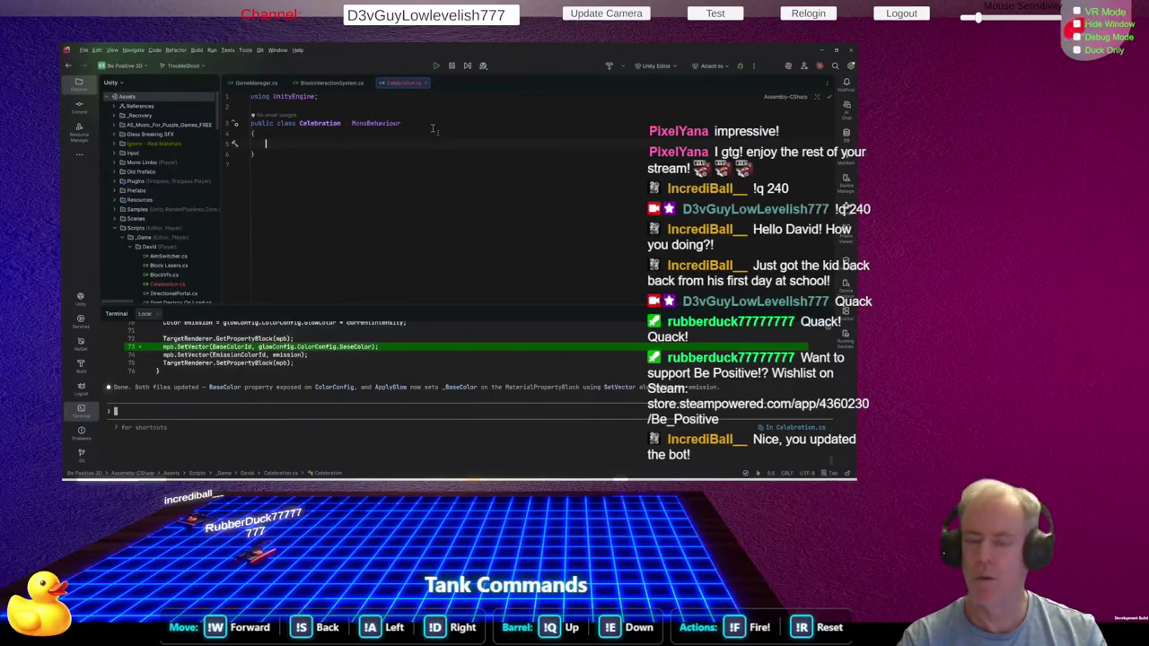
pyautogui.hotkey('alt', 'Tab')
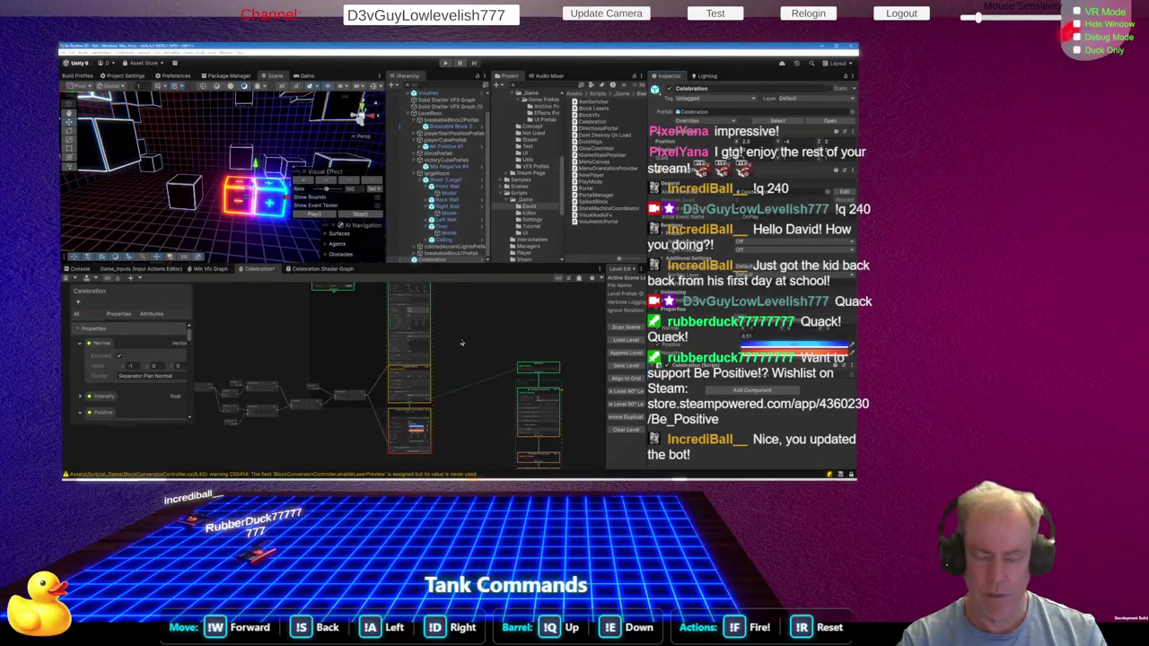
# Rename the Celebration VFX Graph's Event node from OnPlay to OnTrigger
pyautogui.scroll(-3, 461, 343)
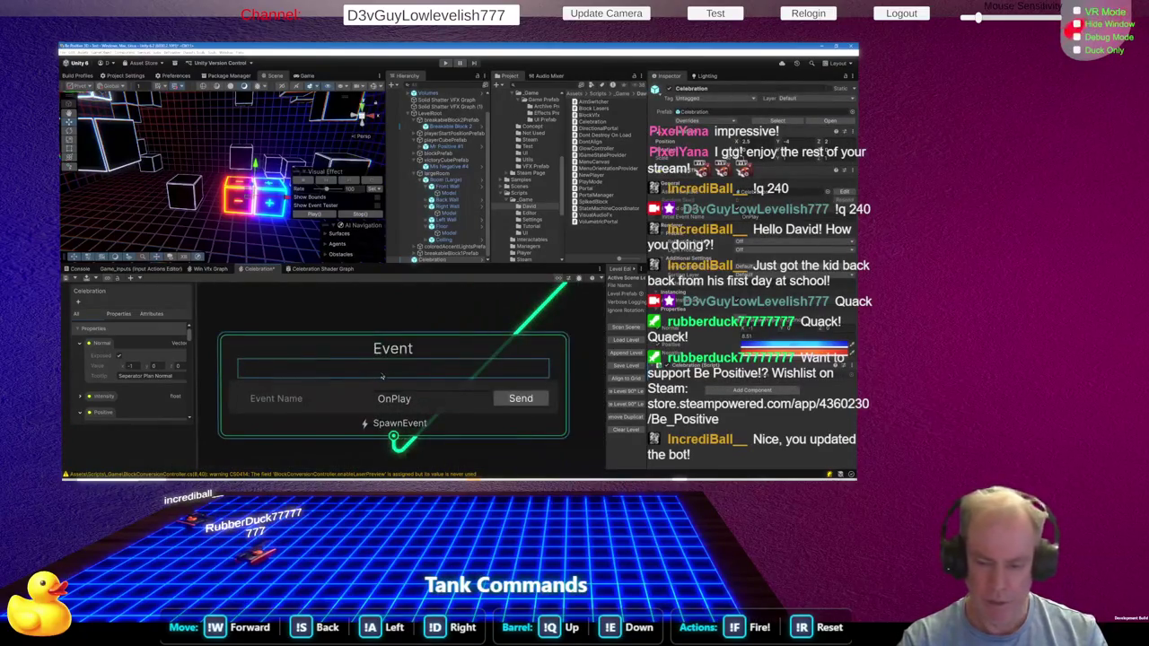
pyautogui.click(438, 397)
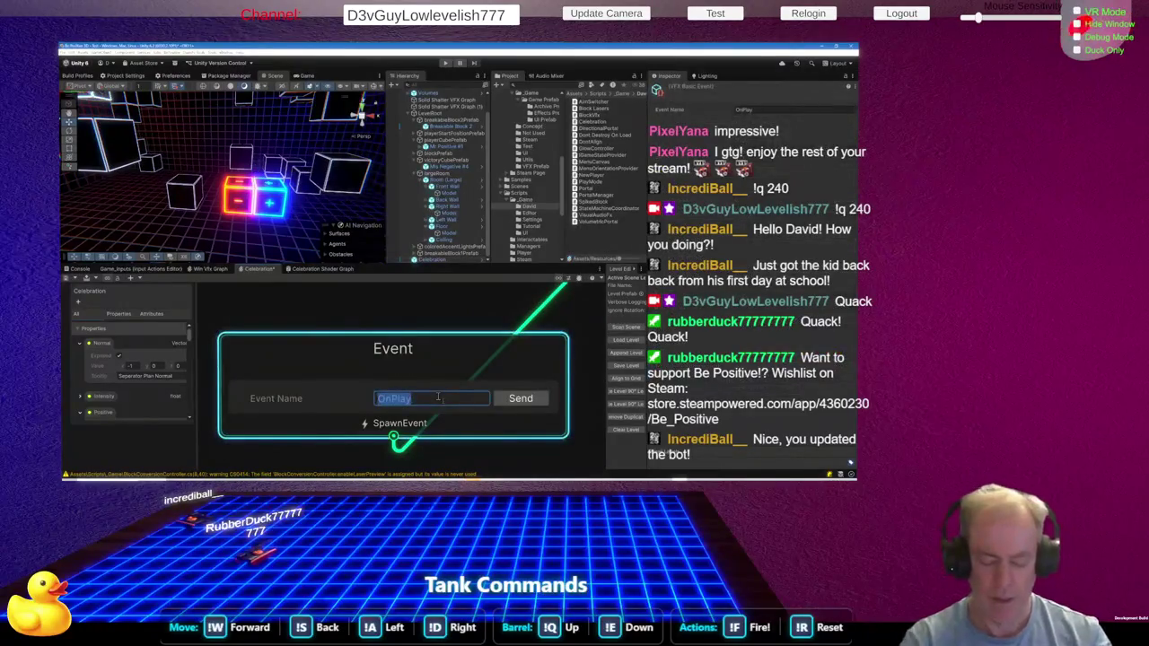
pyautogui.write('OnTrigger')
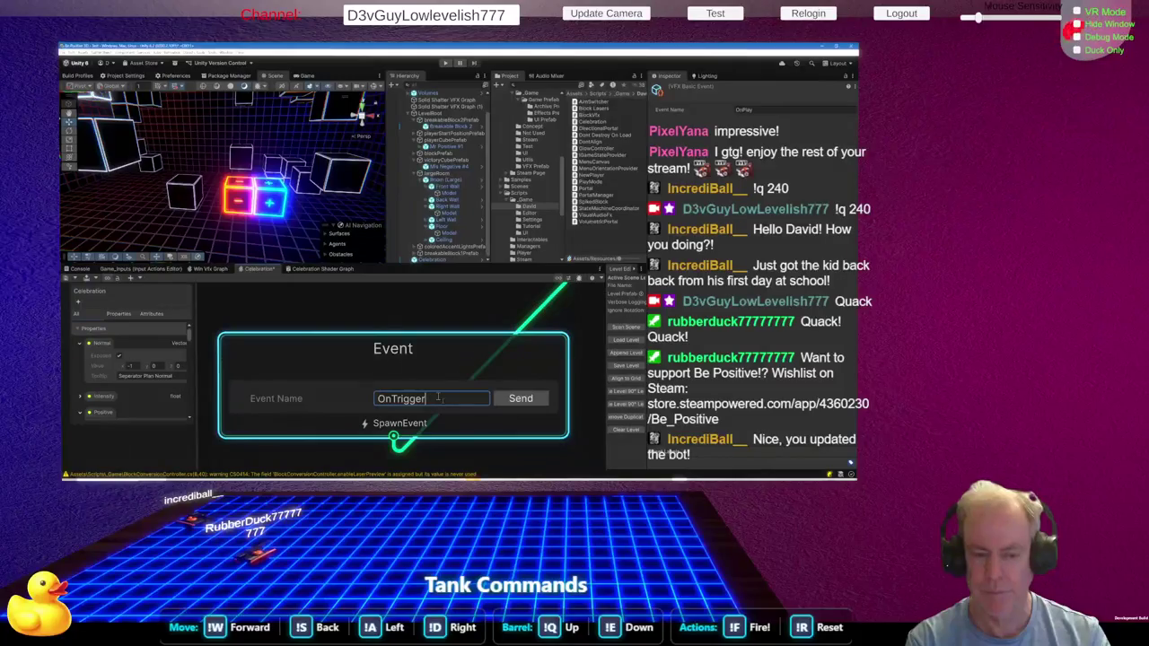
pyautogui.click(457, 305)
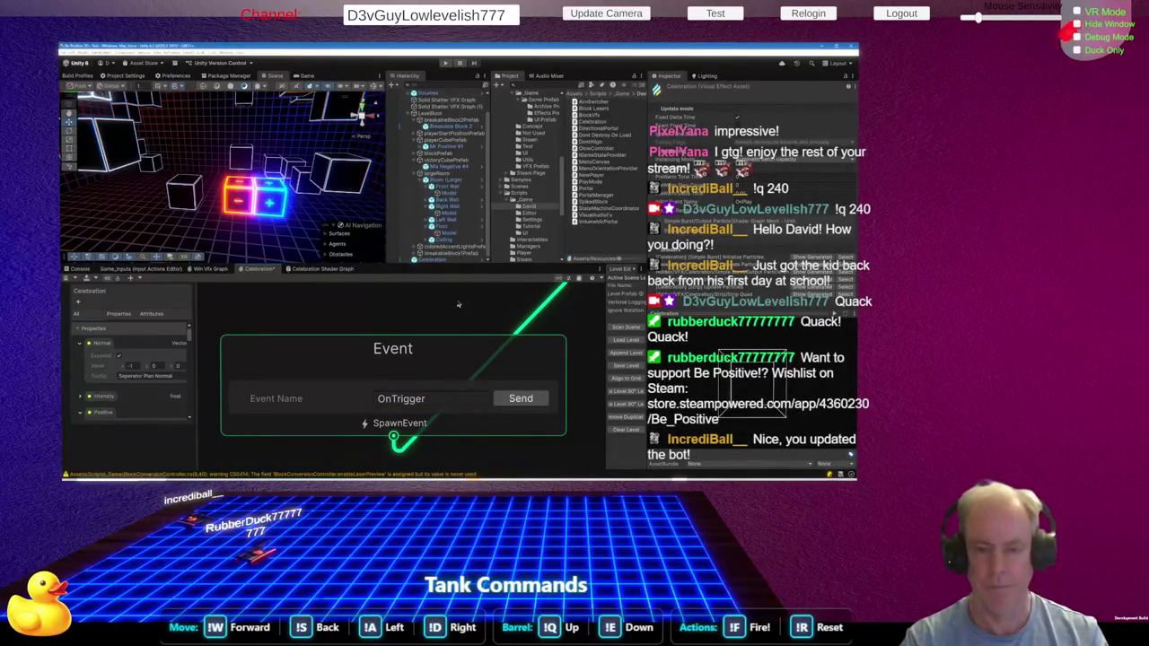
pyautogui.hotkey('alt', 'Tab')
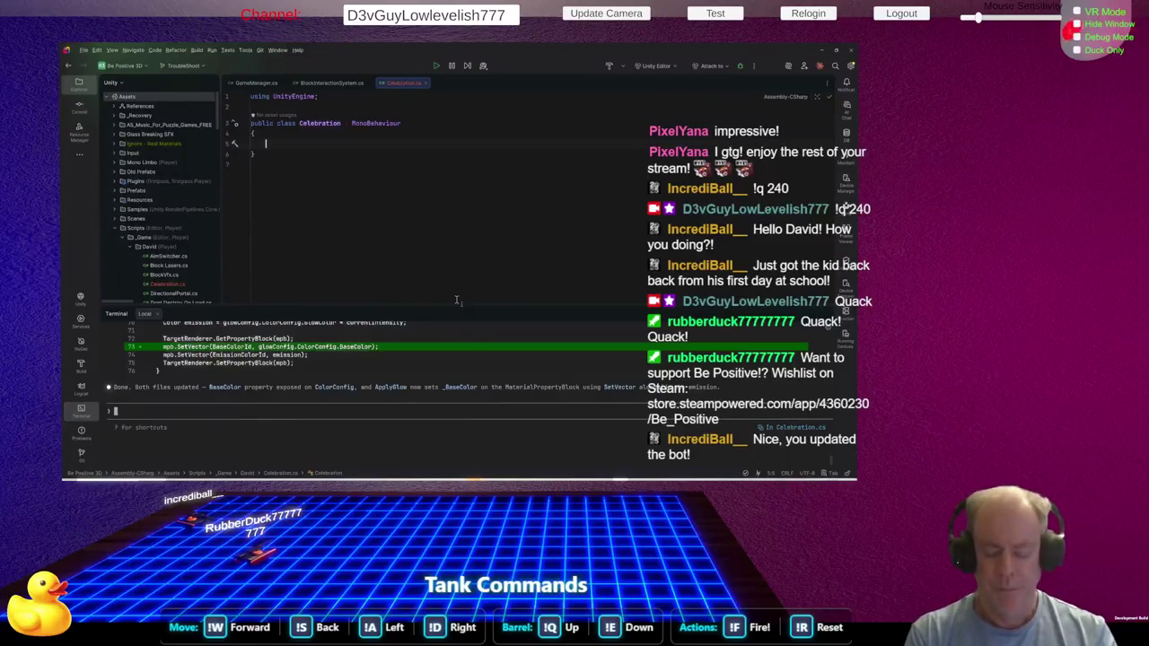
# Declare a [SerializeField] VisualEffect celebrationEffect field, importing UnityEngine.VFX
pyautogui.write('[Seri')
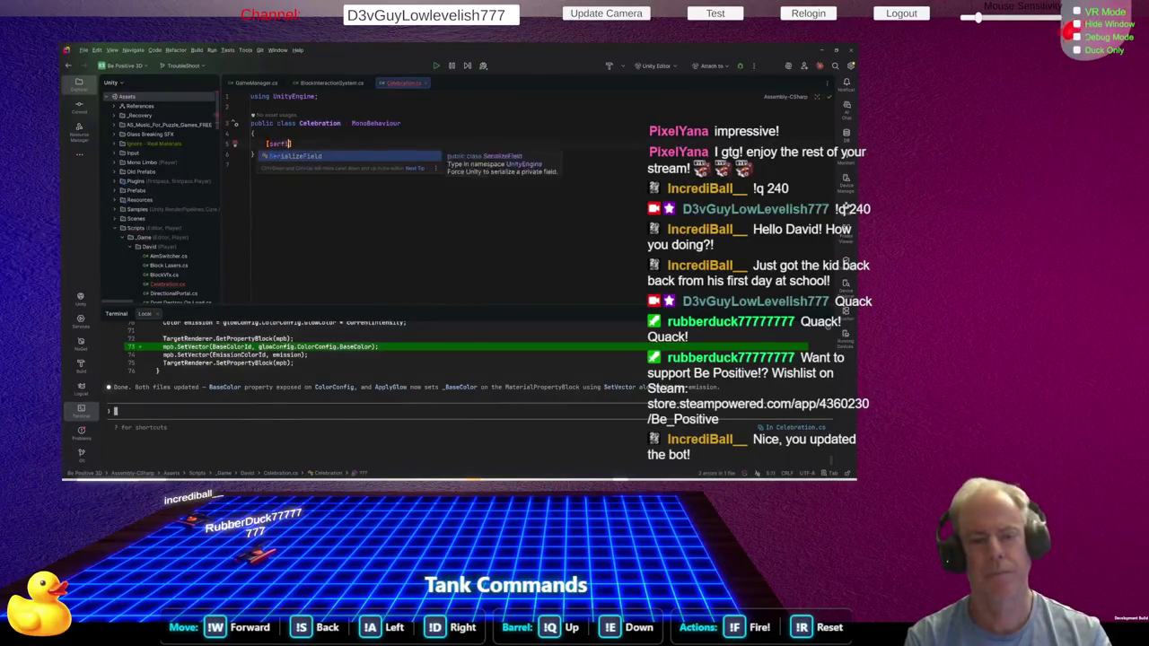
pyautogui.press('Return')
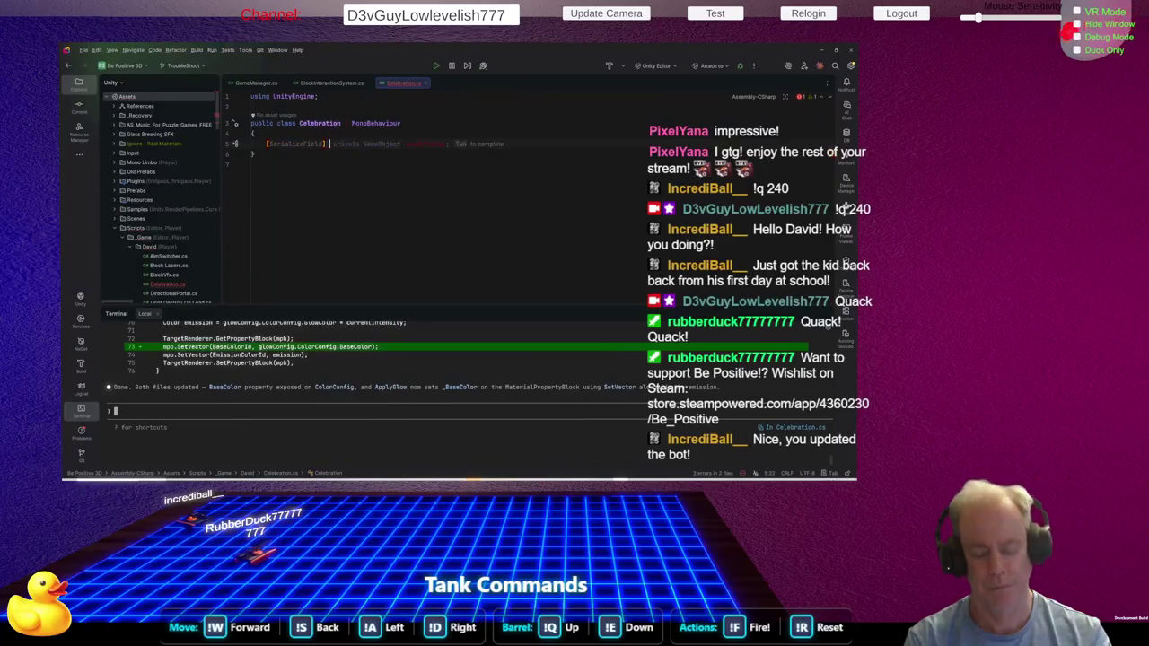
pyautogui.write('Cel')
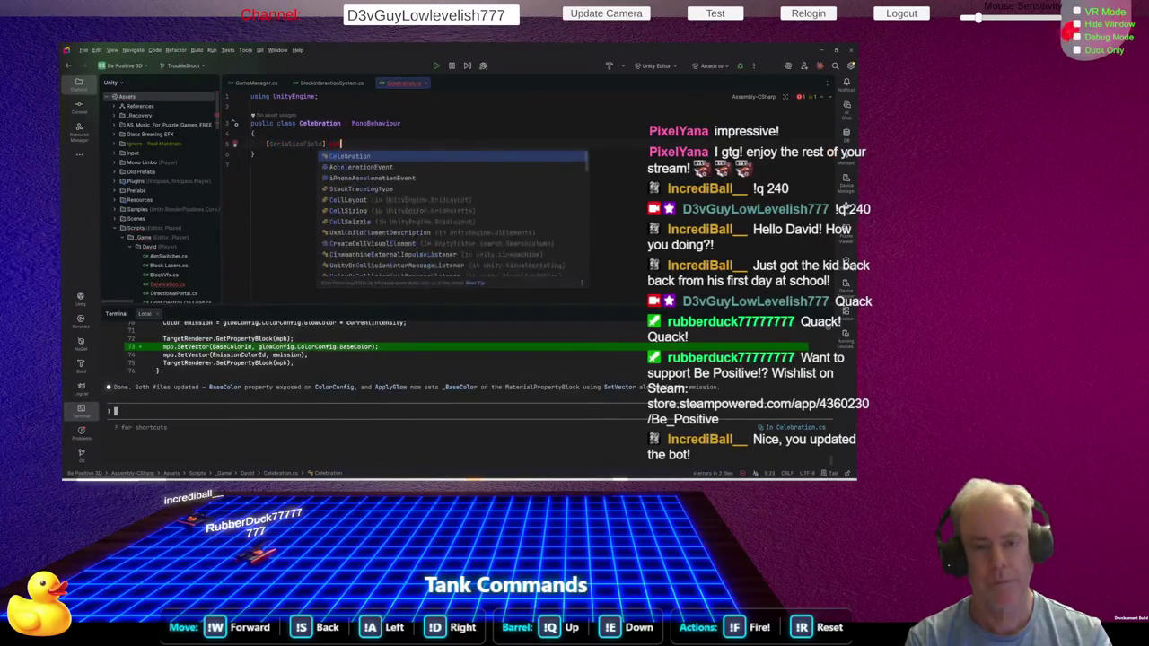
pyautogui.press('Return')
pyautogui.hotkey('ctrl', 'BackSpace')
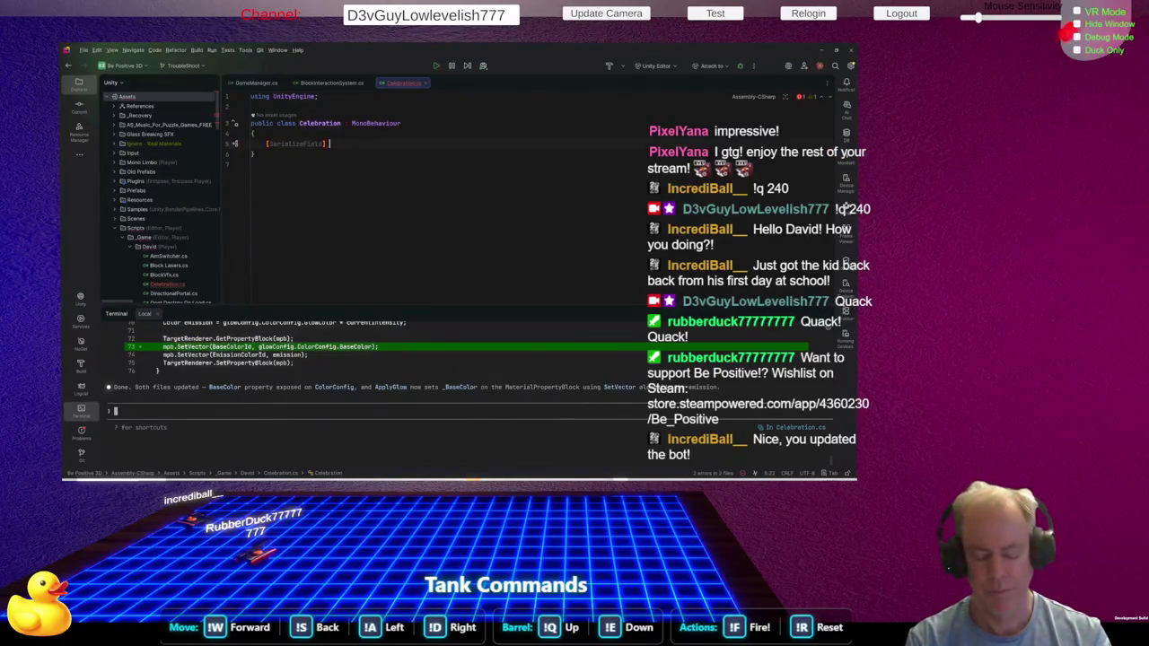
pyautogui.write('v')
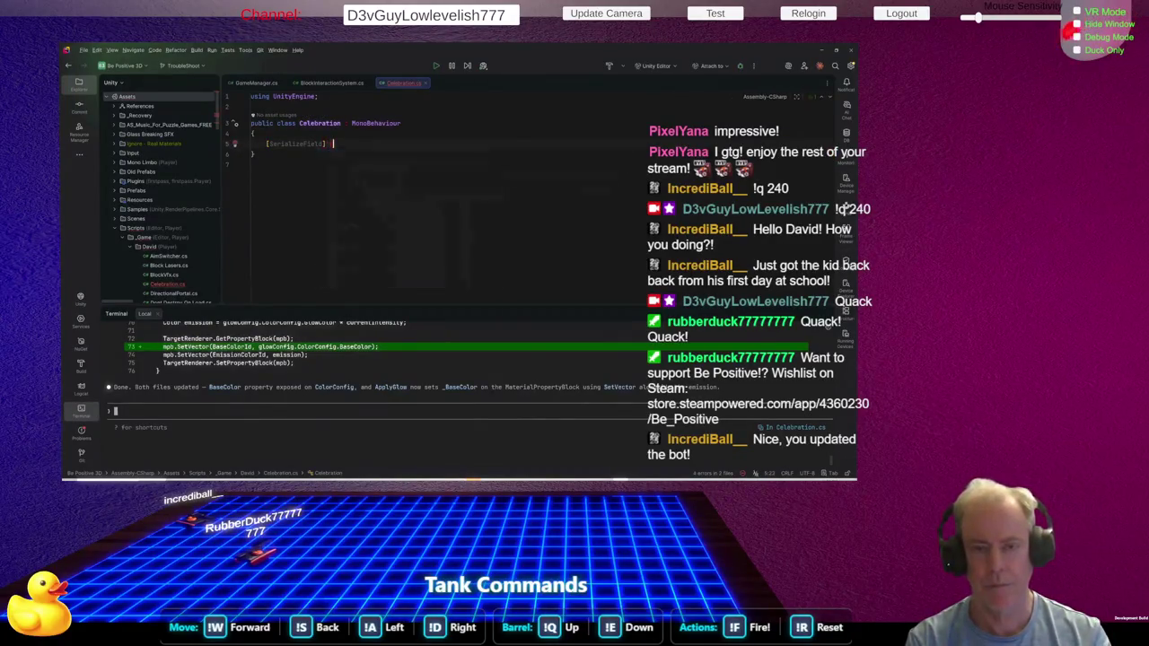
pyautogui.write('i')
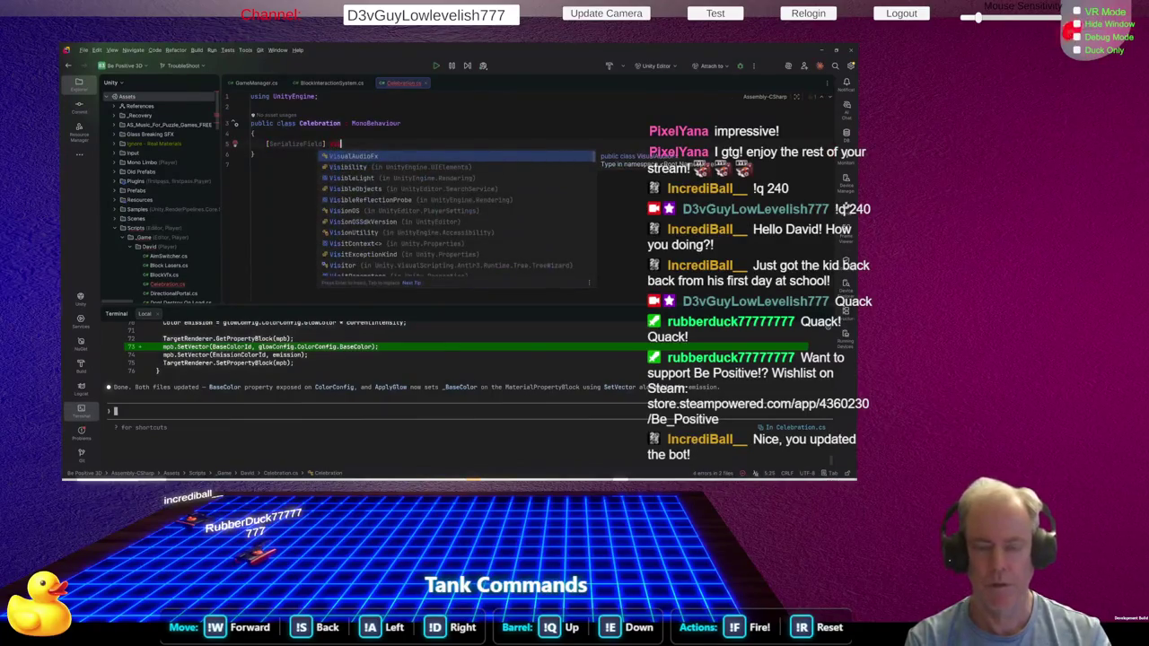
pyautogui.write('sualAudio')
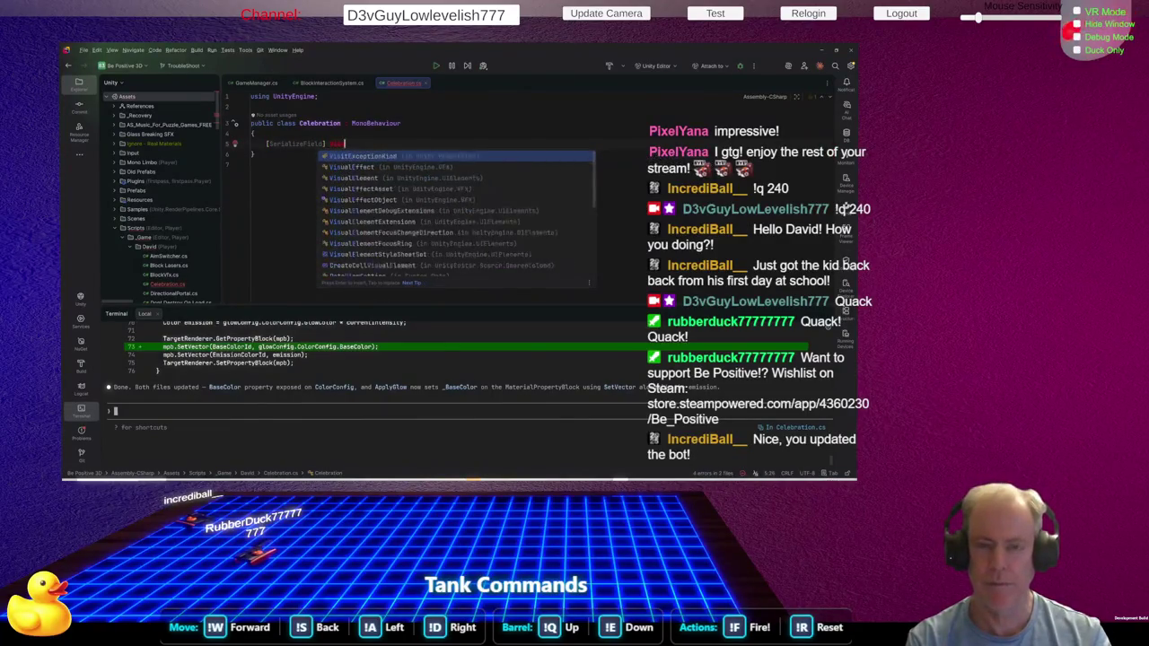
pyautogui.hotkey('alt', 'Return')
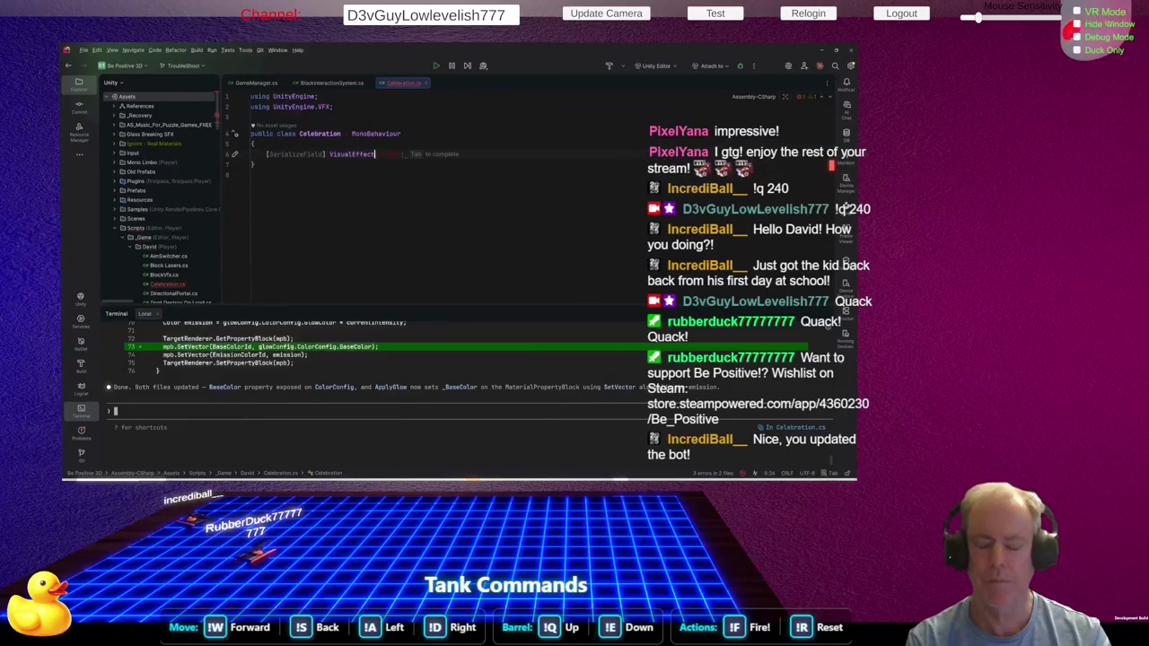
pyautogui.write(' celebrationEffect;')
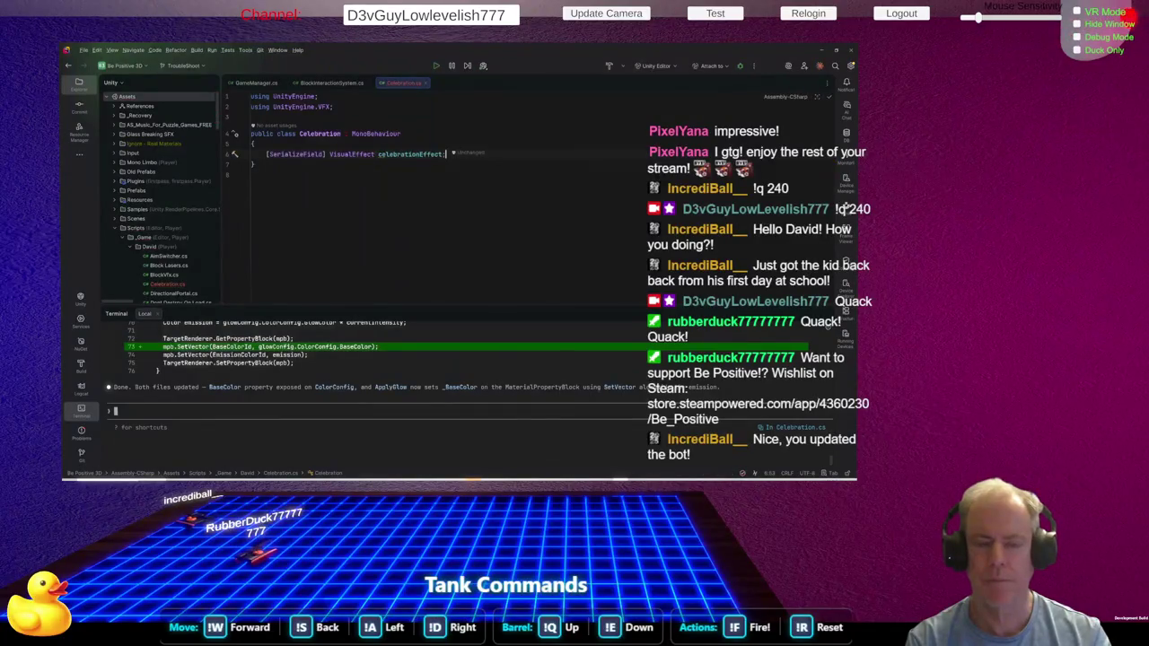
pyautogui.press('Return')
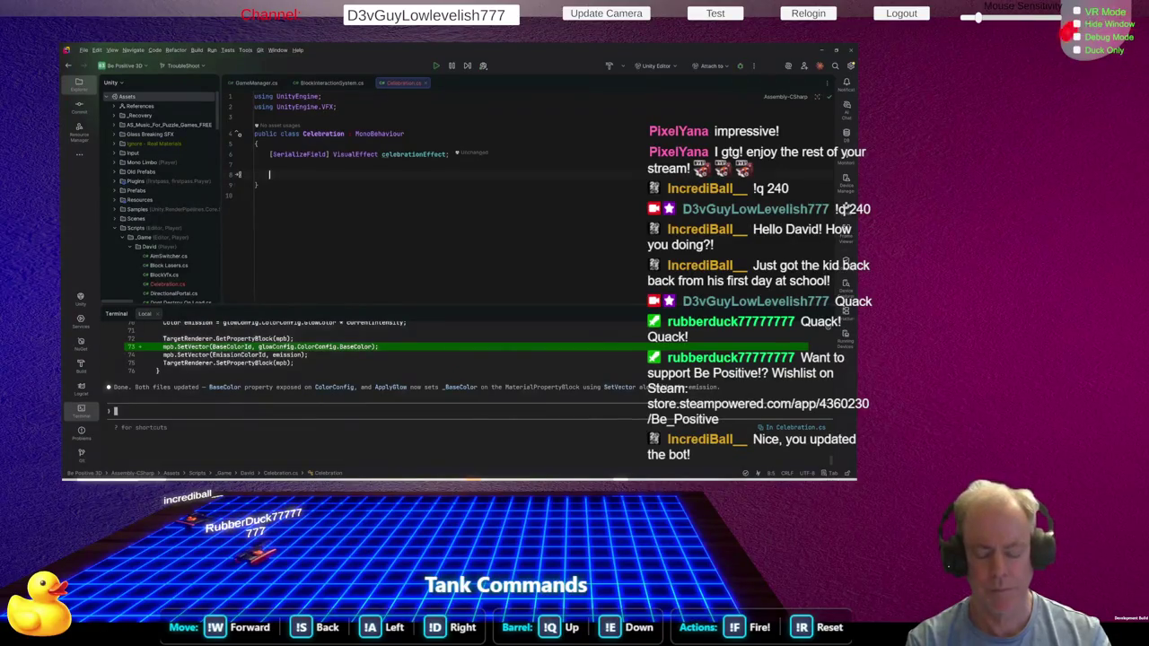
# Add a public Trigger() method that calls celebrationEffect.SendEvent("Trigger")
pyautogui.write('public ')
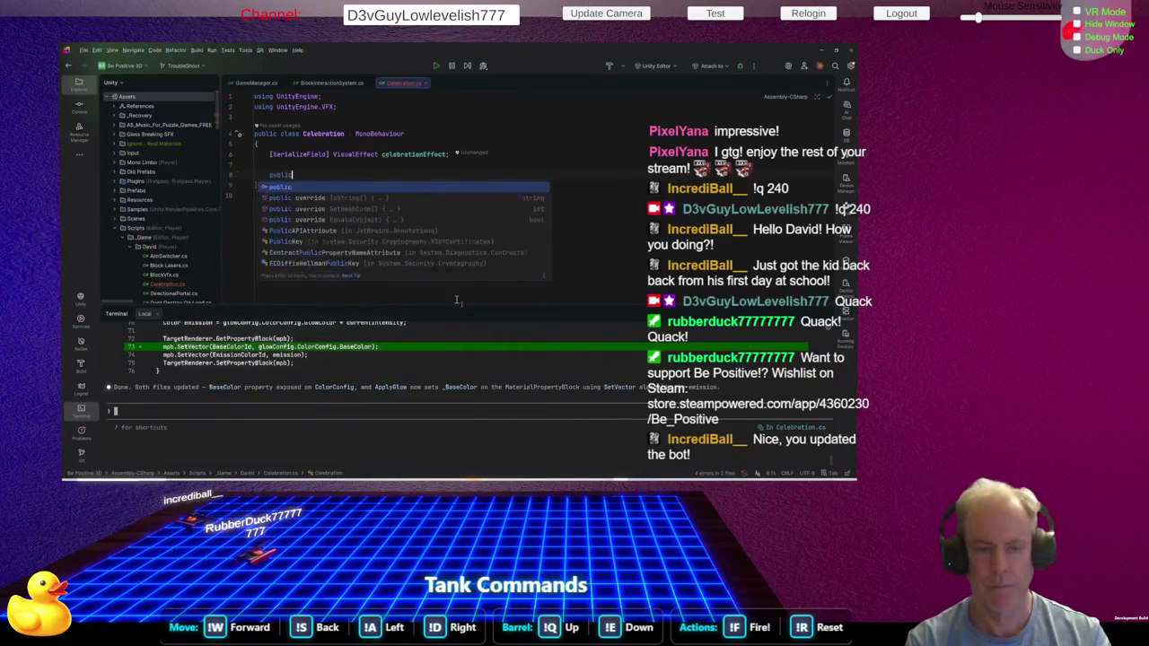
pyautogui.write('void ')
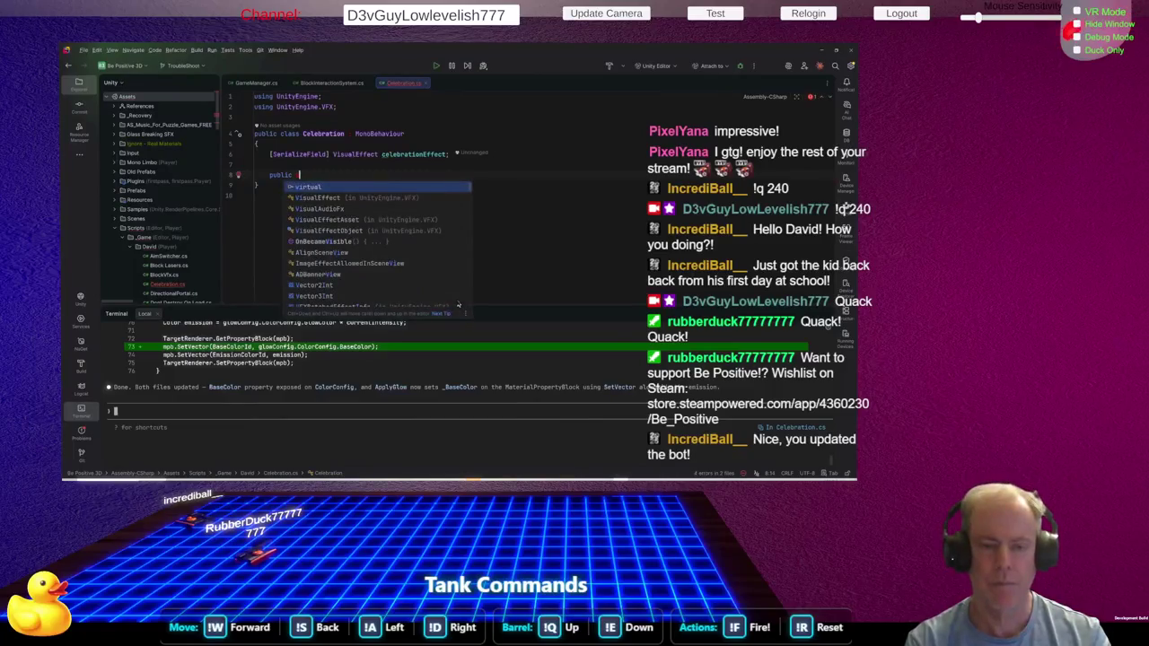
pyautogui.write('Trig')
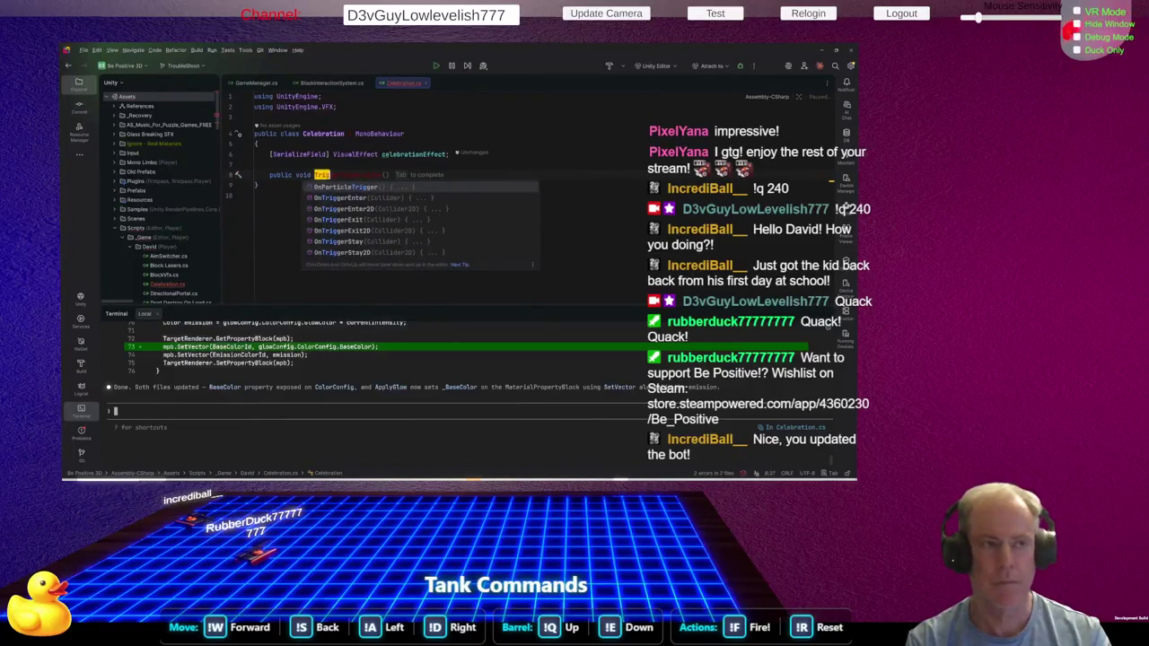
pyautogui.write('ger')
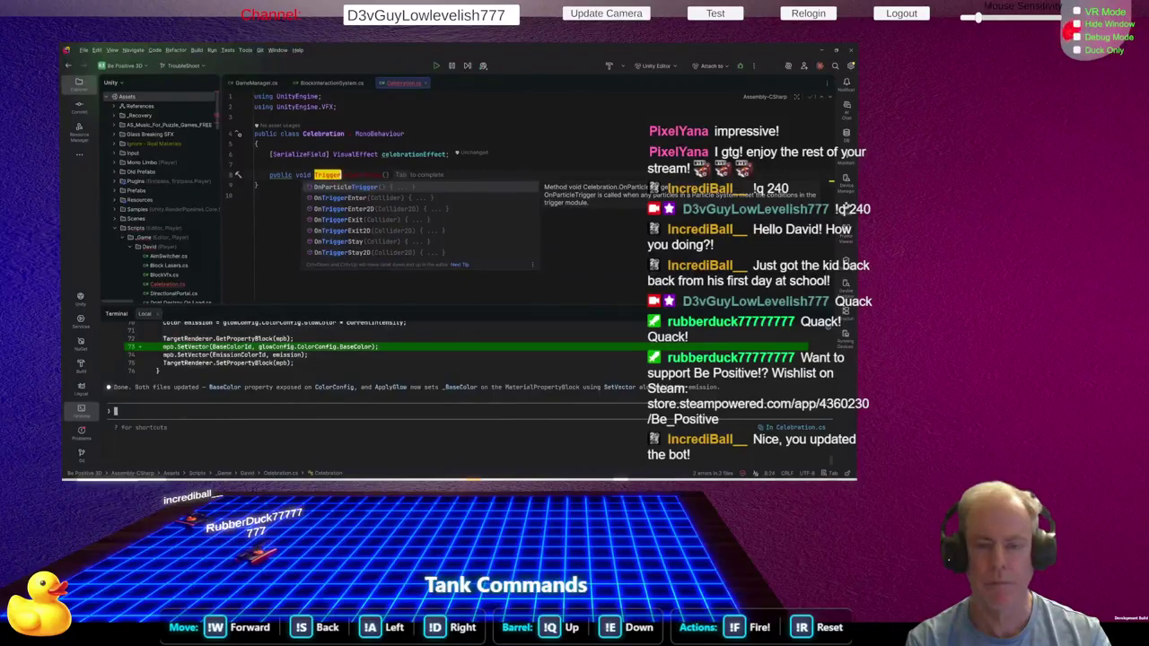
pyautogui.write('()')
pyautogui.press('Return')
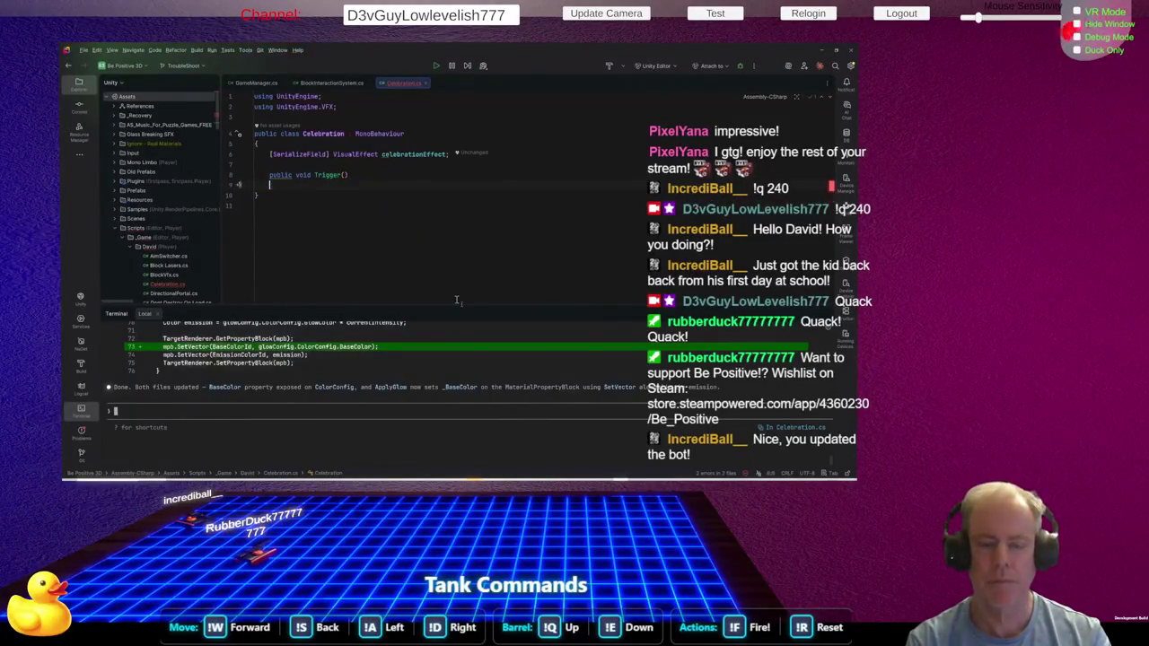
pyautogui.write('{')
pyautogui.press('Return')
pyautogui.write('ce')
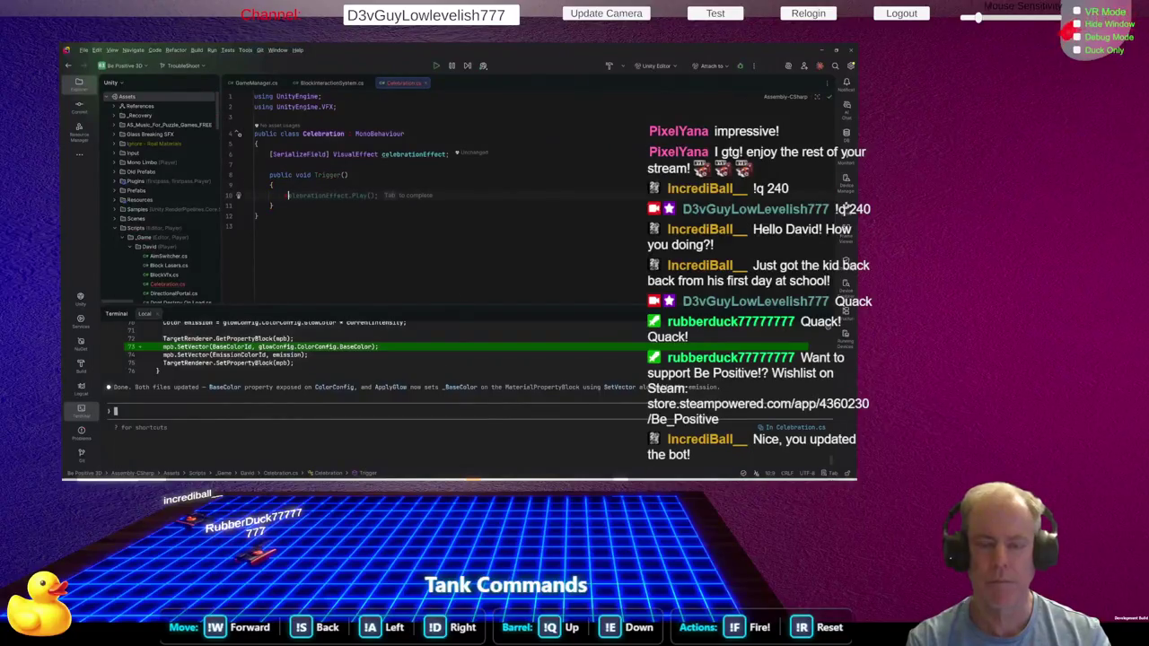
pyautogui.press('Return')
pyautogui.write('.s')
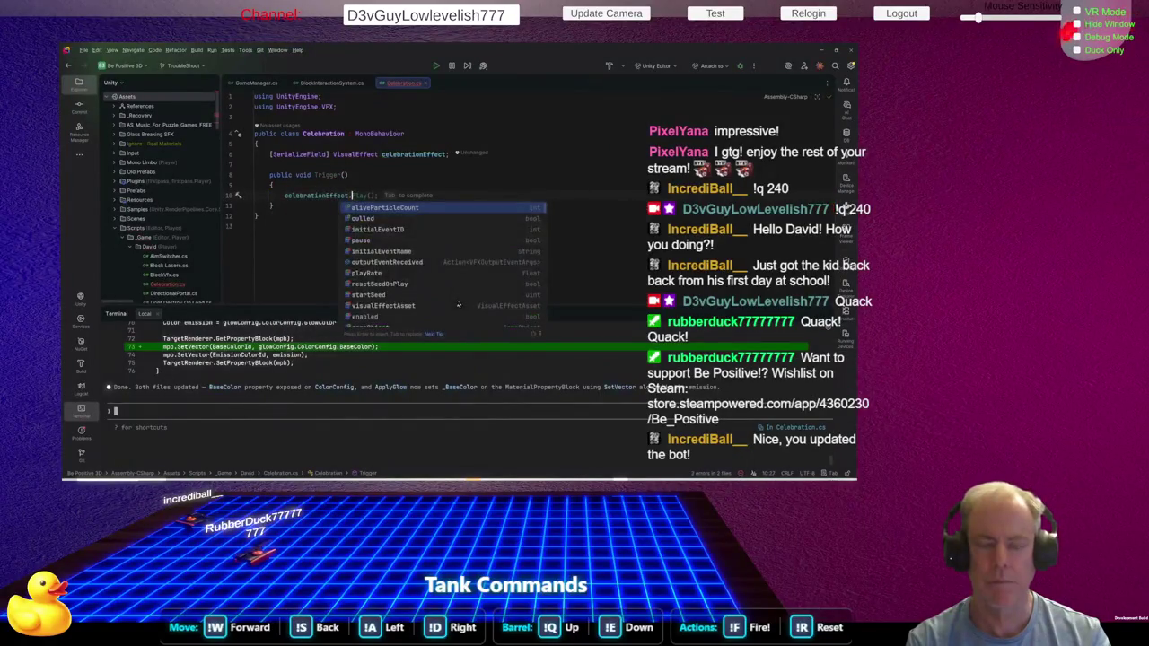
pyautogui.press('Return')
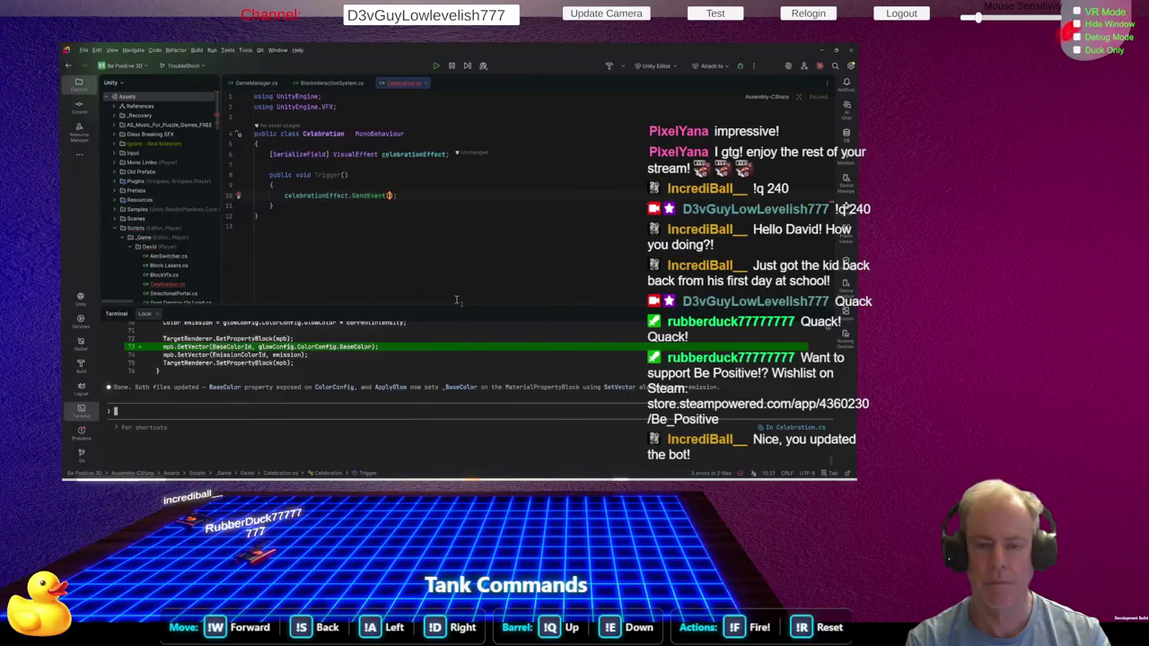
pyautogui.write('"Trigger')
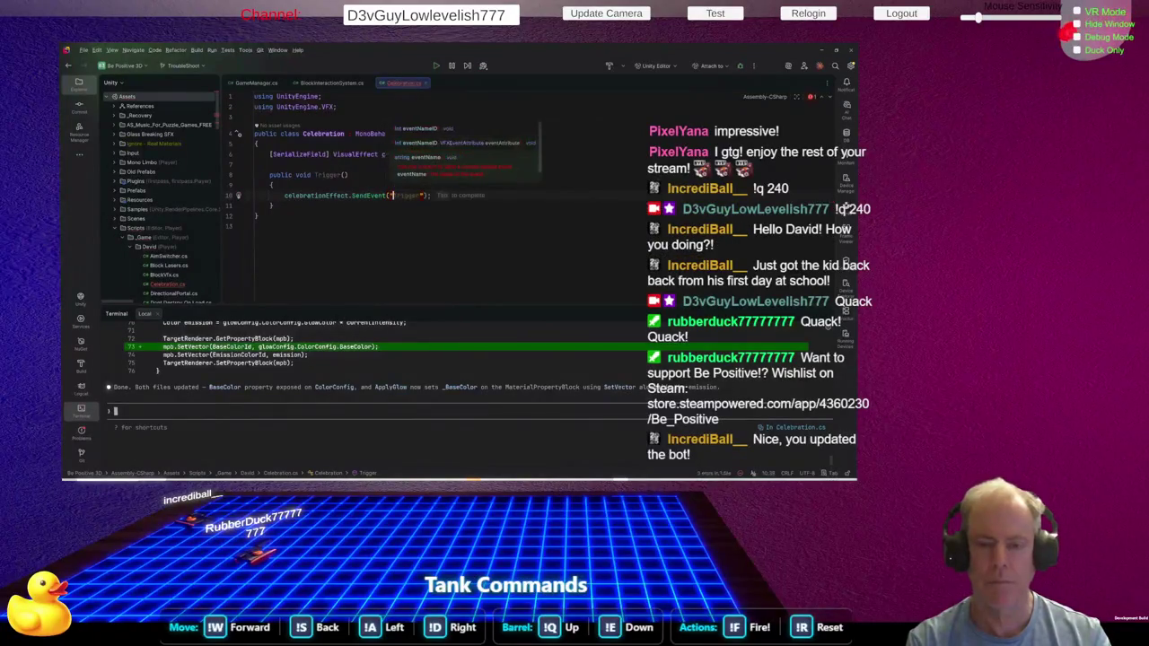
pyautogui.write('"')
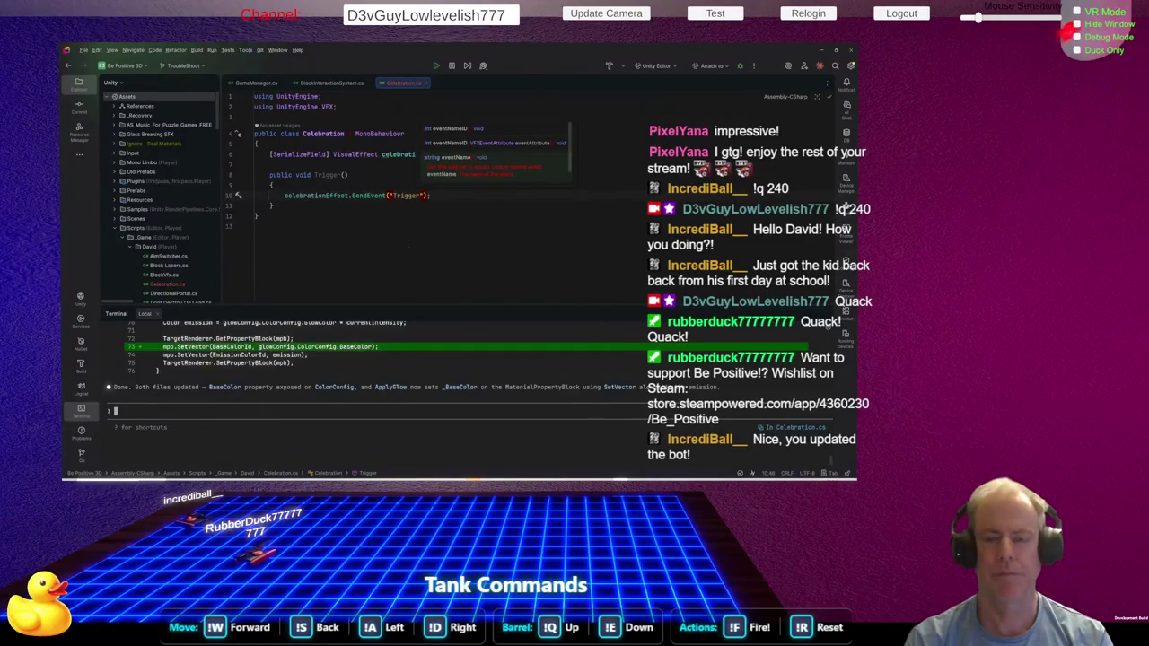
pyautogui.click(537, 153)
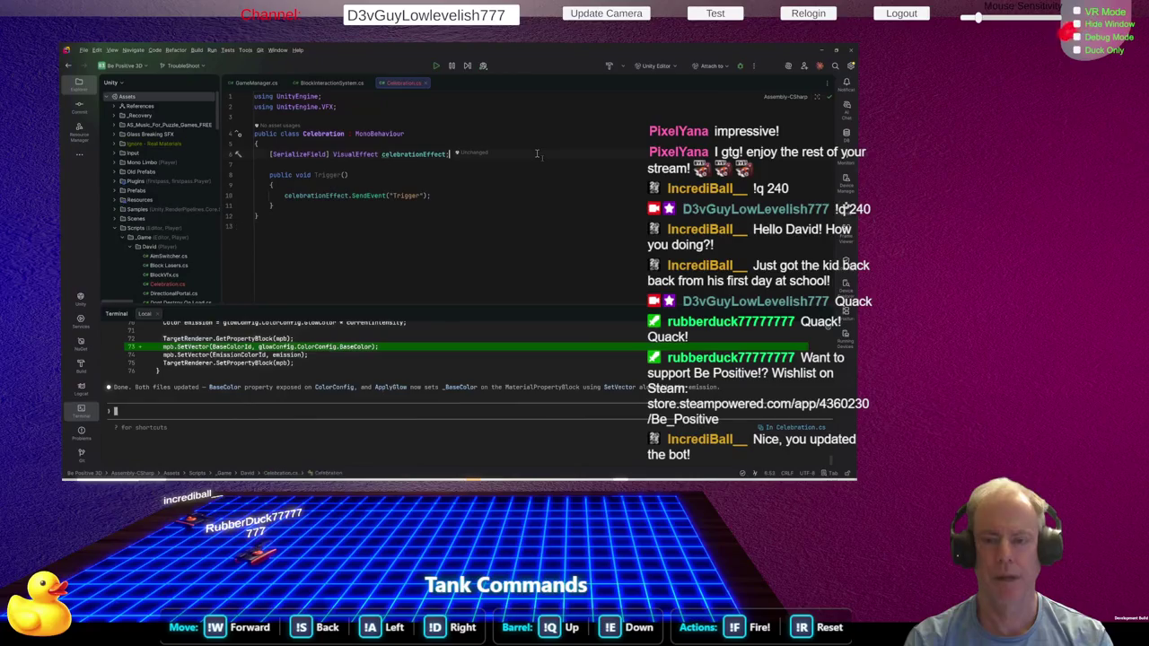
# Add a [SerializeField] private AudioSource celebrationSound field and save the file
pyautogui.press('Return')
pyautogui.write('[')
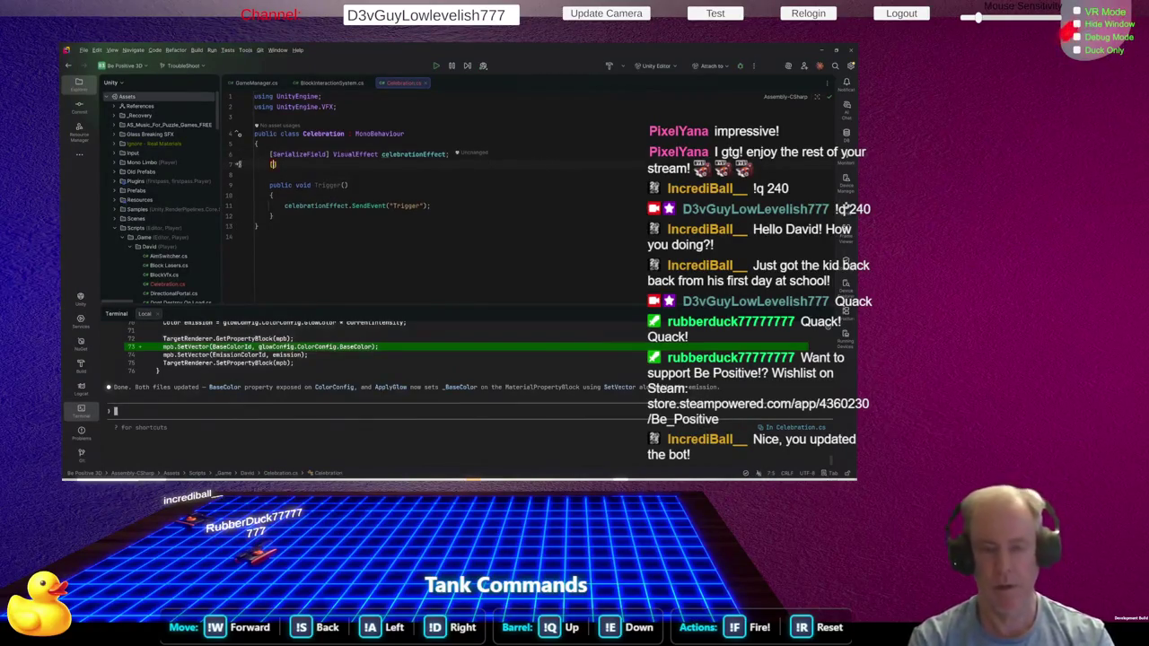
pyautogui.write('Ser')
pyautogui.press('Return')
pyautogui.write(']')
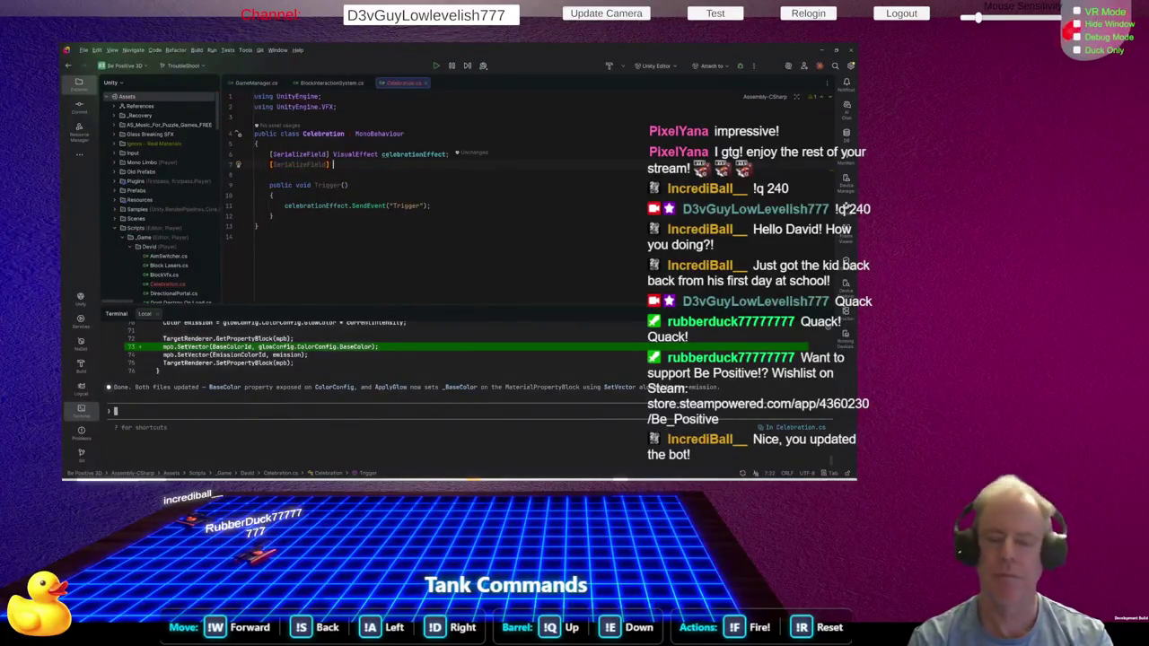
pyautogui.press('Escape')
pyautogui.write('AudioSo')
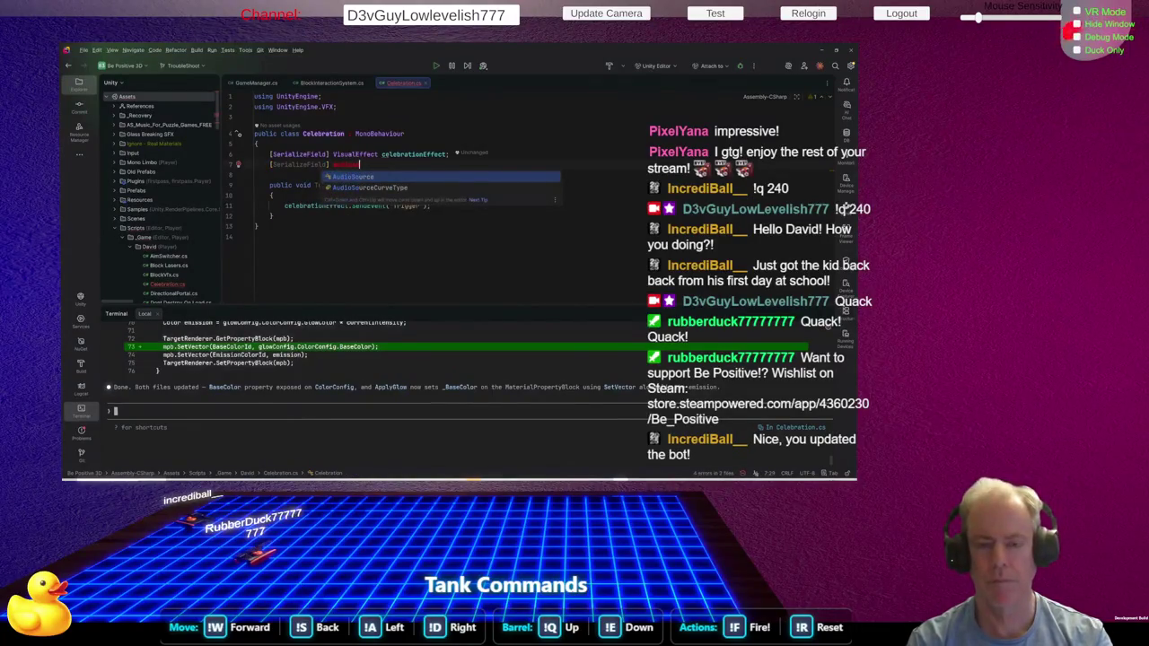
pyautogui.press('Return')
pyautogui.press('Tab')
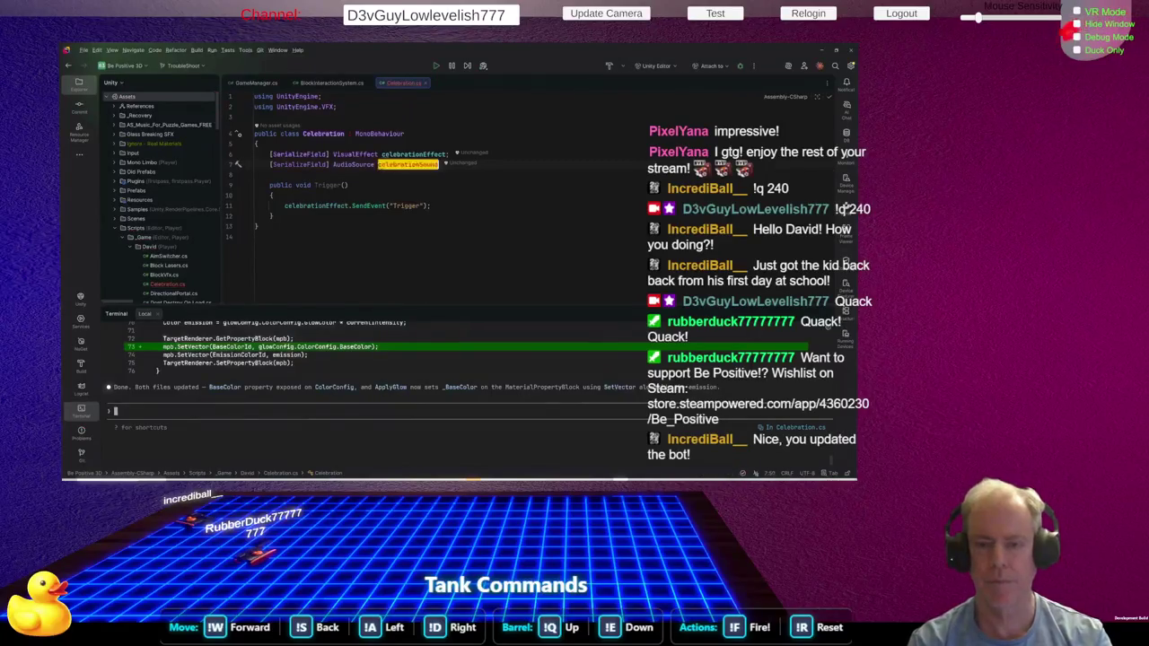
pyautogui.write(';')
pyautogui.hotkey('ctrl', 's')
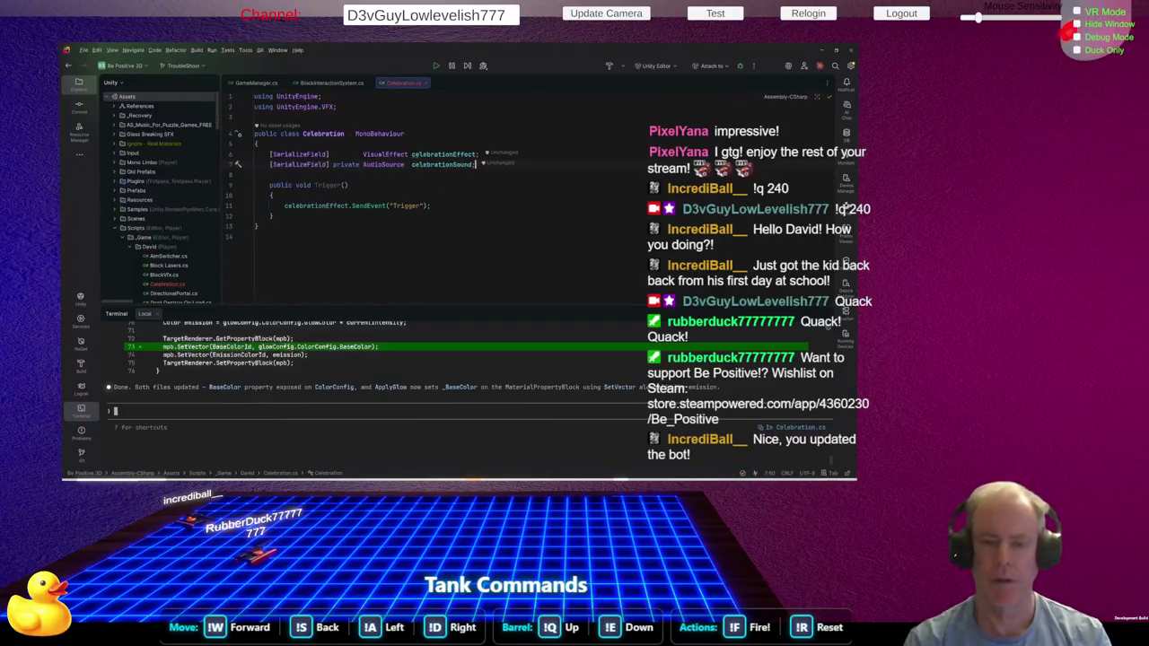
# Make Trigger() also call celebrationSound.Play()
pyautogui.click(431, 205)
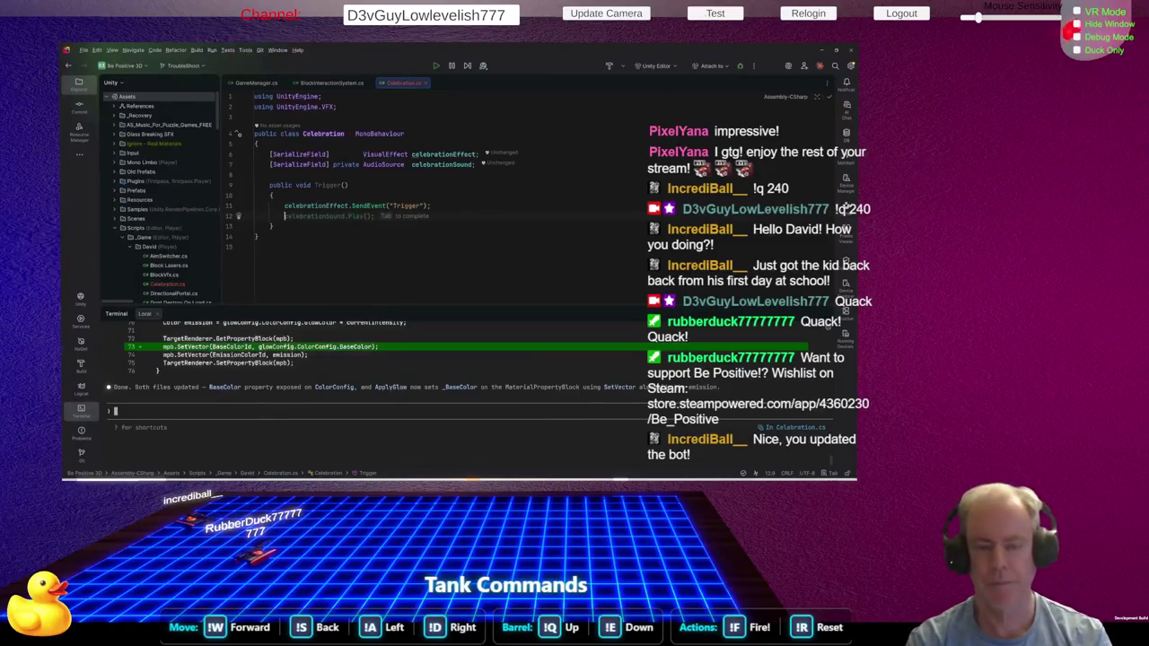
pyautogui.press('Tab')
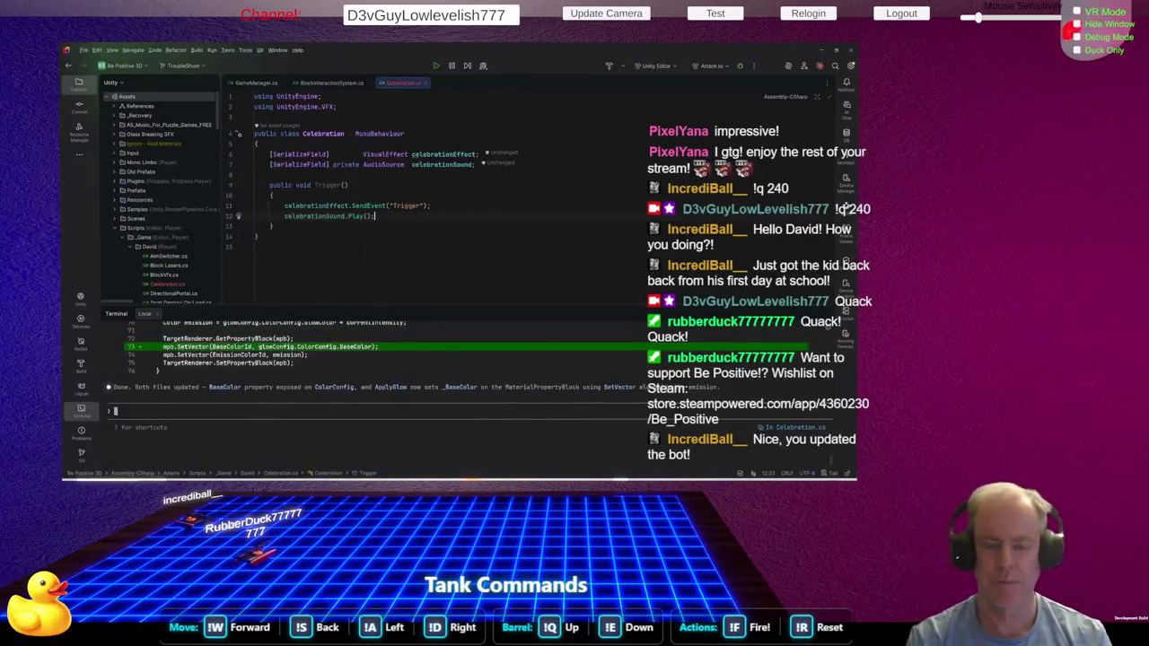
pyautogui.click(348, 216)
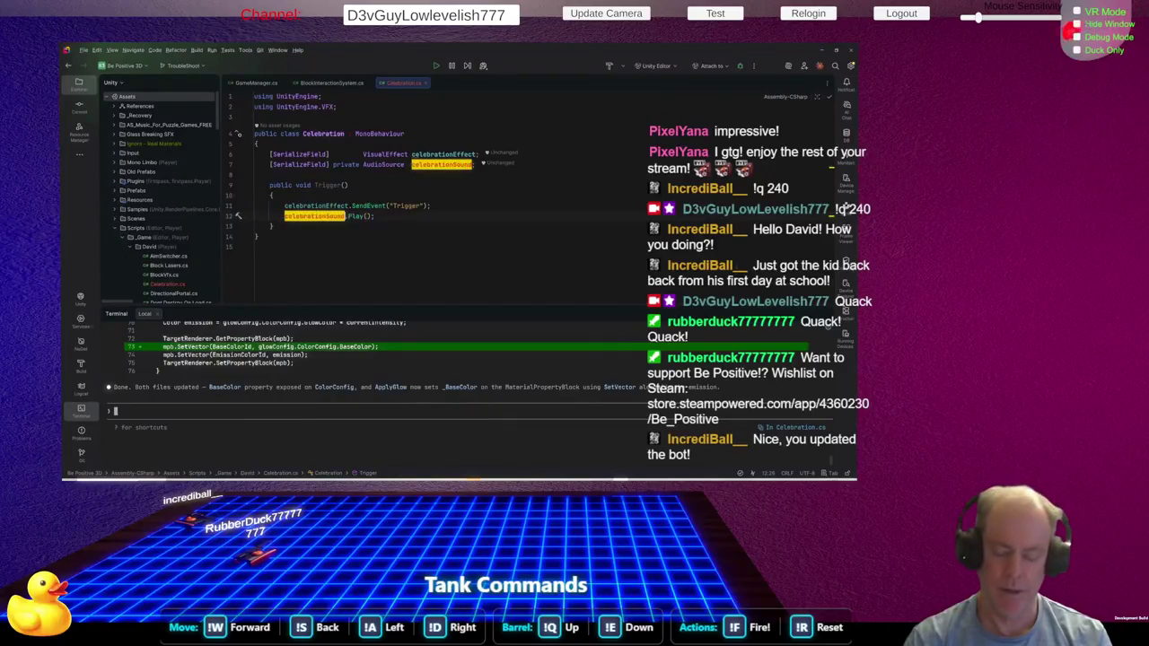
pyautogui.press('Down')
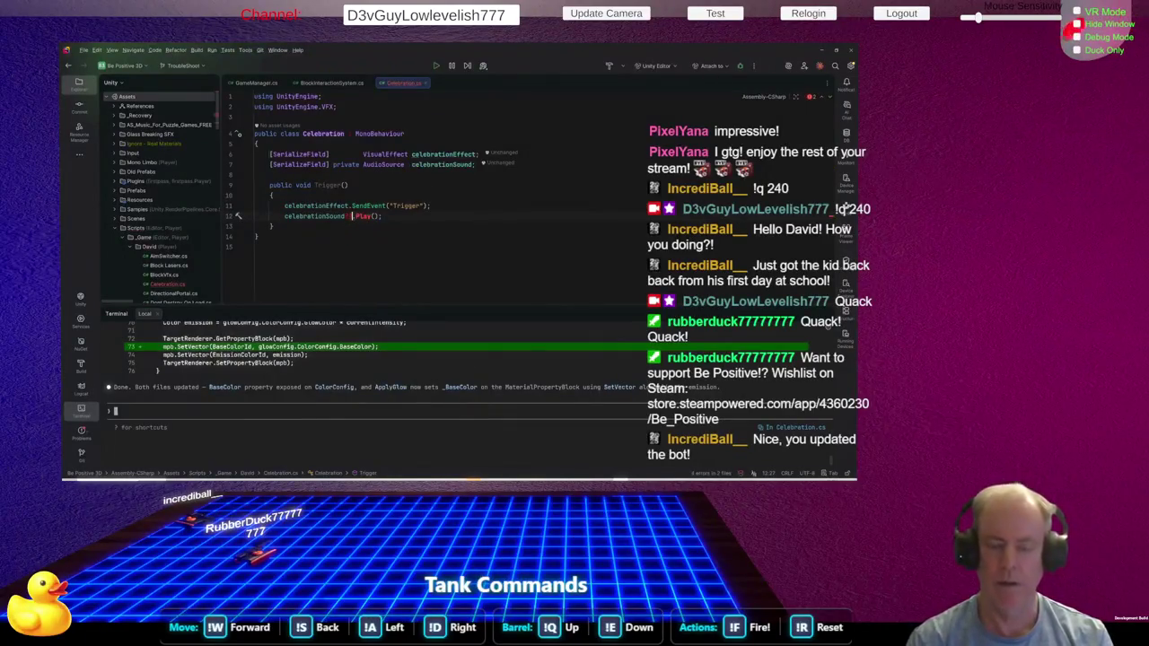
pyautogui.click(352, 217)
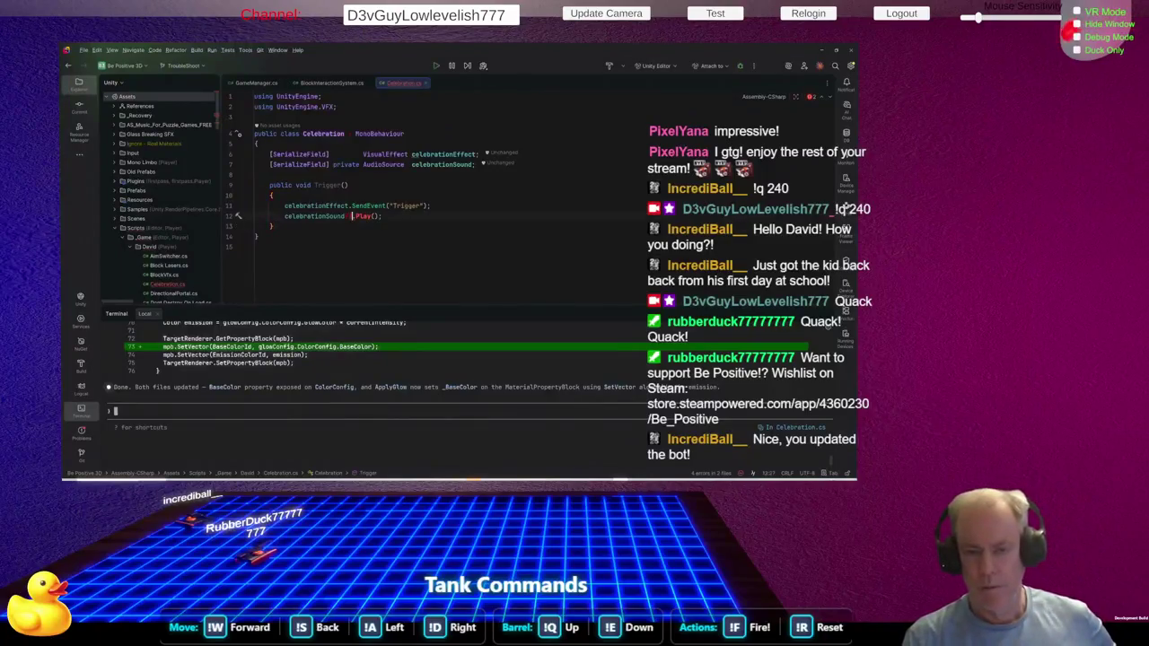
pyautogui.press('Down')
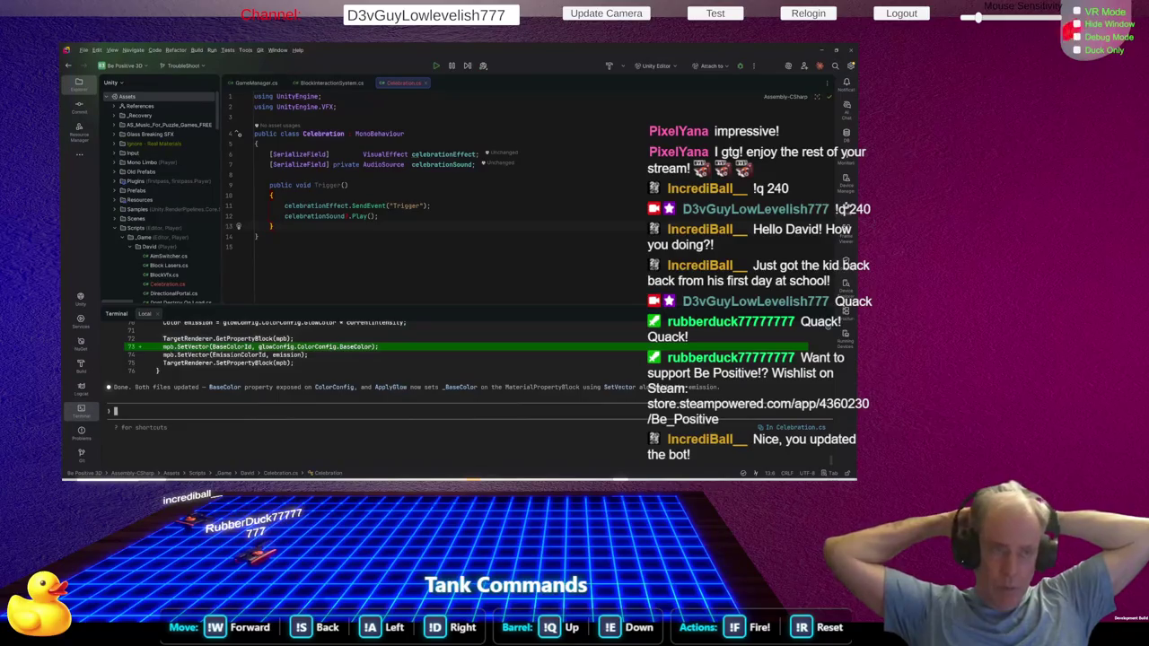
pyautogui.hotkey('alt', 'Tab')
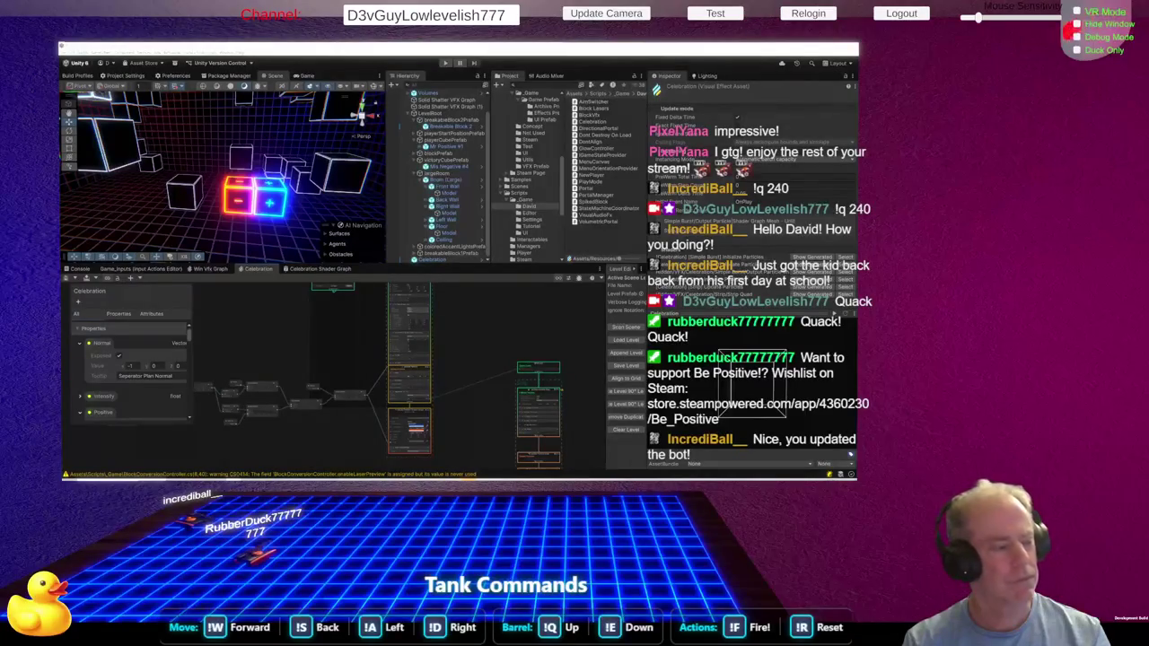
pyautogui.click(440, 260)
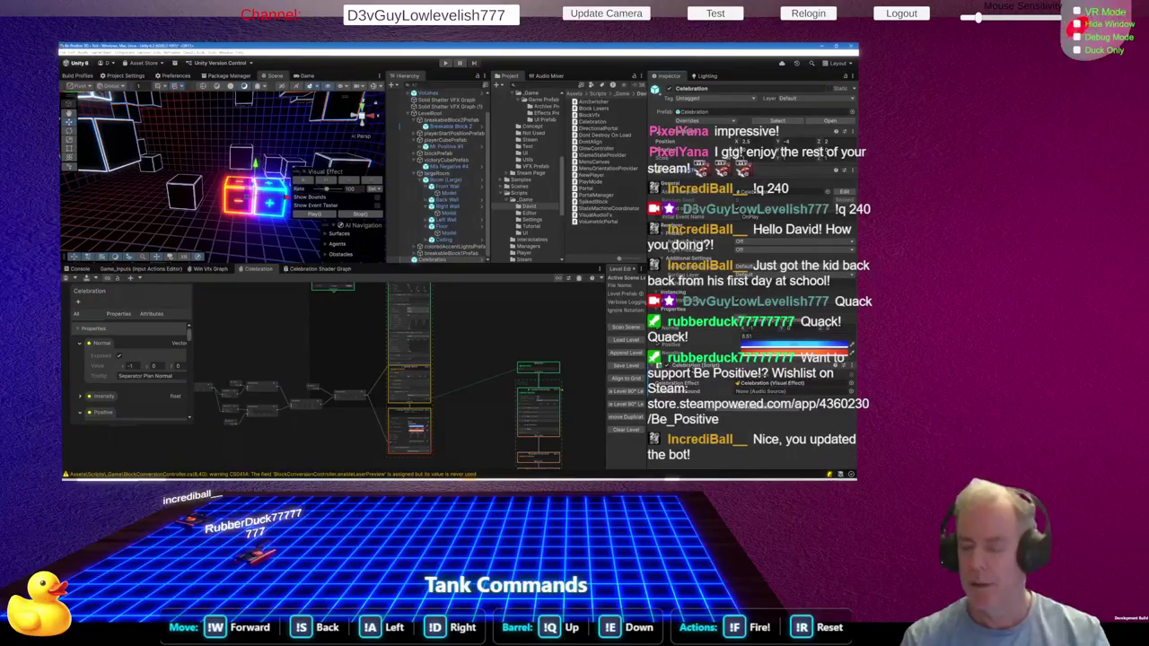
pyautogui.rightClick(694, 366)
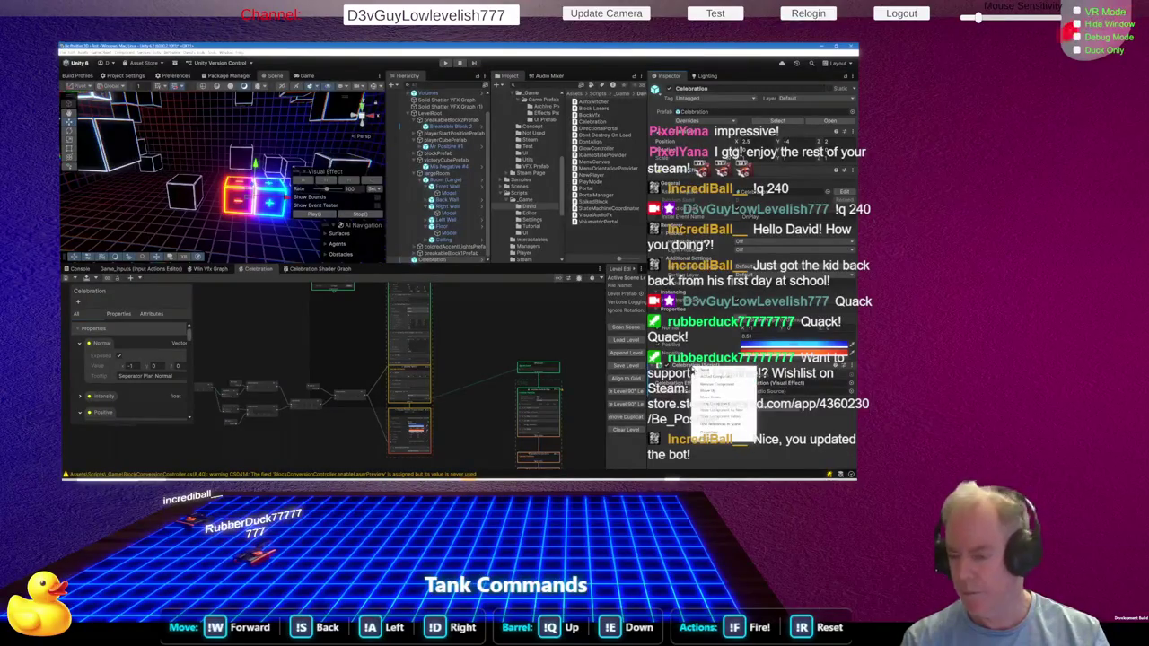
pyautogui.moveTo(710, 377)
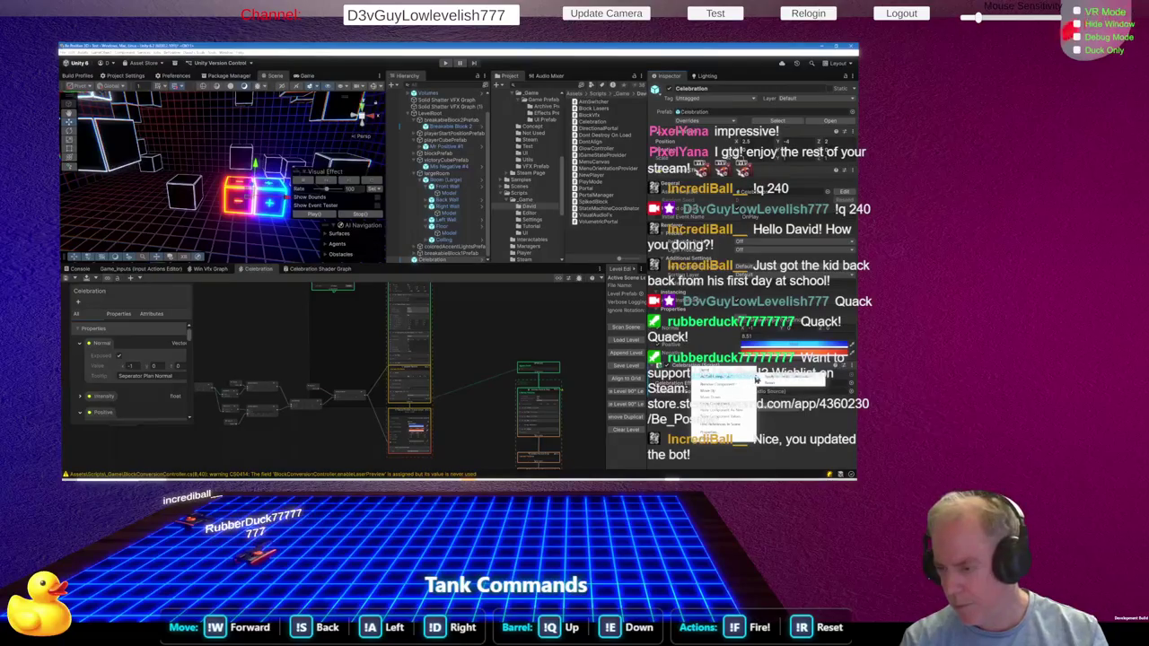
pyautogui.click(771, 379)
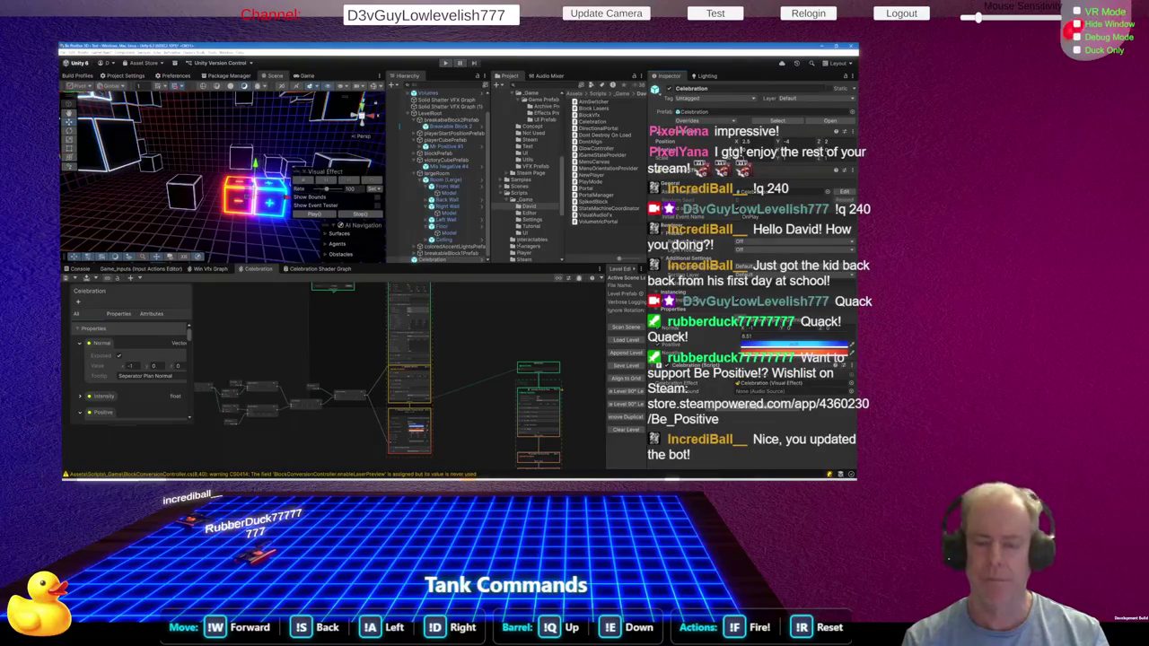
pyautogui.click(456, 216)
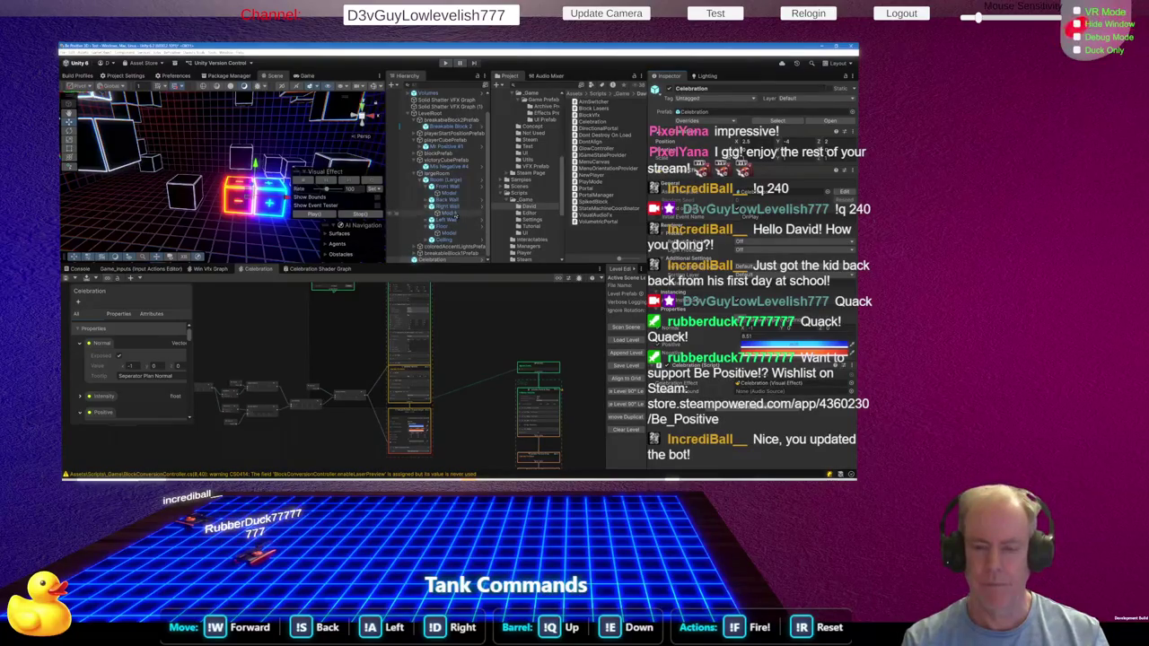
pyautogui.click(456, 192)
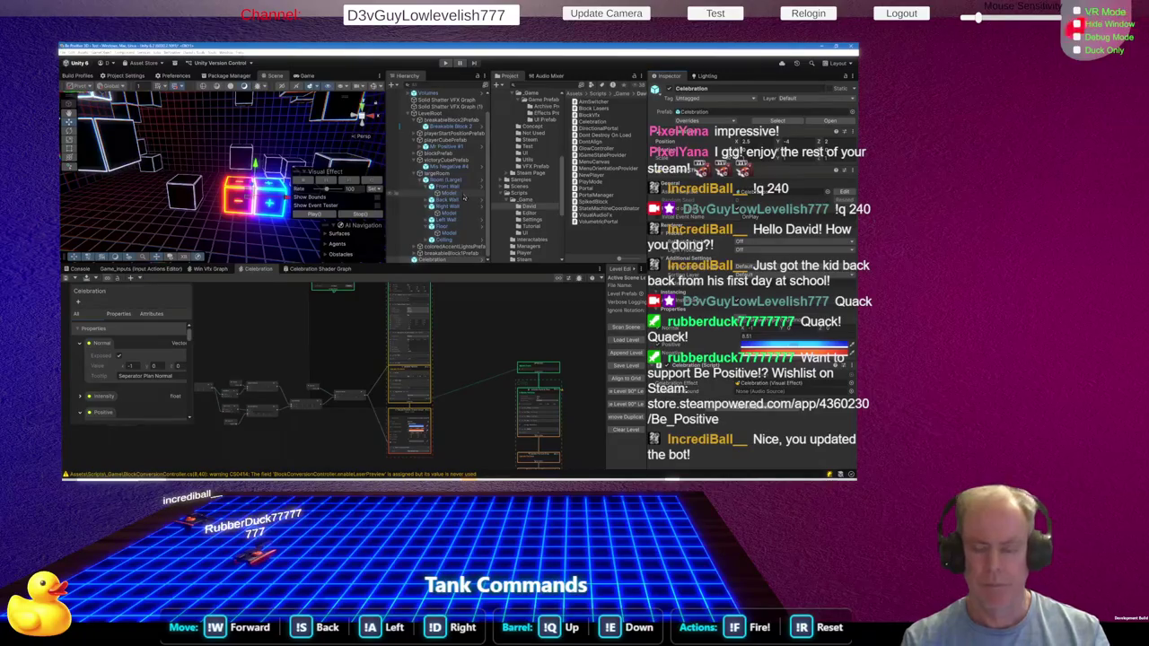
pyautogui.click(460, 218)
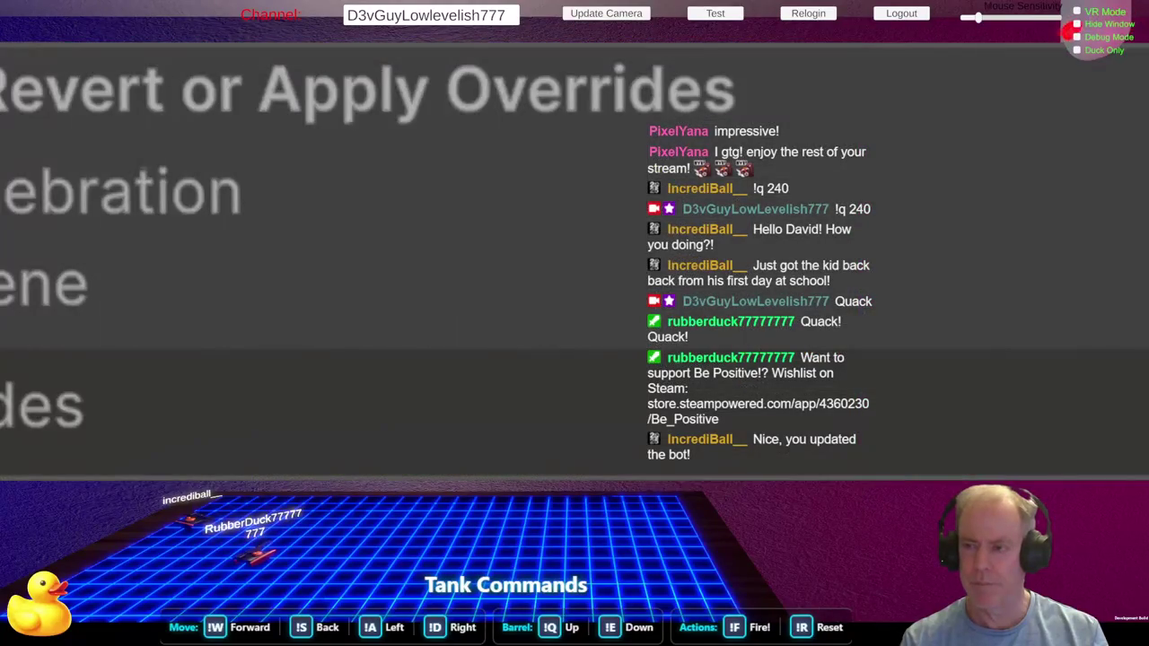
# Find the victory branch via a 'vic' search and add a line after OnLevelCleared.Invoke()
pyautogui.hotkey('alt', 'Tab')
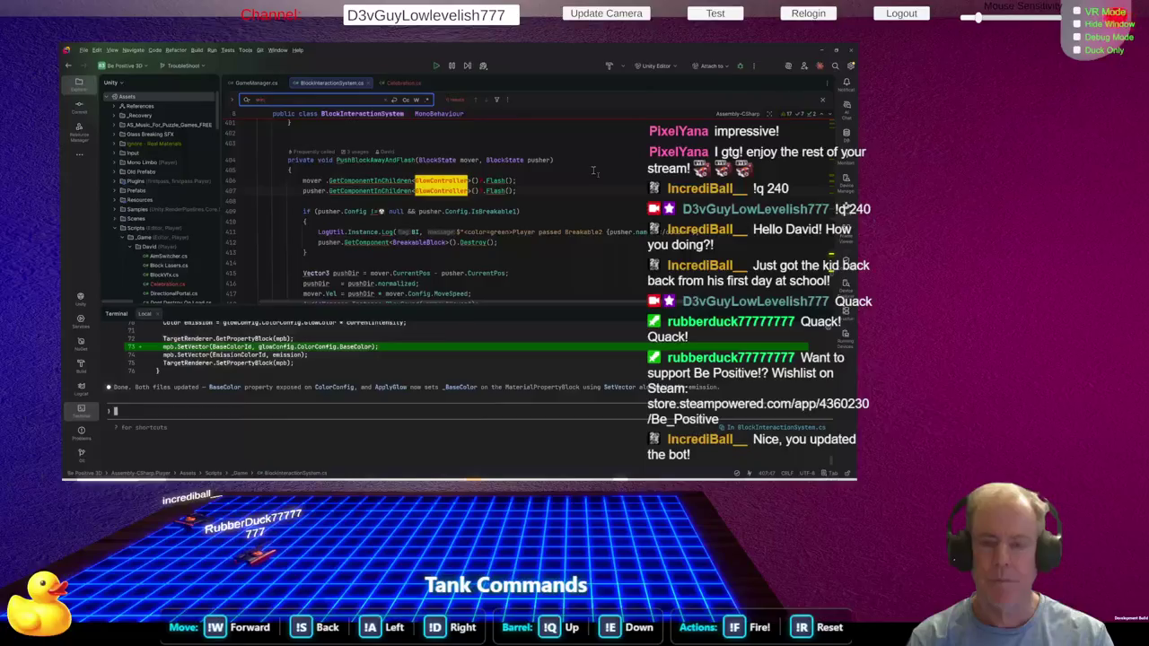
pyautogui.write('player')
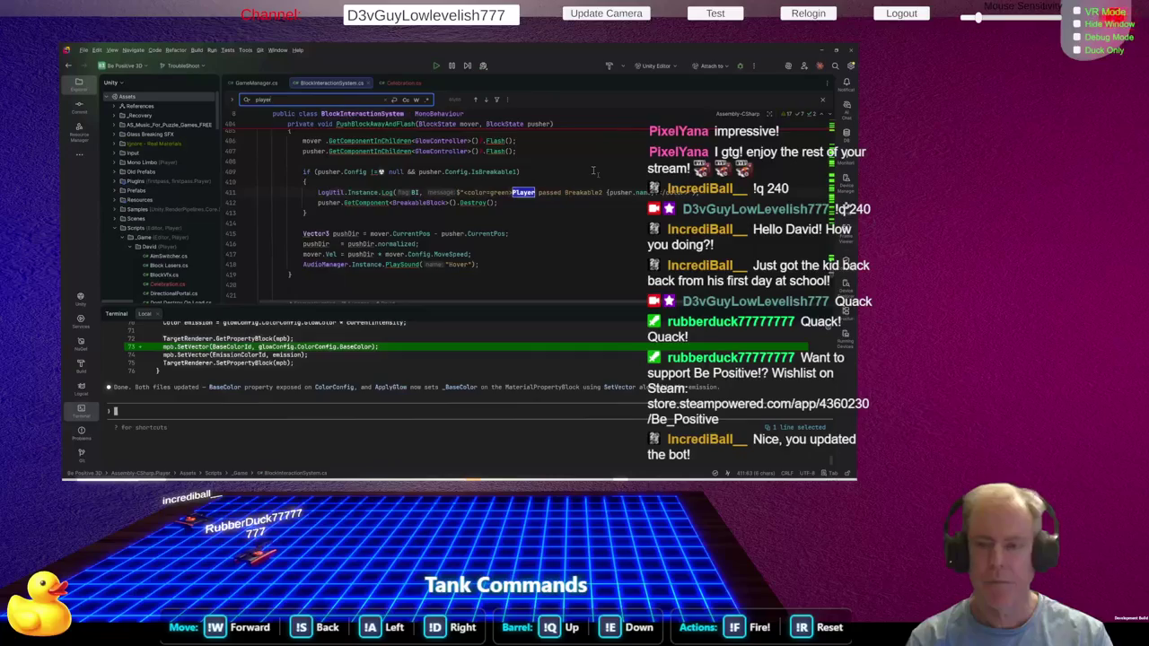
pyautogui.write('vic')
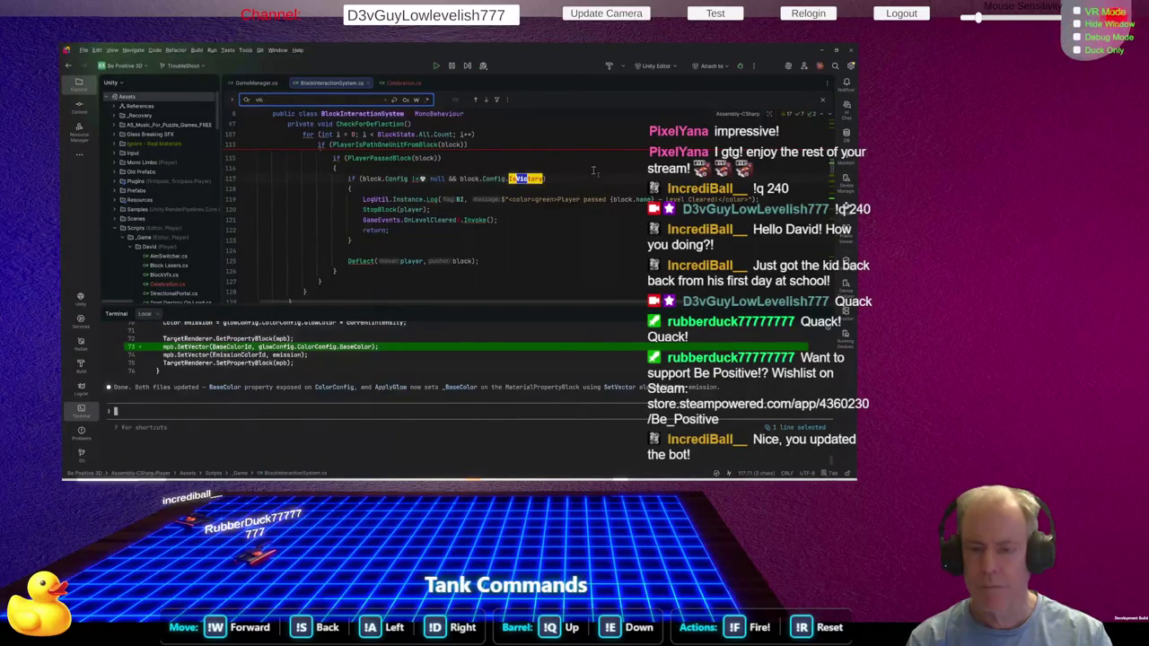
pyautogui.click(415, 220)
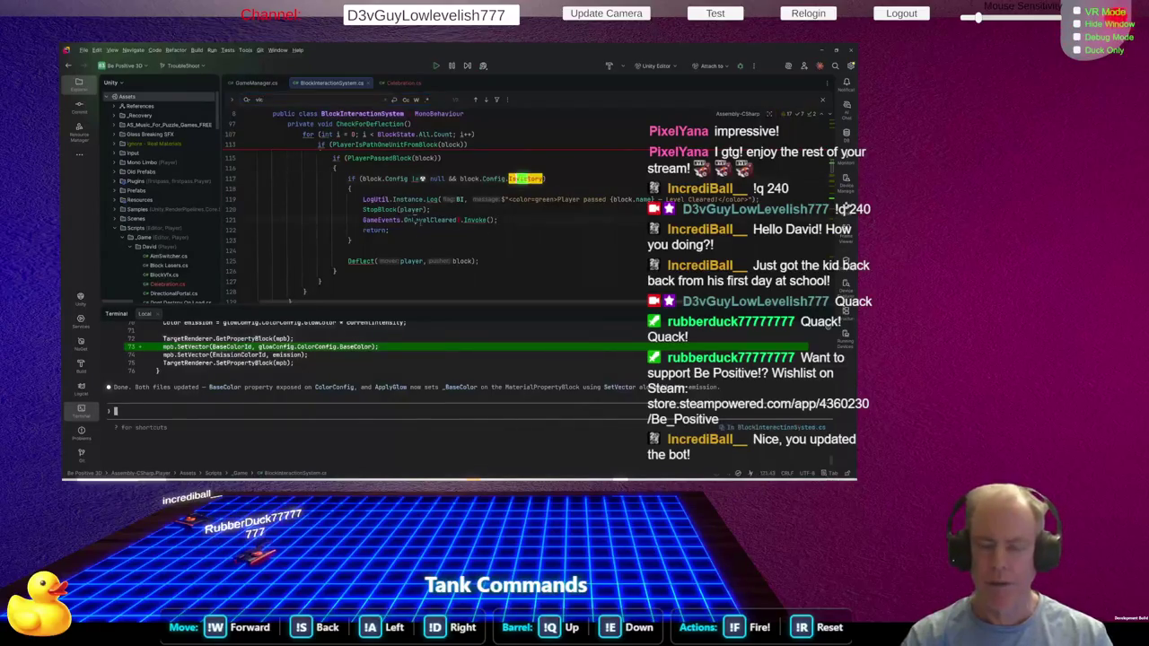
pyautogui.click(476, 220)
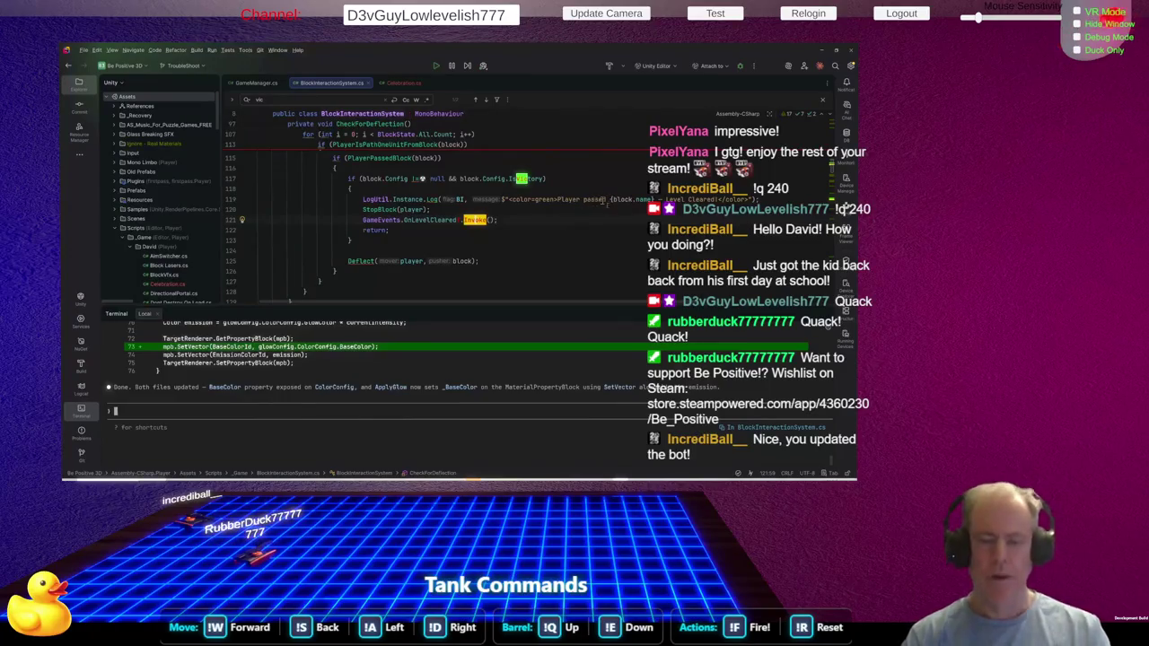
pyautogui.scroll(2, 606, 202)
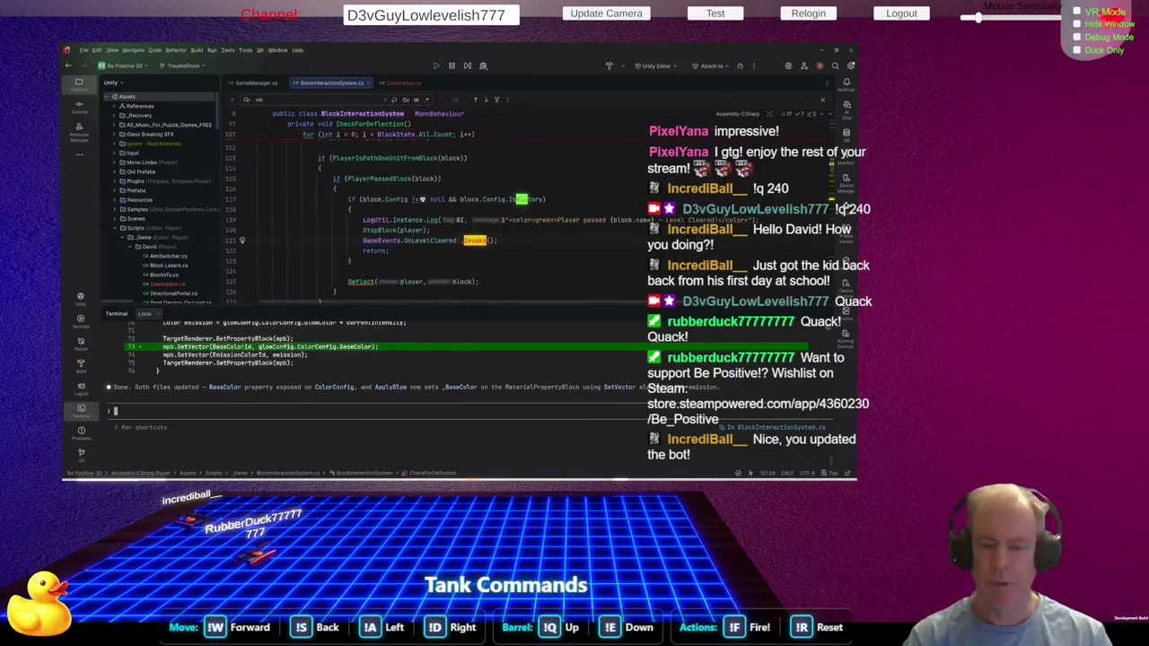
pyautogui.moveTo(399, 201)
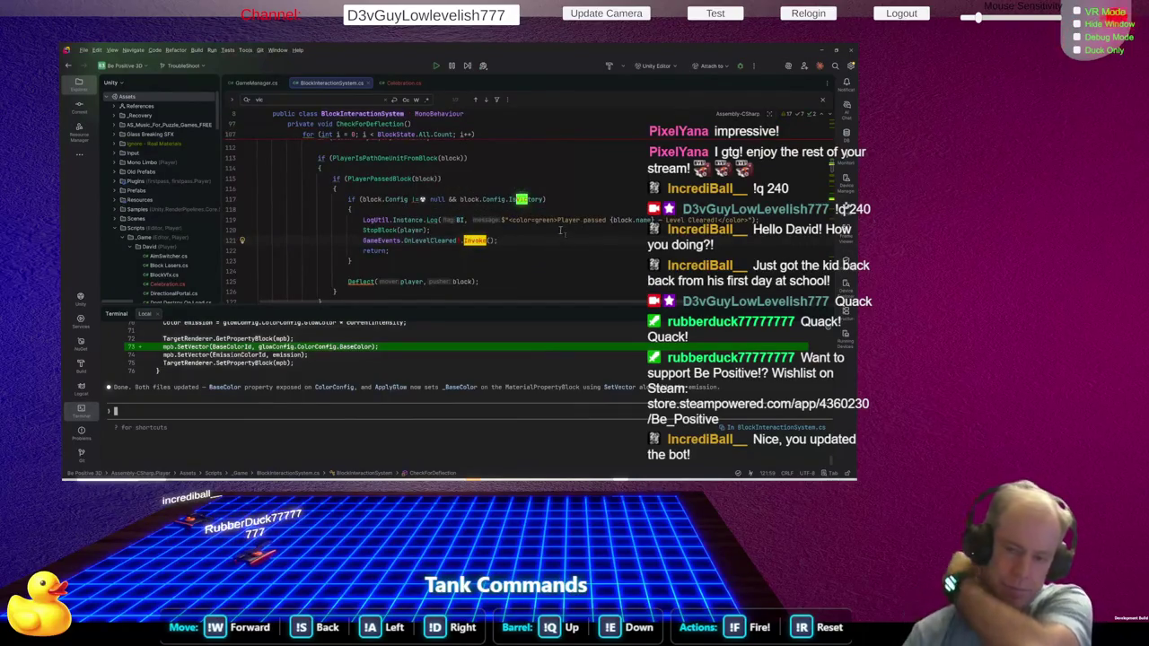
pyautogui.click(530, 240)
pyautogui.press('Return')
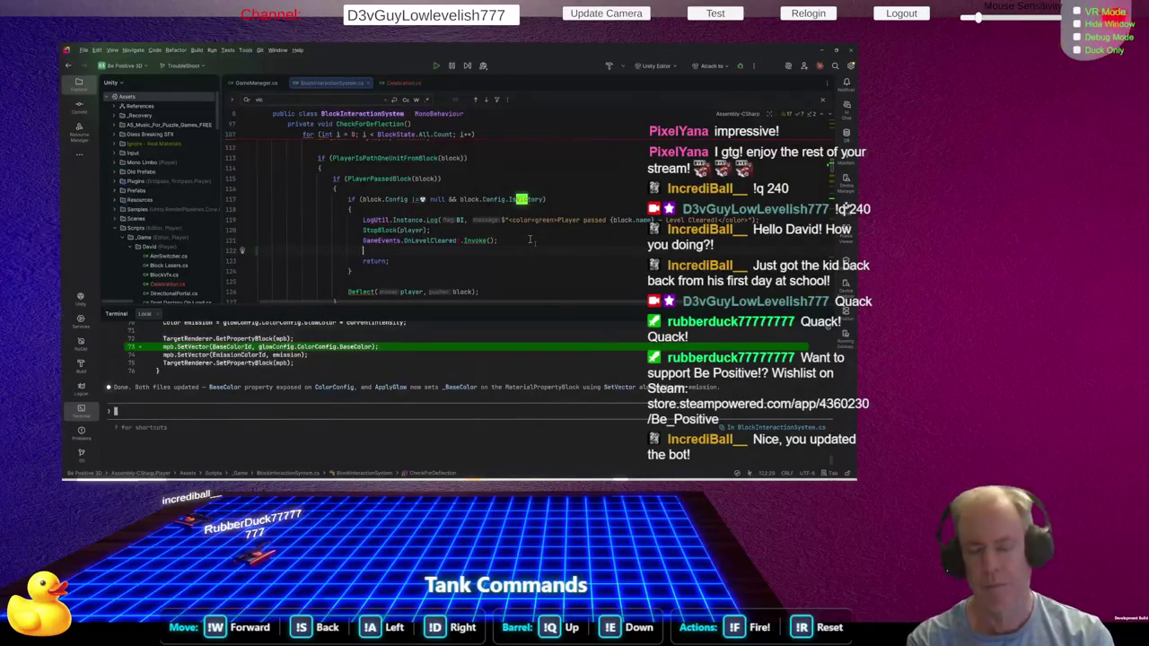
pyautogui.write('re')
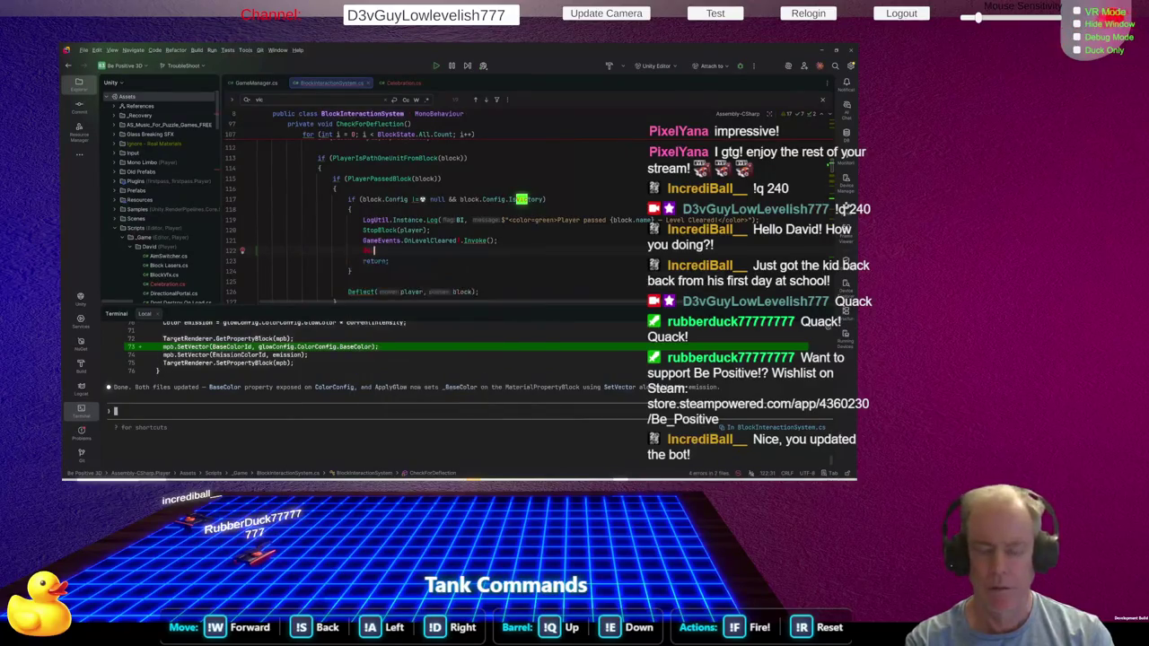
pyautogui.write('turn')
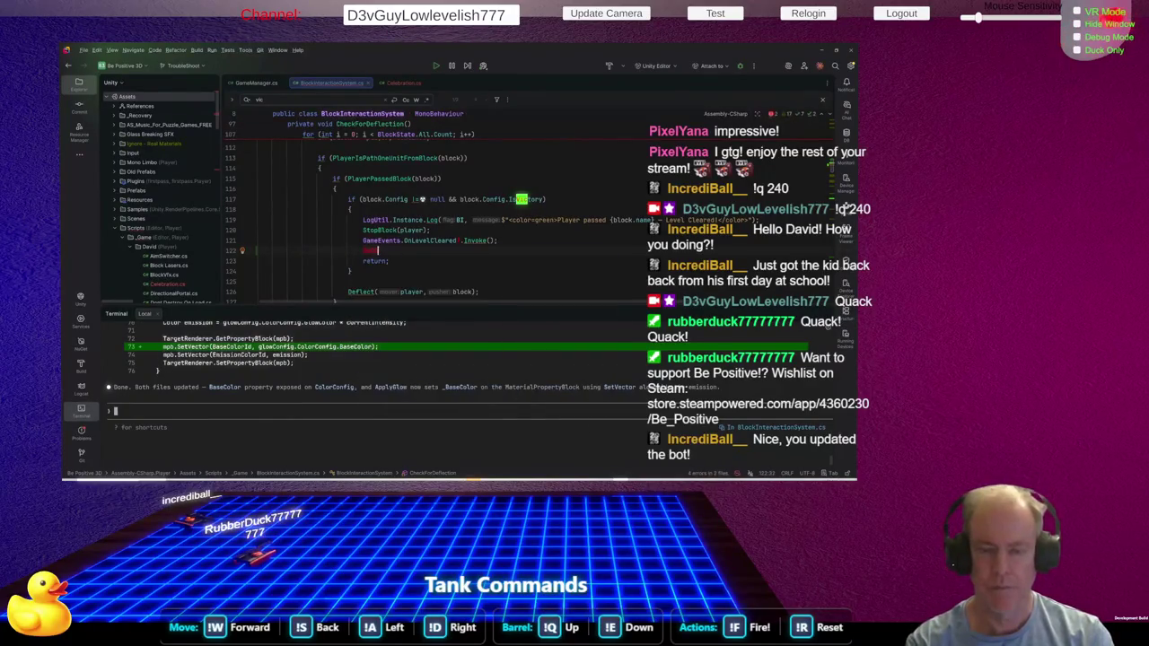
pyautogui.write('ti')
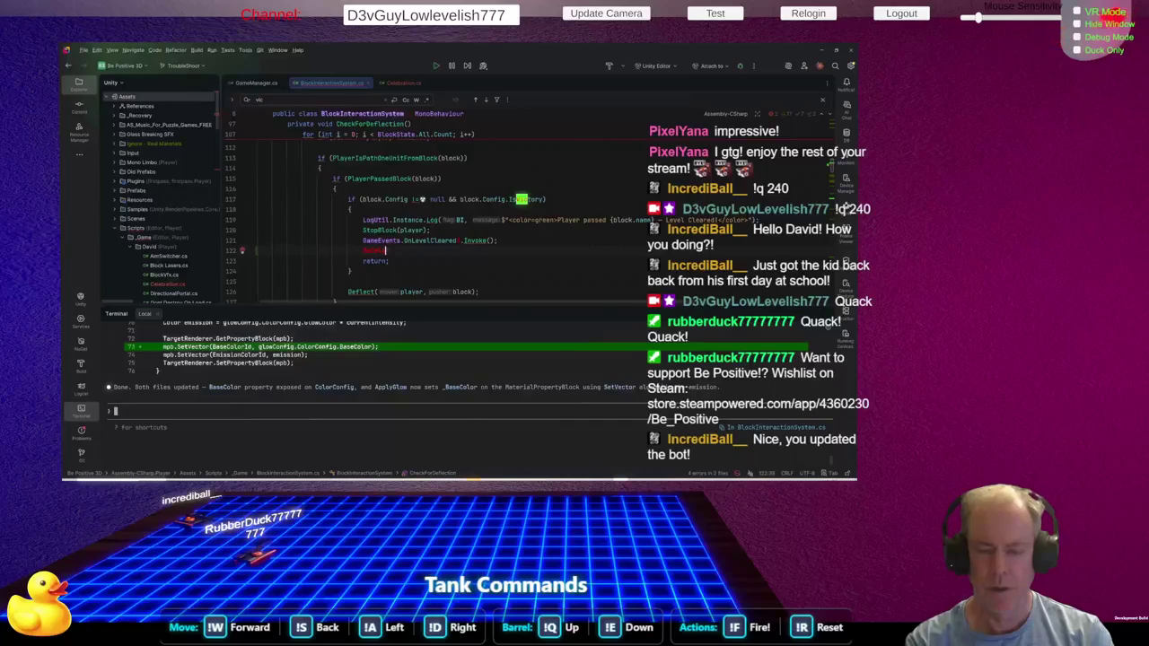
pyautogui.write('tion()')
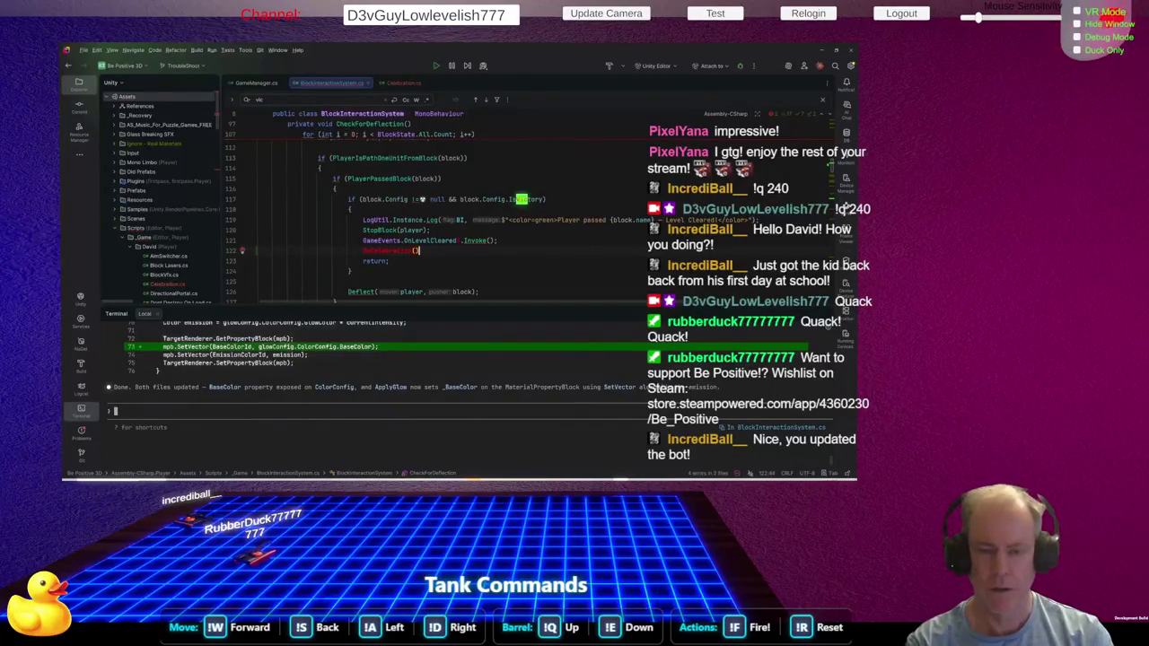
pyautogui.write(';')
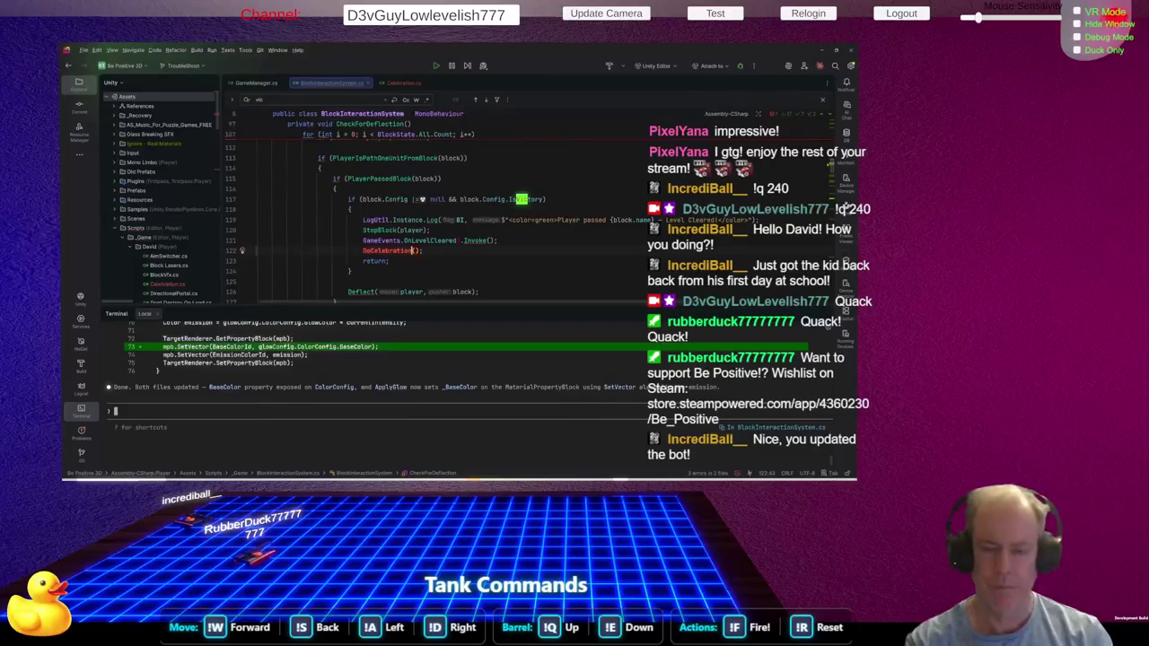
# Generate a private DoCelebration() stub method from its call in CheckForDeflection
pyautogui.hotkey('alt', 'Return')
pyautogui.press('Return')
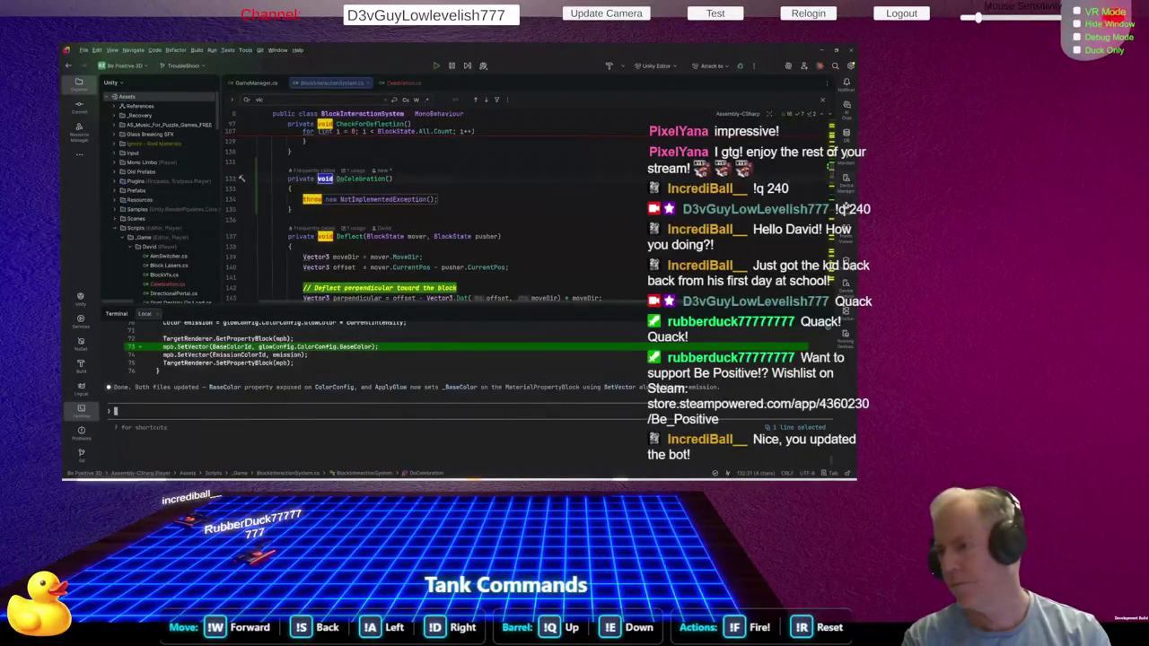
pyautogui.scroll(2, 412, 216)
pyautogui.scroll(-2, 413, 216)
pyautogui.scroll(5, 747, 184)
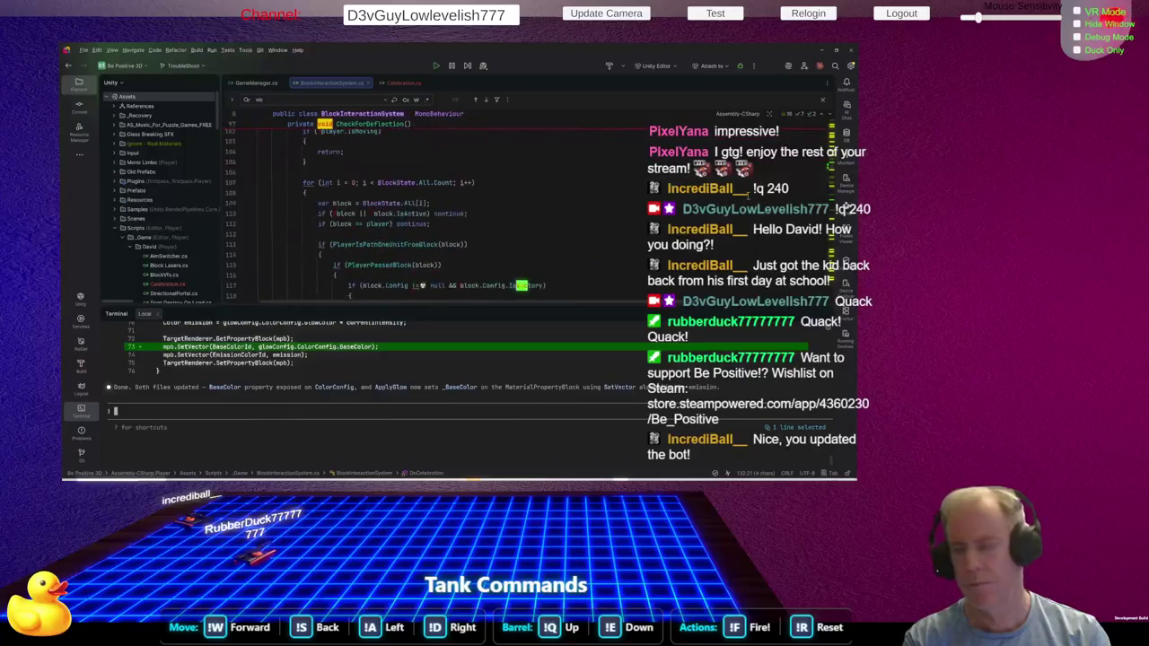
pyautogui.scroll(20, 556, 217)
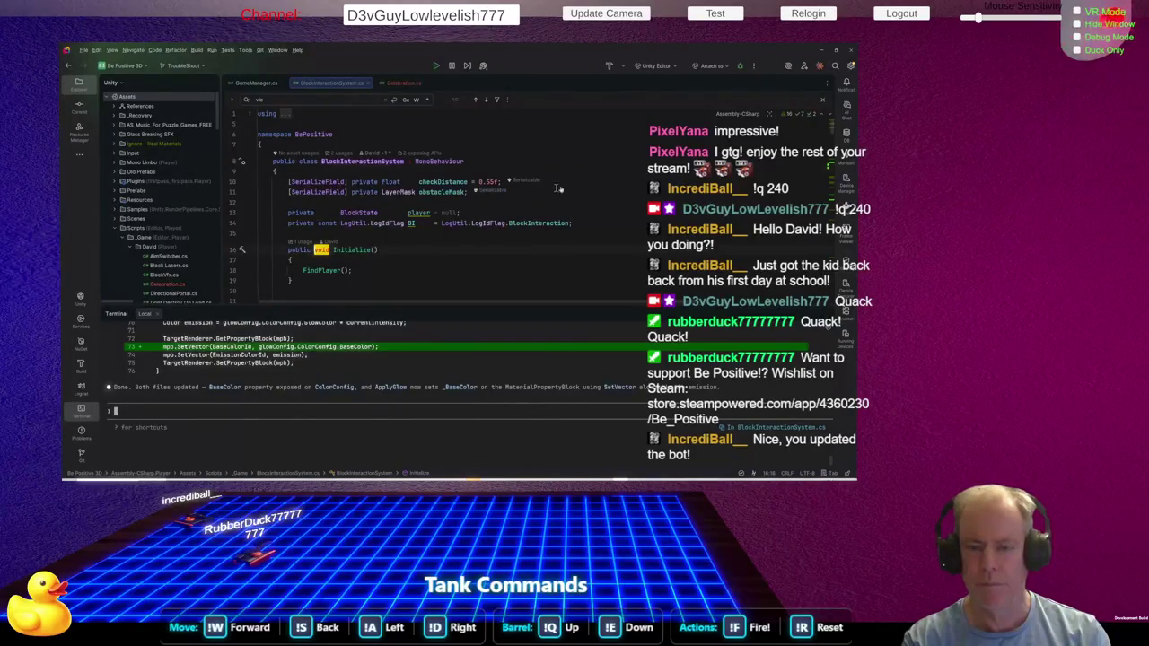
# Add a [SerializeField] private Celebration celebration field below obstacleMask in BlockInteractionSystem
pyautogui.click(567, 188)
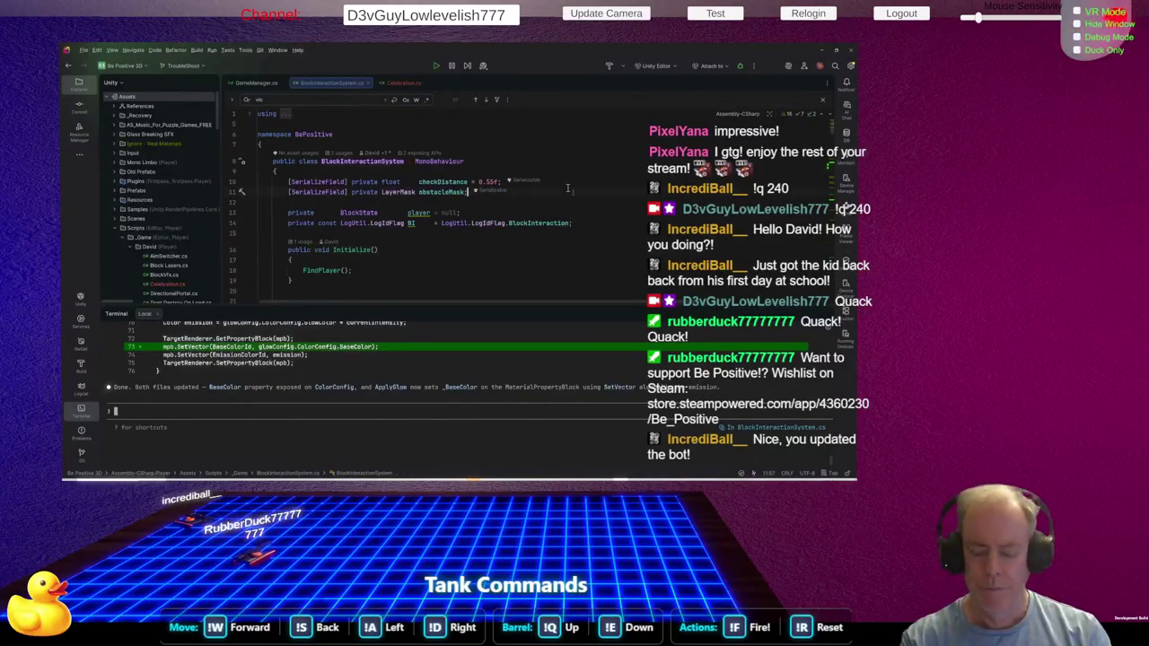
pyautogui.press('Return')
pyautogui.hotkey('ctrl', 'space')
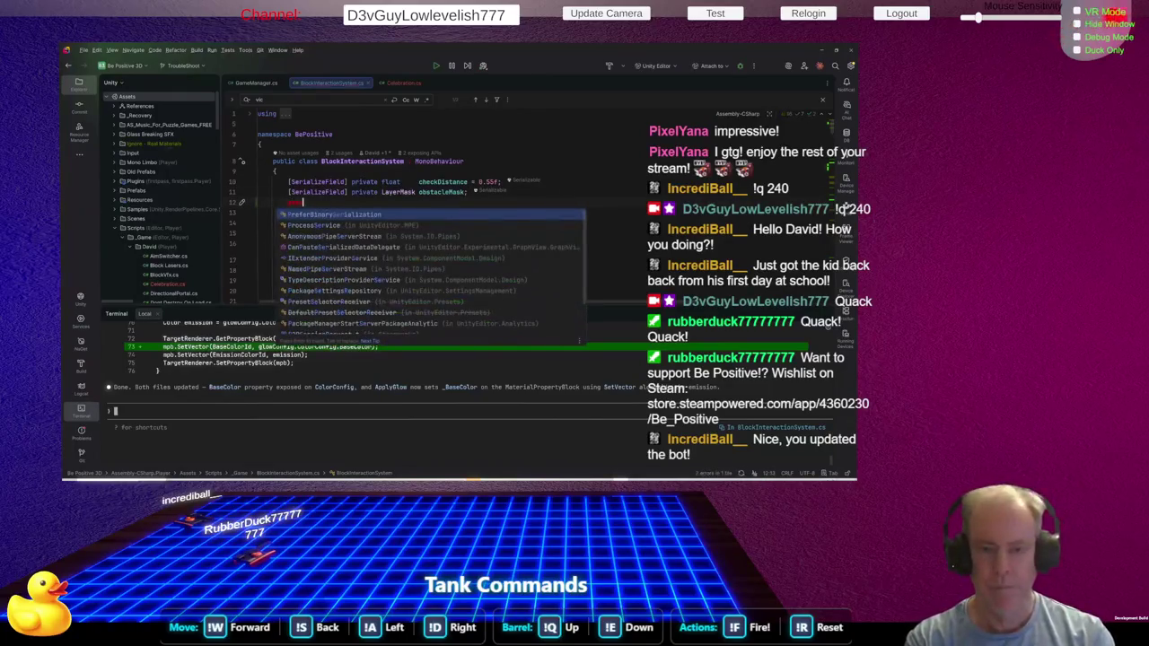
pyautogui.press('Escape')
pyautogui.write('Ser')
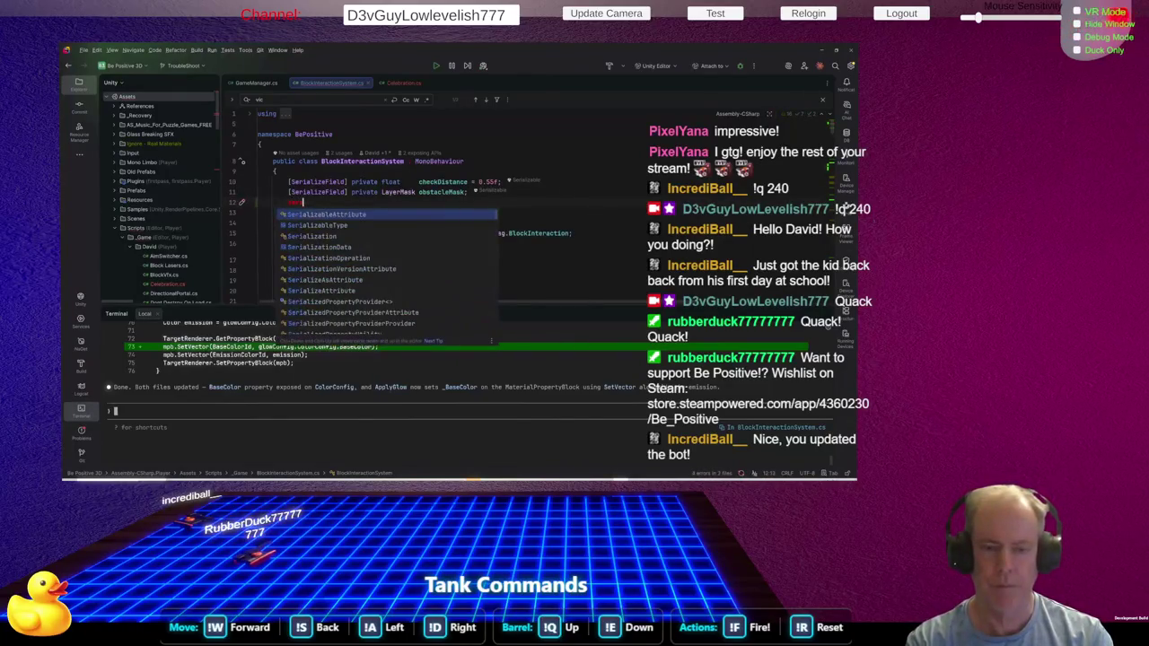
pyautogui.write('ializeField')
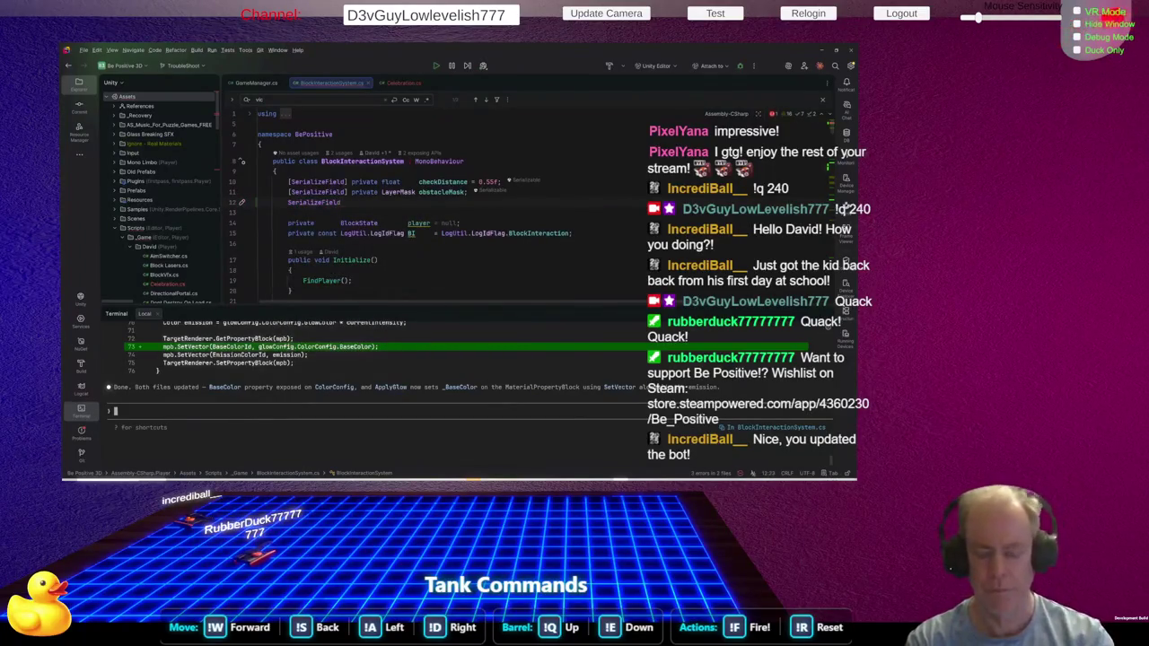
pyautogui.hotkey('ctrl', 'z')
pyautogui.write('[')
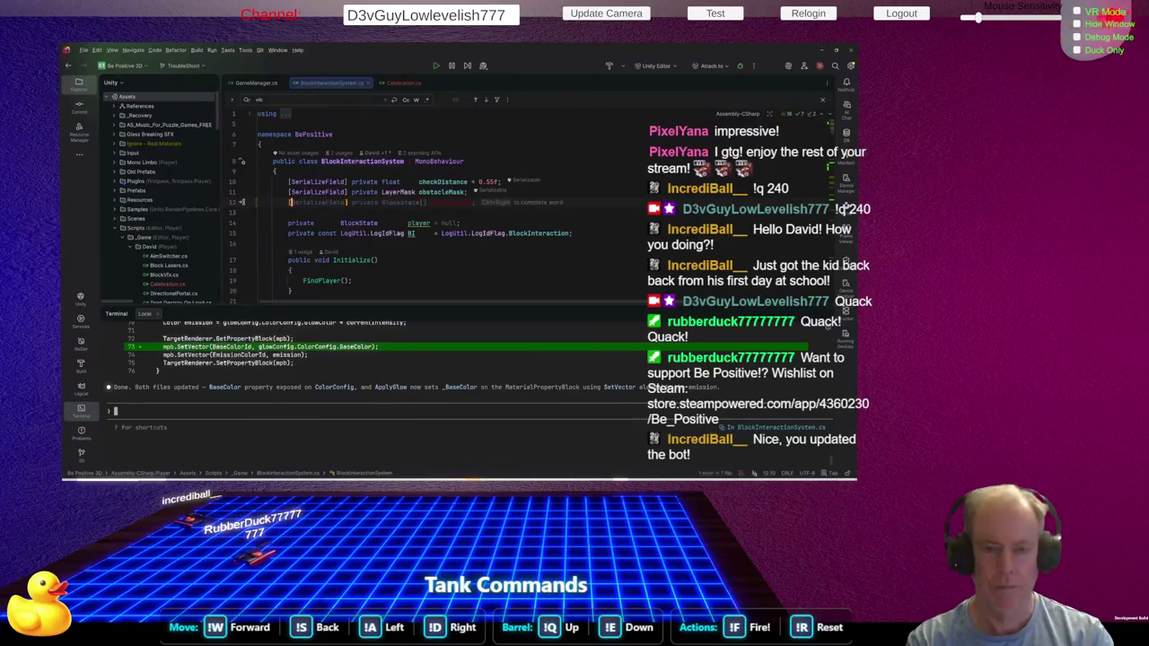
pyautogui.write('S')
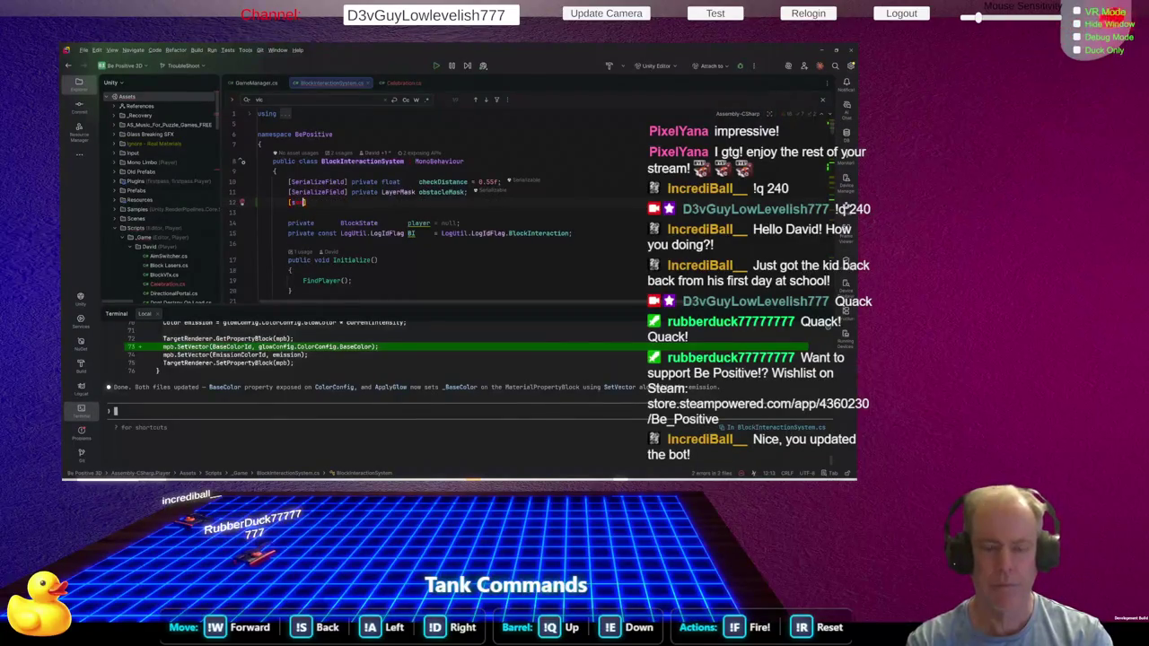
pyautogui.write('e')
pyautogui.hotkey('ctrl', 'BackSpace')
pyautogui.write('seri')
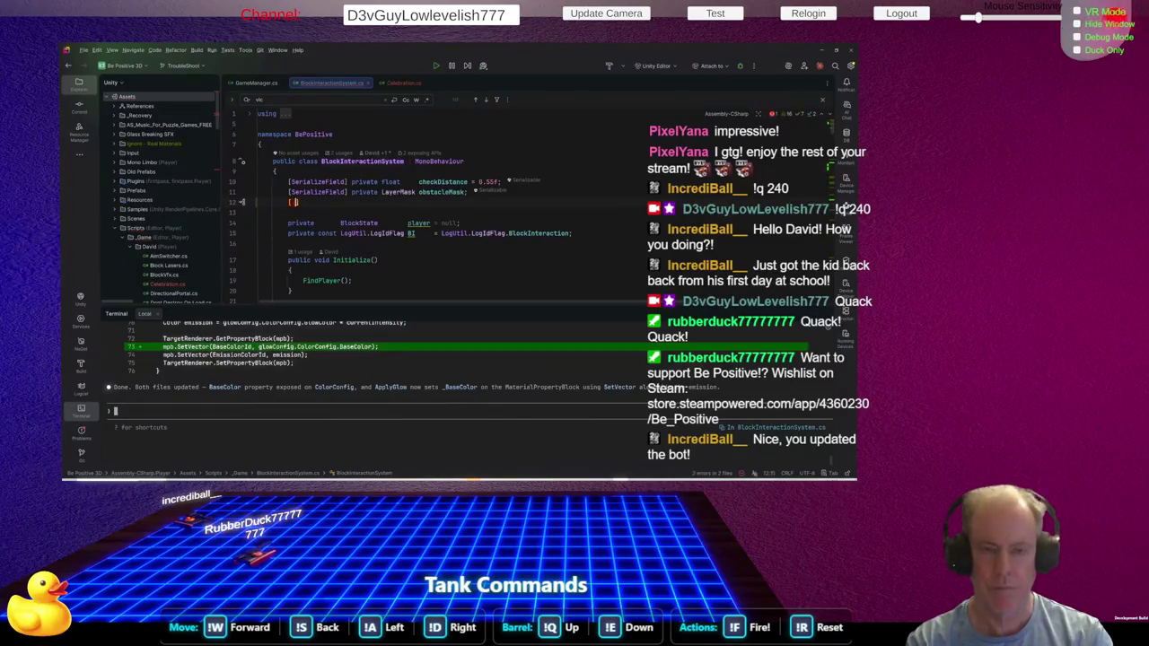
pyautogui.press('Return')
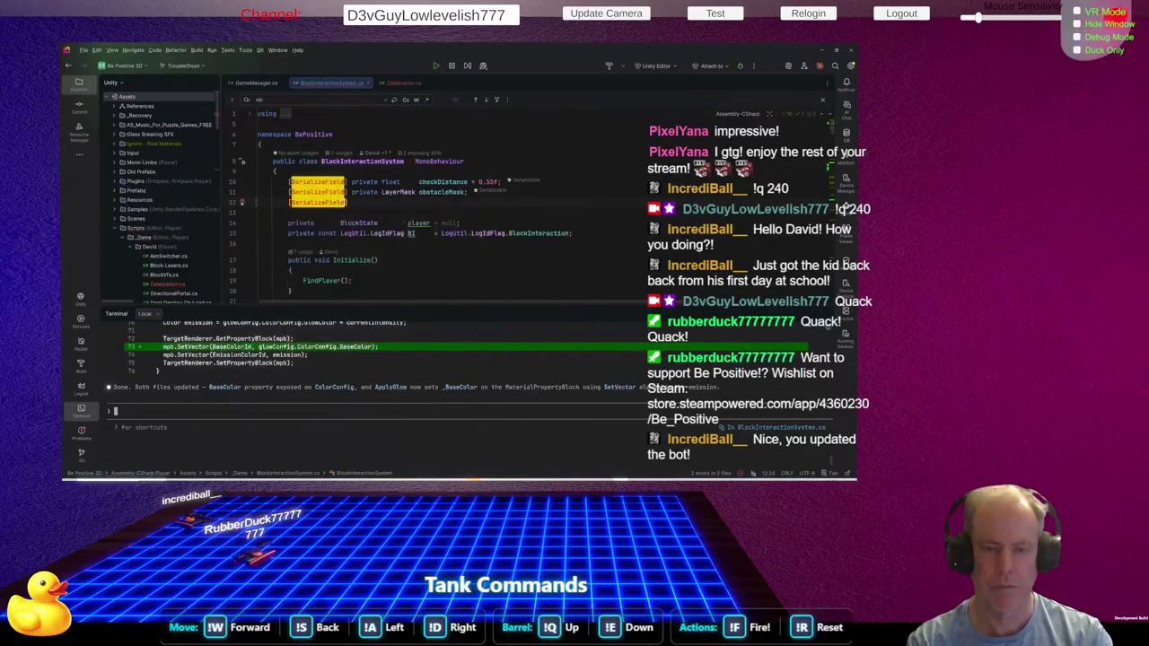
pyautogui.write('private ')
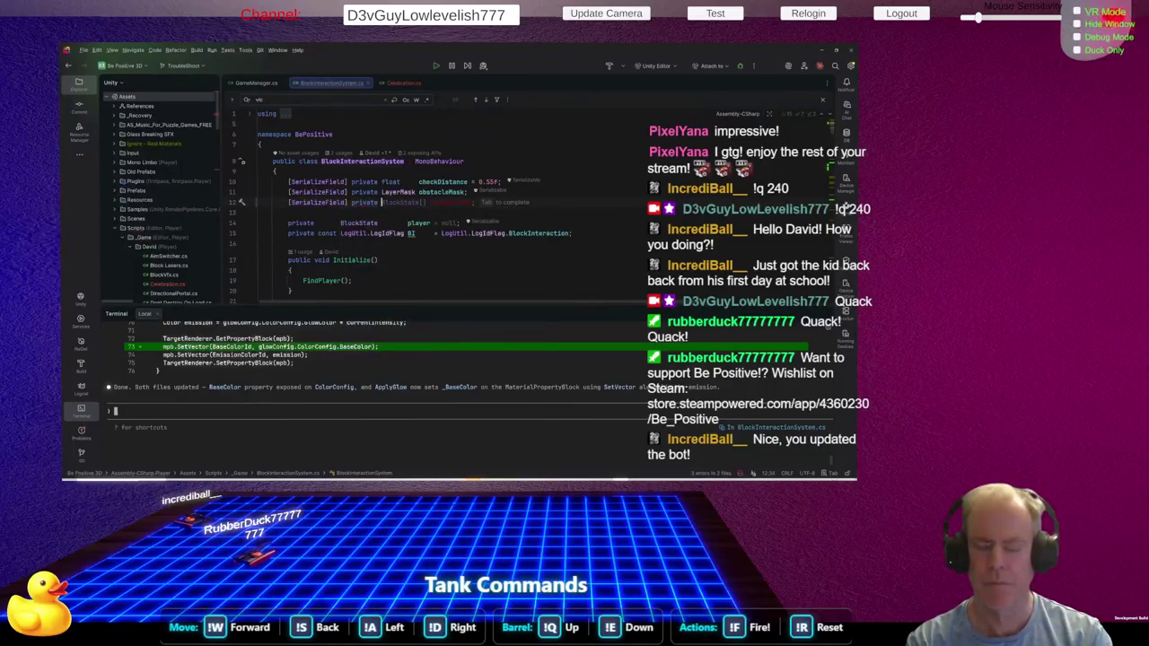
pyautogui.write('C')
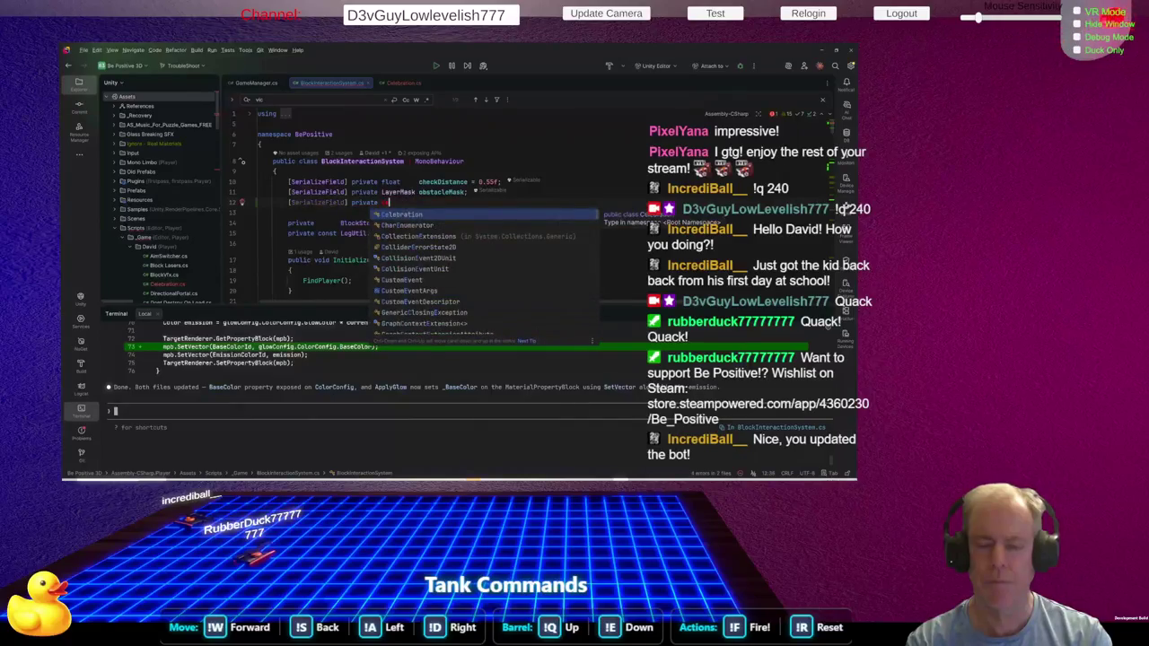
pyautogui.press('Return')
pyautogui.write('celebration;')
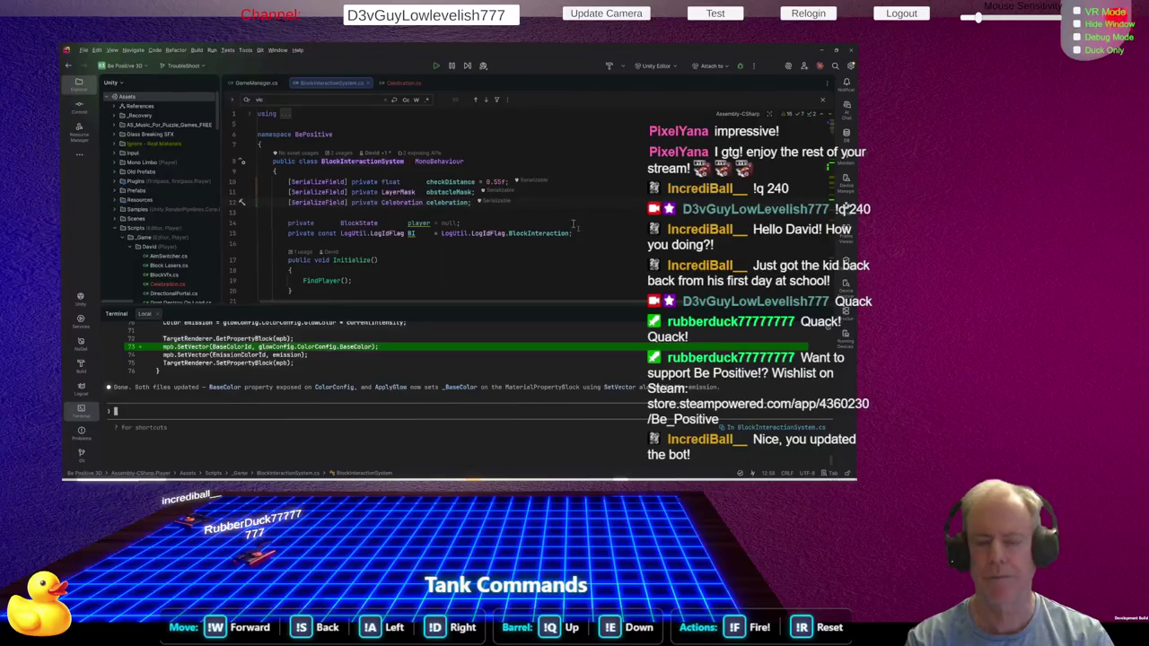
pyautogui.hotkey('alt', 'Tab')
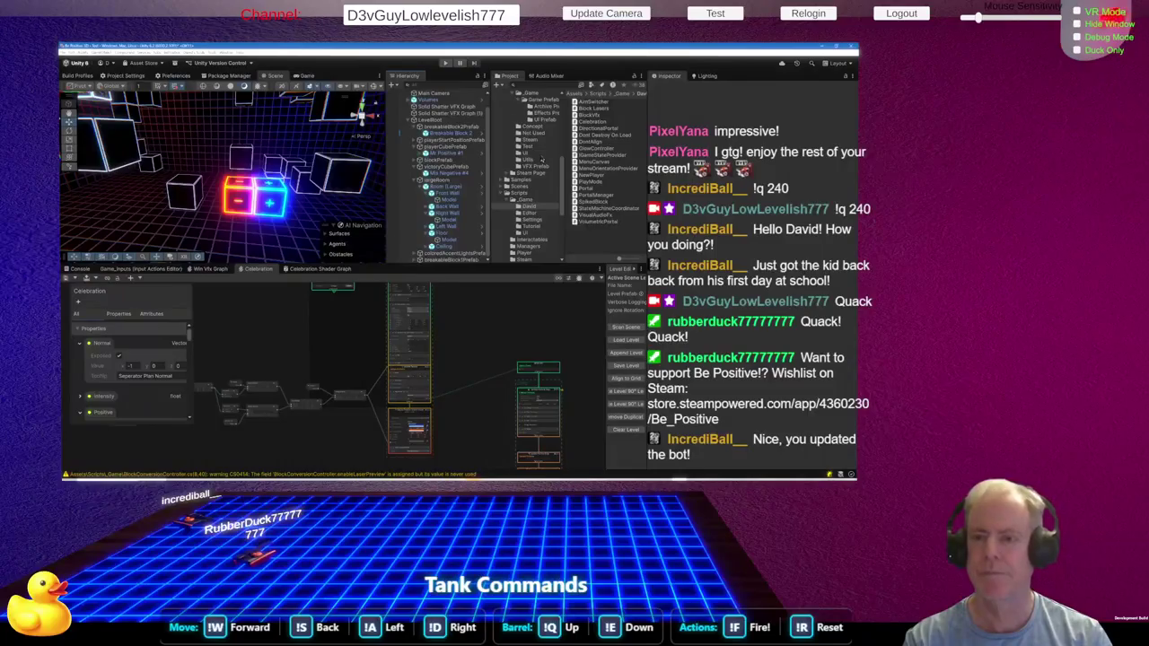
# Browse the prefabs in the Project panel's Game Prefab folder
pyautogui.click(550, 100)
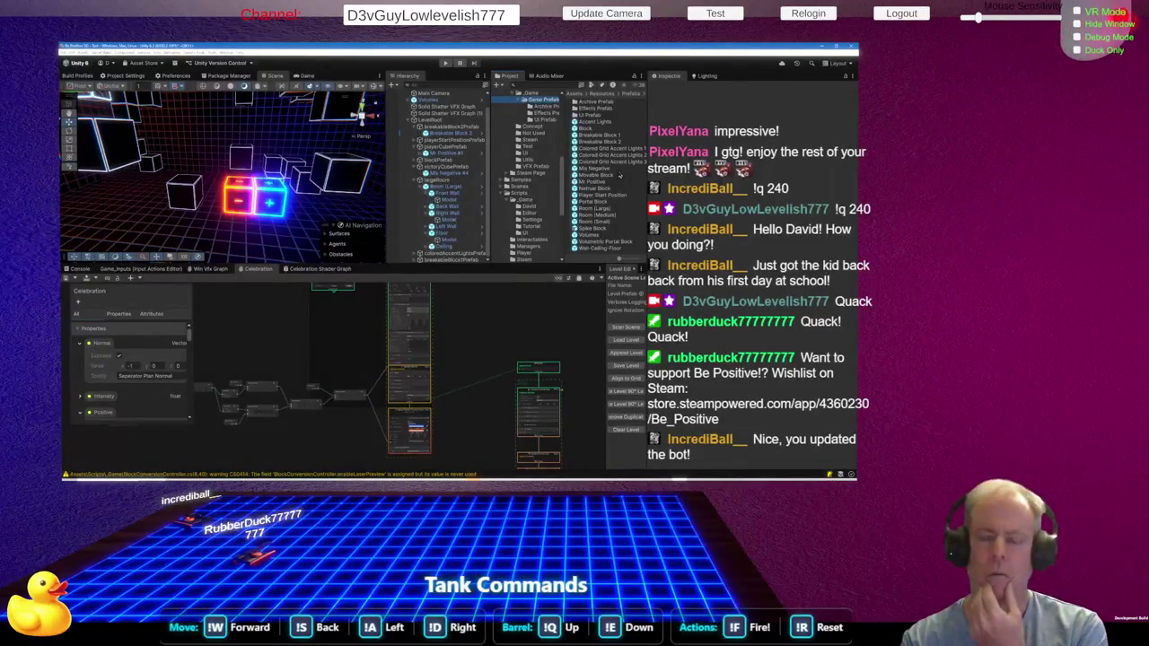
pyautogui.hotkey('alt', 'Tab')
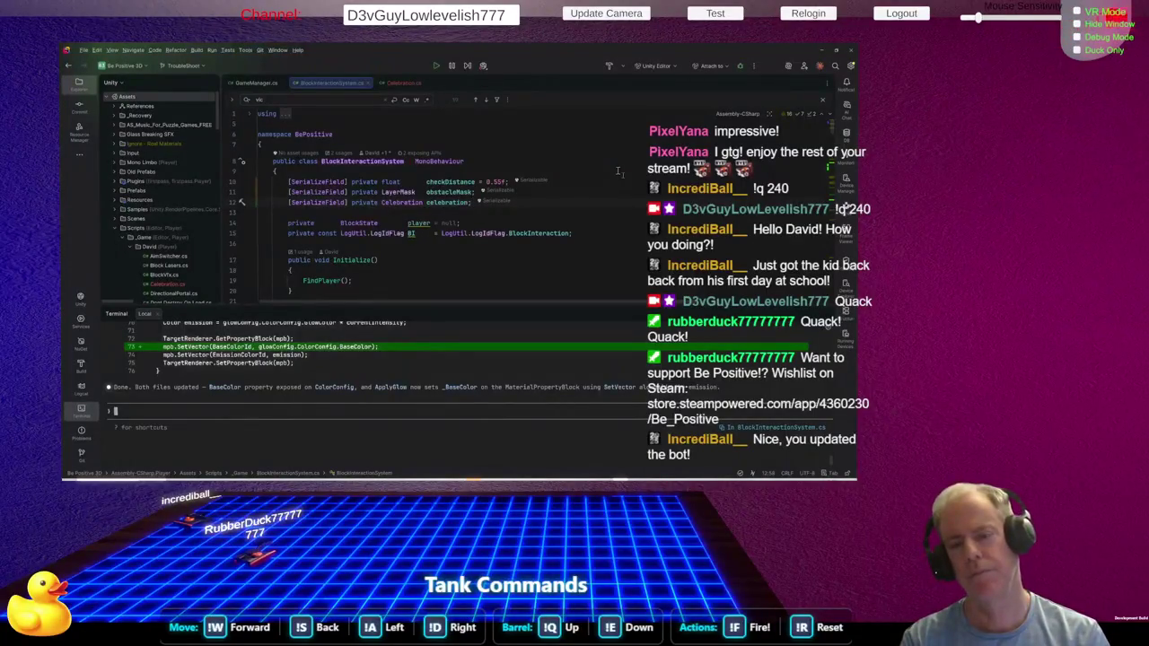
# Change the field's type from Celebration to GameObject and rename it celebrationPrefab
pyautogui.hotkey('ctrl', 'w')
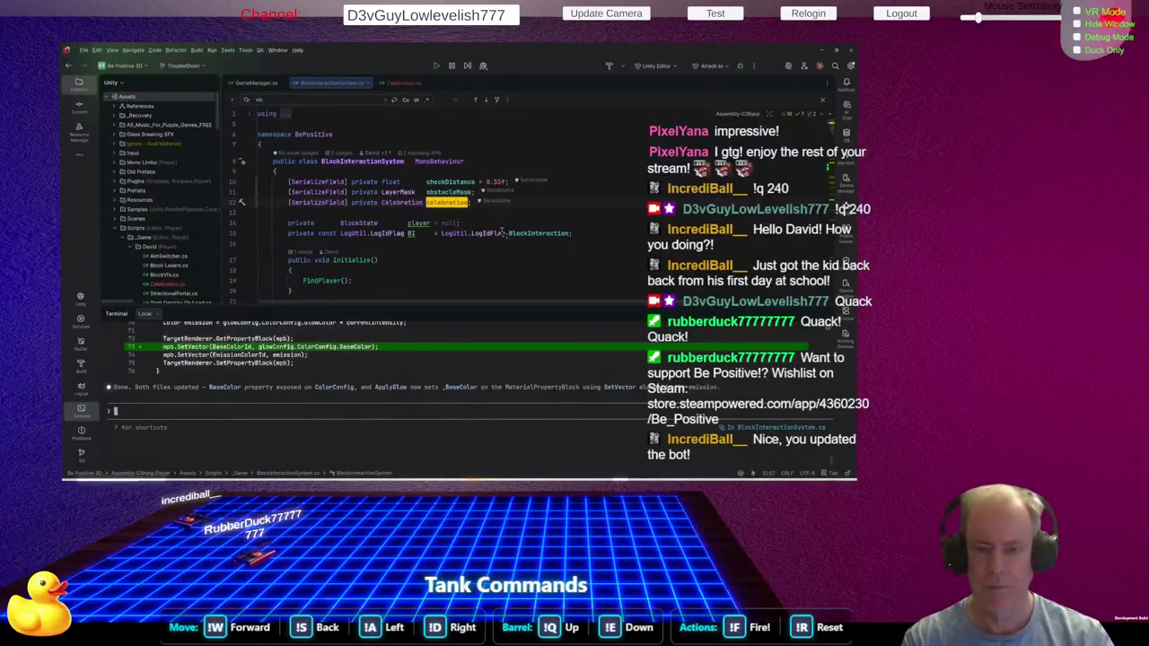
pyautogui.hotkey('ctrl', 'shift', 'Left')
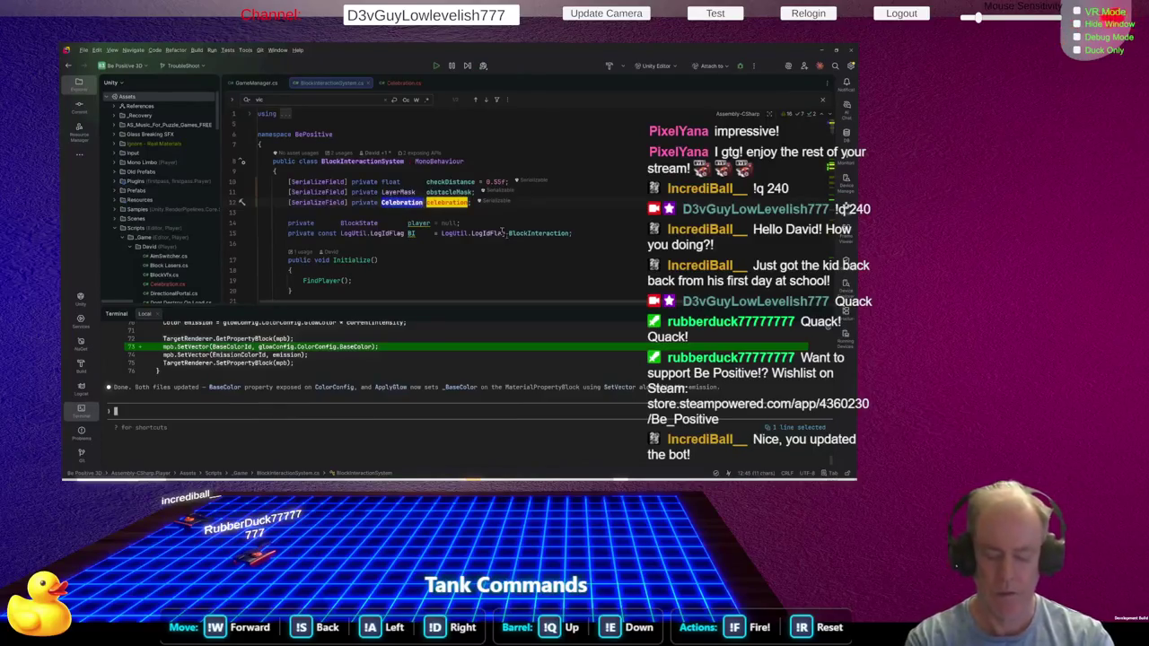
pyautogui.write('Game')
pyautogui.press('Down')
pyautogui.press('Down')
pyautogui.press('Down')
pyautogui.press('Return')
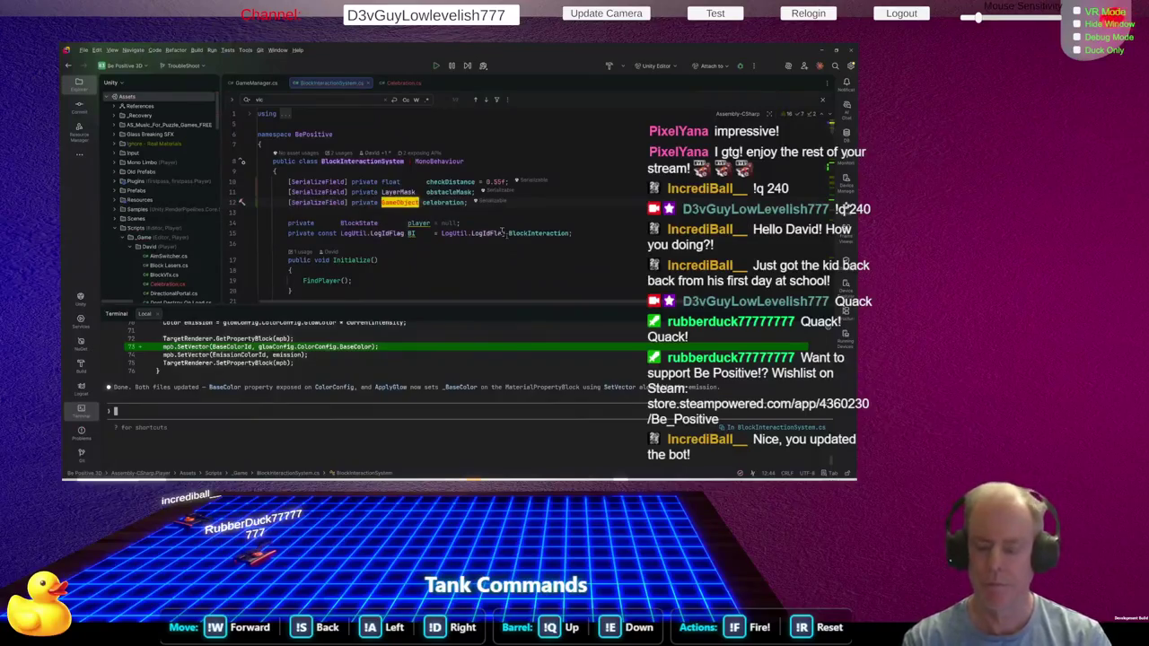
pyautogui.hotkey('ctrl', 'Right')
pyautogui.hotkey('ctrl', 'shift', 'Right')
pyautogui.press('Right')
pyautogui.write('Prefab;')
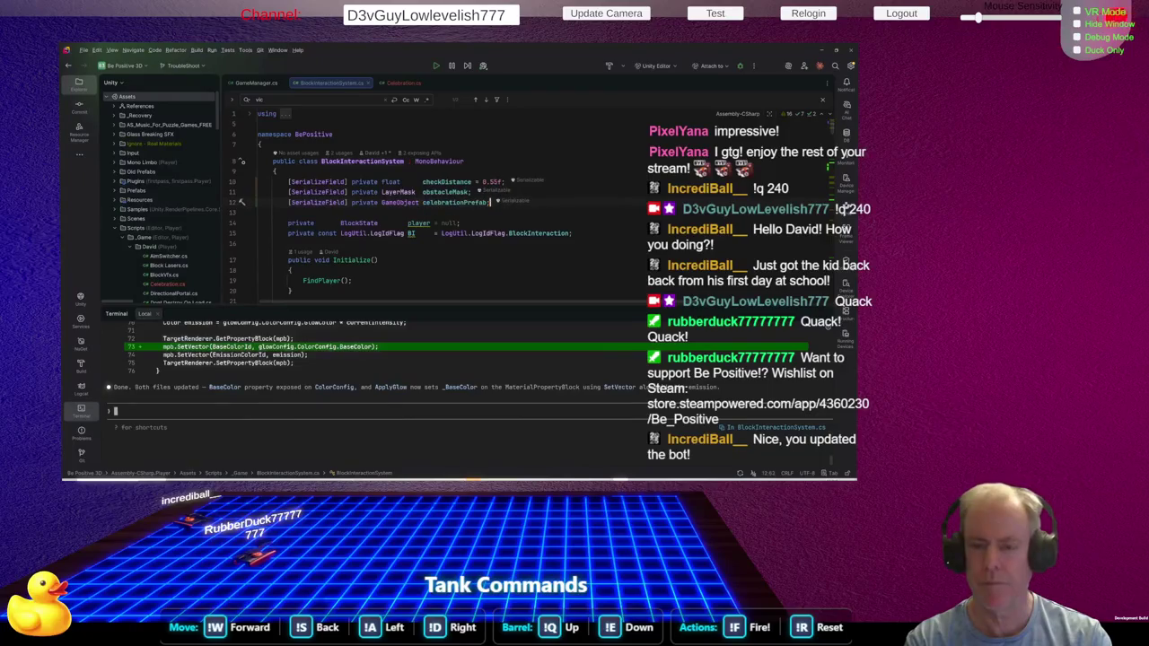
pyautogui.click(628, 267)
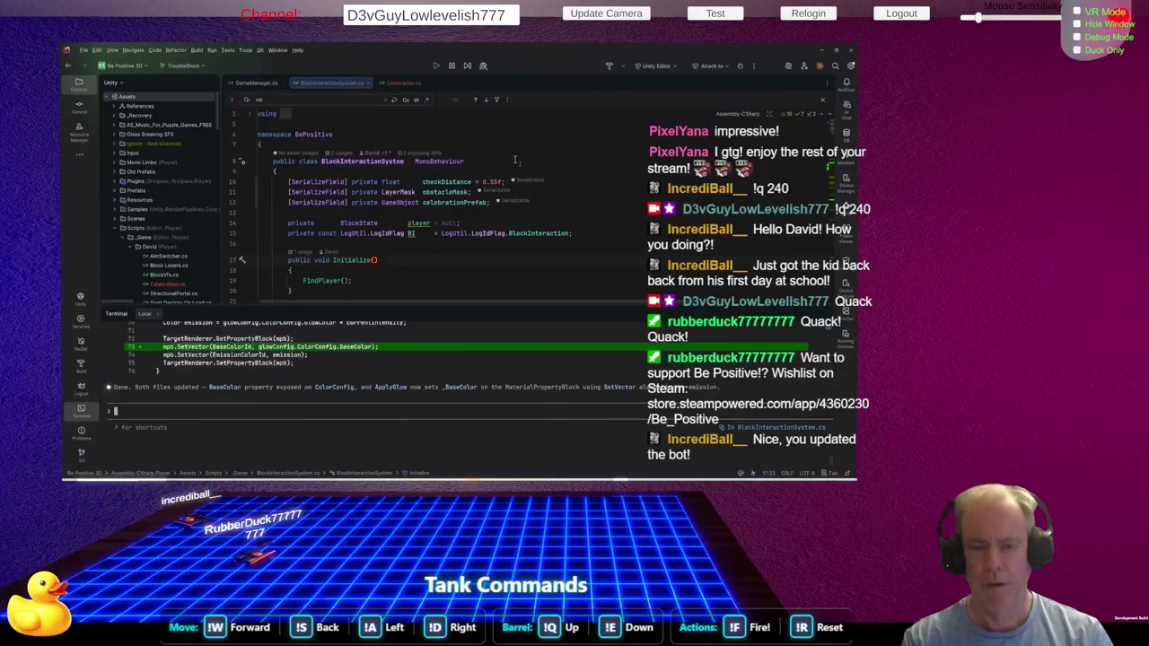
# Run Find Usages on BlockInteractionSystem and open the interactionSystemPrefab result in GameContext.cs
pyautogui.doubleClick(383, 161)
pyautogui.rightClick(383, 161)
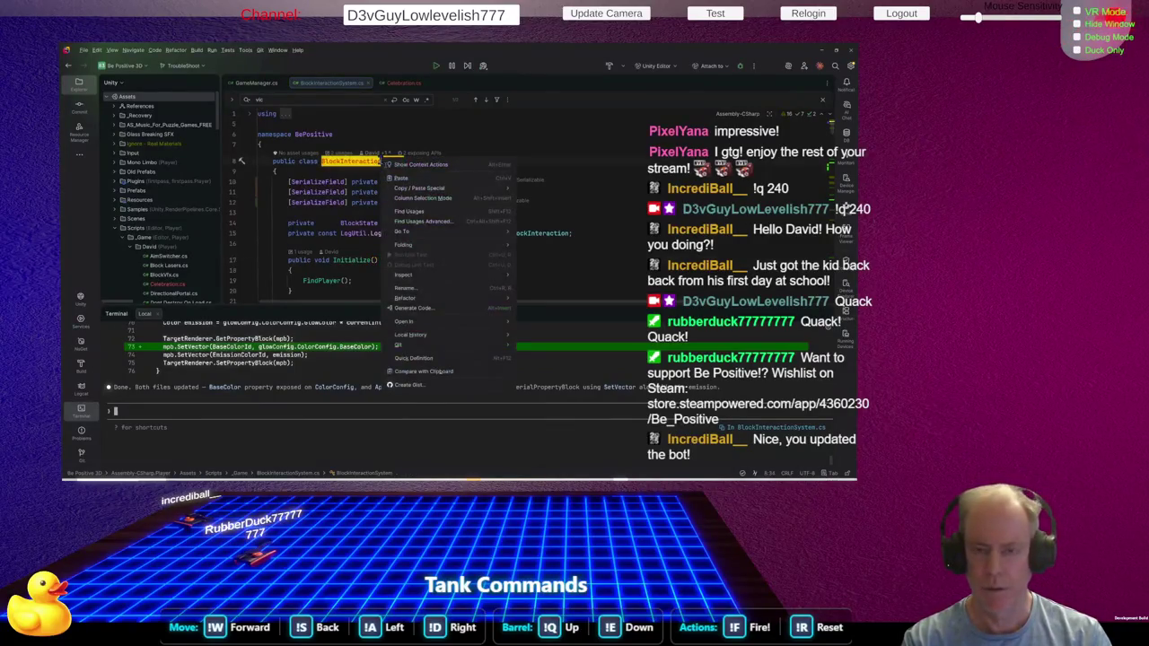
pyautogui.click(412, 211)
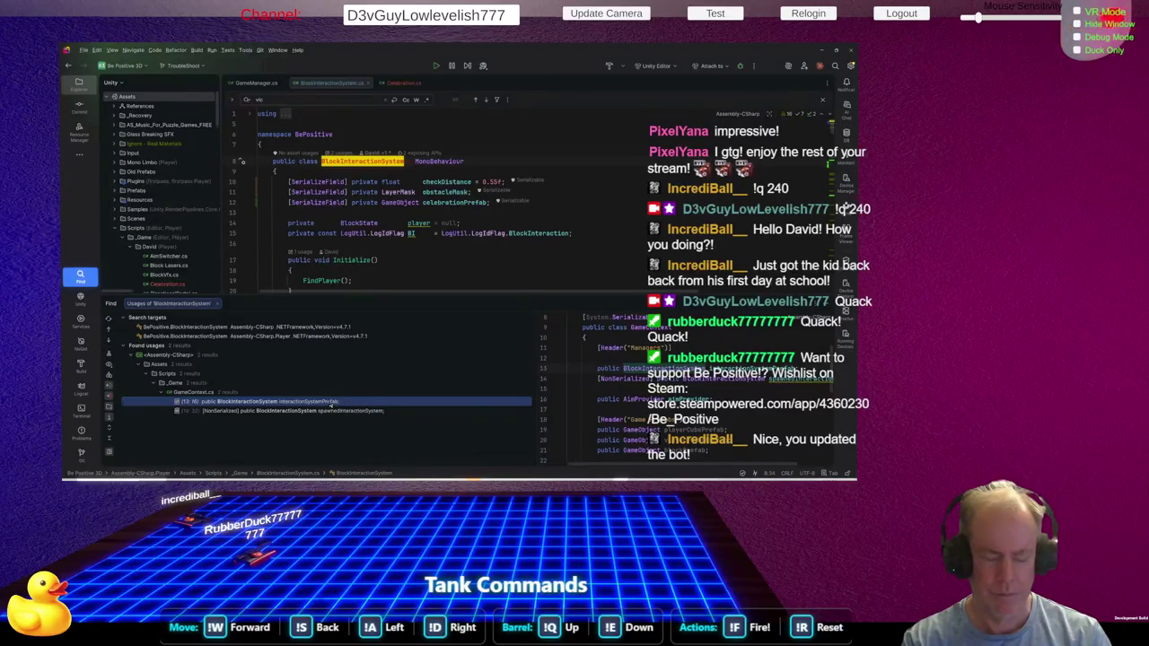
pyautogui.click(332, 404)
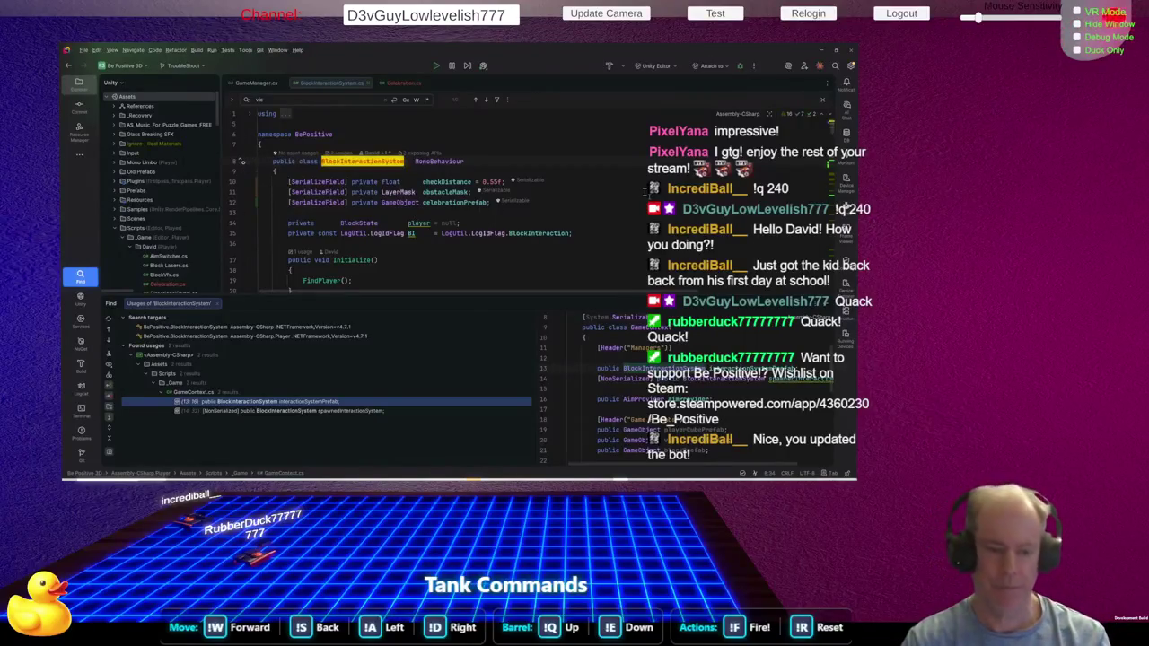
pyautogui.doubleClick(308, 403)
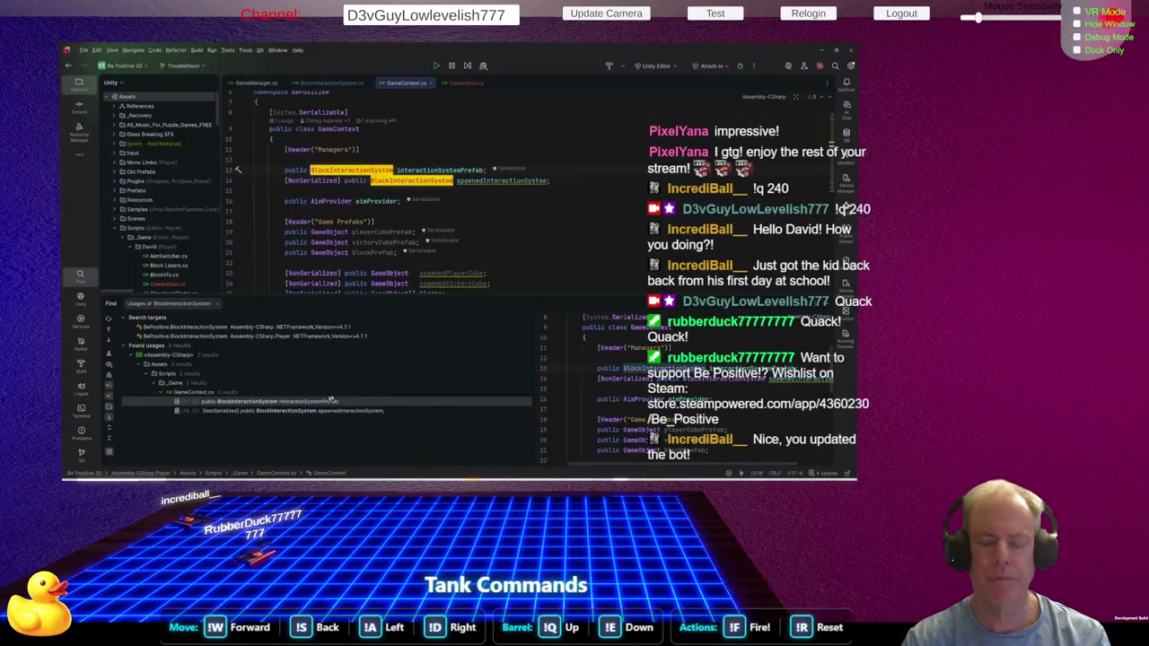
# Inspect interactionSystemPrefab and spawnedInteractionSystem, then jump to GameContext's References field in GameManager.cs
pyautogui.doubleClick(313, 412)
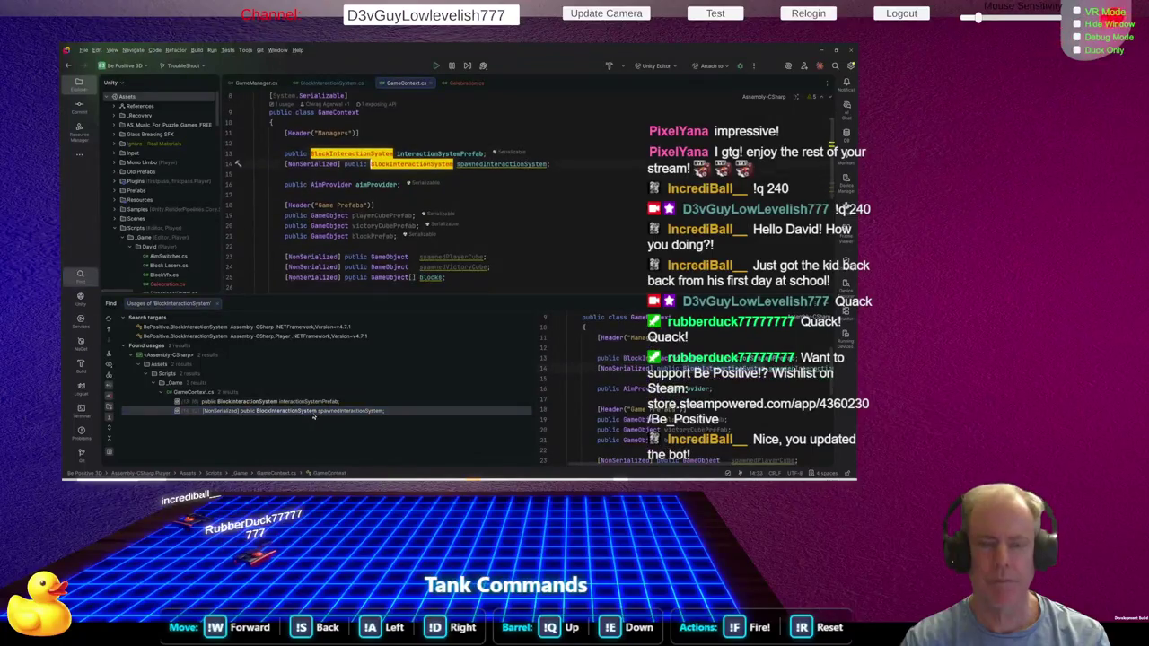
pyautogui.click(576, 208)
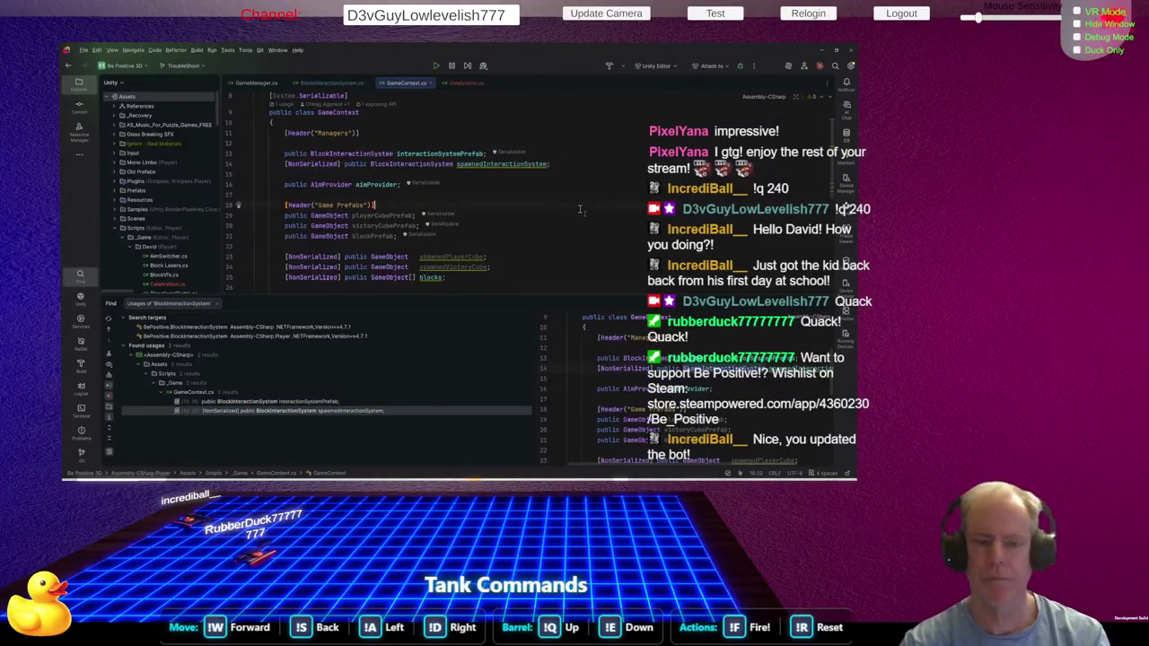
pyautogui.click(427, 154)
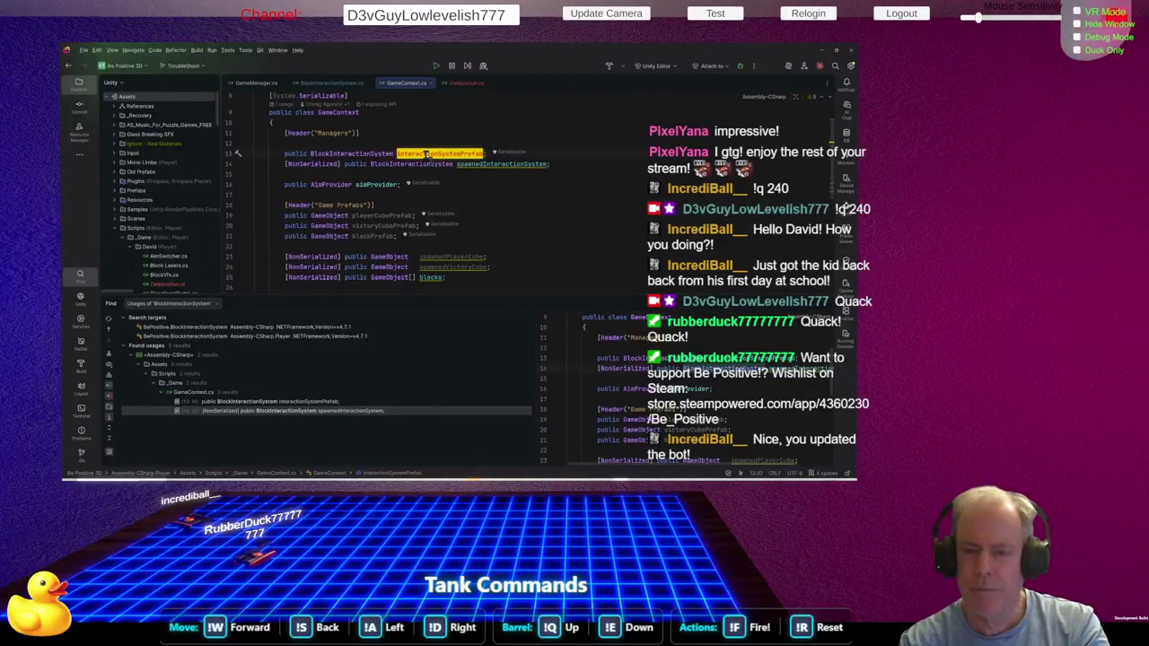
pyautogui.click(505, 165)
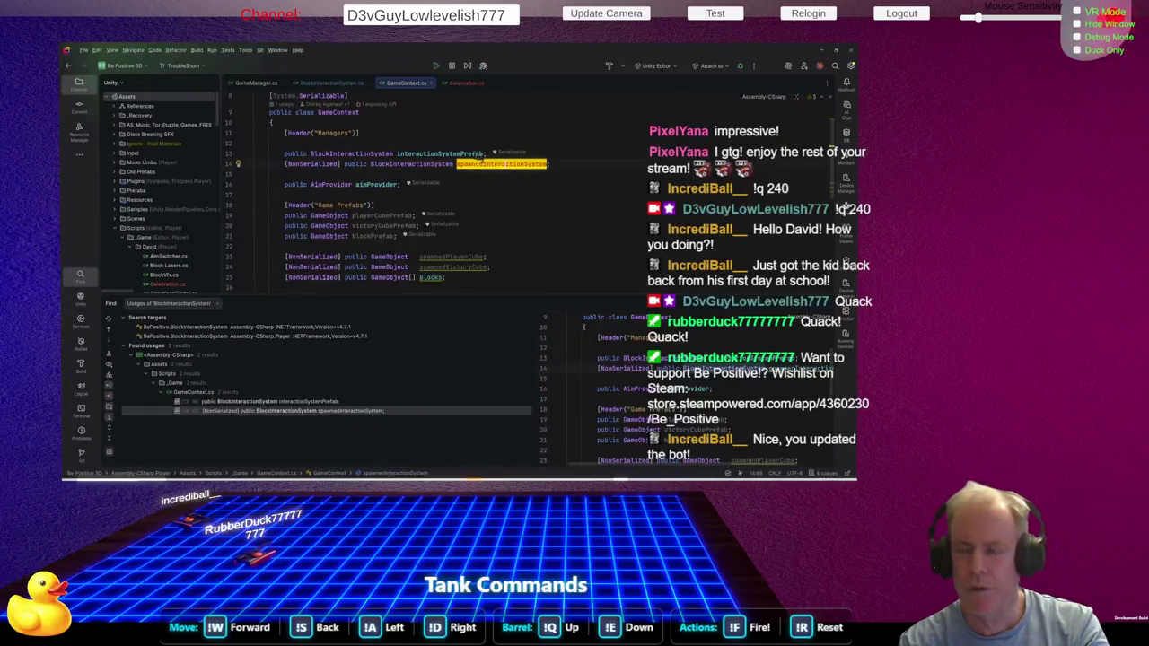
pyautogui.moveTo(455, 153)
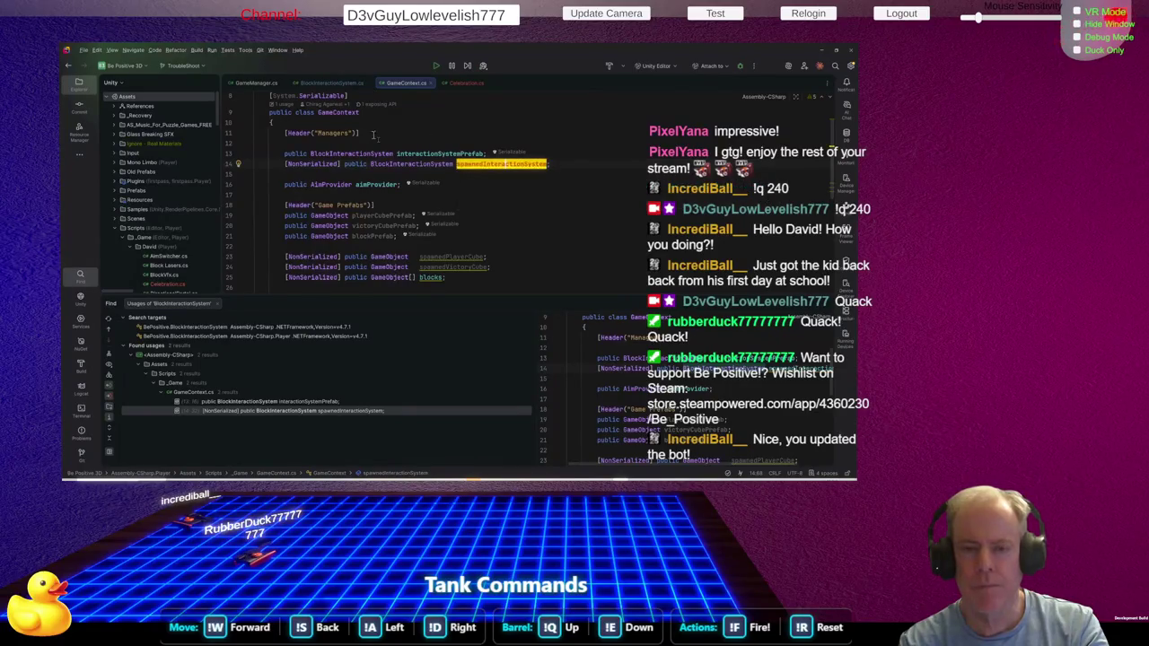
pyautogui.click(338, 113)
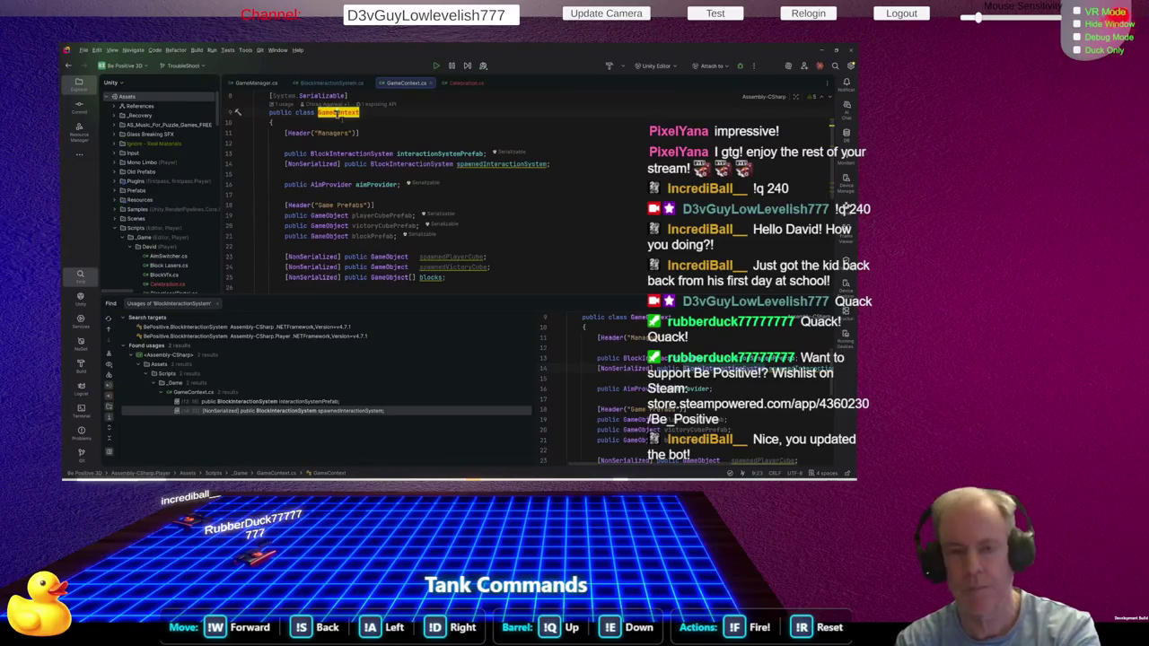
pyautogui.keyDown('ctrl'); pyautogui.click(337, 113); pyautogui.keyUp('ctrl')
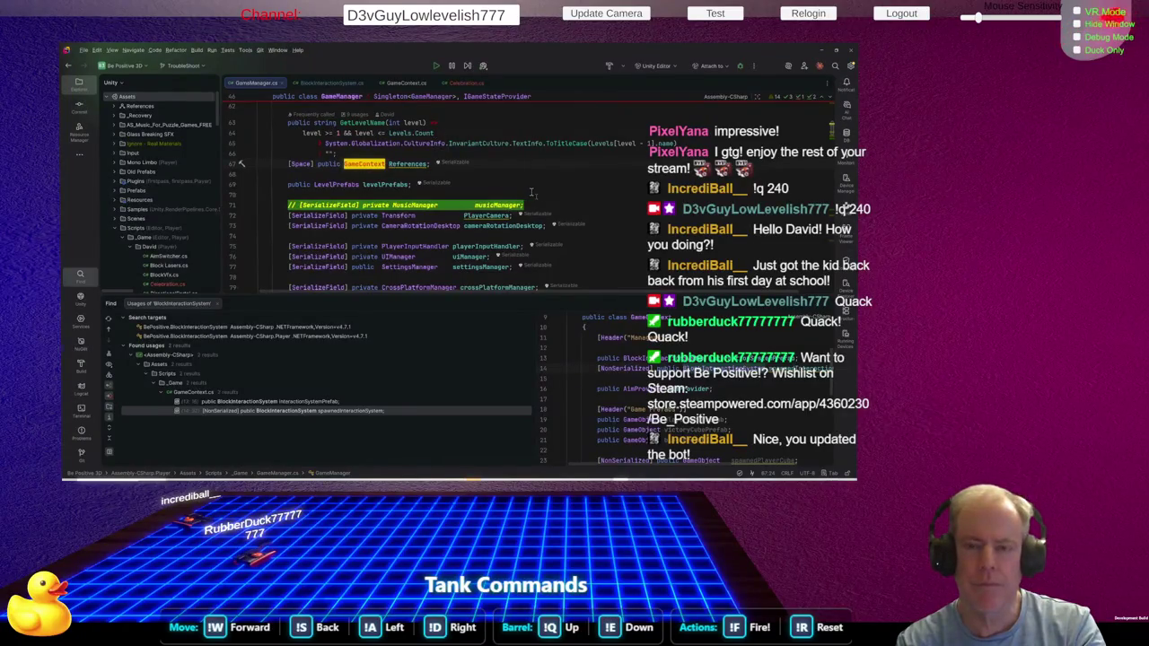
# Follow References.spawnedInteractionSystem.Initialize() in GameManager's InitLevel, then go back to BlockInteractionSystem.cs
pyautogui.click(566, 164)
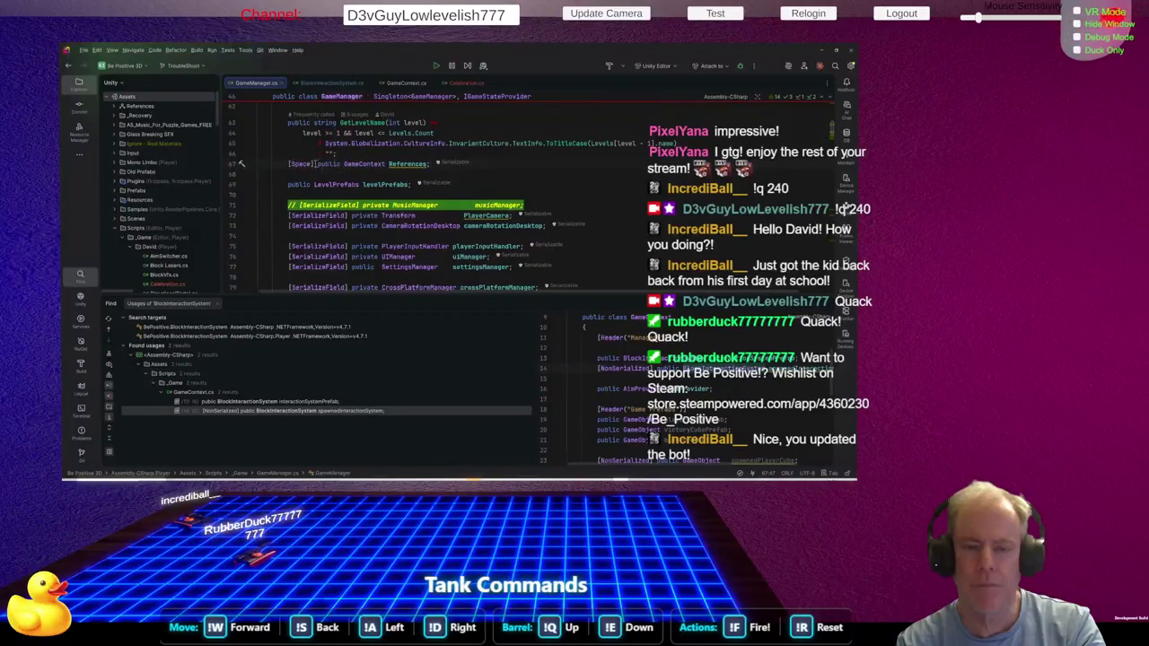
pyautogui.click(430, 164)
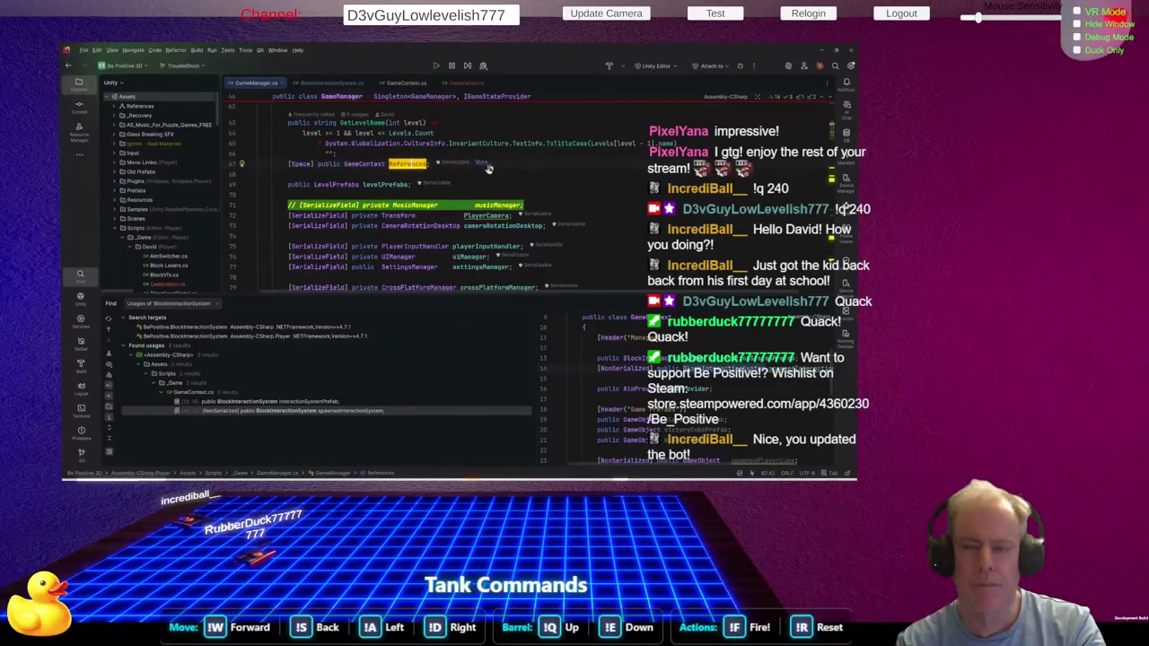
pyautogui.scroll(-5, 520, 169)
pyautogui.scroll(-20, 519, 171)
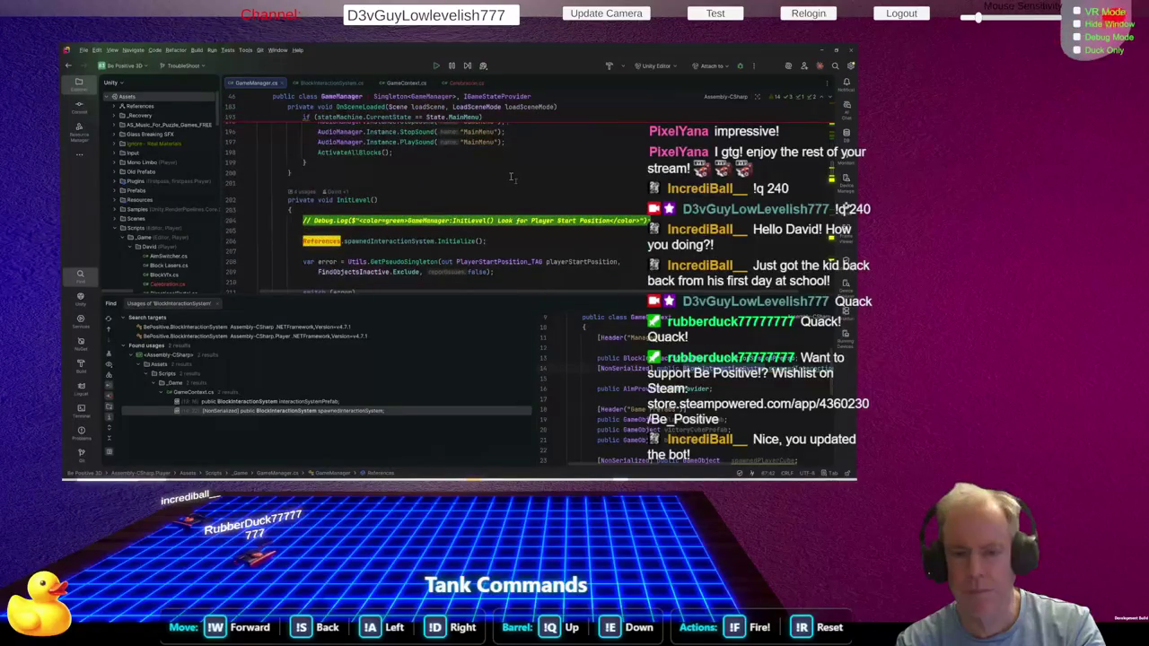
pyautogui.scroll(-2, 518, 181)
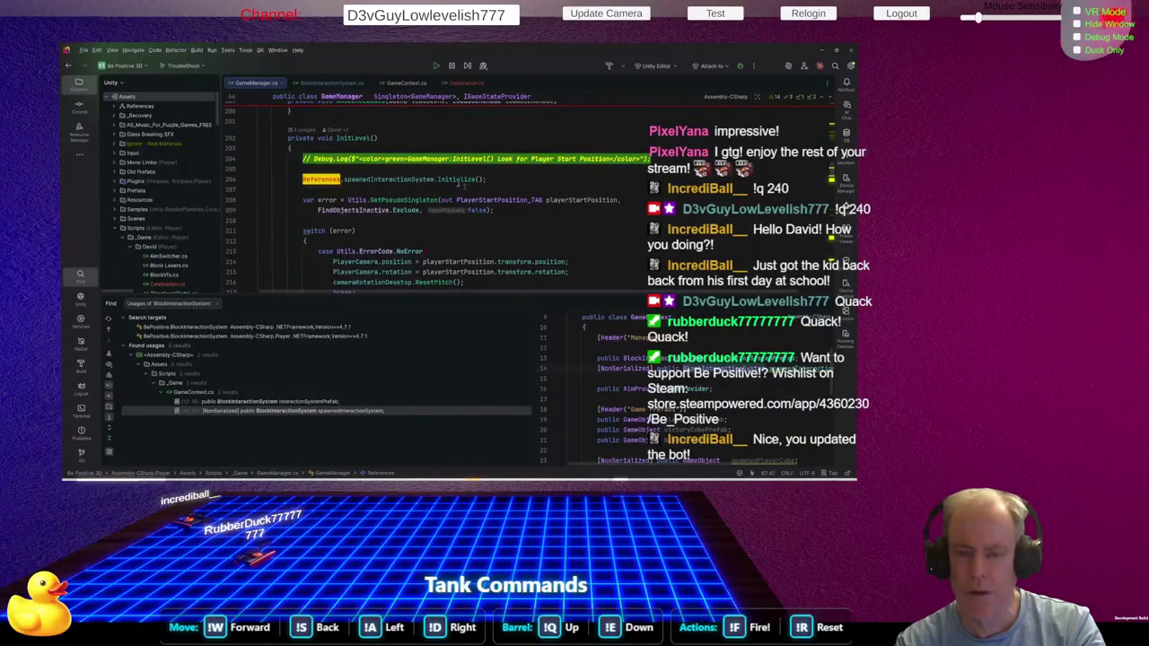
pyautogui.moveTo(455, 181)
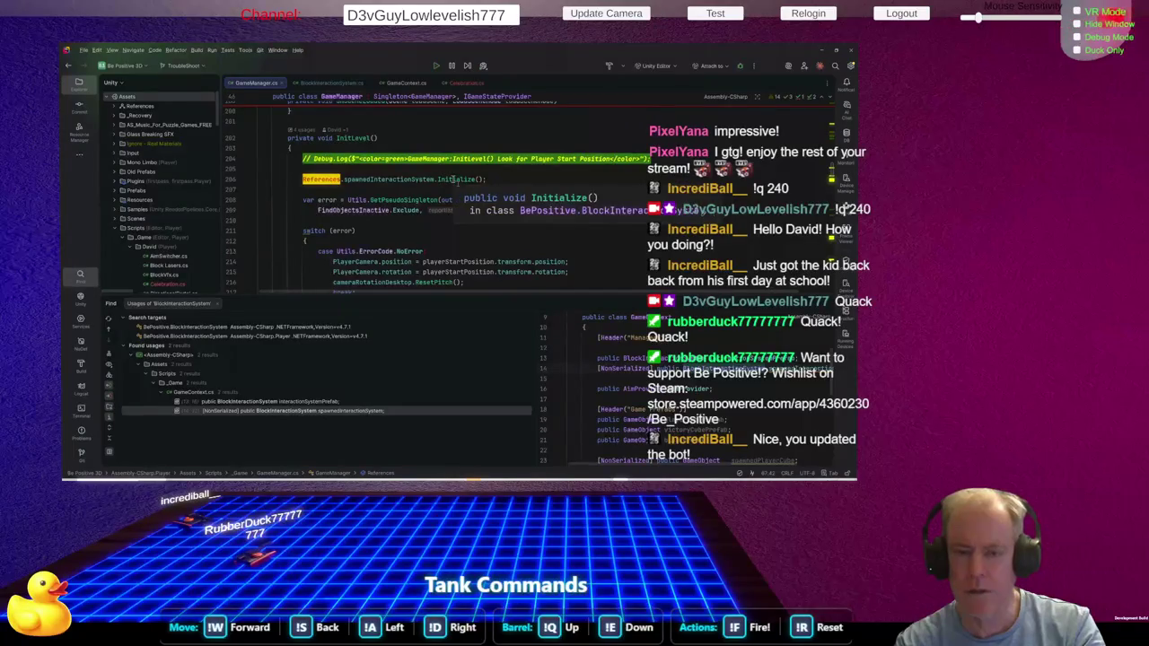
pyautogui.click(454, 179)
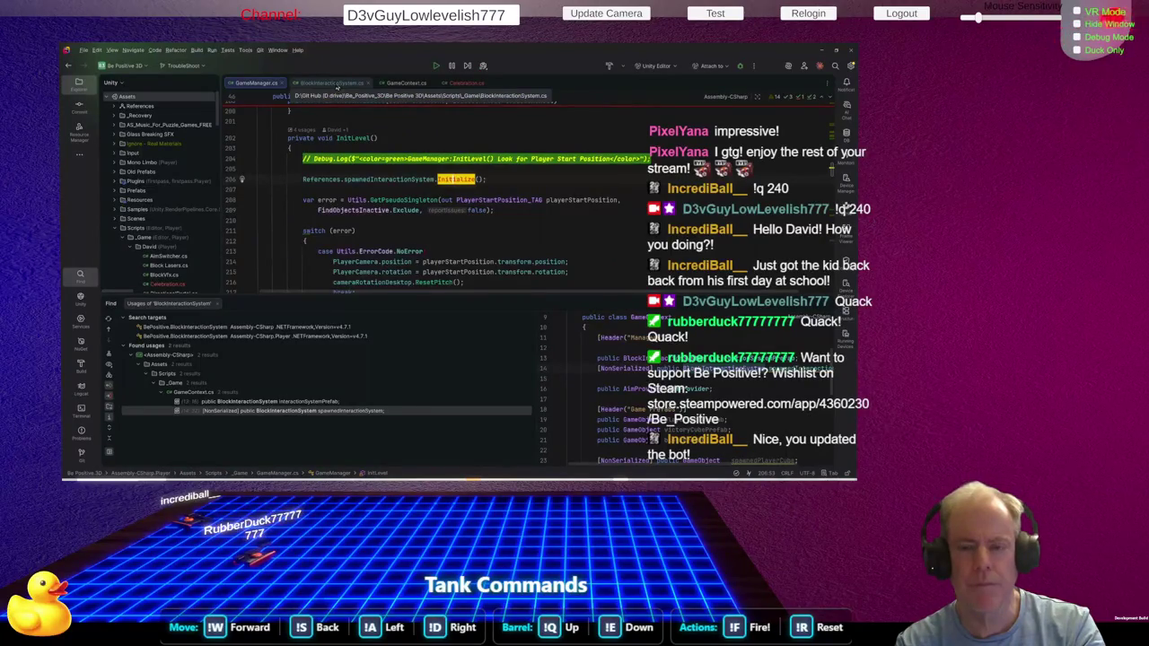
pyautogui.moveTo(401, 180)
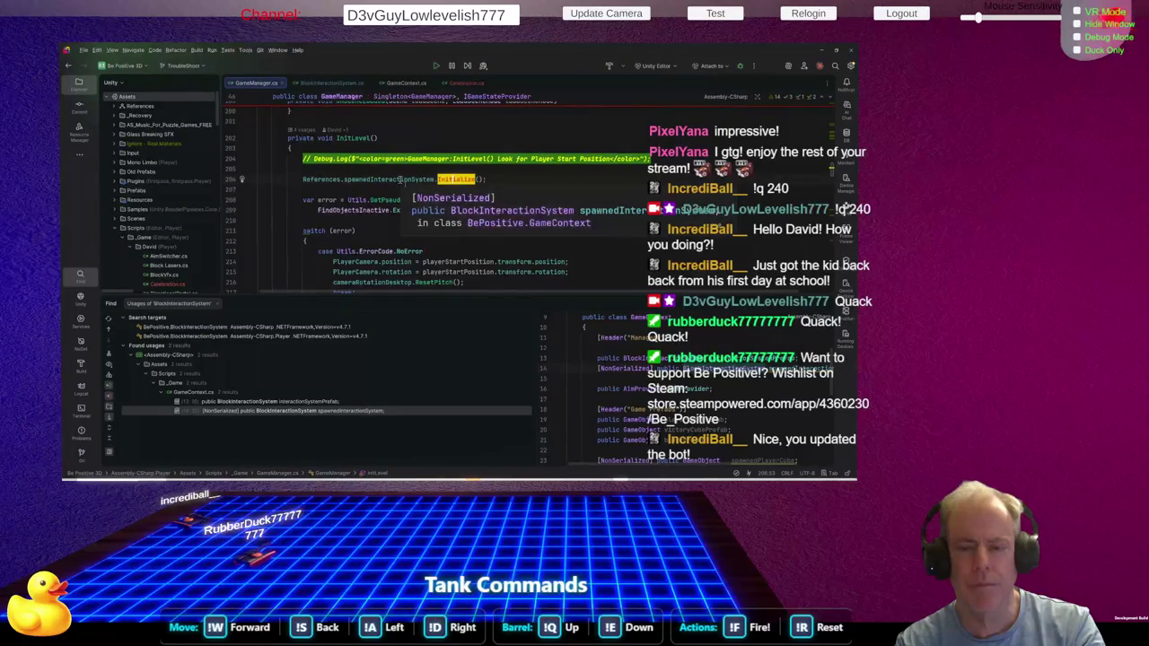
pyautogui.click(332, 84)
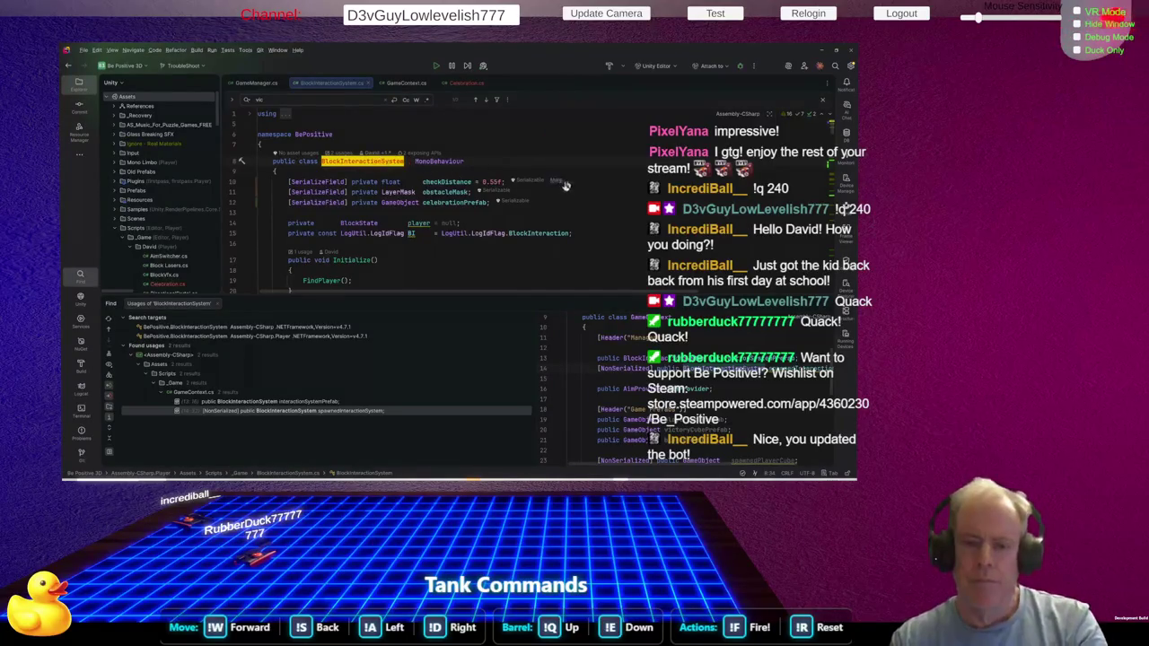
# Scroll to OnEnable and insert an empty line above the OnLevelCleared subscription
pyautogui.scroll(-3, 562, 183)
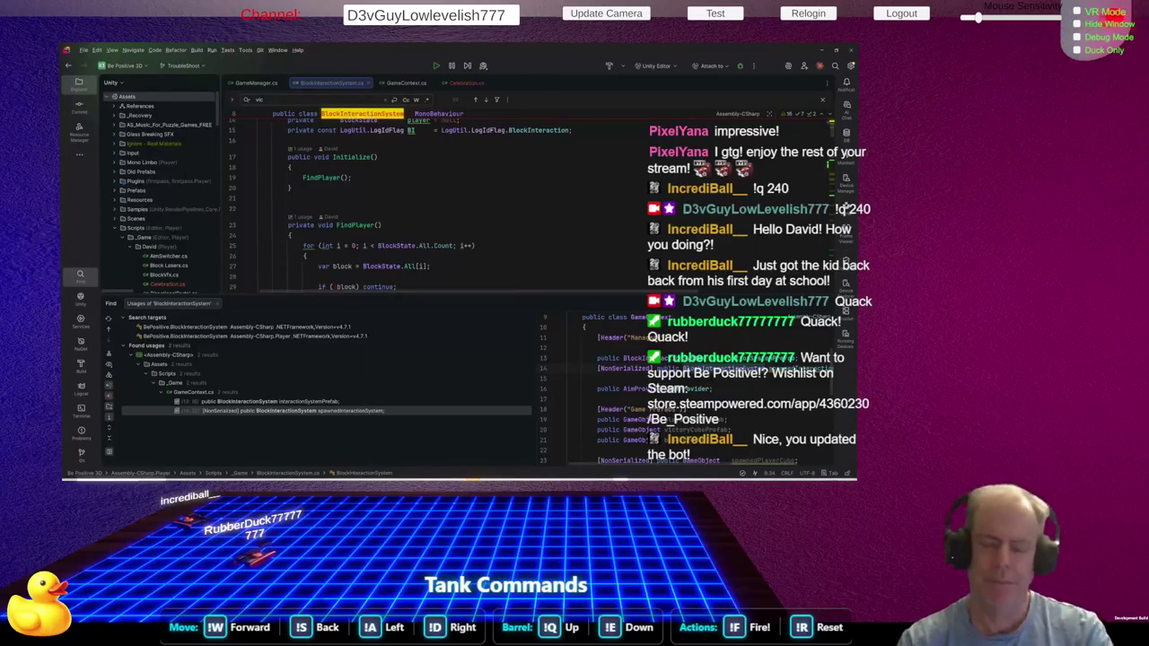
pyautogui.scroll(3, 439, 205)
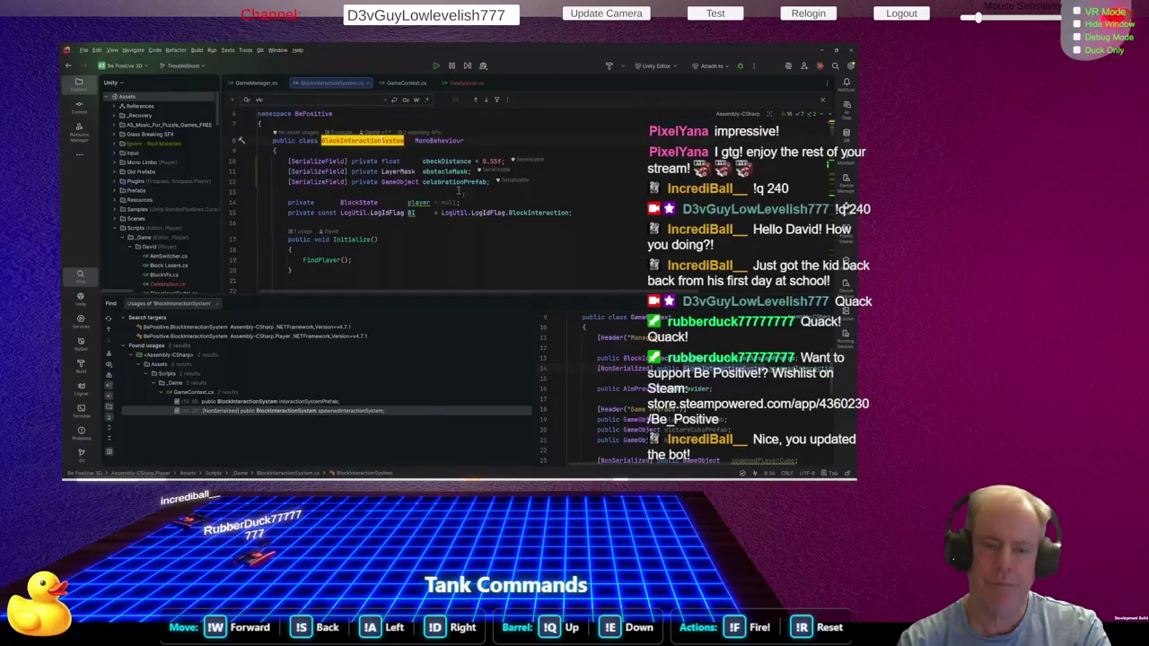
pyautogui.scroll(-1, 535, 194)
pyautogui.scroll(-6, 536, 194)
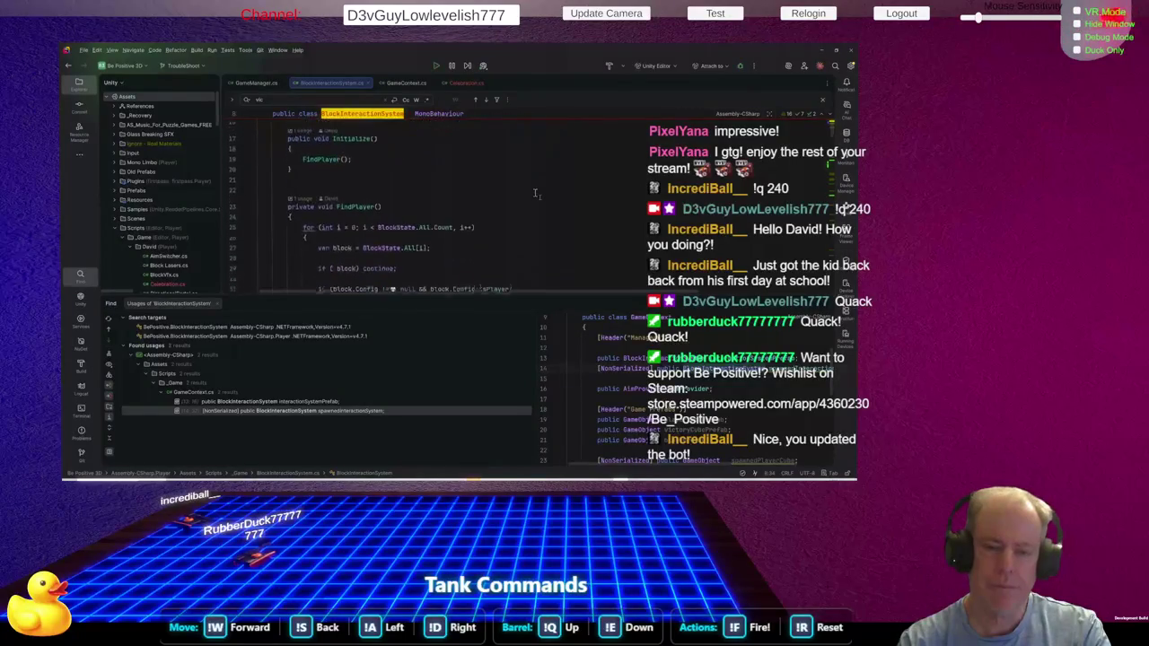
pyautogui.scroll(2, 541, 200)
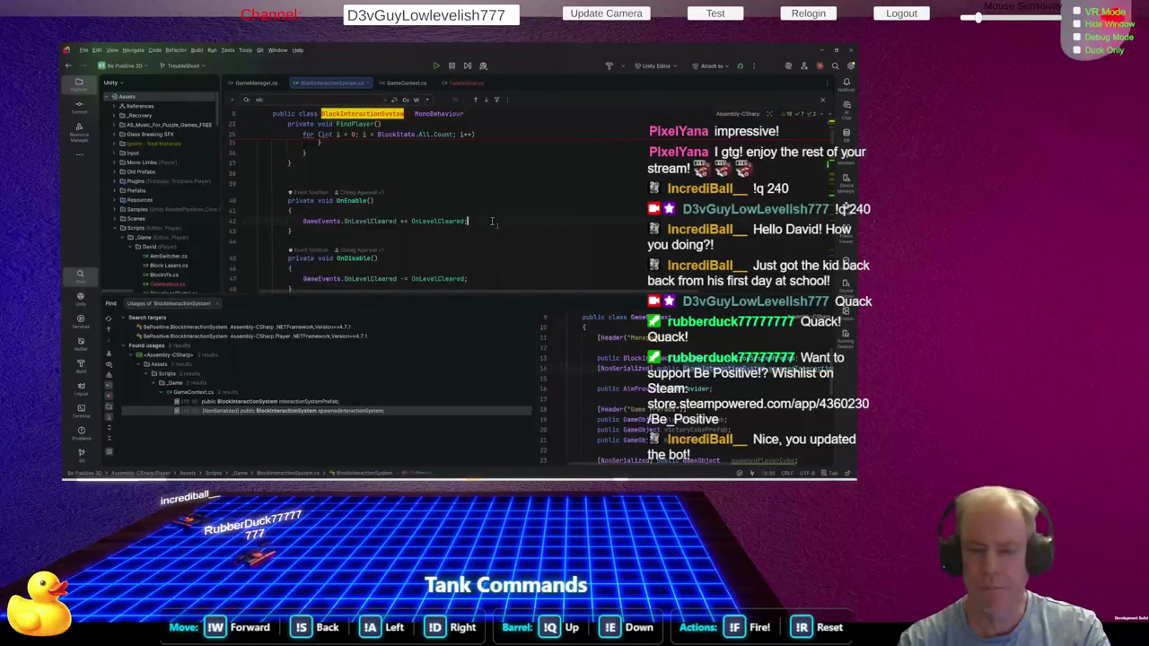
pyautogui.hotkey('ctrl', 'alt', 'Return')
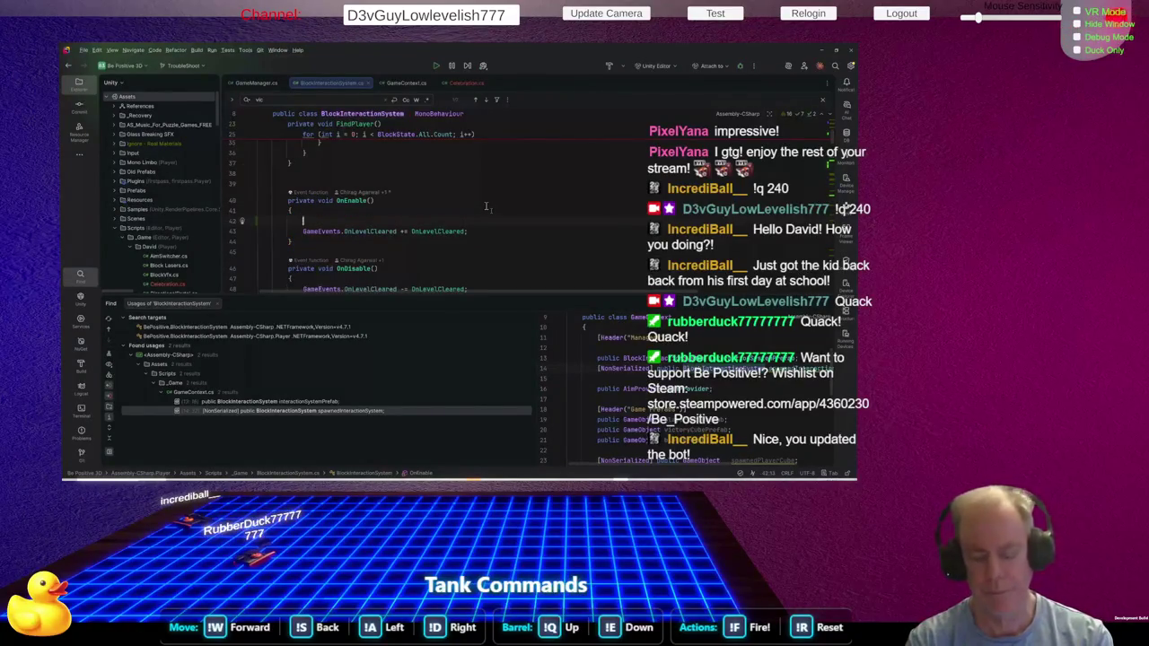
# Begin a 'celebrationPrefab =' assignment at the top of OnEnable and bring up completion suggestions
pyautogui.write('cel')
pyautogui.press('Return')
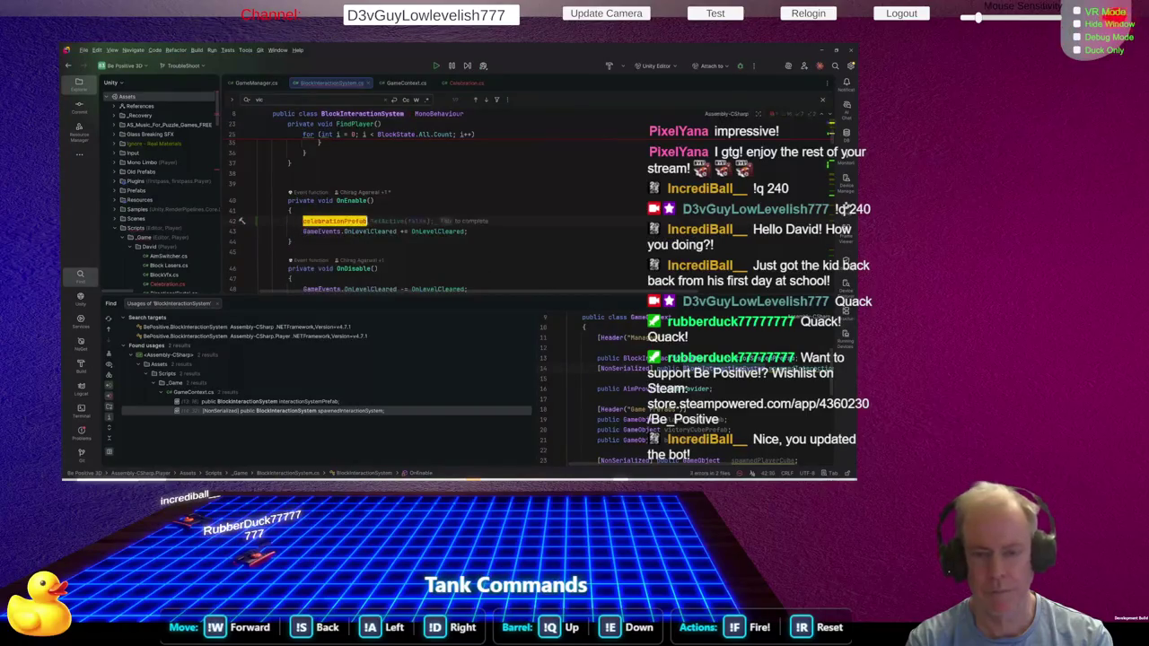
pyautogui.write(' =')
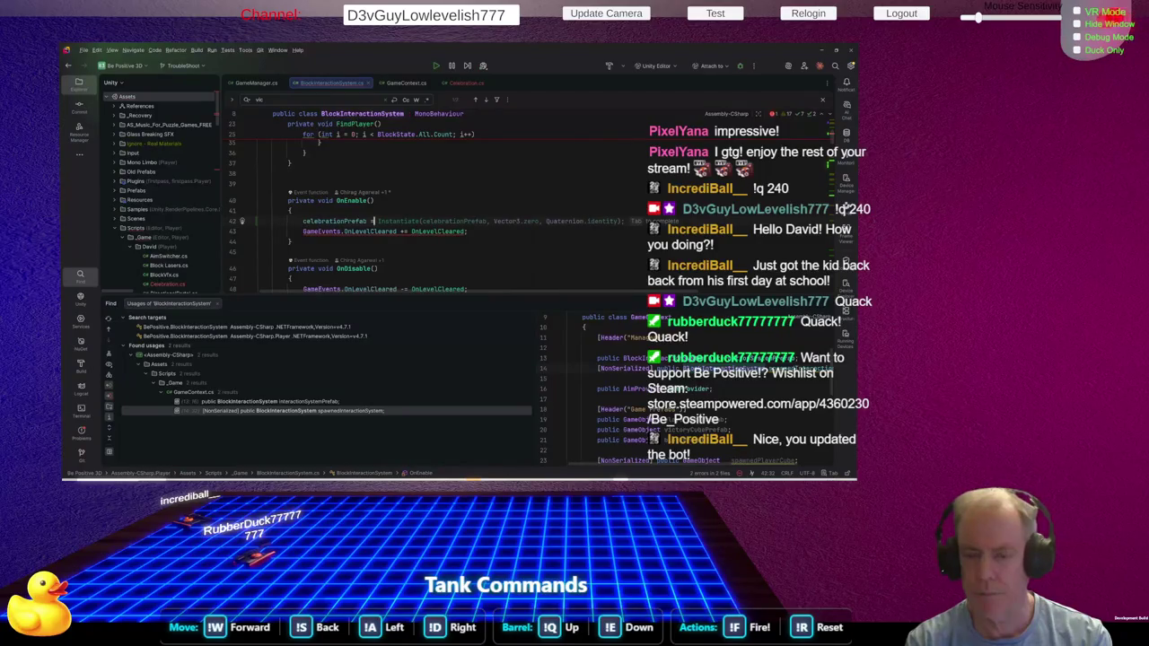
pyautogui.hotkey('ctrl', 'space')
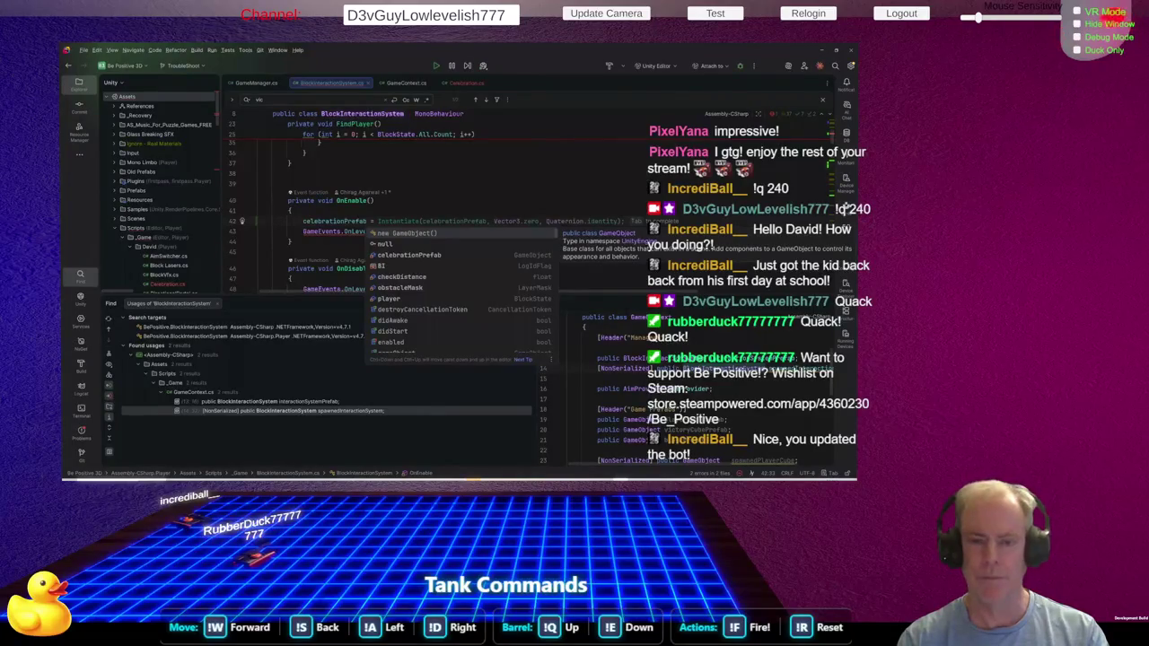
pyautogui.hotkey('alt', 'Tab')
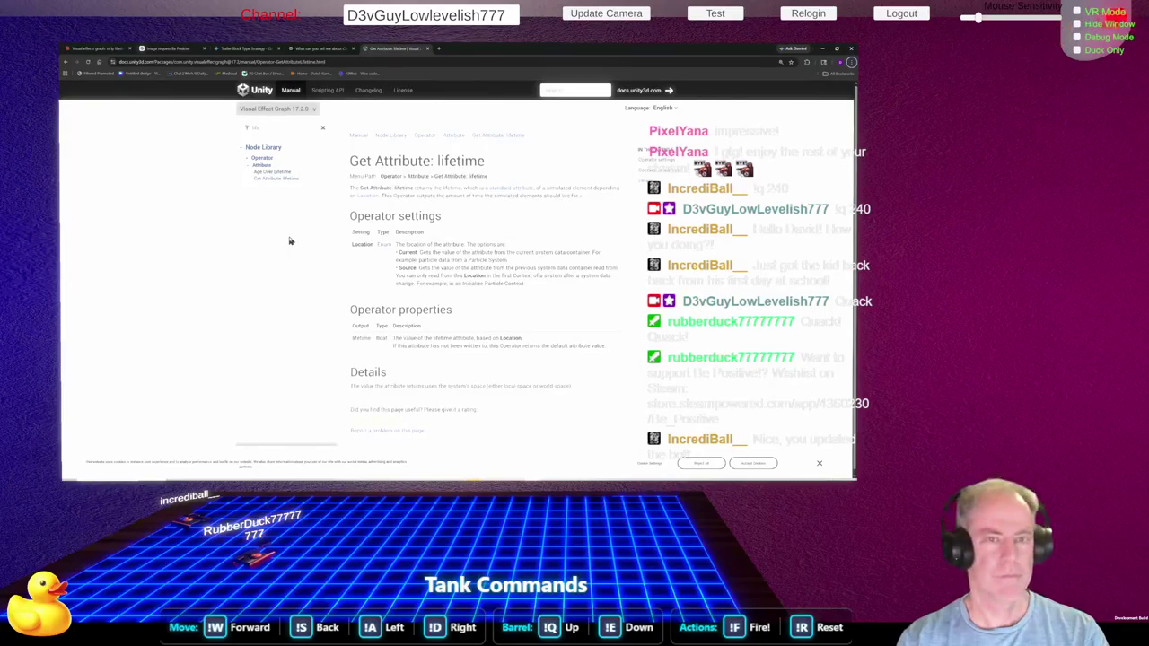
# Close the Get Attribute: lifetime docs tab and switch to the ChatGPT 'Image request Be Positive' chat
pyautogui.click(323, 50)
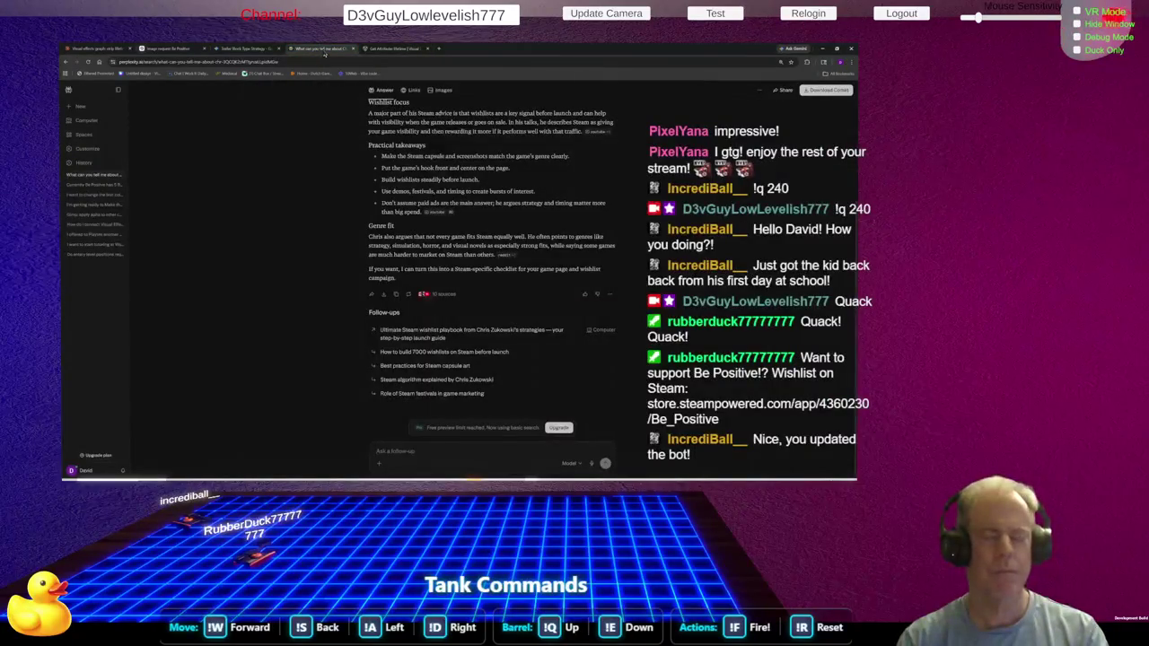
pyautogui.click(395, 49)
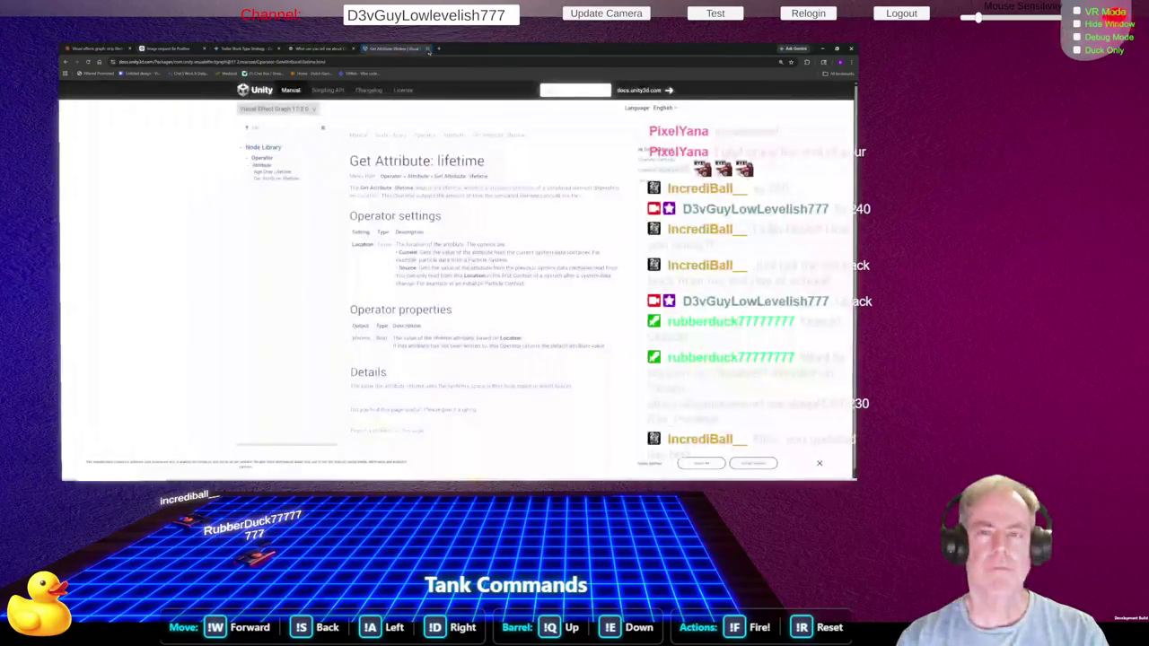
pyautogui.middleClick(396, 50)
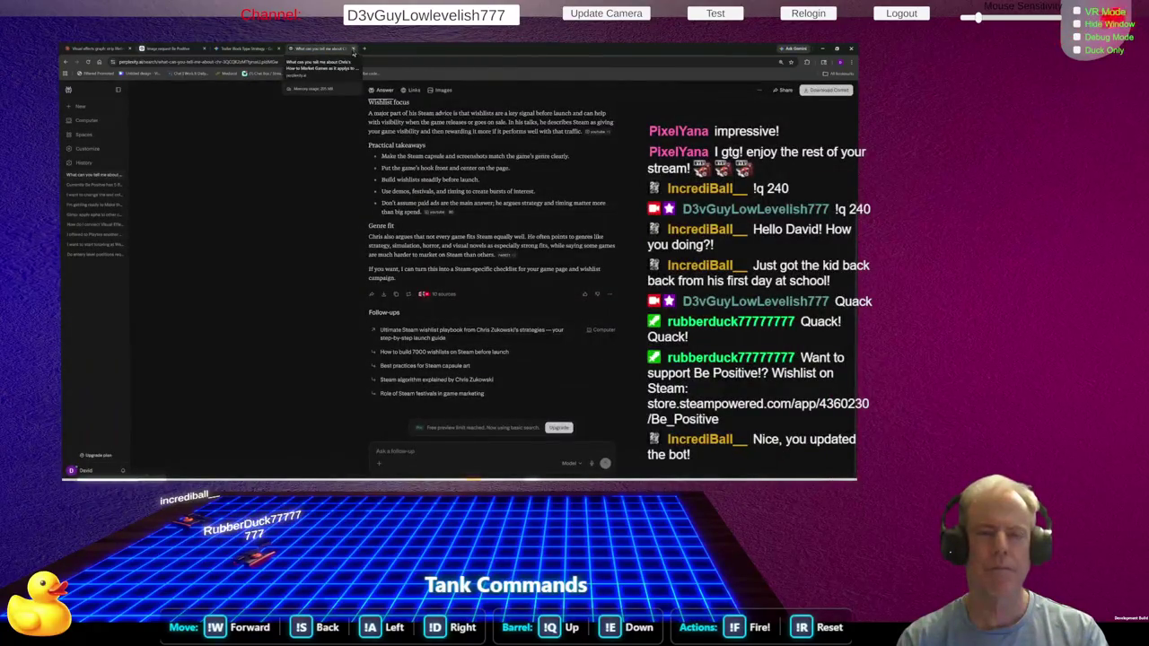
pyautogui.click(179, 52)
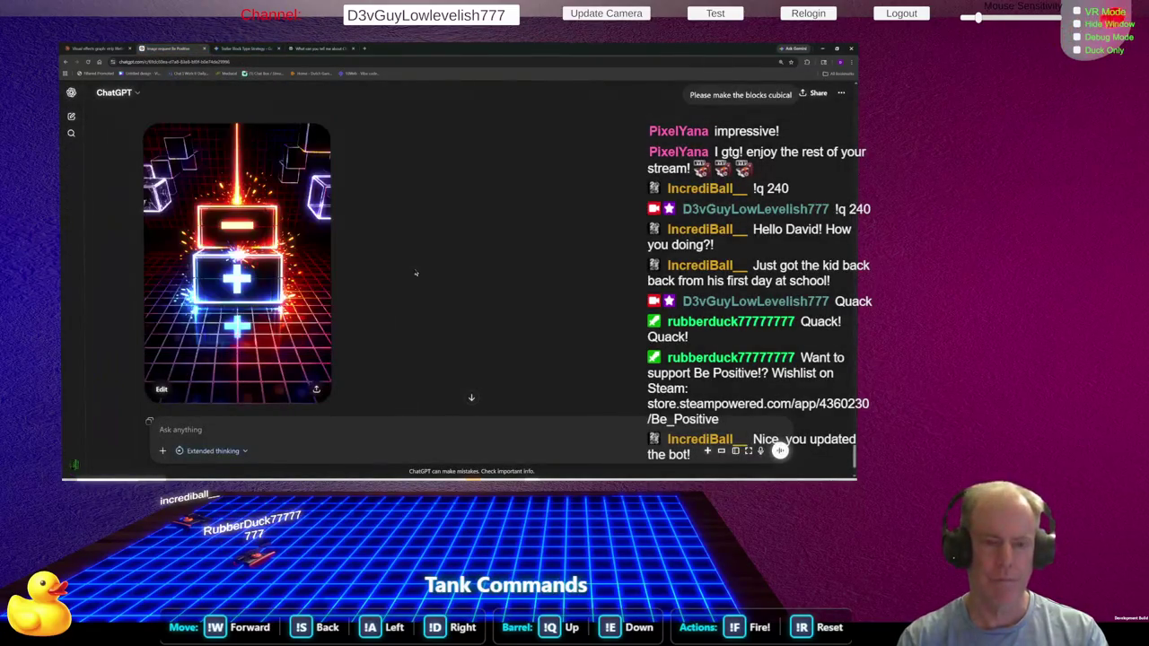
# Send ChatGPT 'Please make the red and blue shapes square' to regenerate the image
pyautogui.scroll(-2, 431, 244)
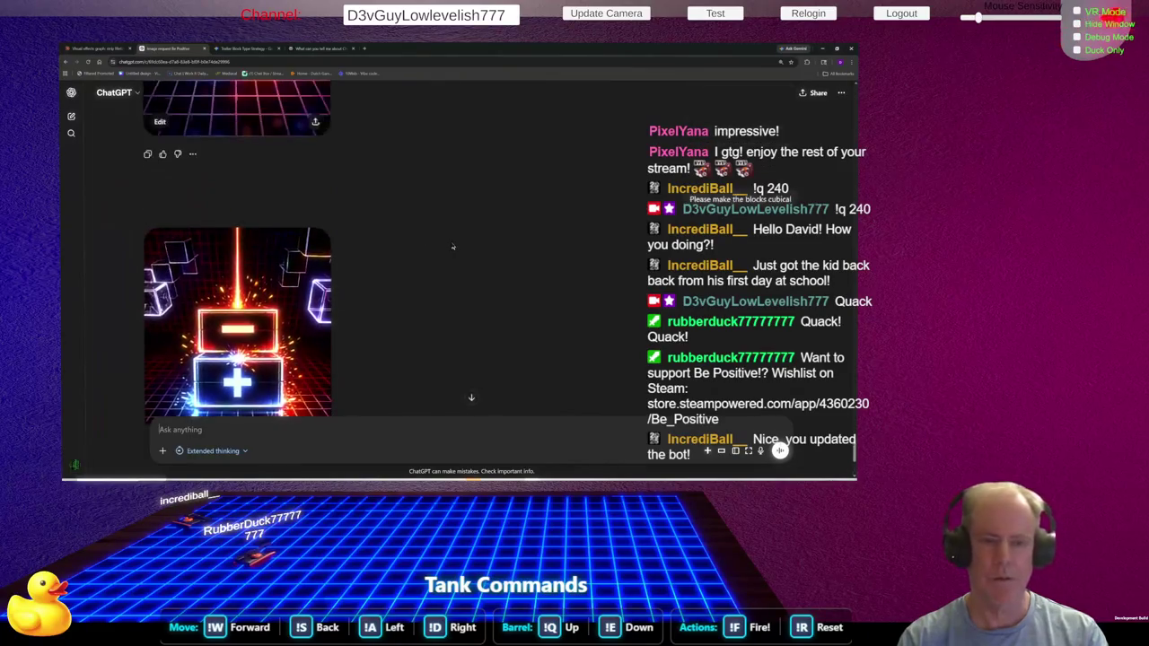
pyautogui.scroll(-2, 453, 246)
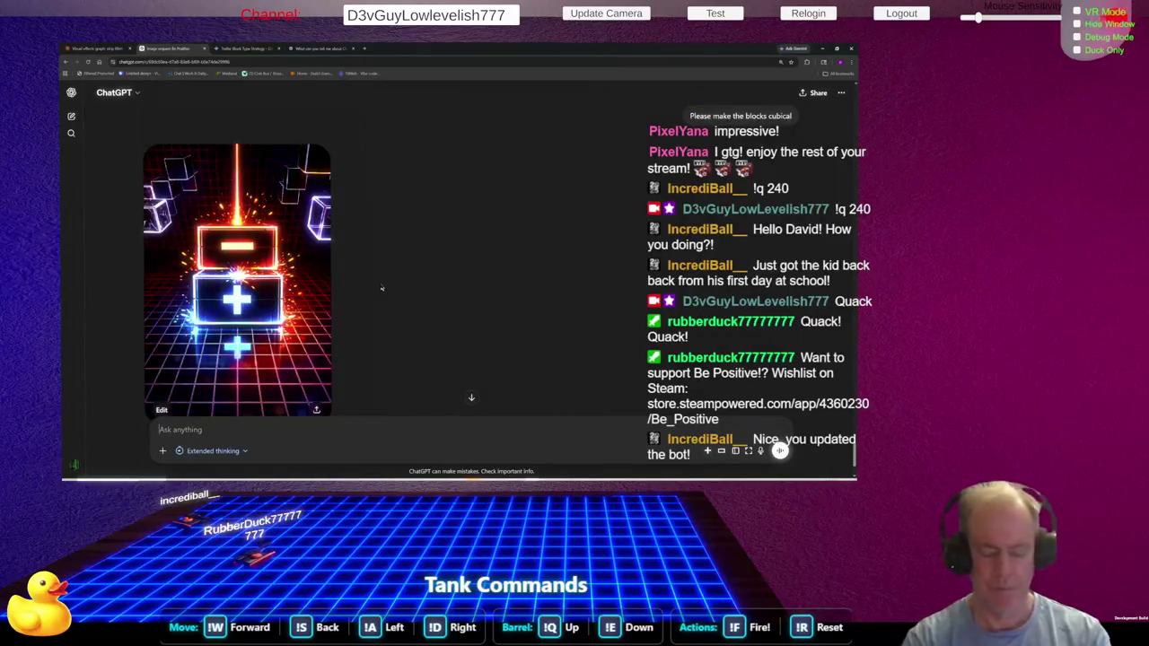
pyautogui.write('Please make th')
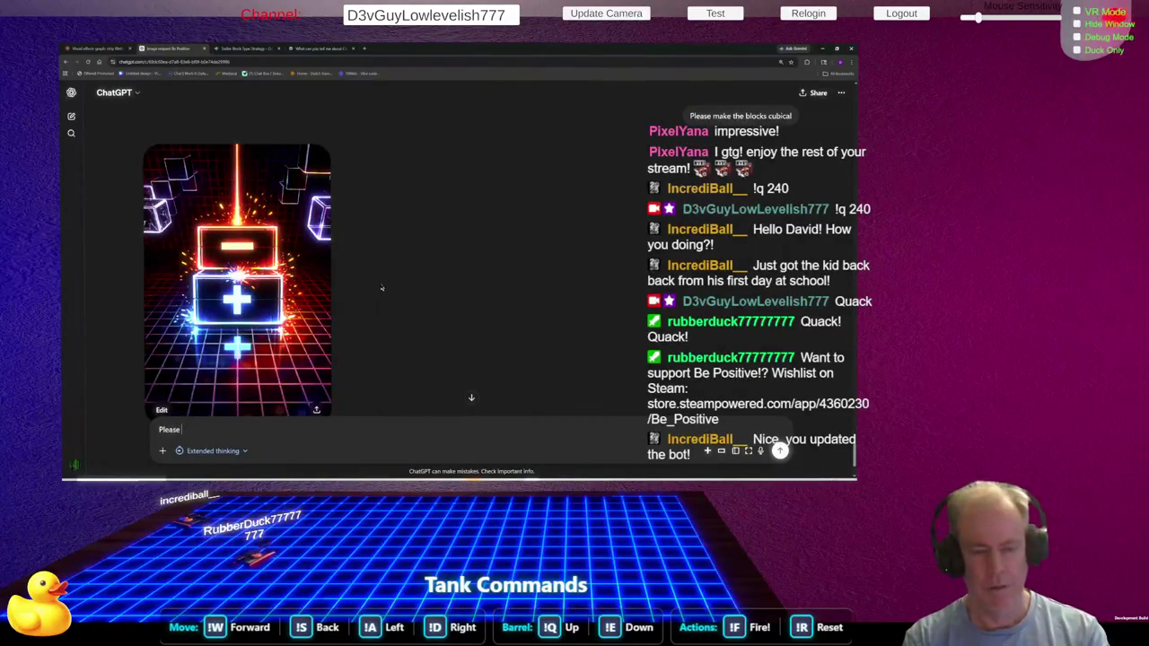
pyautogui.press('BackSpace')
pyautogui.press('BackSpace')
pyautogui.press('BackSpace')
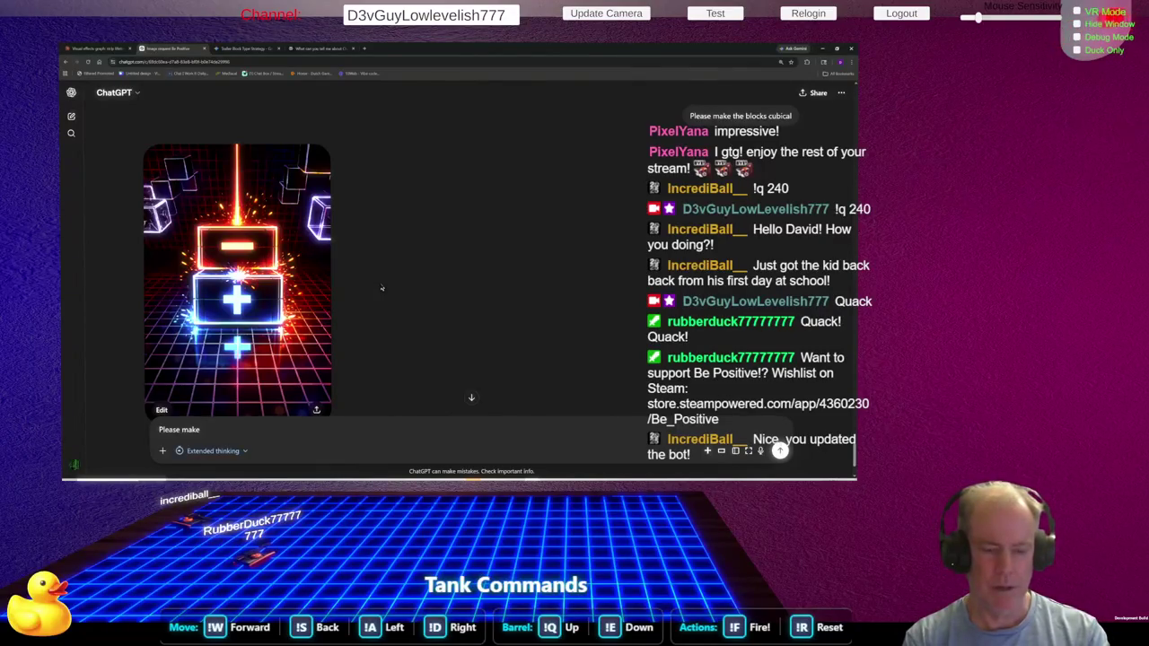
pyautogui.write('the red and blue')
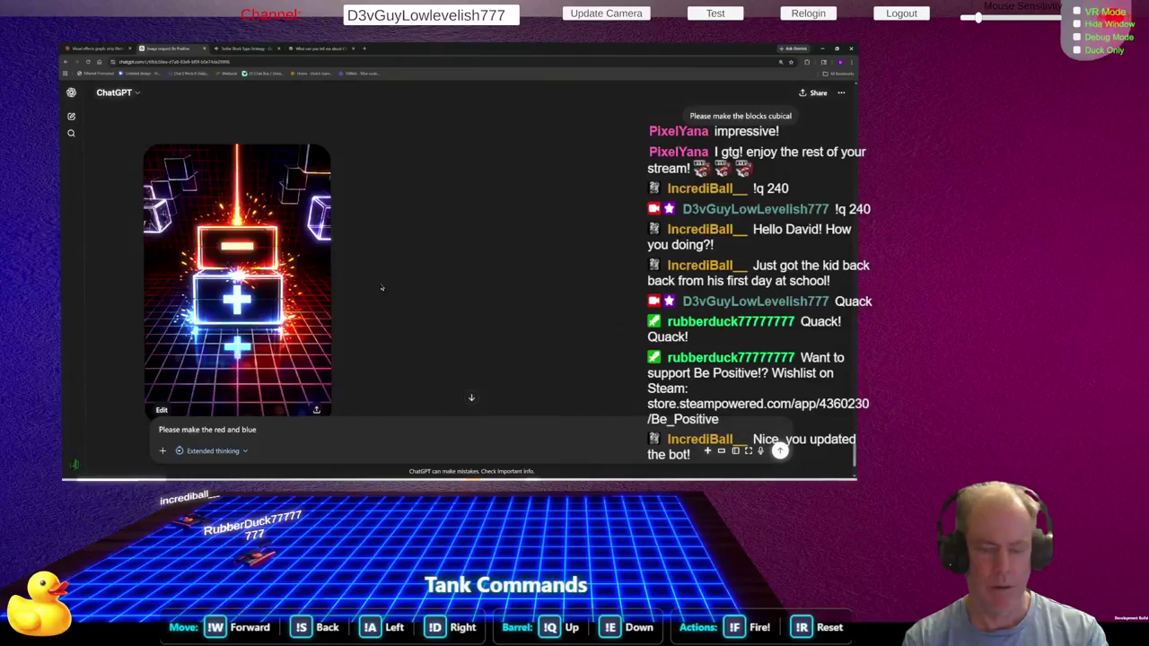
pyautogui.write(' cube')
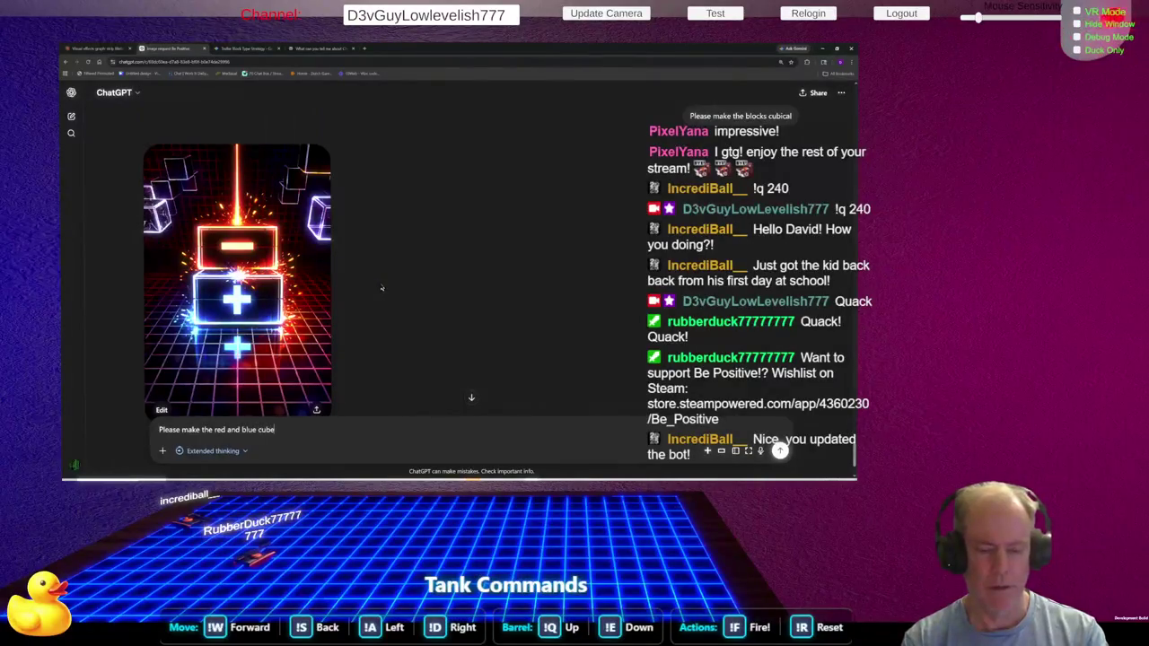
pyautogui.write('s square')
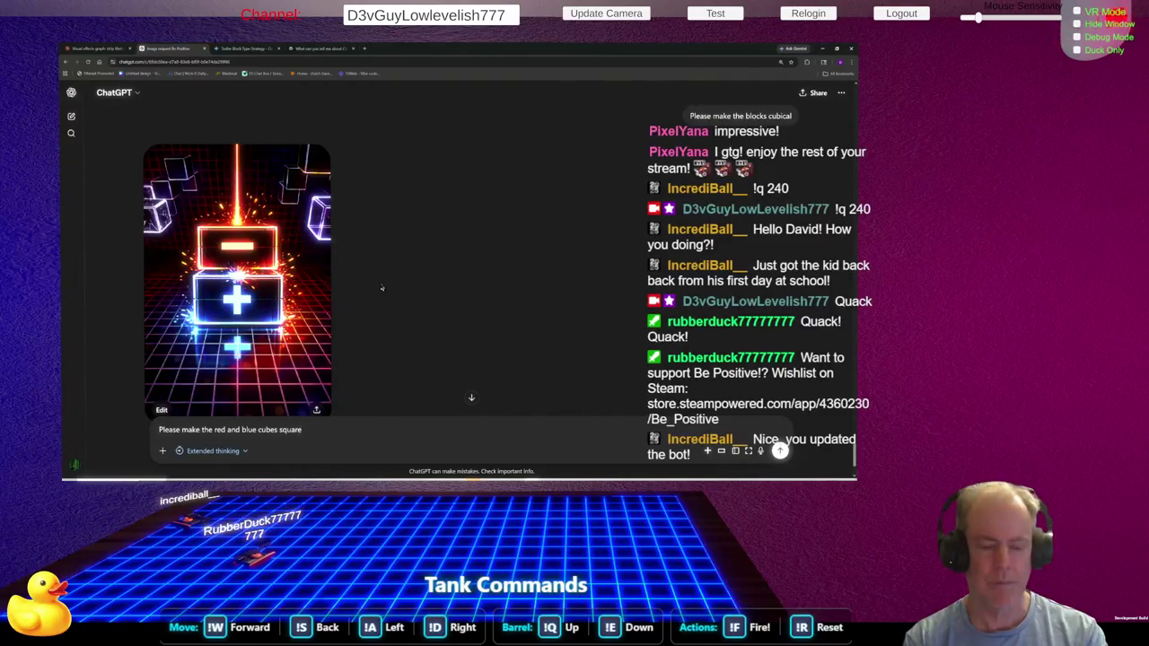
pyautogui.hotkey('ctrl', 'Left')
pyautogui.hotkey('ctrl', 'shift', 'Left')
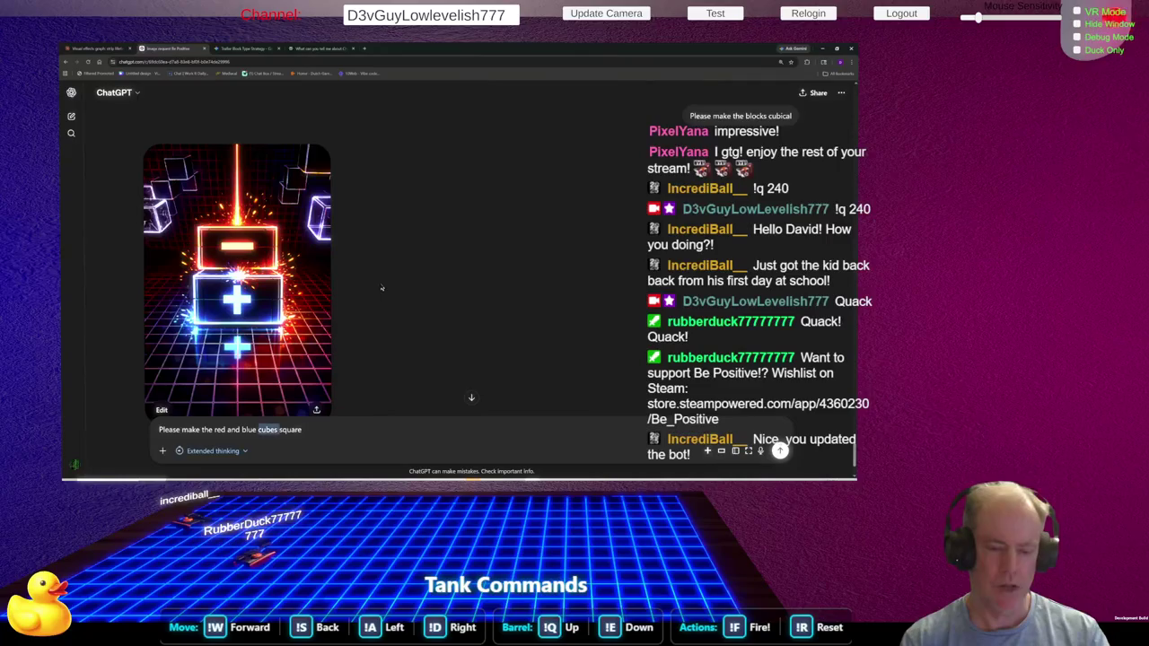
pyautogui.write('shapes')
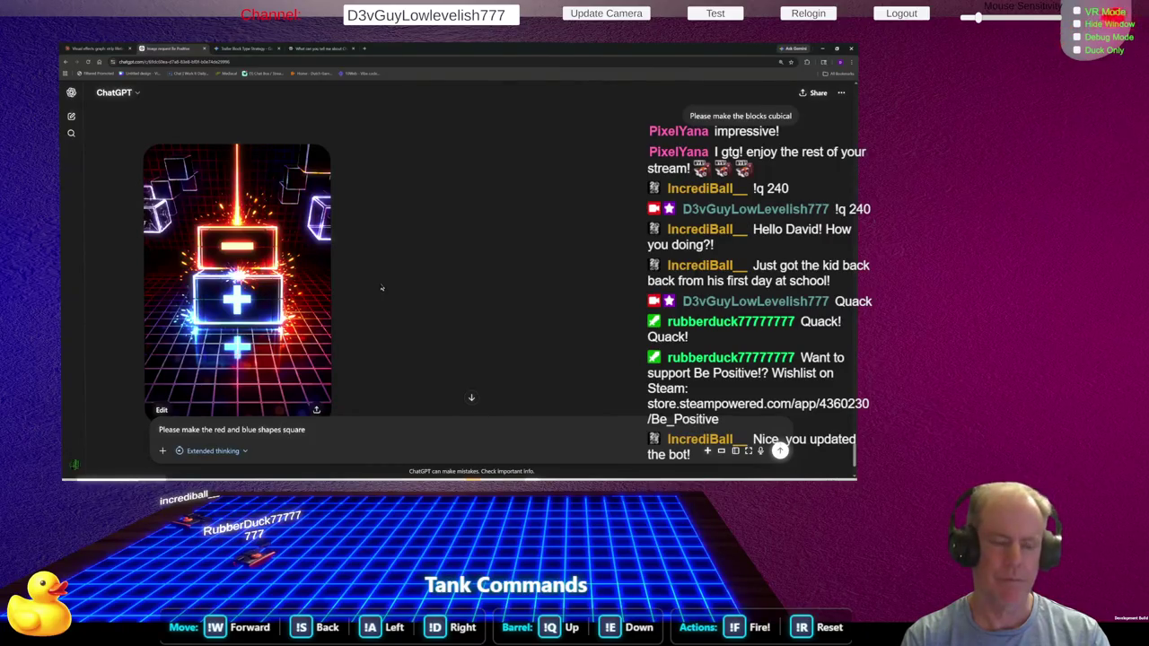
pyautogui.press('Return')
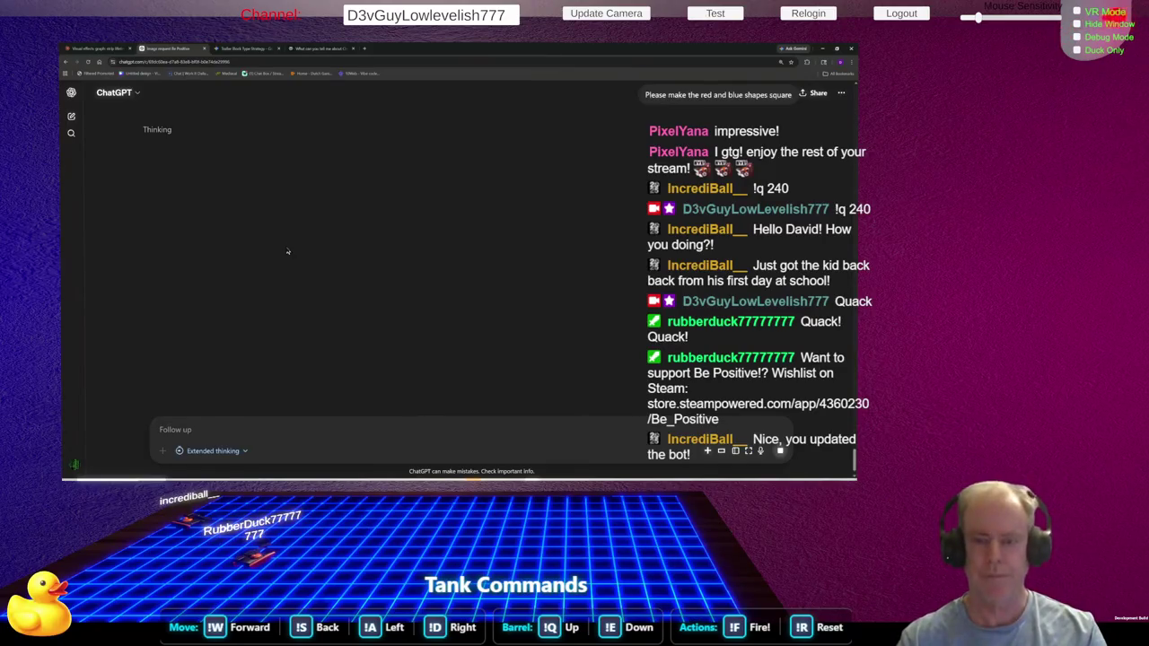
pyautogui.hotkey('alt', 'Tab')
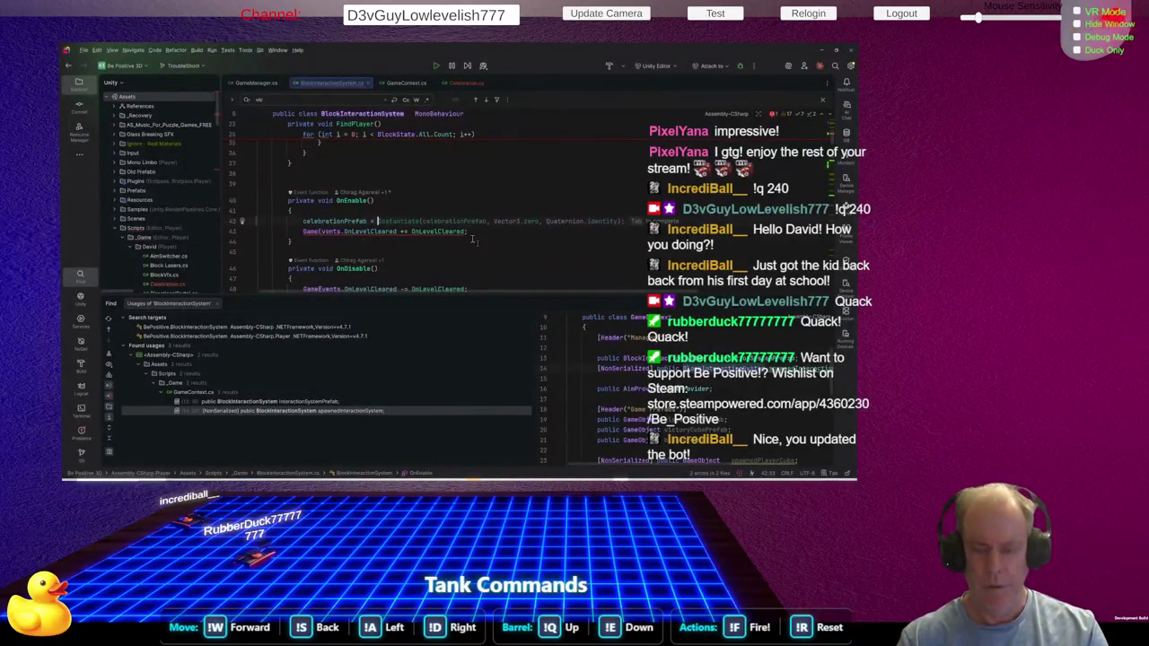
pyautogui.hotkey('alt', 'Tab')
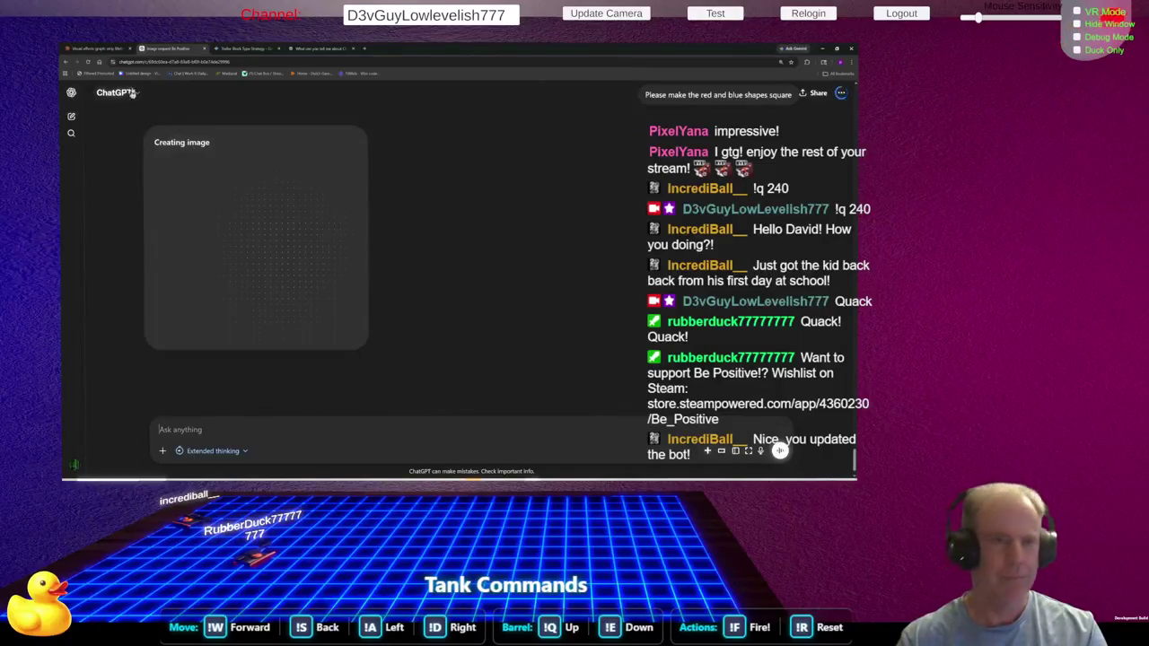
# Ask Claude 'find prefab at runtime' in the strip lifetime chat
pyautogui.click(94, 49)
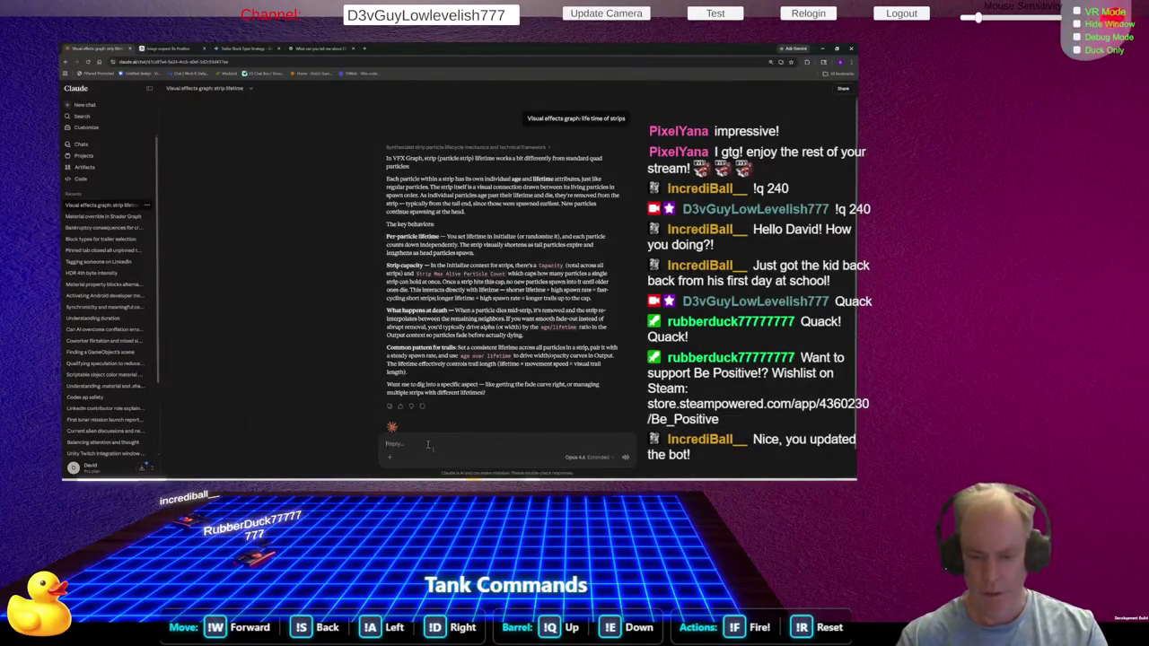
pyautogui.write('find')
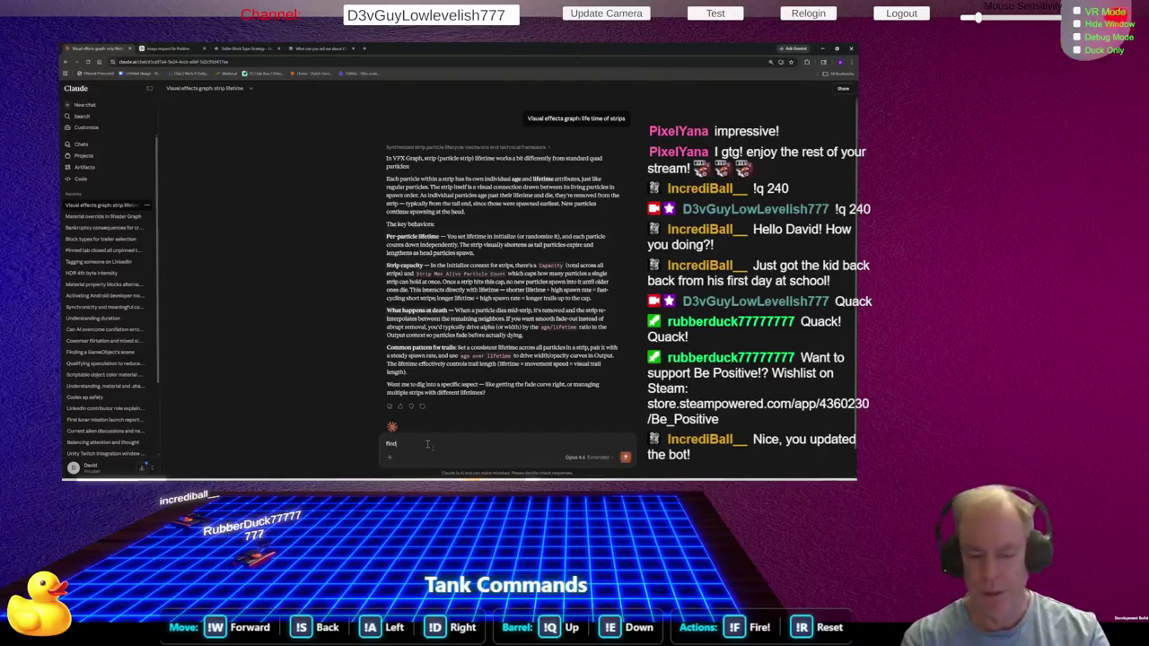
pyautogui.write(' prefab')
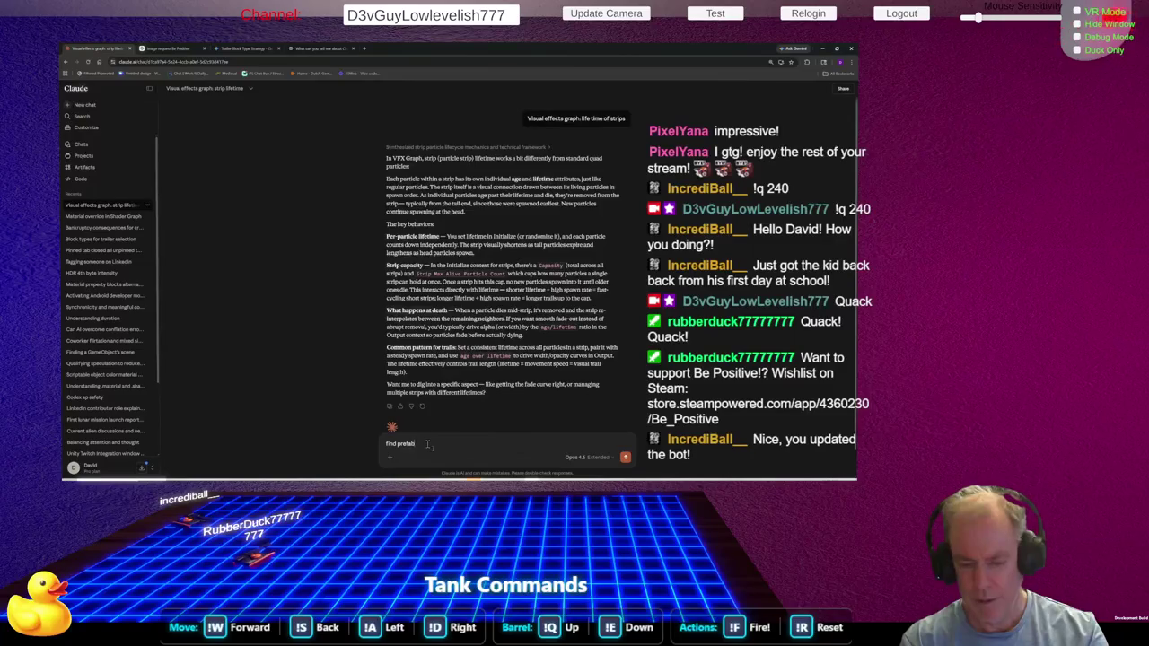
pyautogui.write('s at ru')
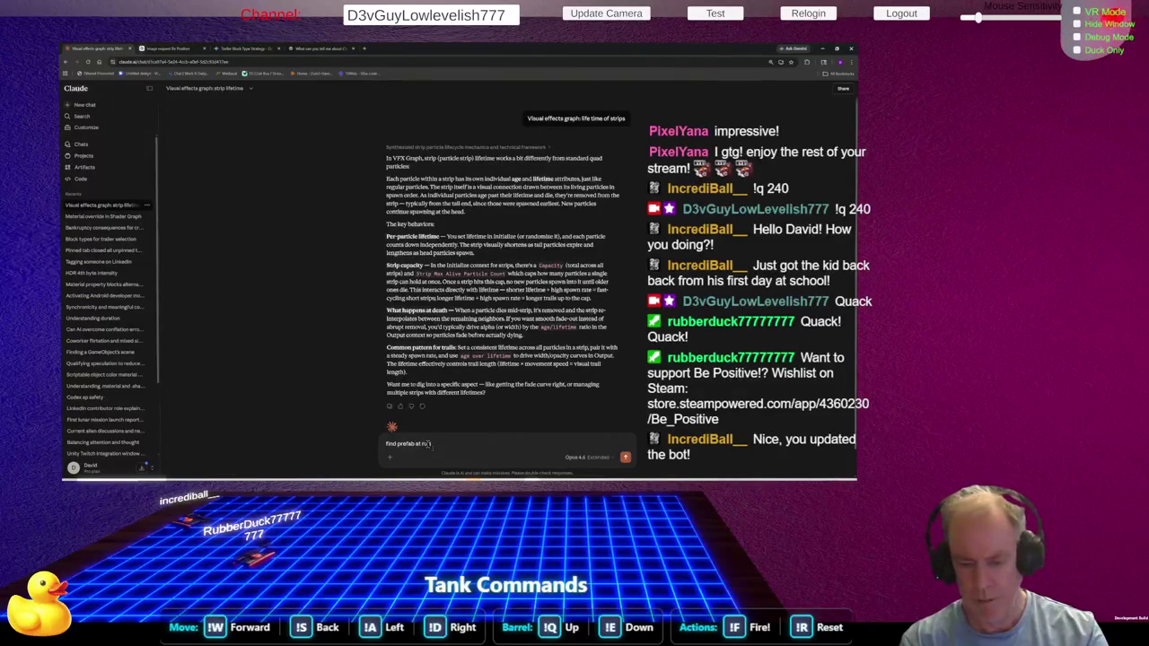
pyautogui.write('ntime')
pyautogui.press('Return')
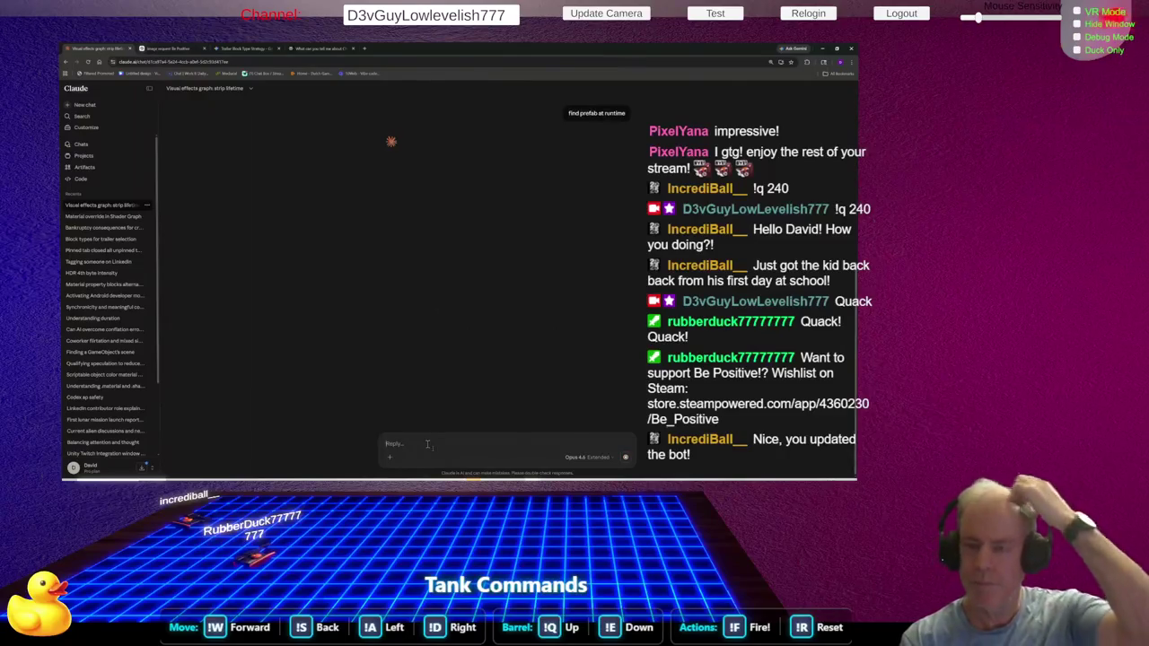
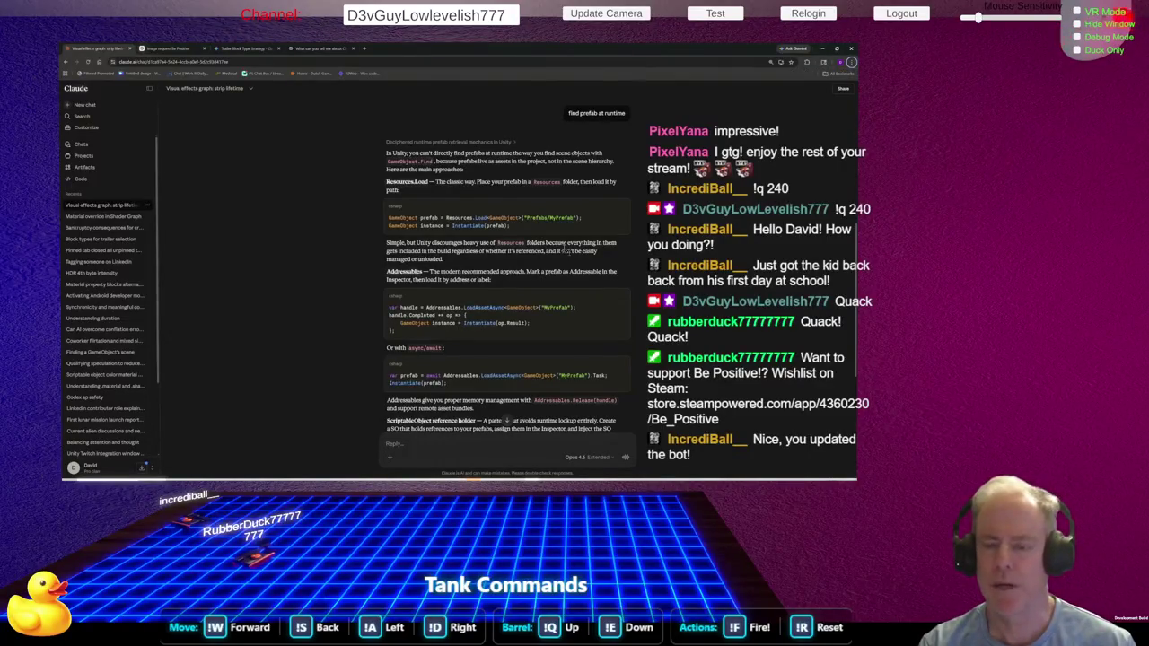
# Switch from the Claude chat in Chrome to Rider showing BlockInteractionSystem.cs
pyautogui.hotkey('alt', 'Tab')
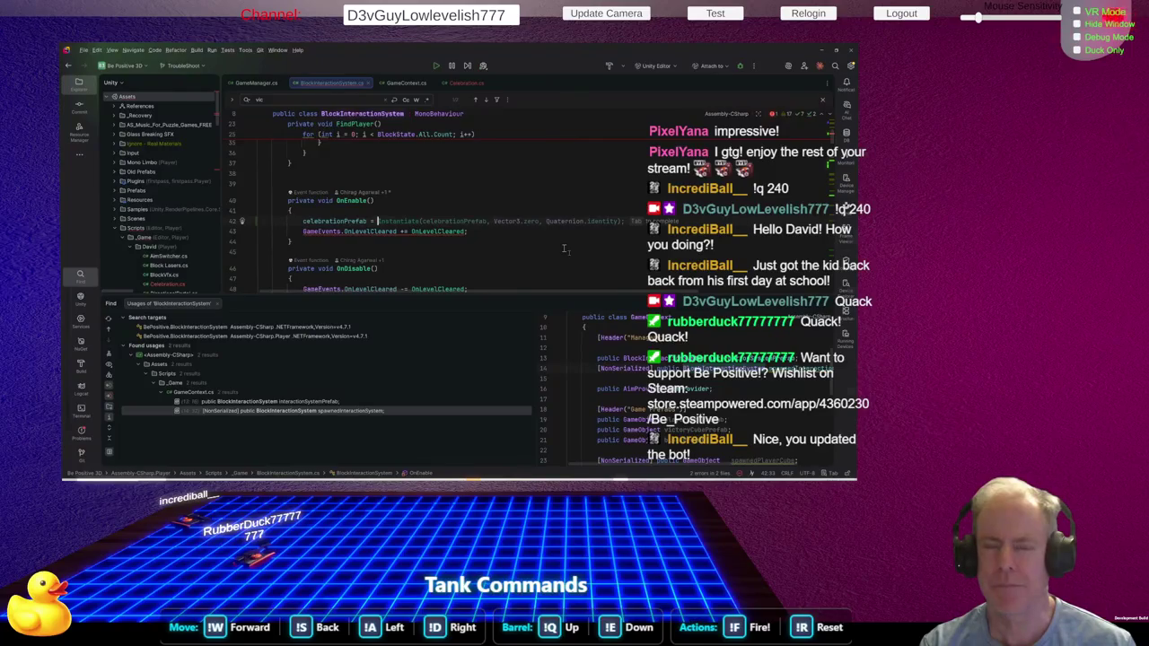
# Switch to the Unity editor with the level scene hierarchy and Celebration VFX Graph
pyautogui.hotkey('alt', 'Tab')
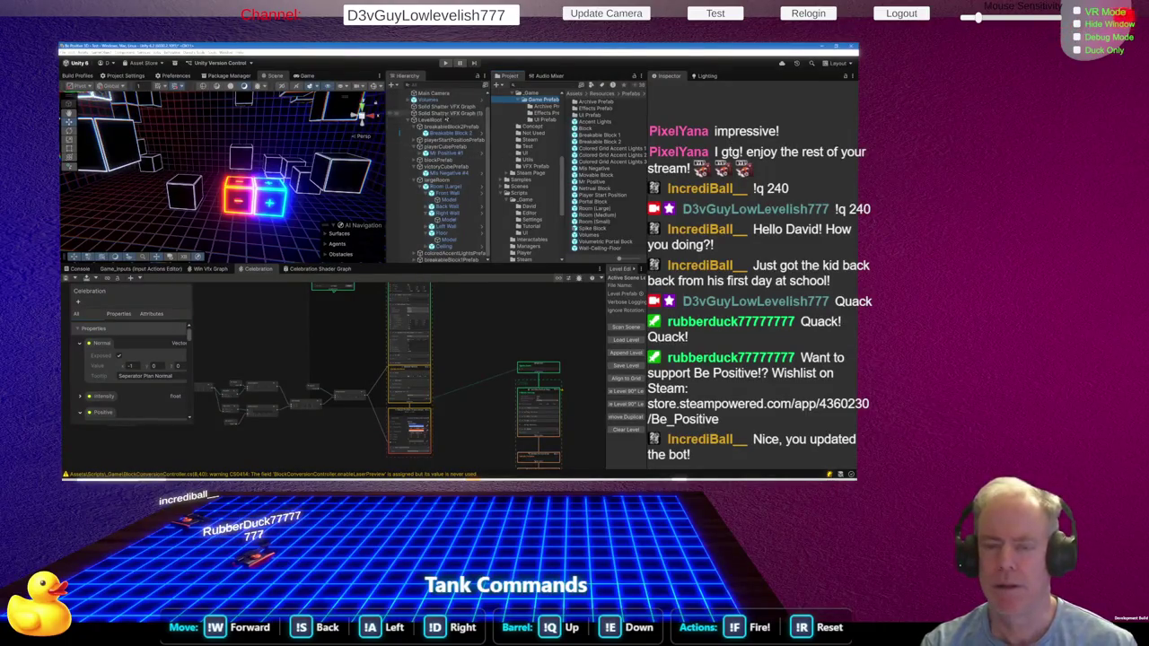
pyautogui.scroll(1, 470, 120)
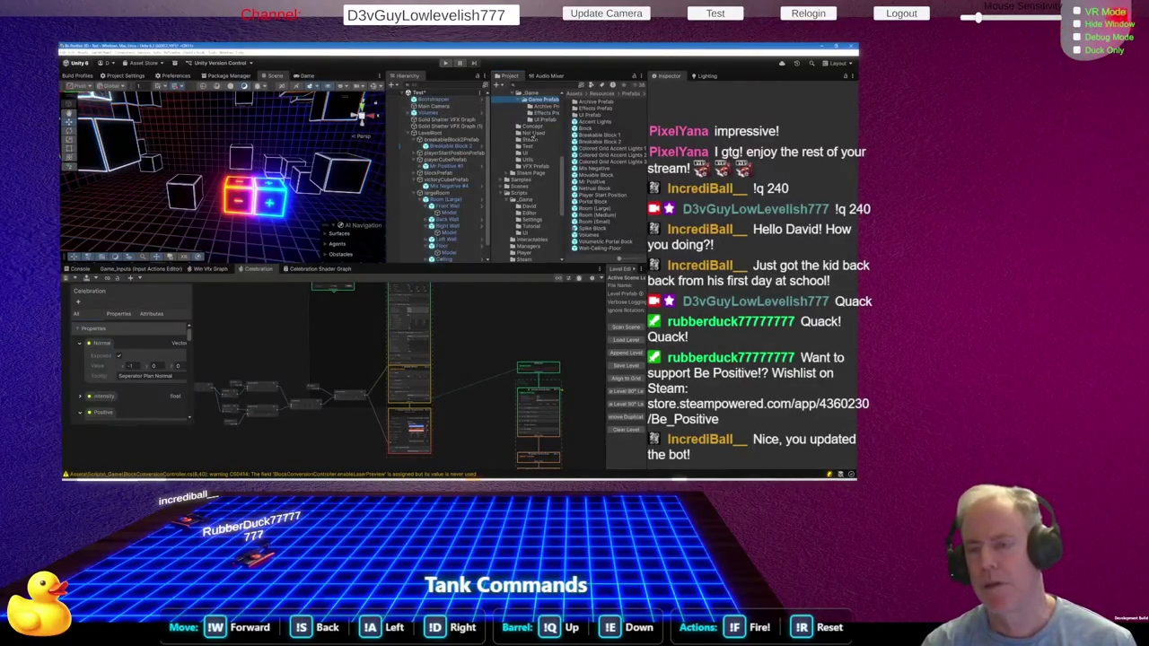
pyautogui.scroll(2, 533, 134)
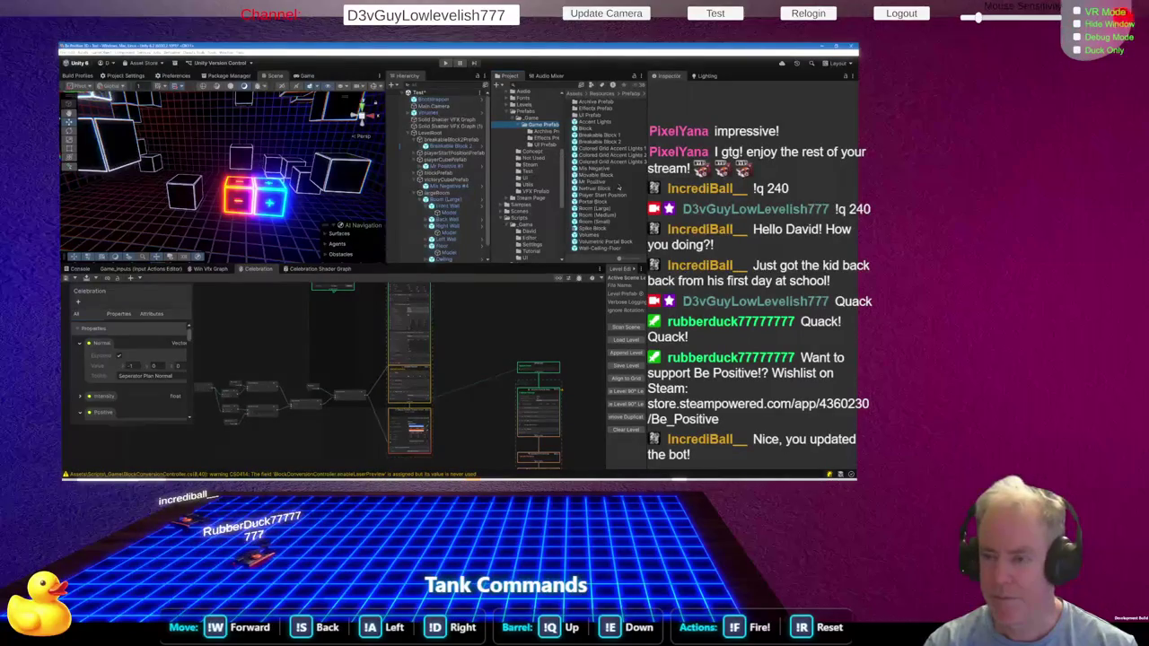
pyautogui.click(593, 182)
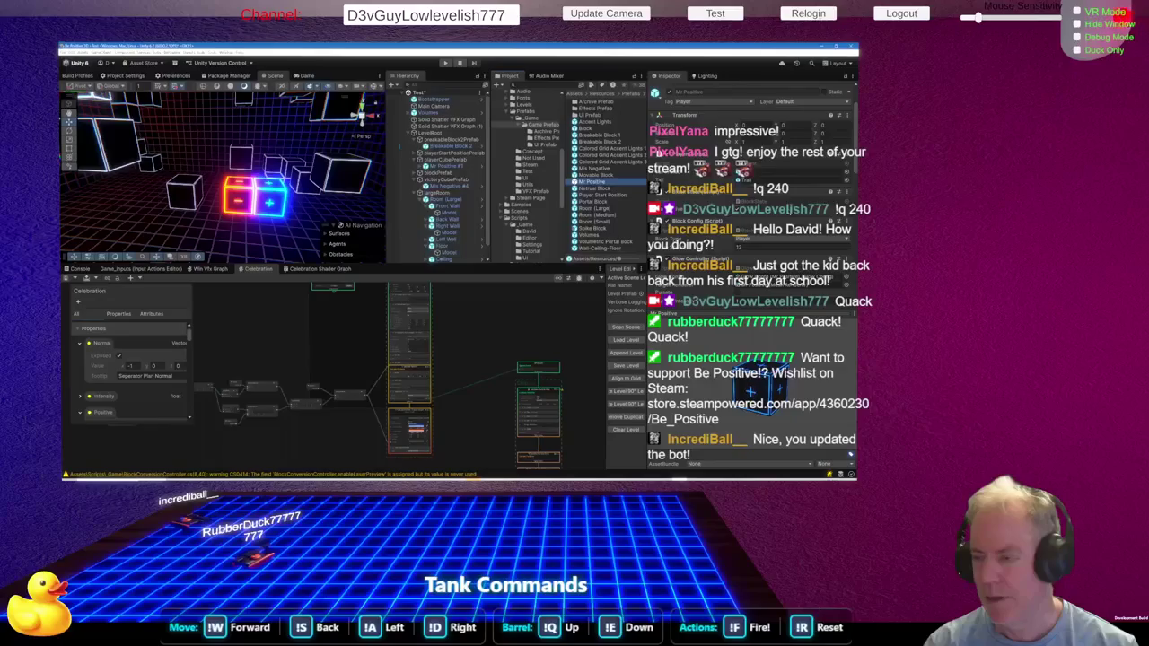
# Review Mr Positive's Inspector components, then open its Player script in Rider
pyautogui.scroll(-3, 753, 269)
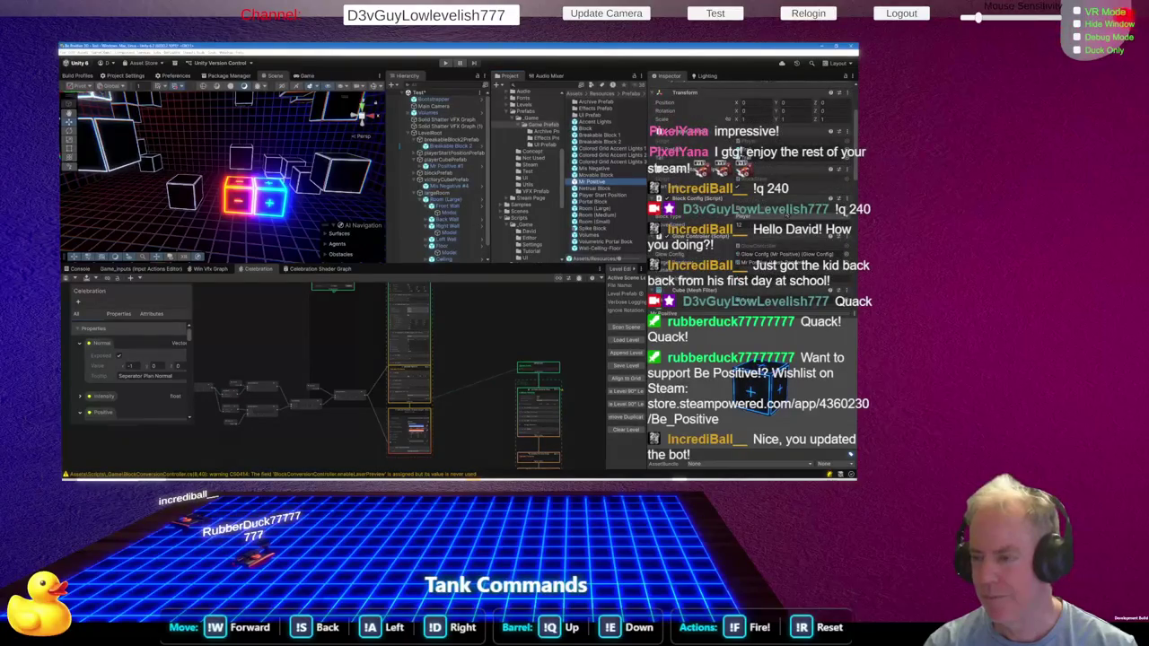
pyautogui.scroll(3, 752, 269)
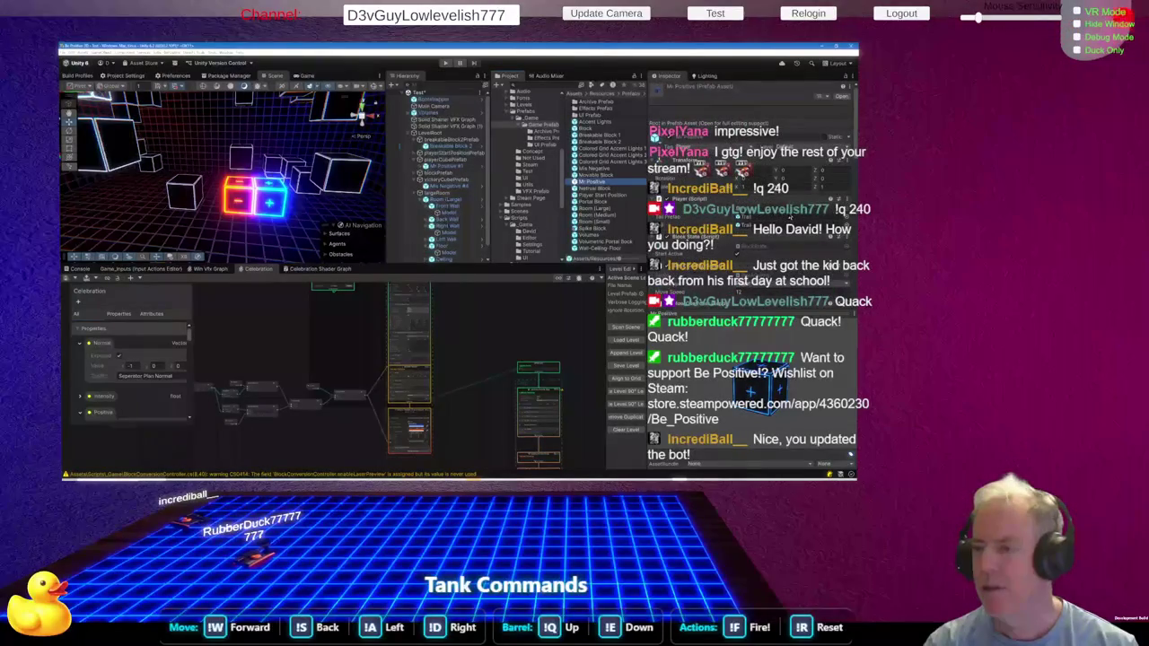
pyautogui.scroll(-3, 790, 218)
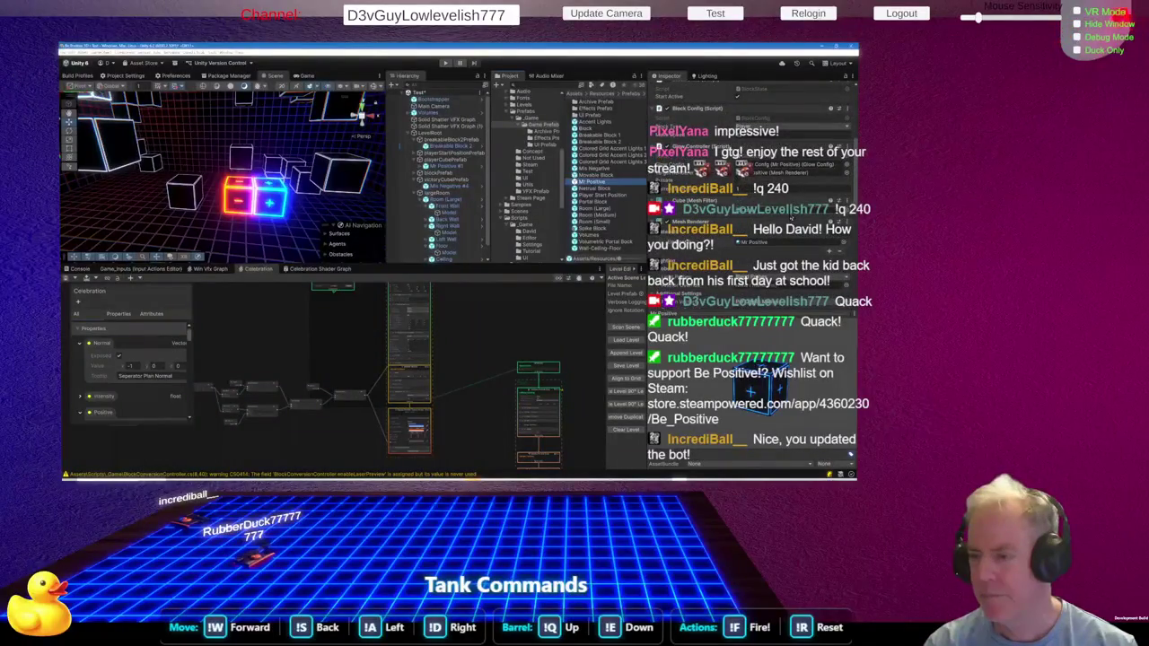
pyautogui.scroll(-5, 790, 218)
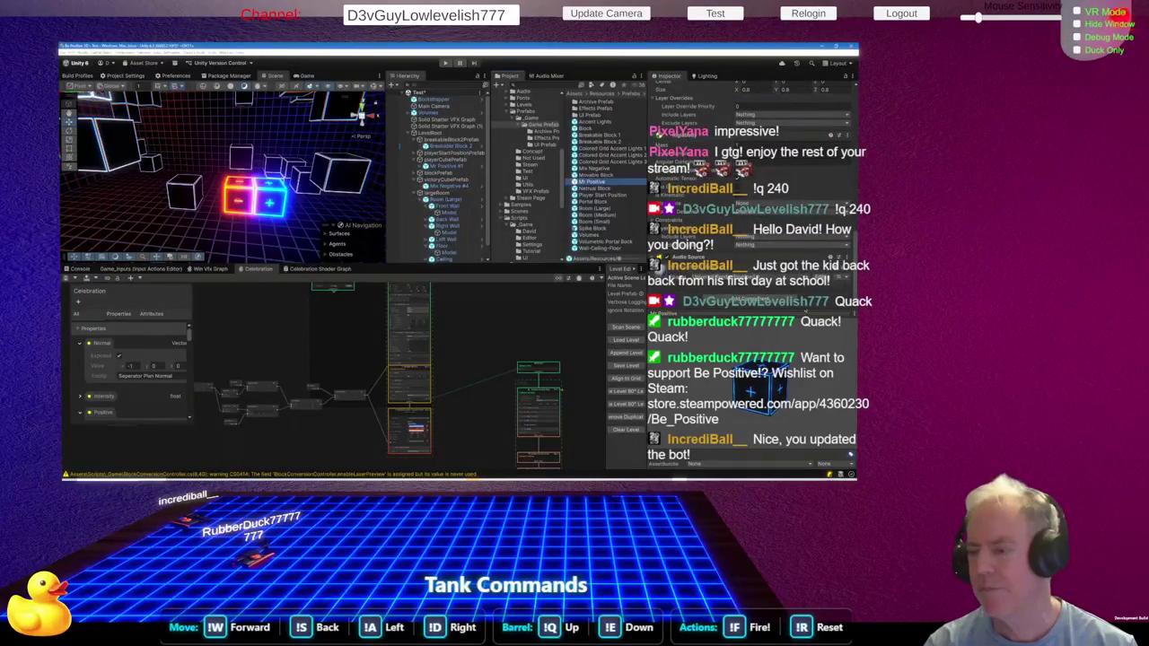
pyautogui.scroll(5, 750, 269)
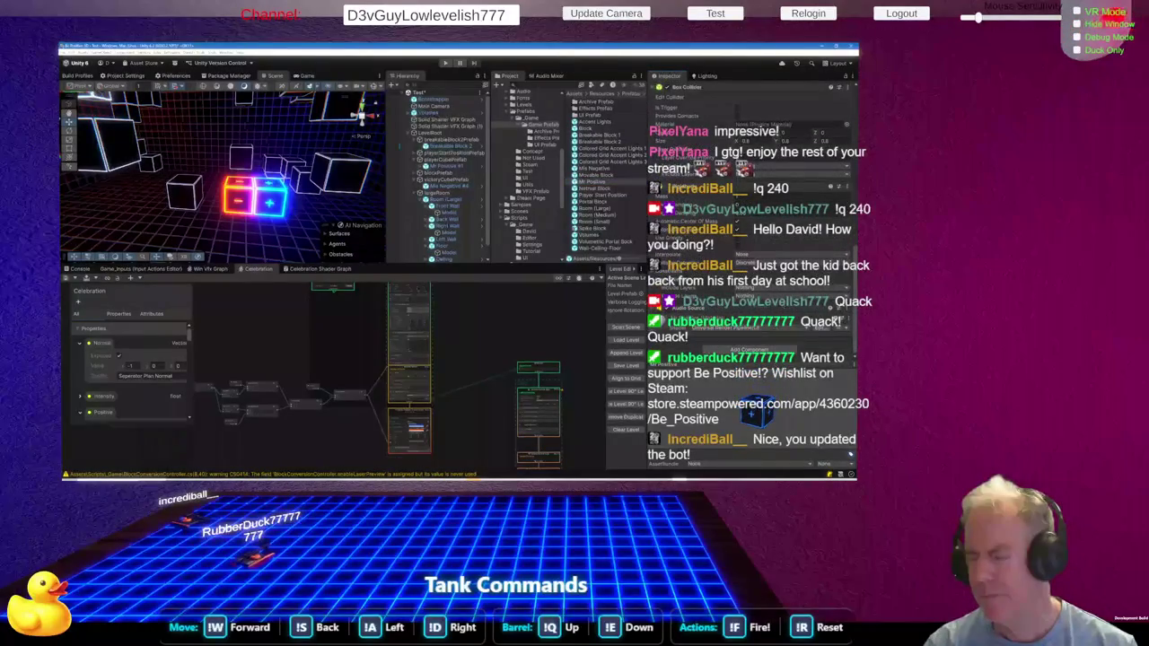
pyautogui.scroll(5, 750, 269)
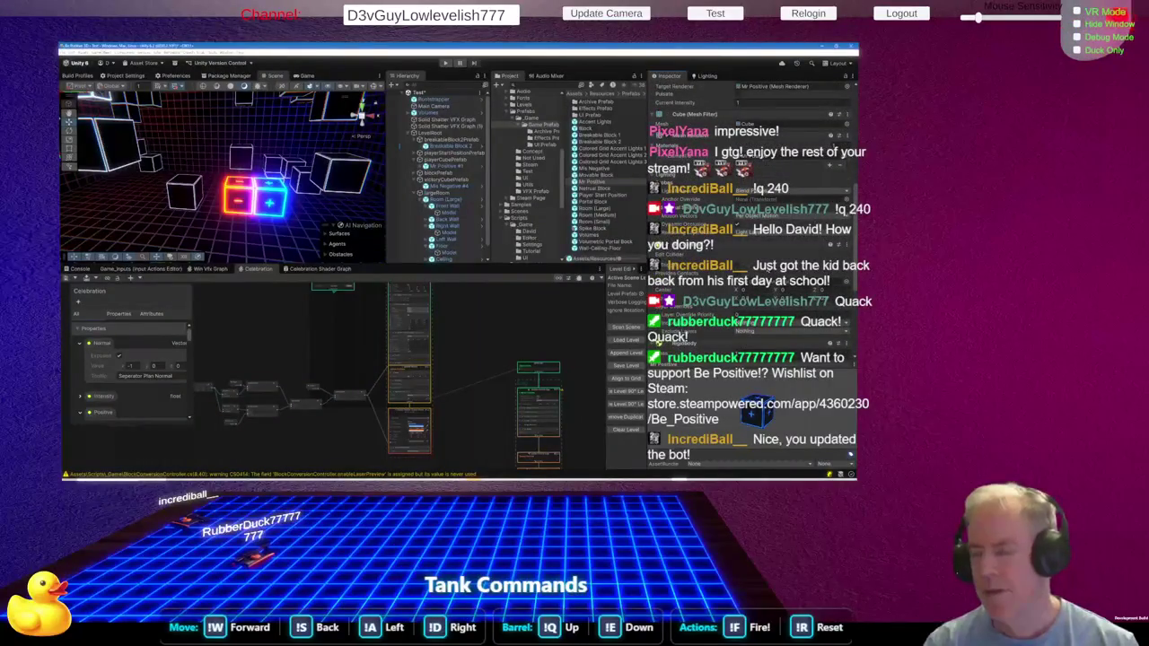
pyautogui.scroll(5, 751, 269)
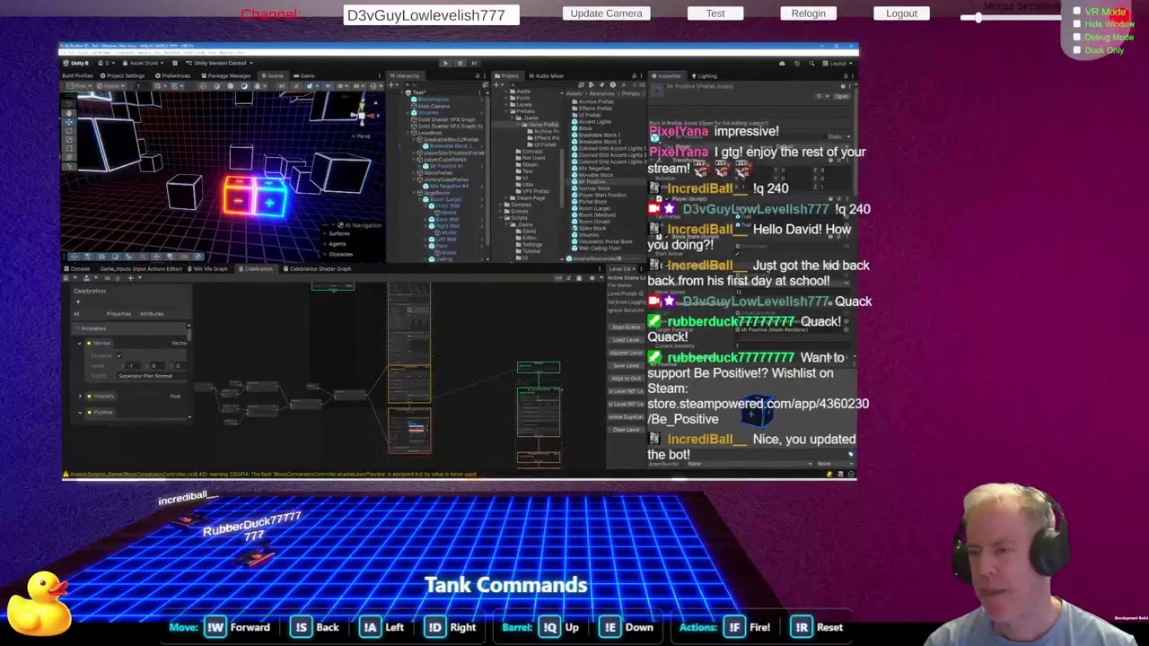
pyautogui.doubleClick(547, 194)
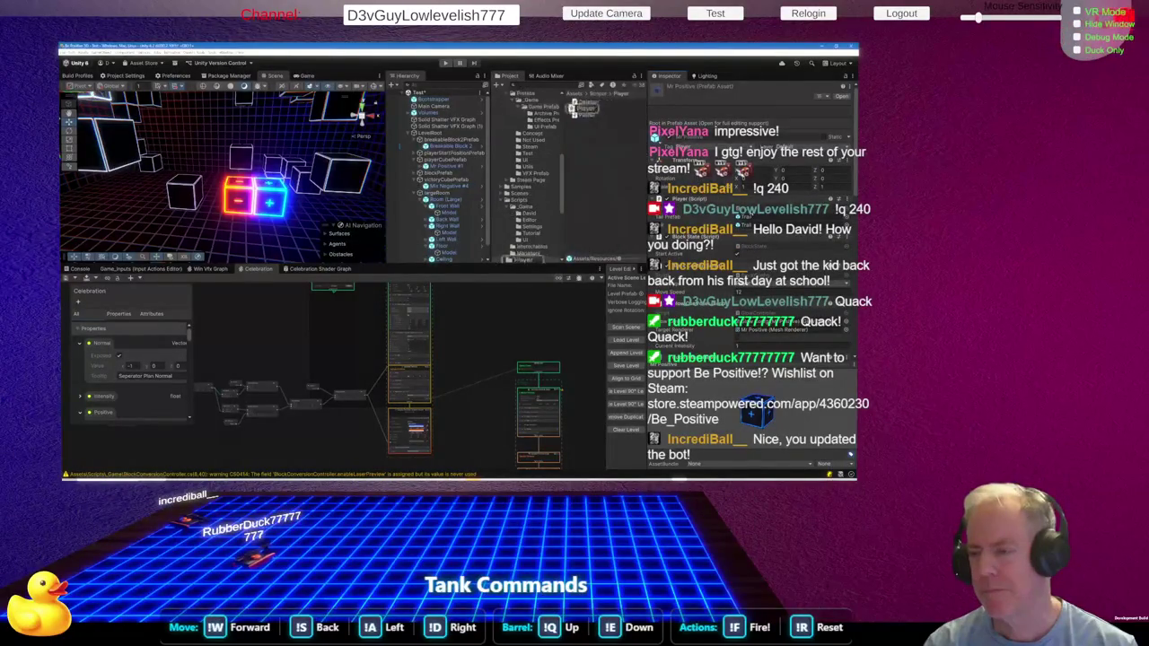
# Add a [SerializeField] GameObject celebrationPrefab field below tailPrefab in Player.cs
pyautogui.click(529, 147)
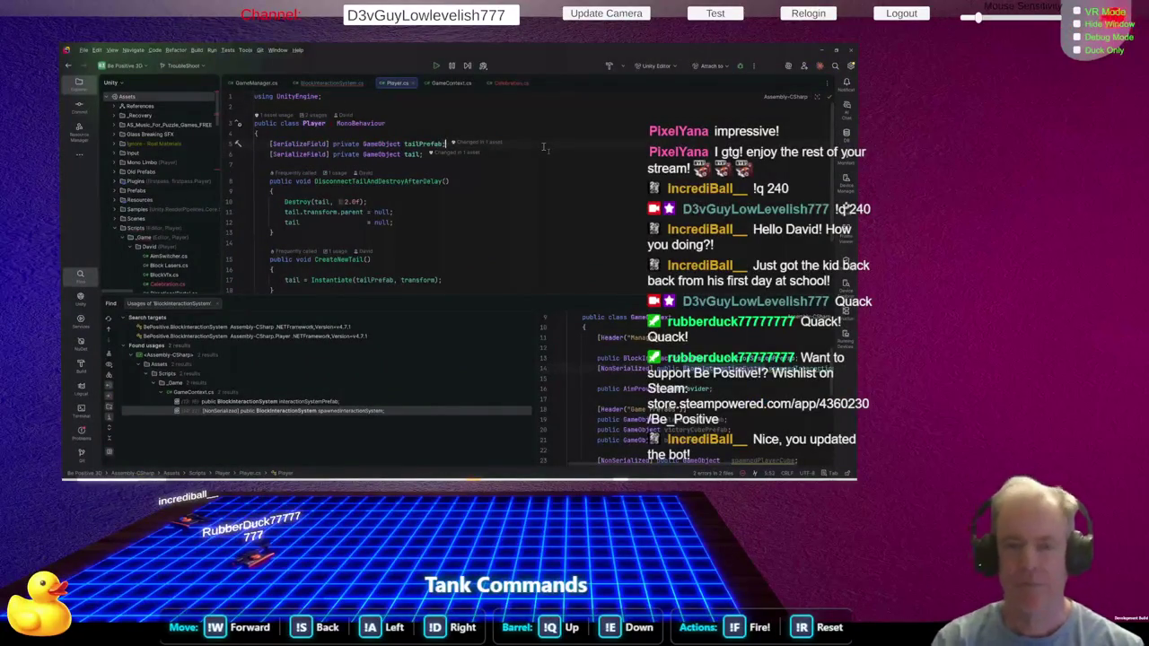
pyautogui.press('Return')
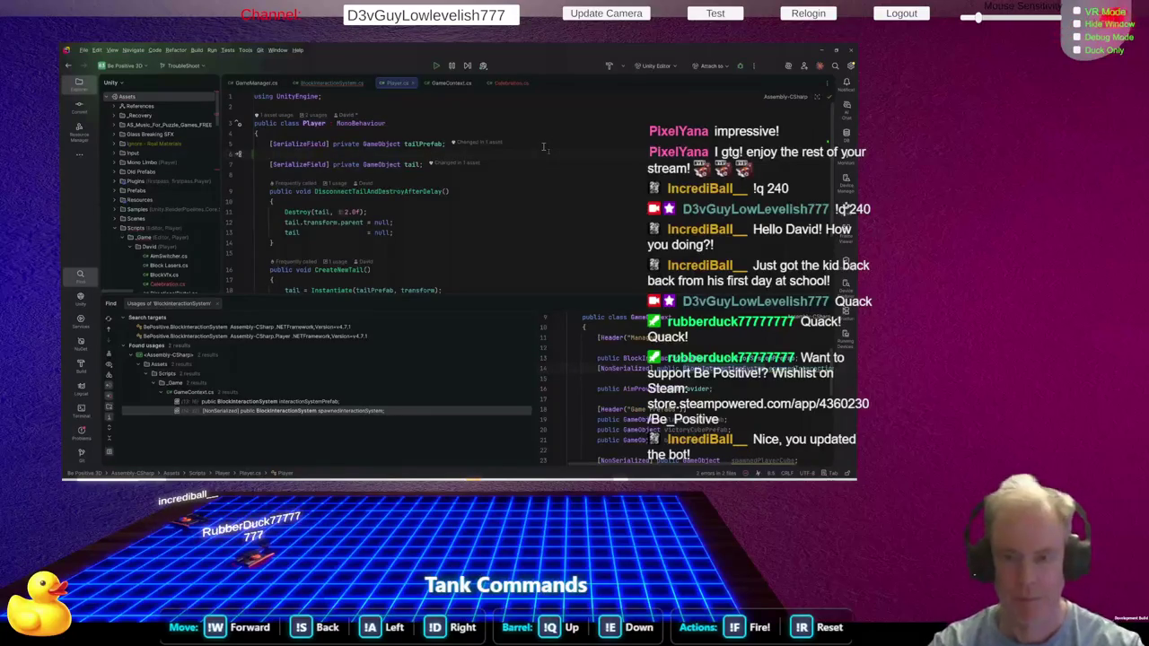
pyautogui.write('[ser')
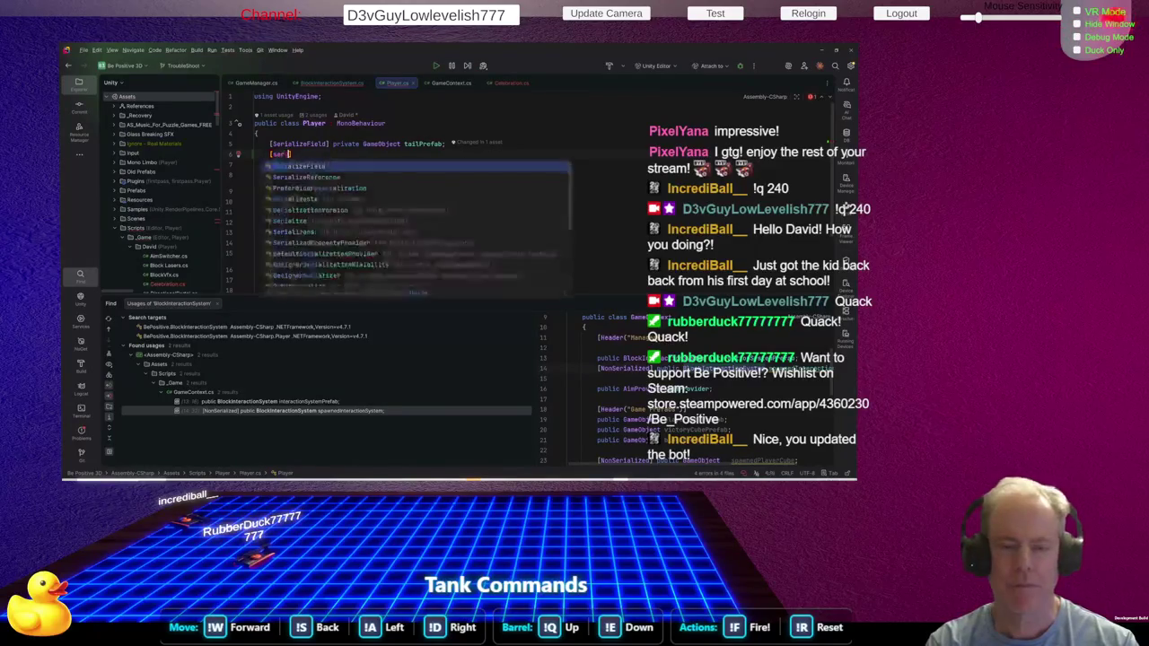
pyautogui.press('Return')
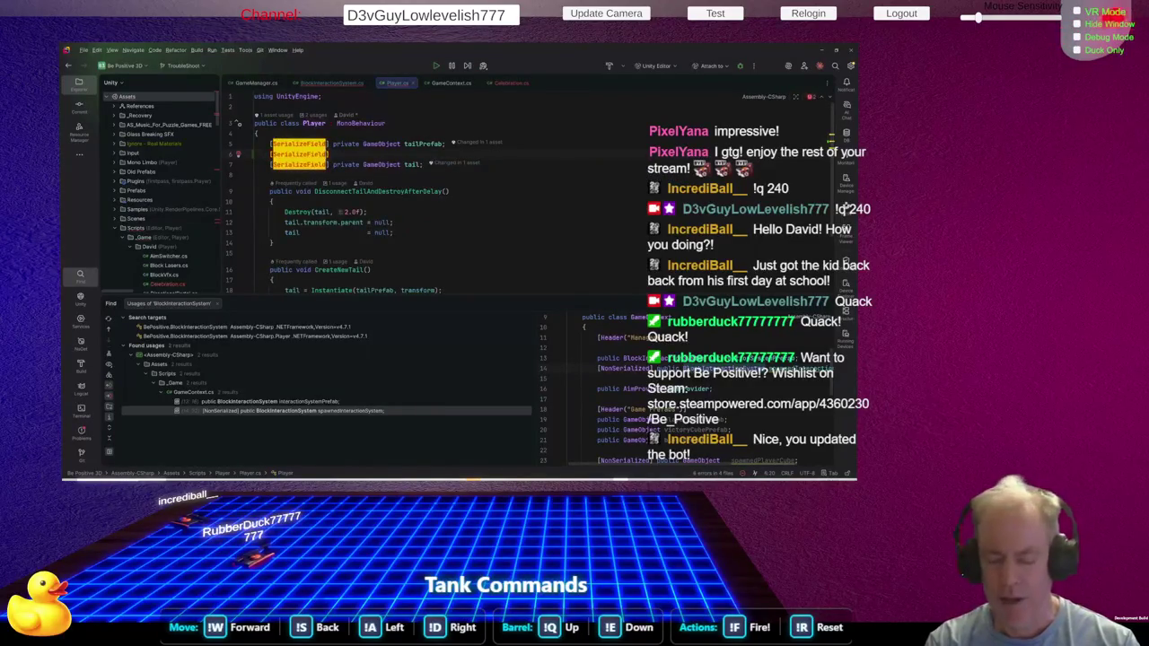
pyautogui.press('End')
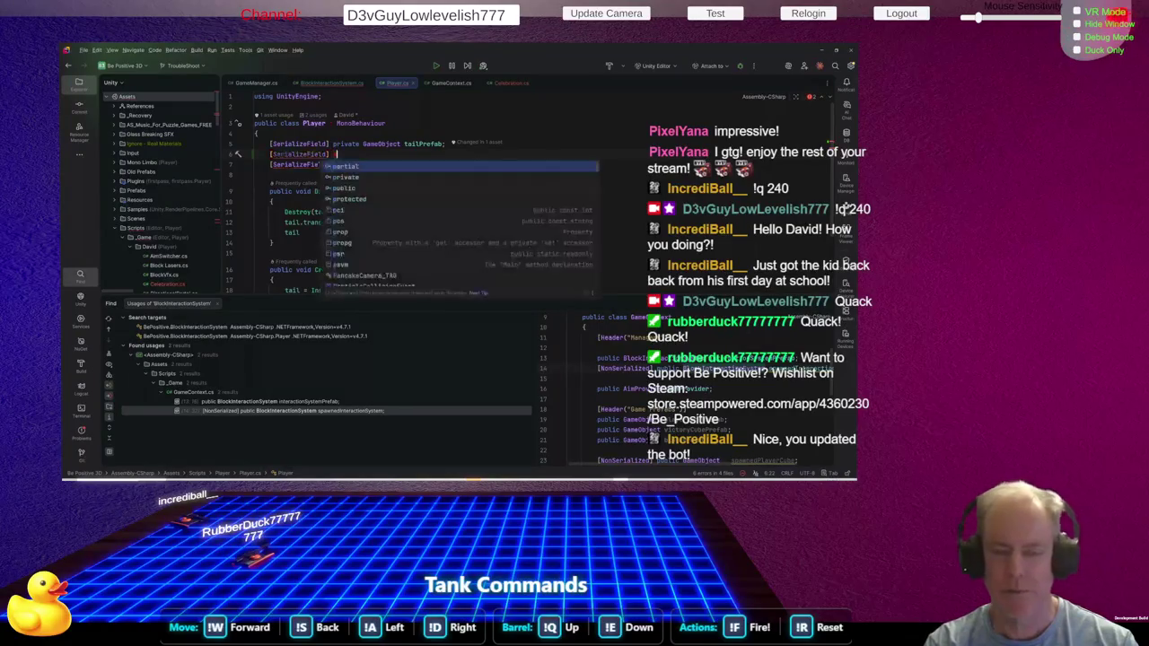
pyautogui.press('Escape')
pyautogui.write('G')
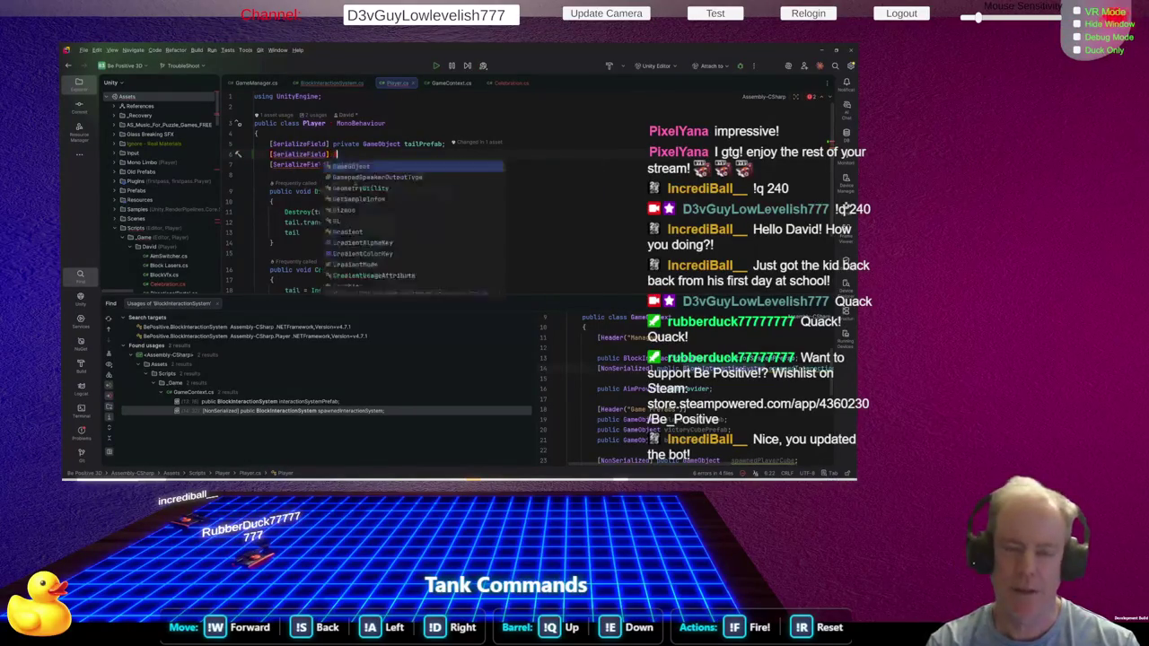
pyautogui.write('ameObj')
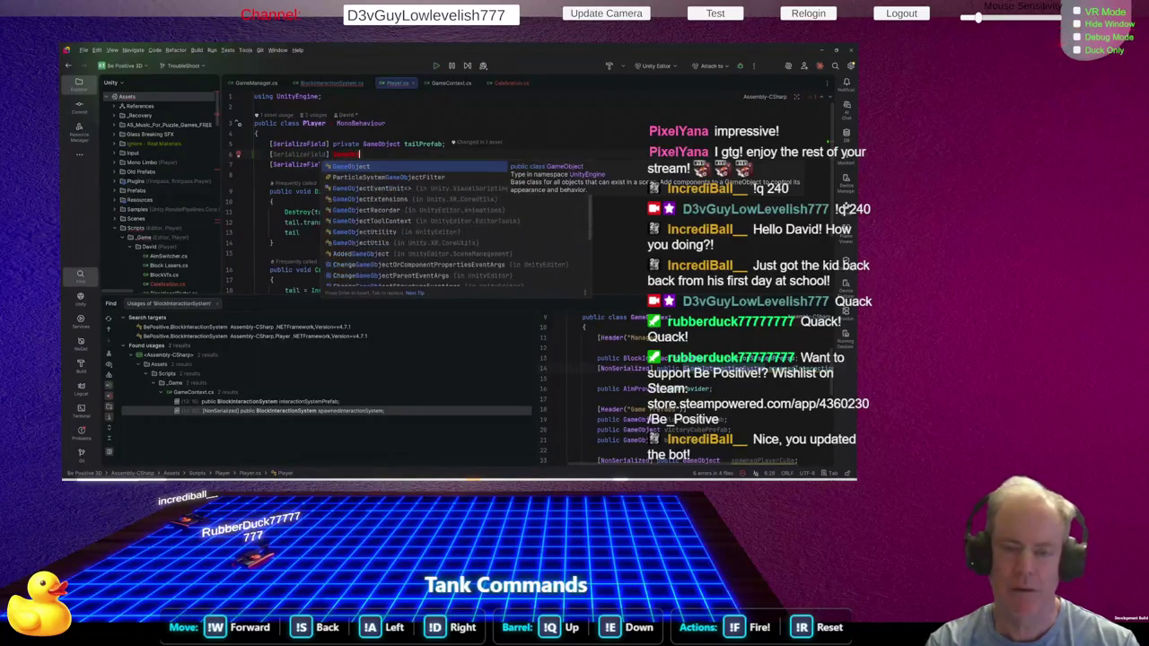
pyautogui.press('Return')
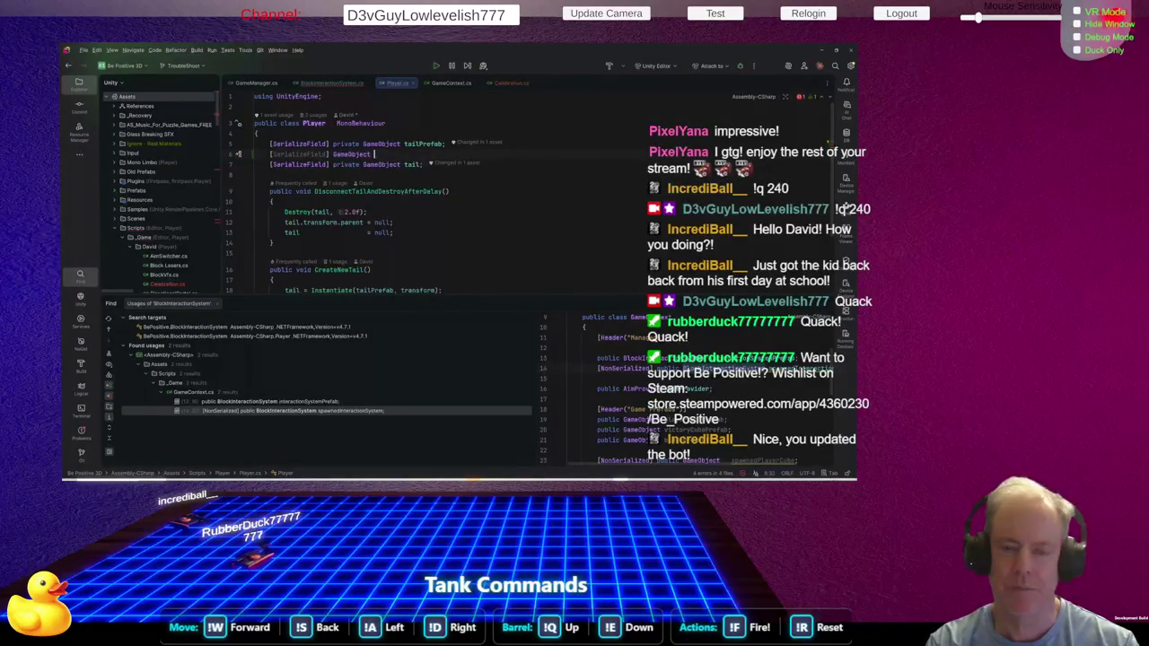
pyautogui.write('cele')
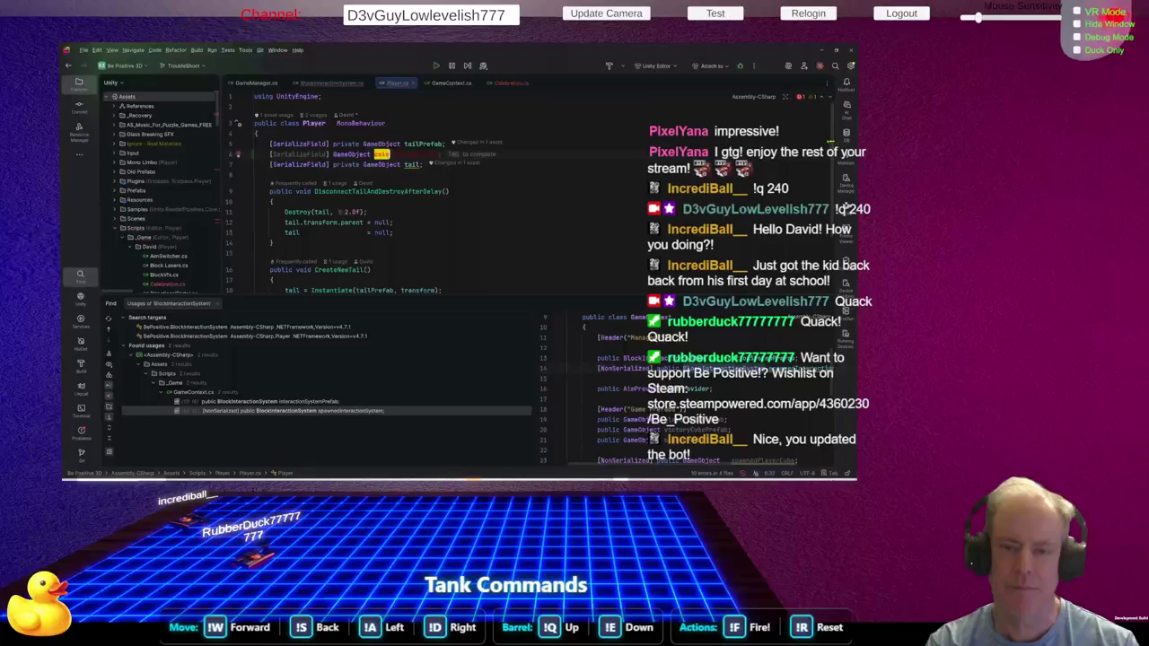
pyautogui.write('brationPr')
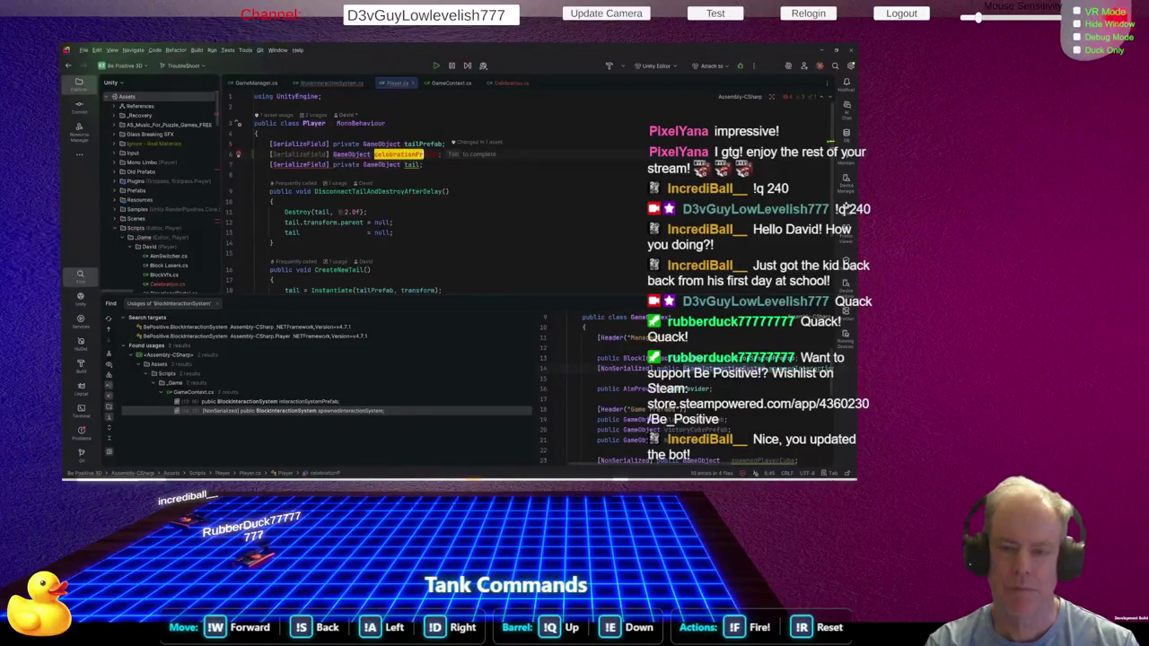
pyautogui.press('Tab')
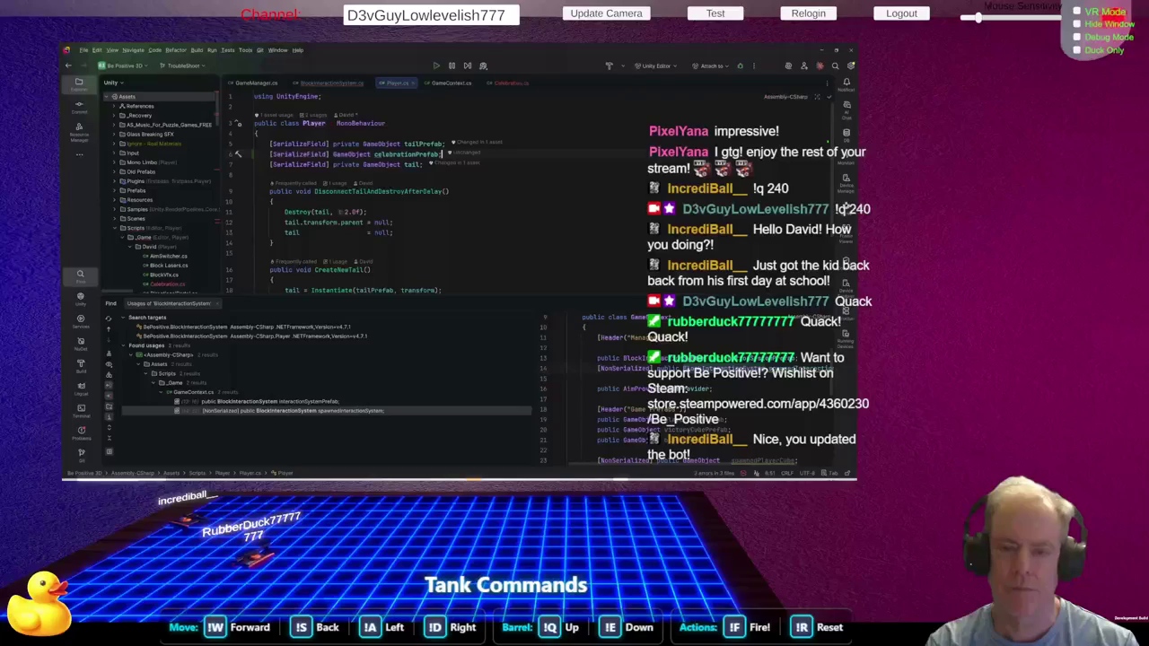
pyautogui.press('Tab')
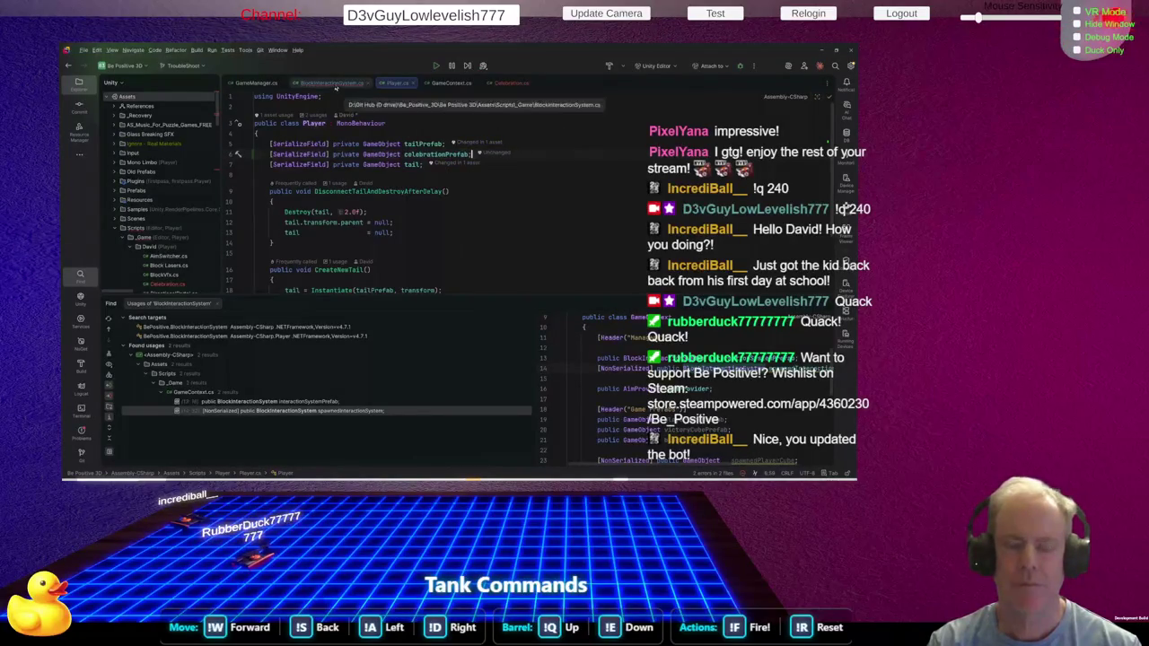
# Delete the celebrationPrefab Instantiate line from OnEnable in BlockInteractionSystem.cs
pyautogui.click(332, 82)
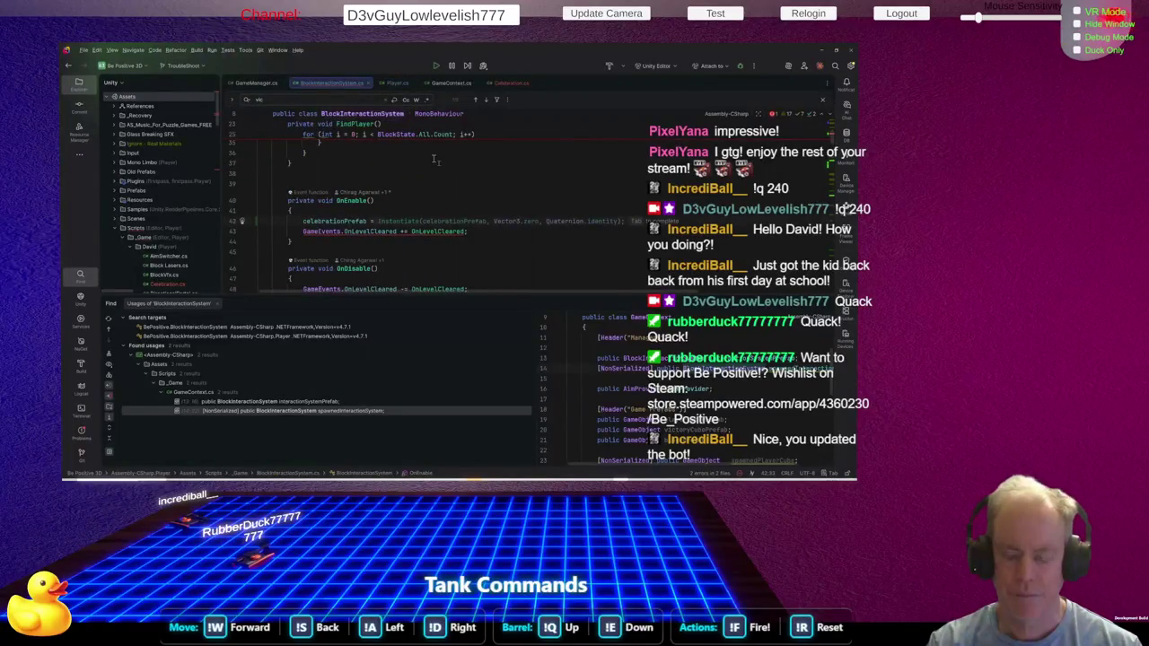
pyautogui.tripleClick(258, 221)
pyautogui.press('Delete')
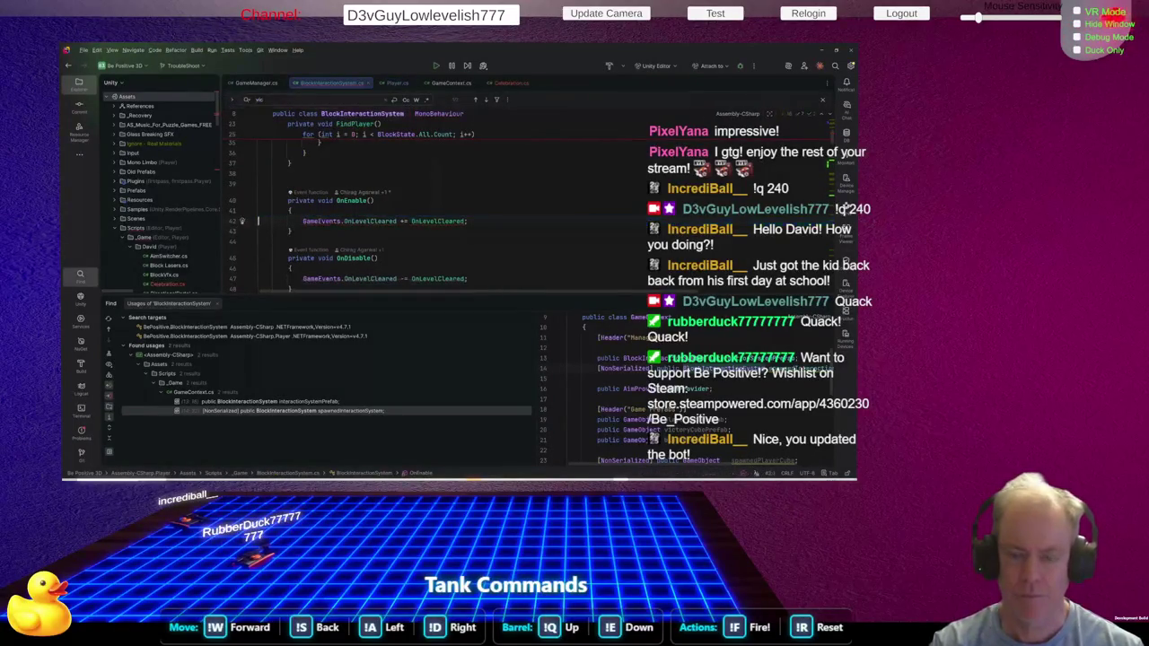
# Delete the celebrationPrefab field declaration and search the file for 'onlevel'
pyautogui.scroll(8, 608, 203)
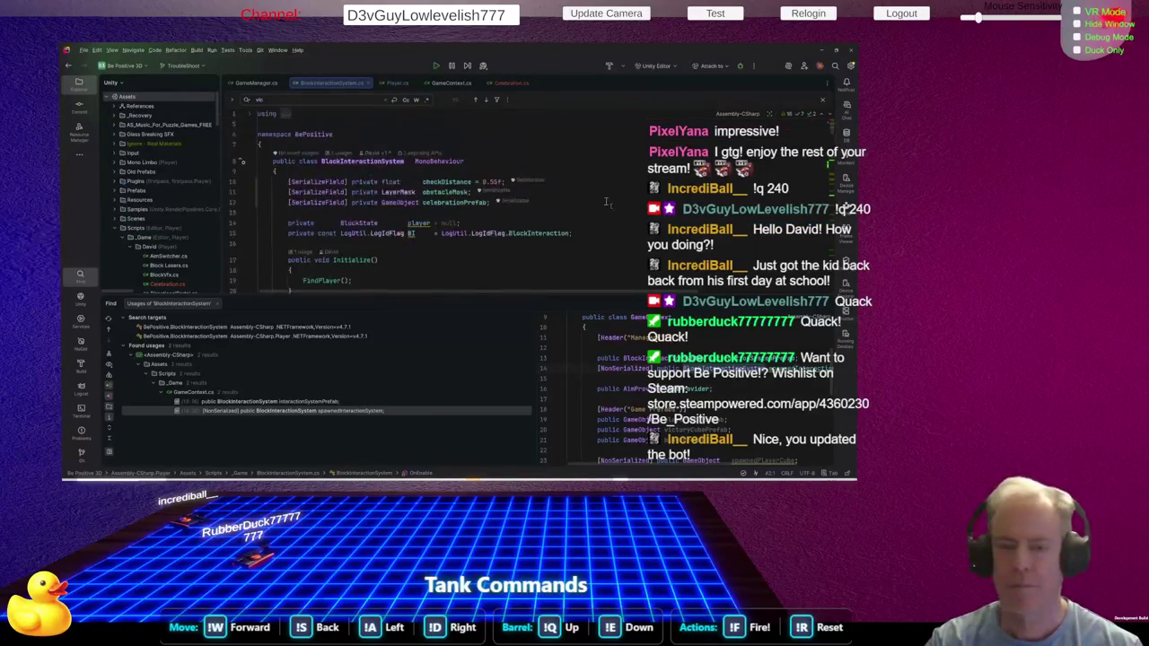
pyautogui.click(606, 203)
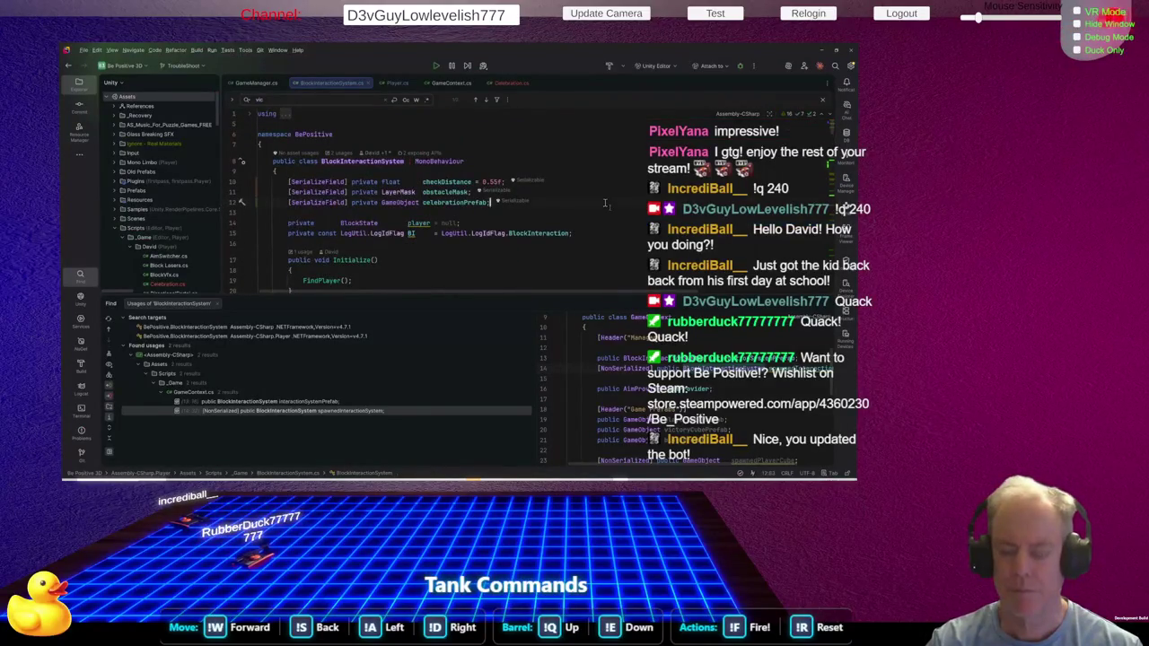
pyautogui.tripleClick(607, 203)
pyautogui.press('Delete')
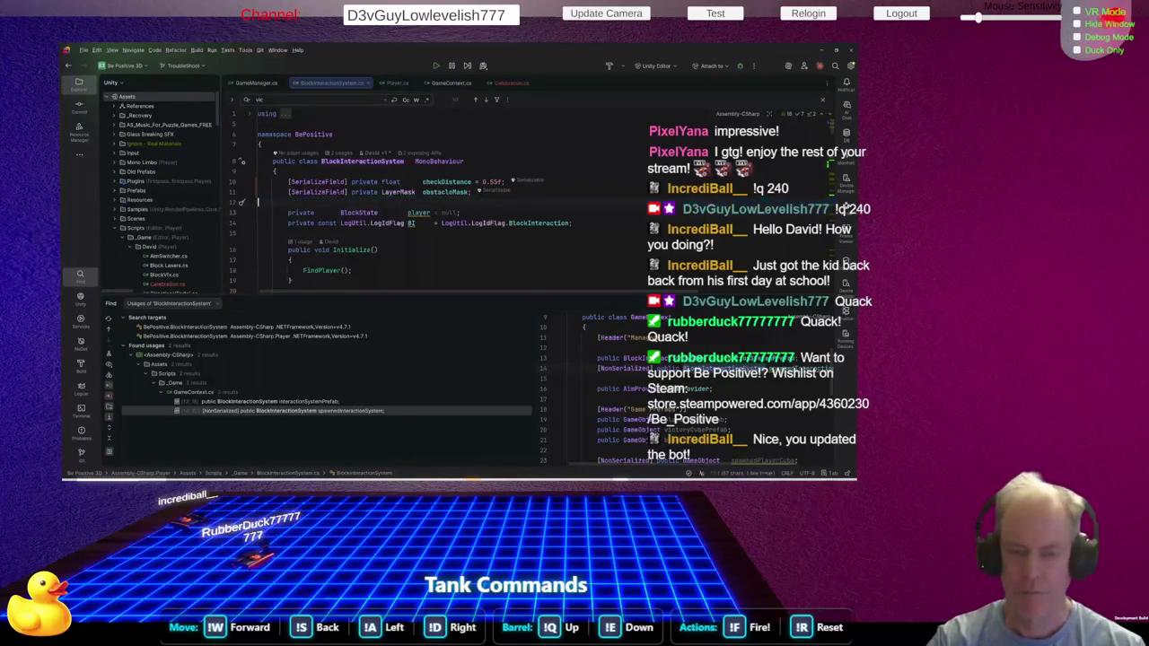
pyautogui.hotkey('ctrl', 'f')
pyautogui.write('on')
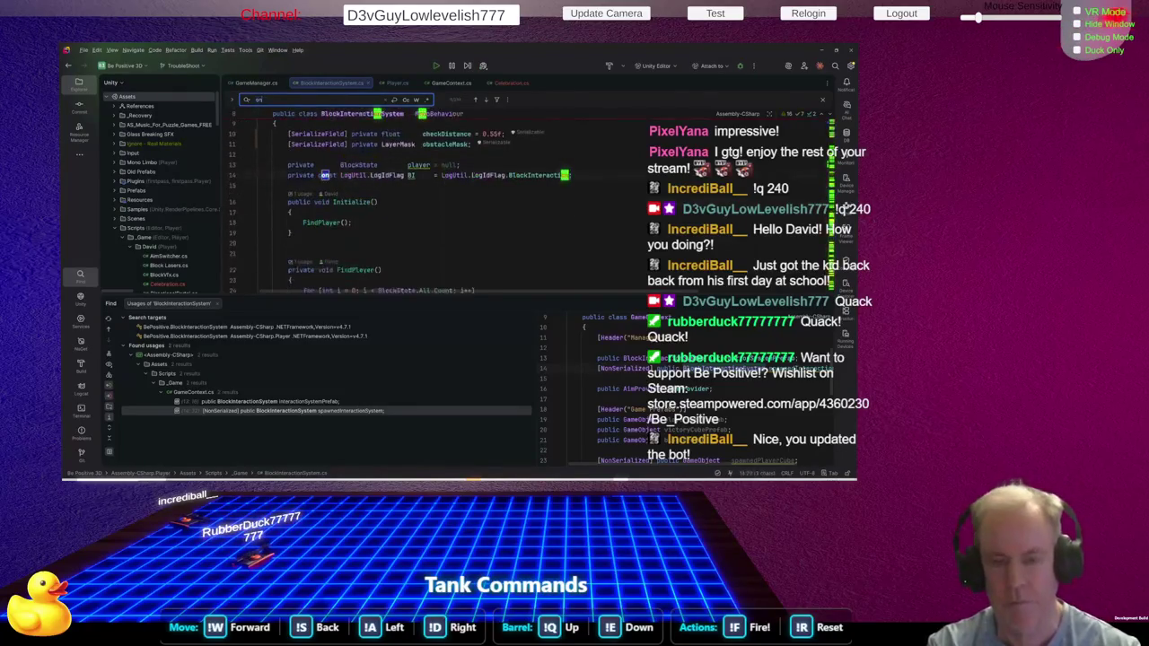
pyautogui.write('level')
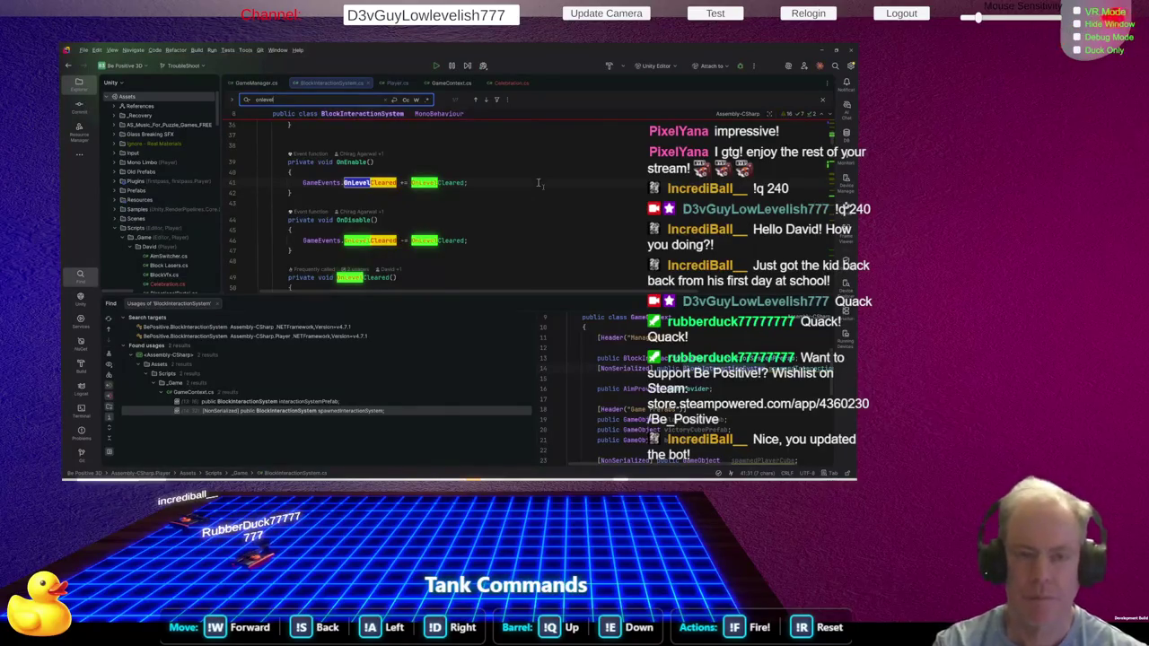
# Search for 'levelclear' and locate the OnLevelCleared invocation in CheckForDeflection
pyautogui.press('BackSpace')
pyautogui.press('BackSpace')
pyautogui.press('BackSpace')
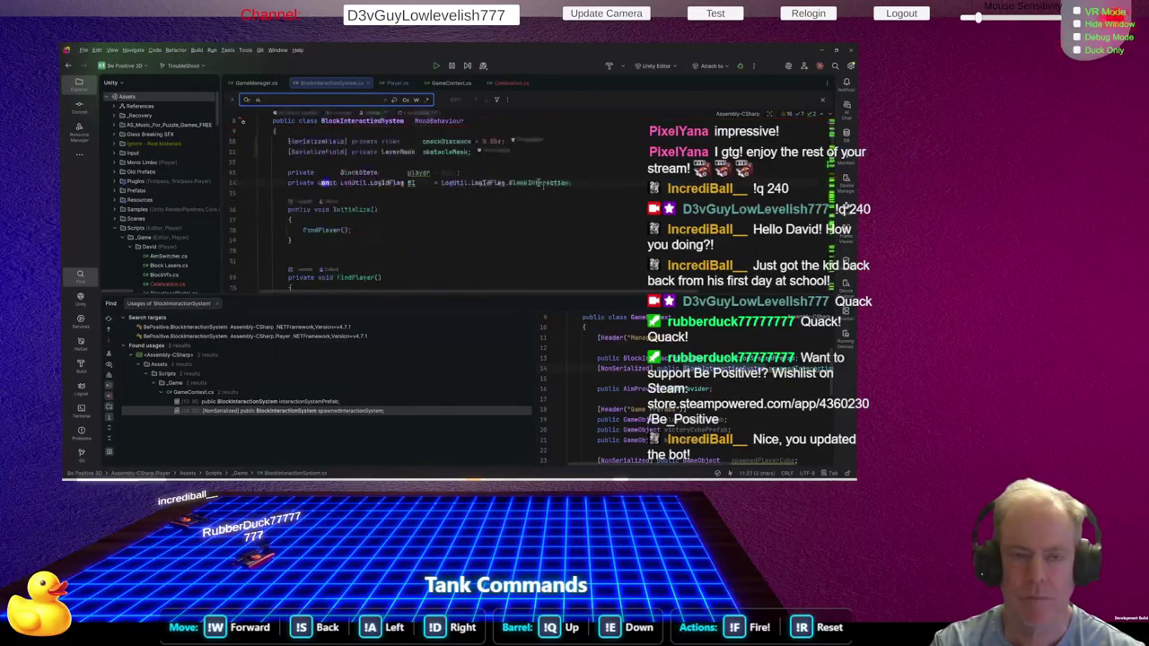
pyautogui.write('level')
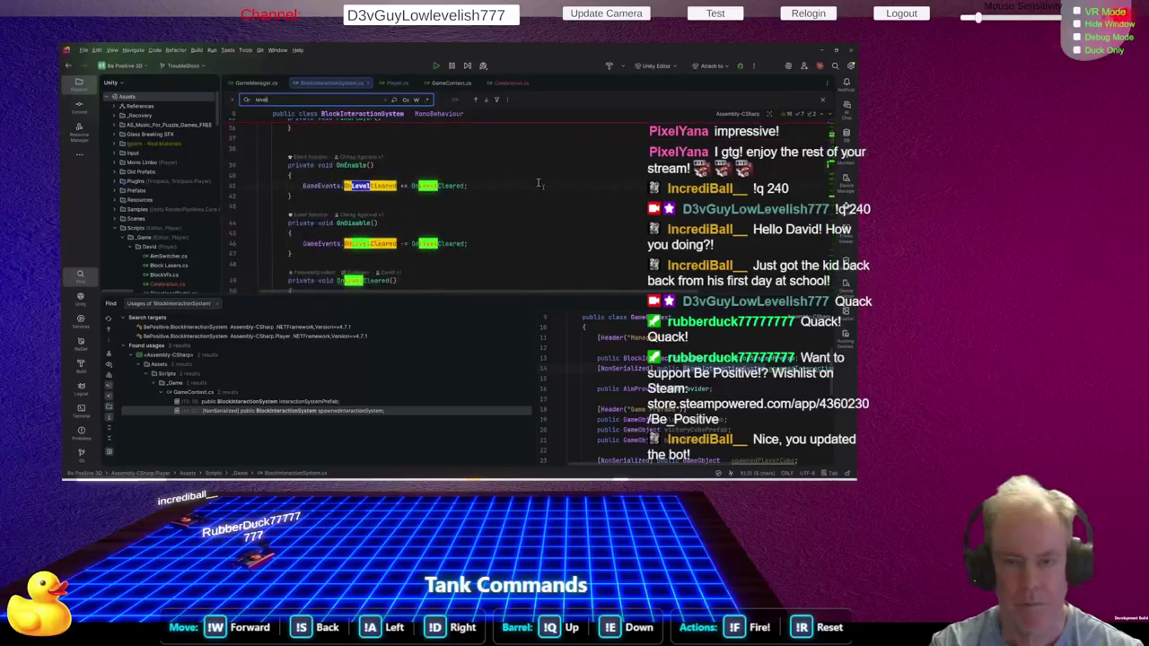
pyautogui.write('clear')
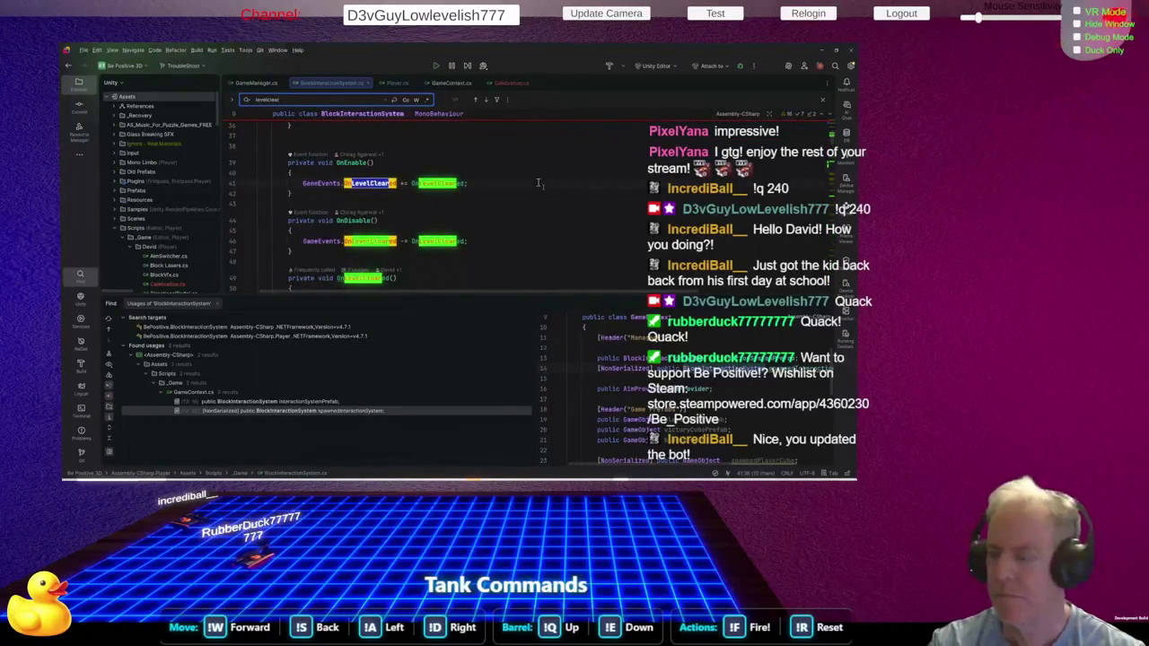
pyautogui.scroll(-10, 539, 183)
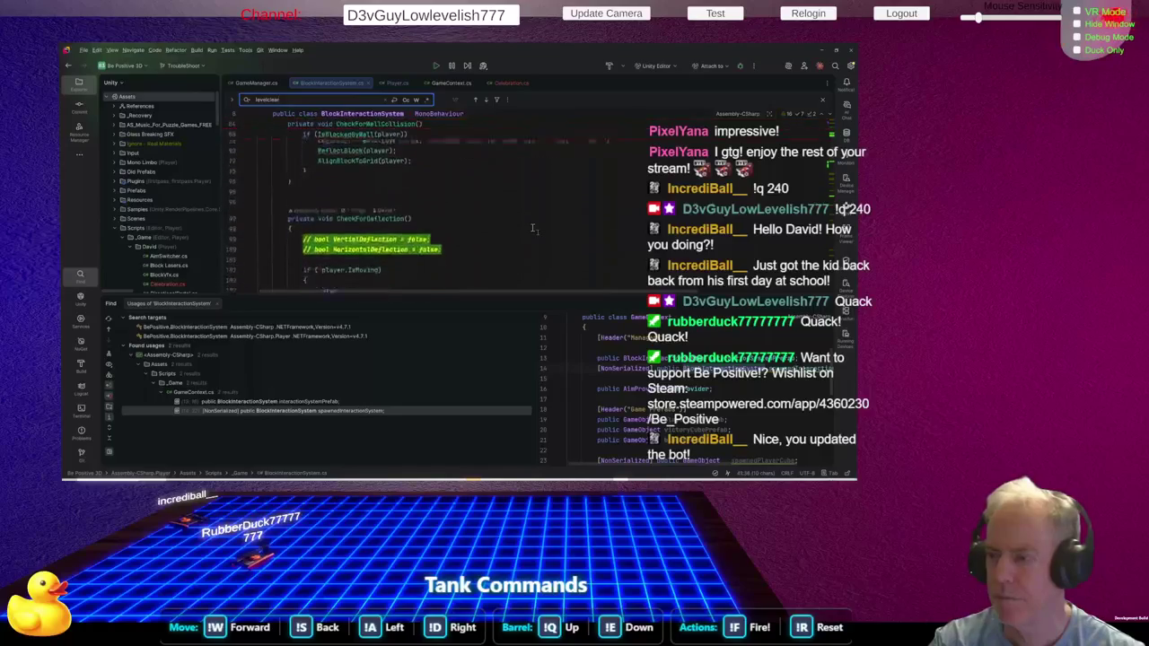
pyautogui.scroll(-12, 533, 228)
pyautogui.scroll(-6, 519, 237)
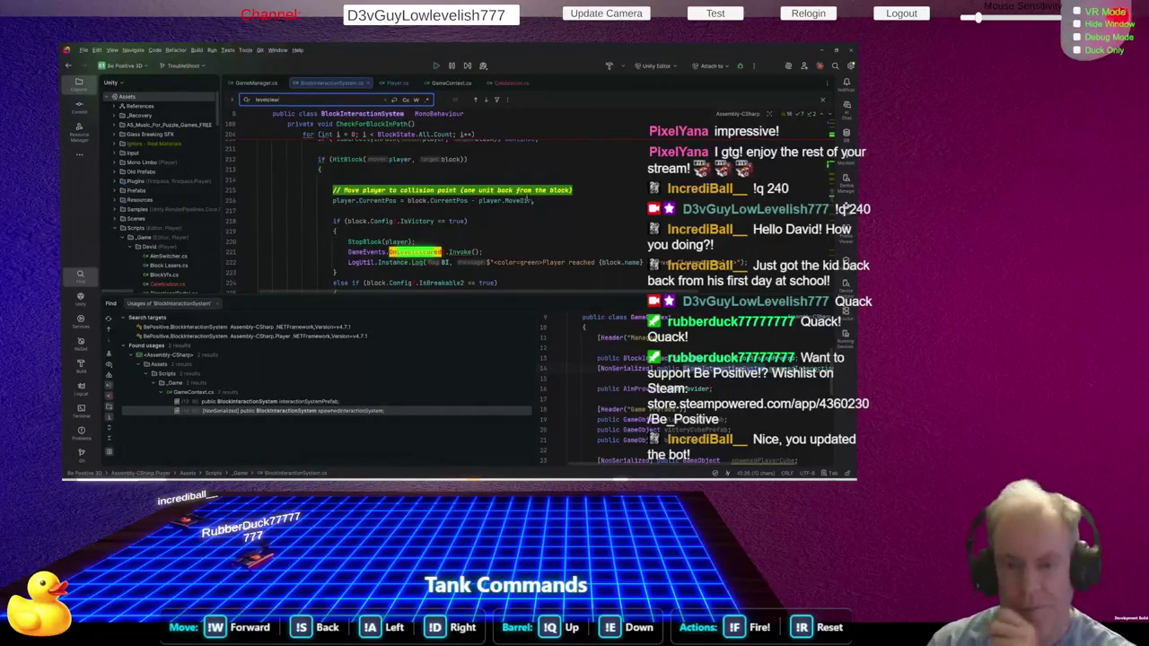
pyautogui.scroll(-2, 531, 202)
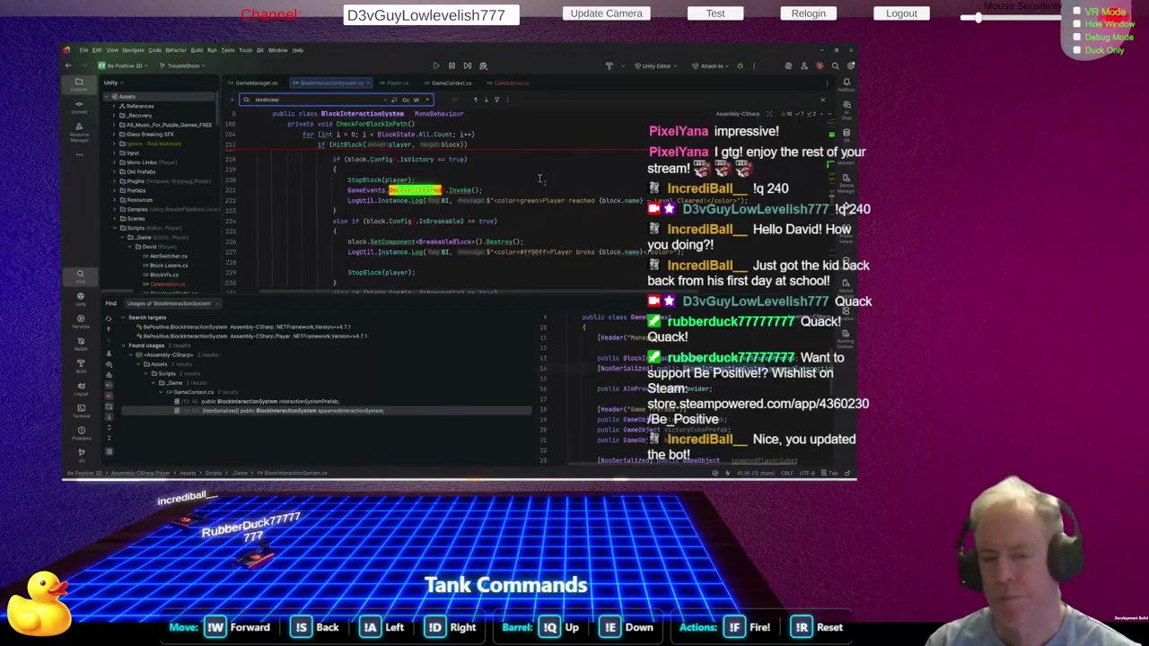
pyautogui.click(410, 190)
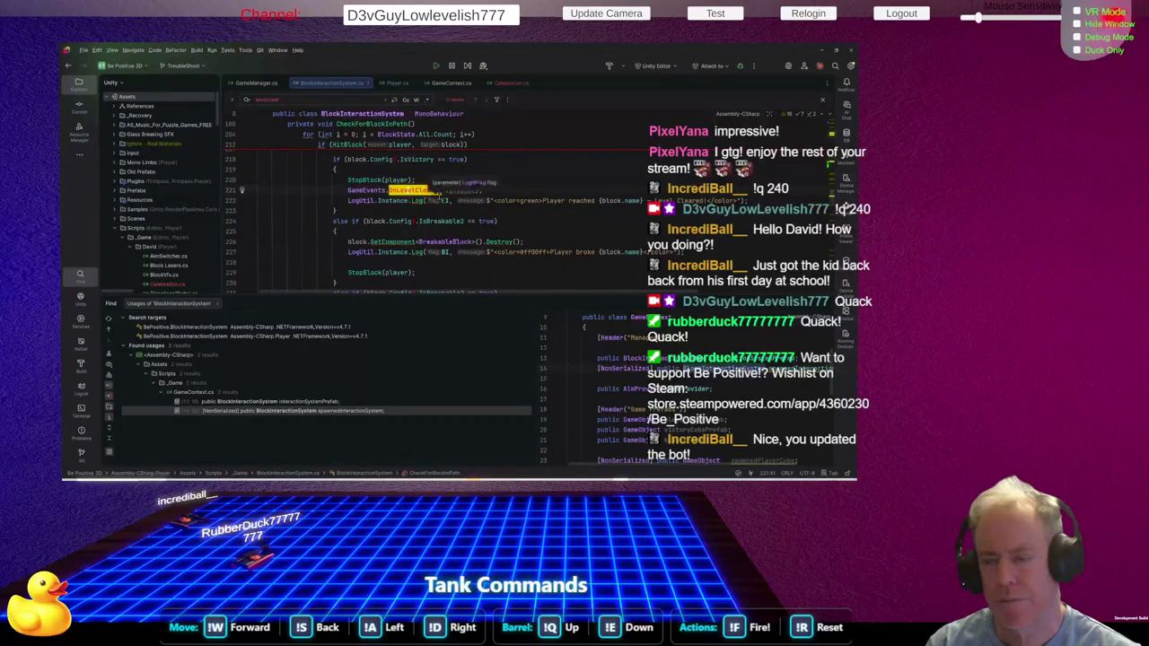
pyautogui.scroll(-3, 444, 206)
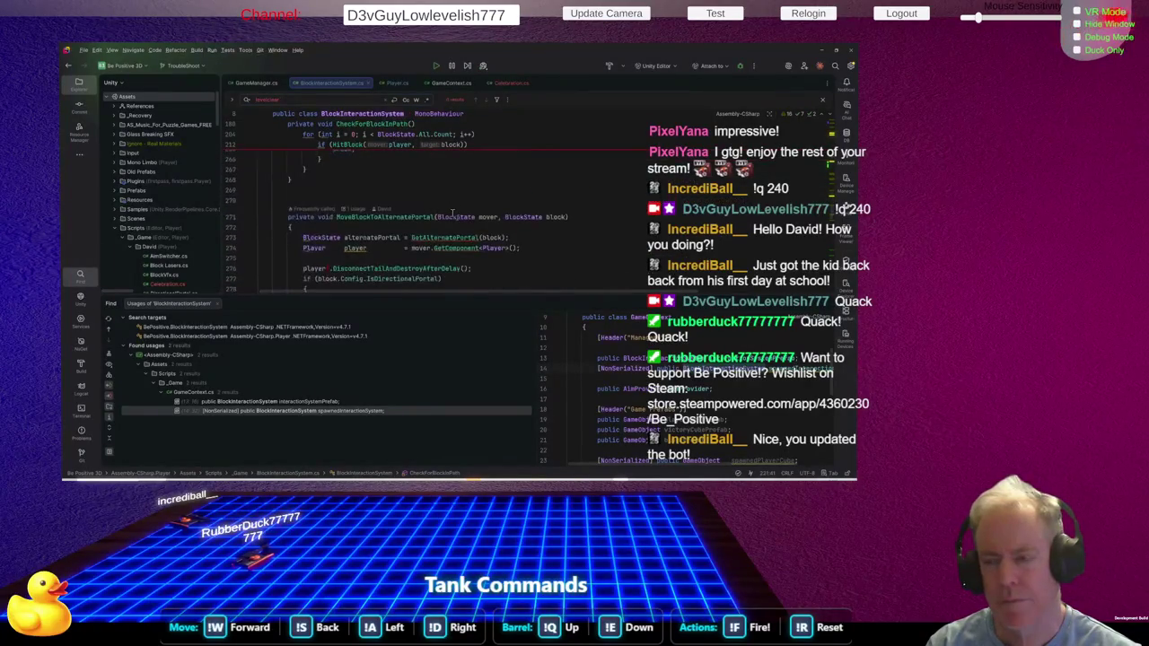
pyautogui.scroll(8, 458, 213)
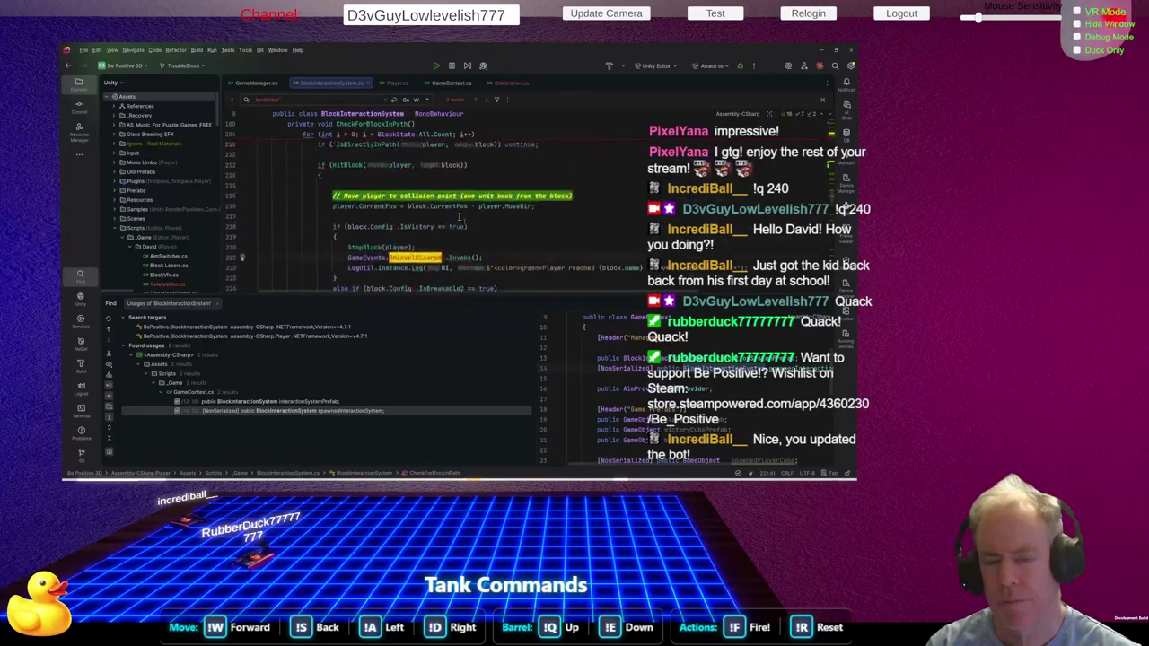
pyautogui.scroll(9, 459, 217)
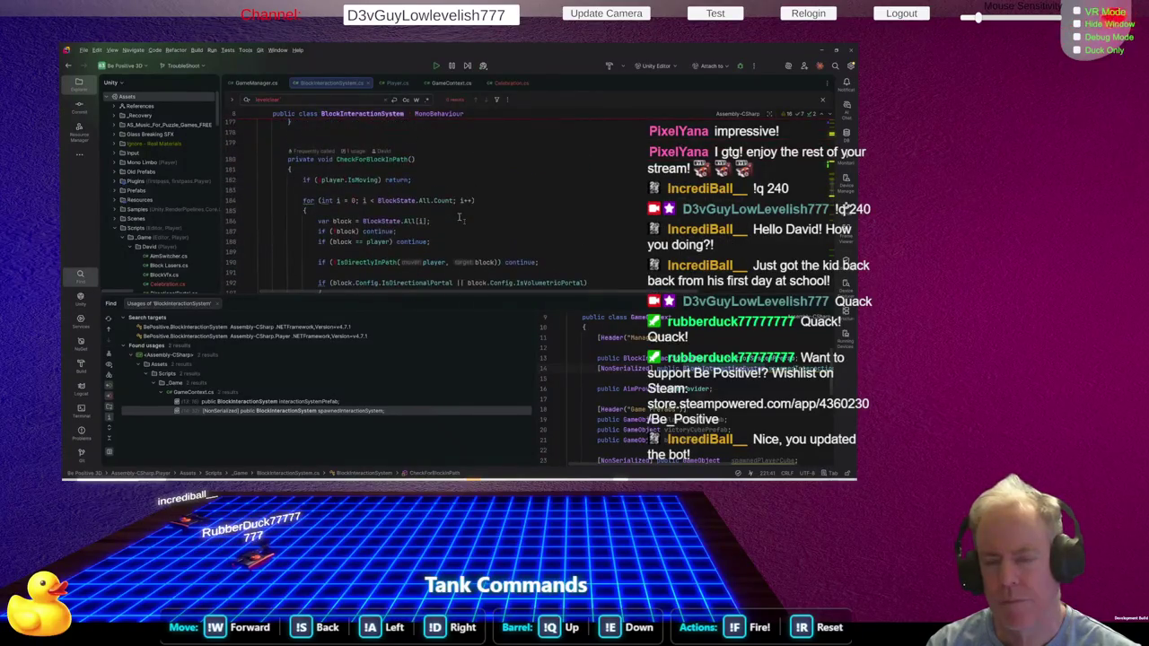
pyautogui.scroll(6, 459, 217)
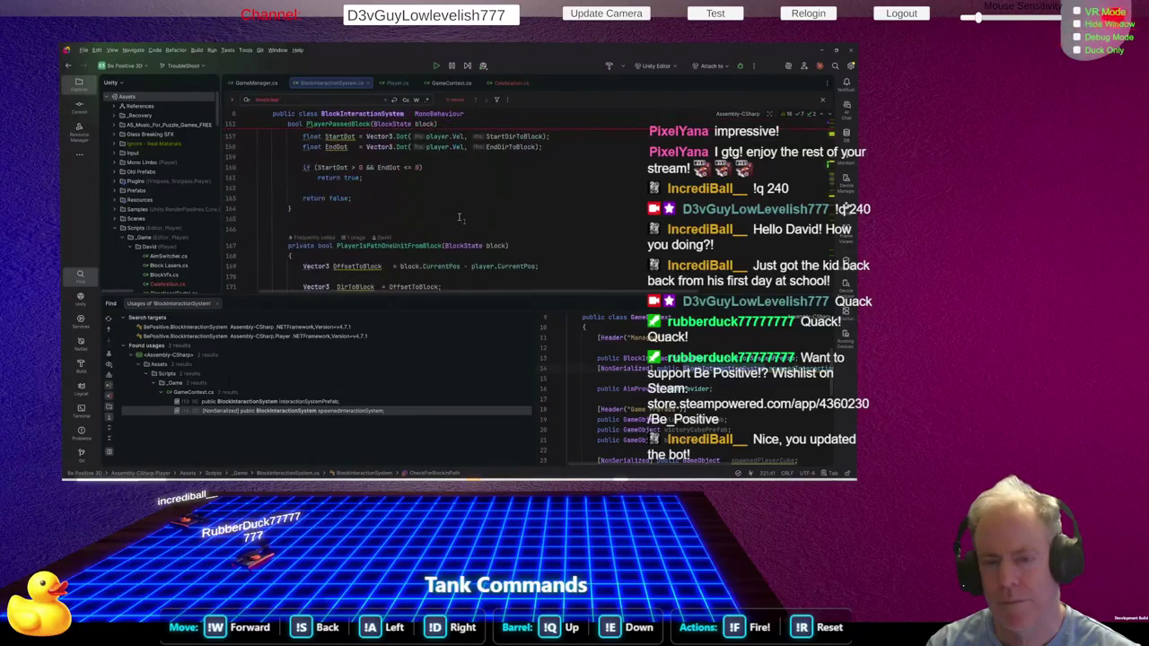
# Search 'onlevelcleared', then return to the DoCelebration usages near line 121
pyautogui.hotkey('ctrl', 'f')
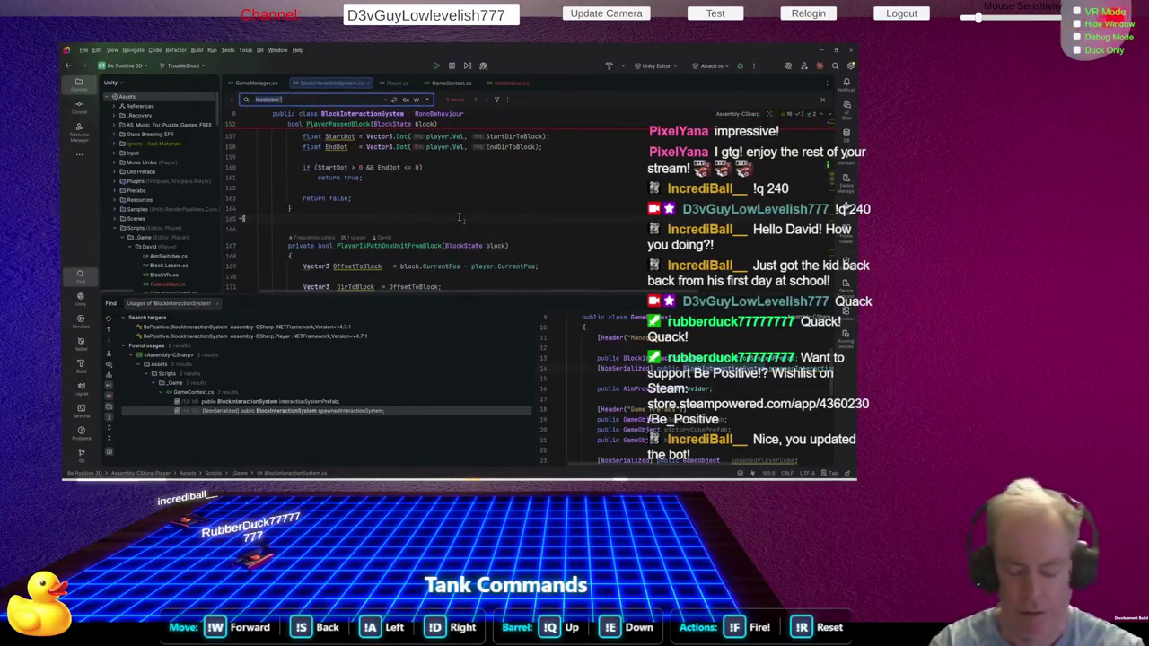
pyautogui.write('onlevelcleared')
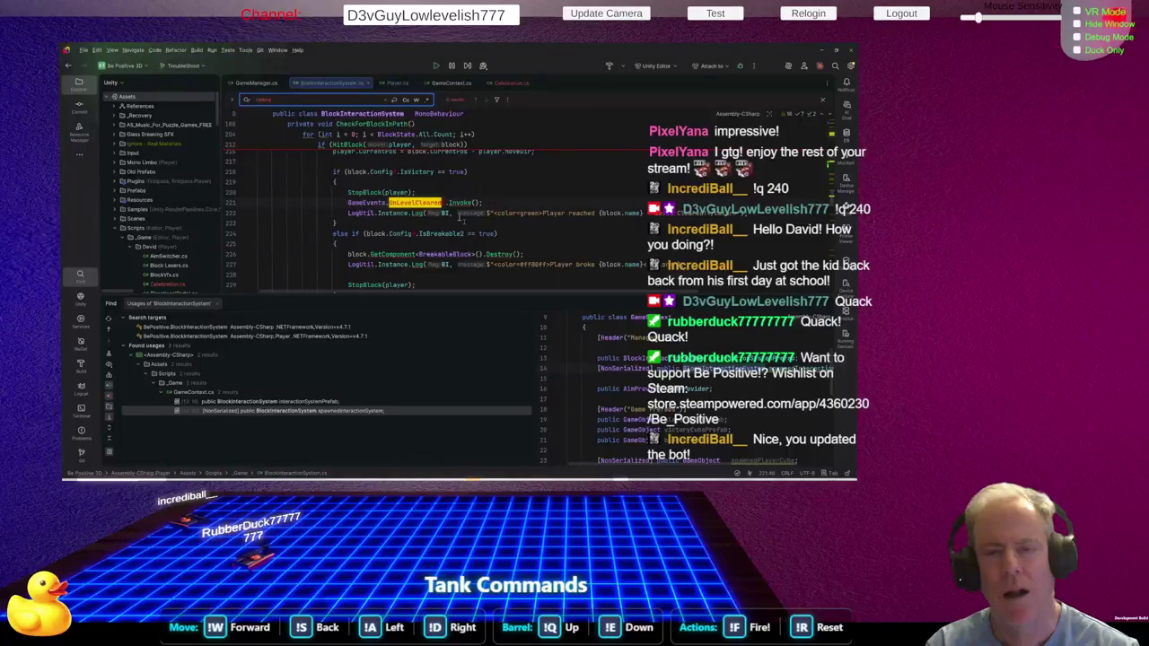
pyautogui.press('BackSpace')
pyautogui.press('BackSpace')
pyautogui.press('BackSpace')
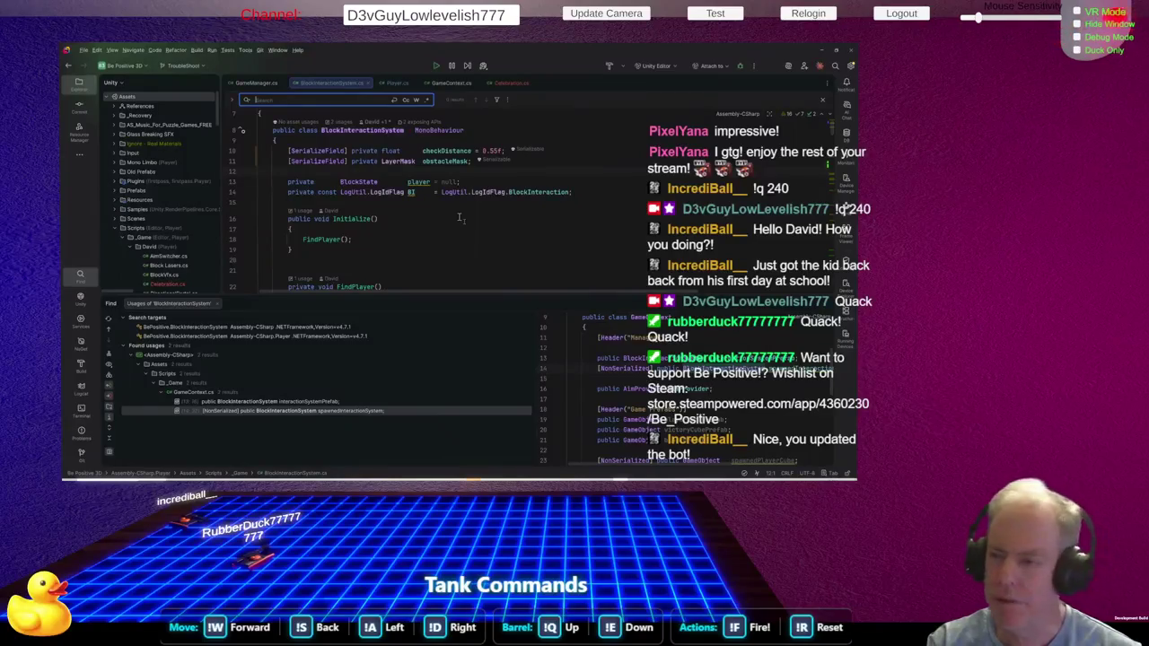
pyautogui.hotkey('ctrl', 'alt', 'Left')
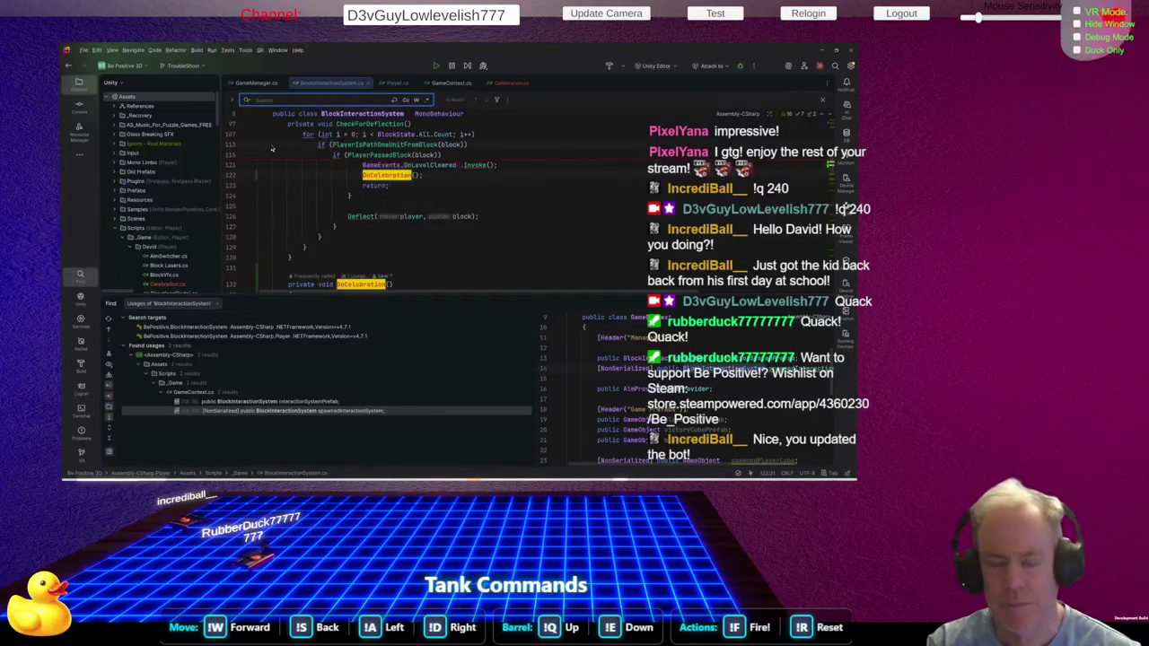
# Search the file for 'levelcleared' and enlarge the editor above the usages list
pyautogui.click(461, 196)
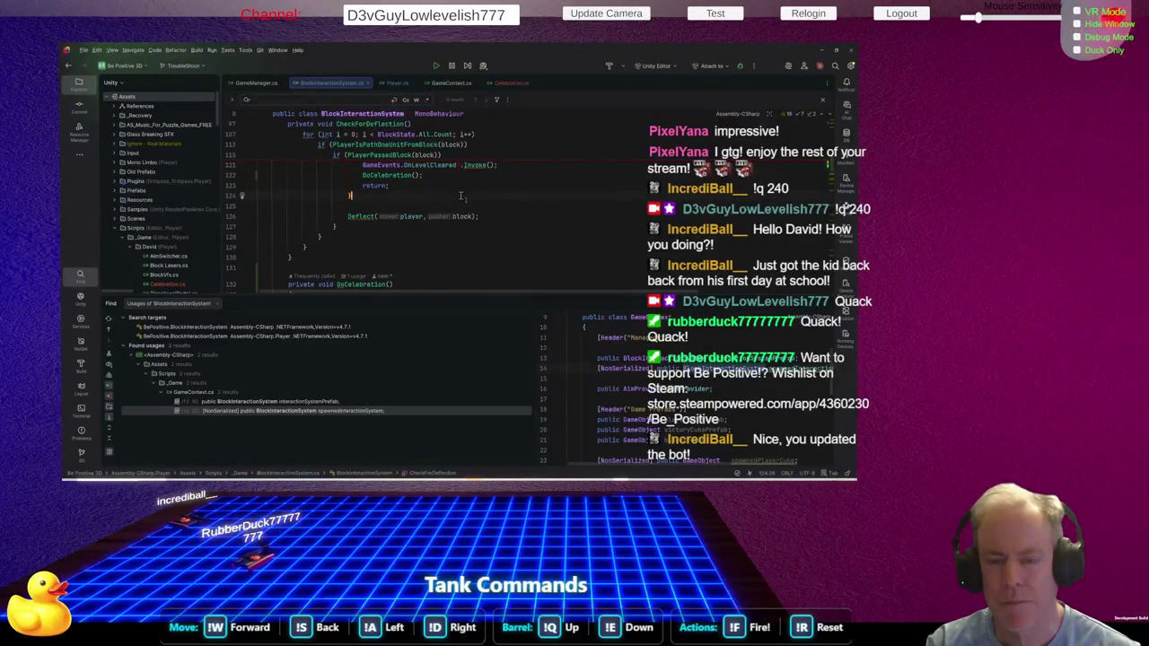
pyautogui.scroll(2, 494, 191)
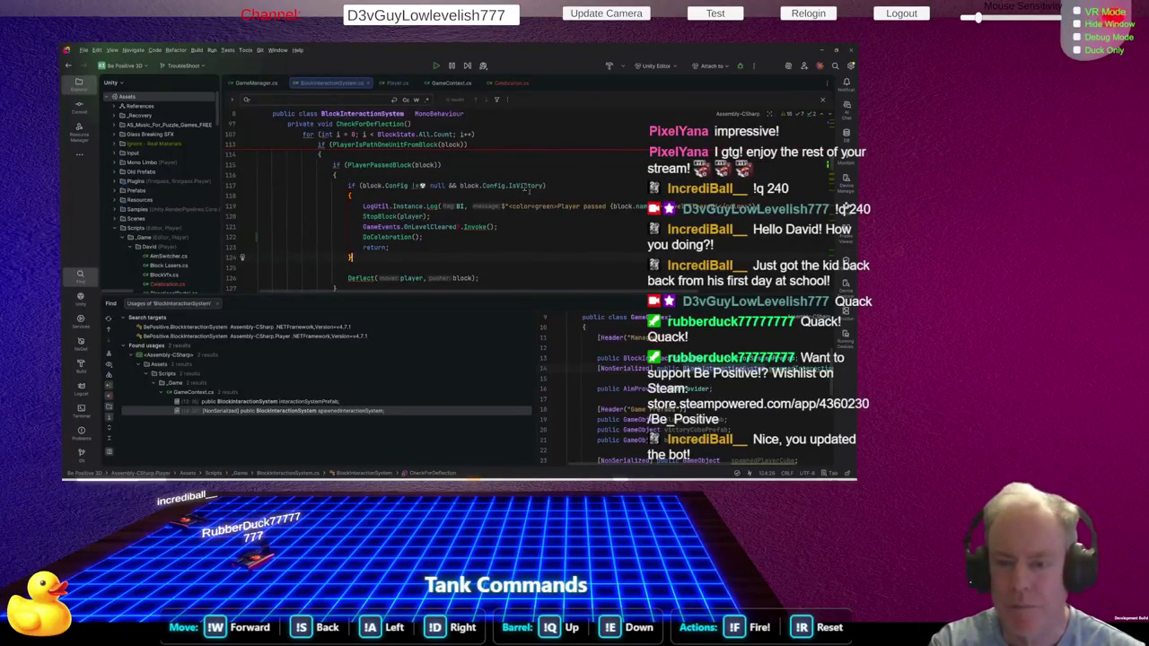
pyautogui.hotkey('ctrl', 'f')
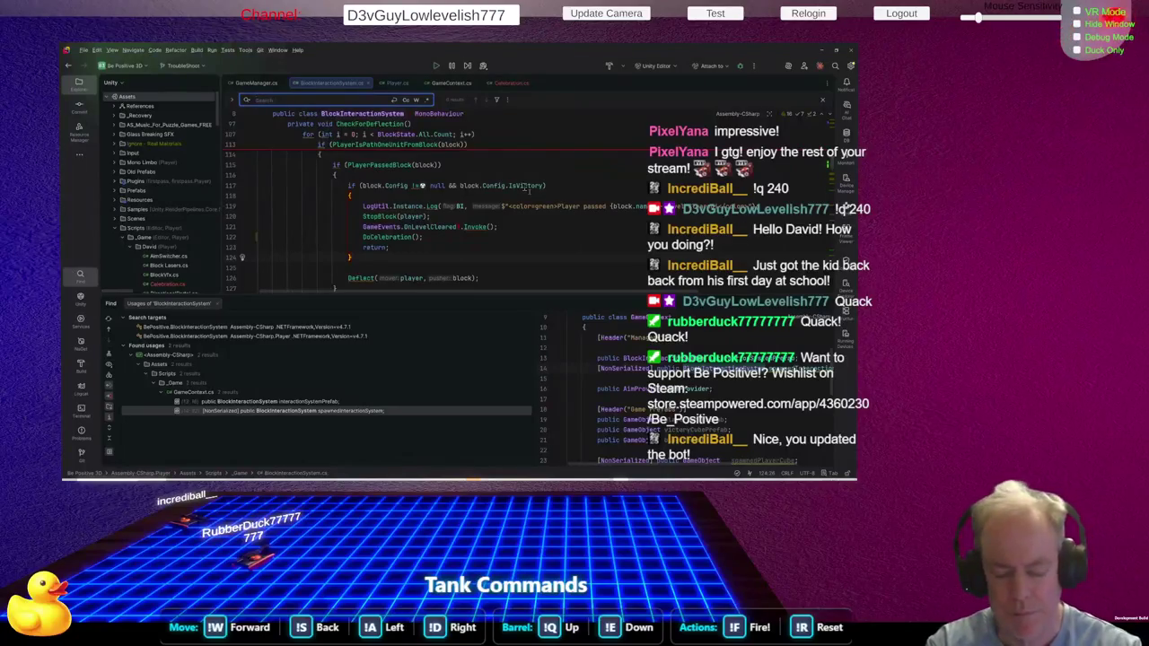
pyautogui.write('levelcleared')
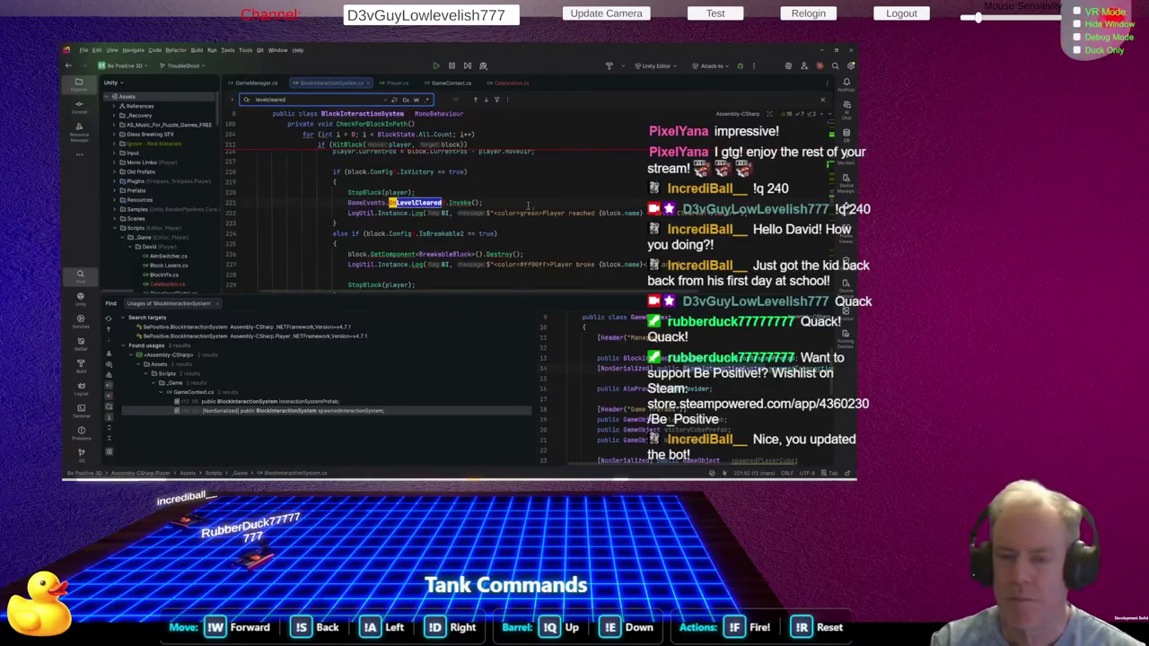
pyautogui.scroll(4, 527, 197)
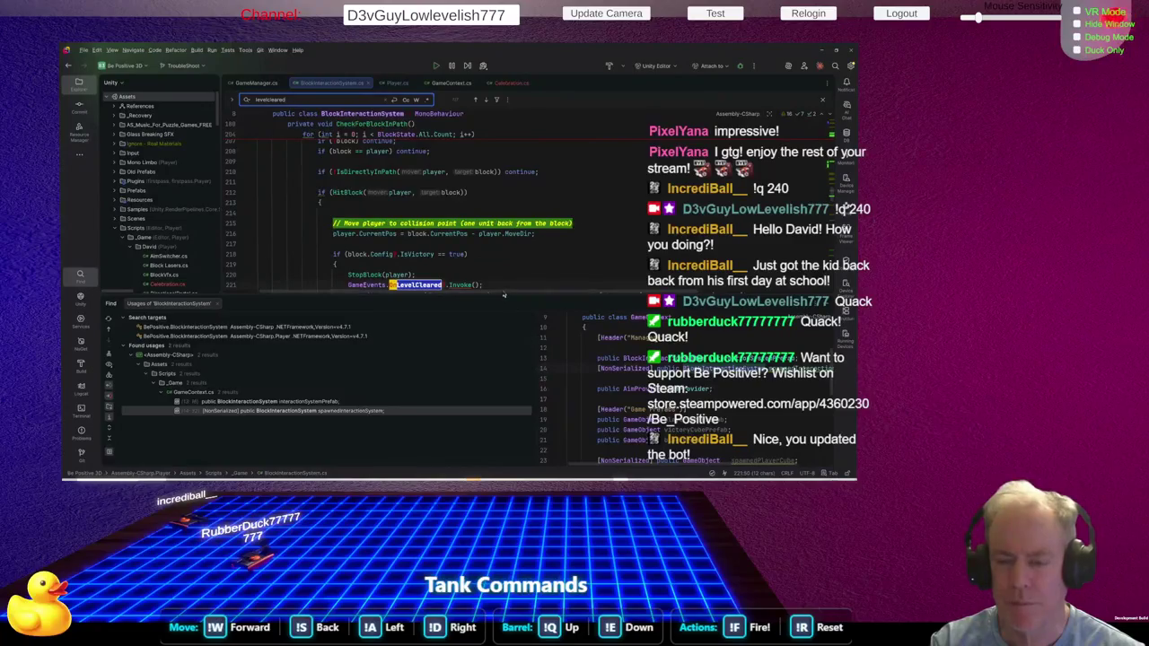
pyautogui.moveTo(505, 294); pyautogui.dragTo(505, 368)
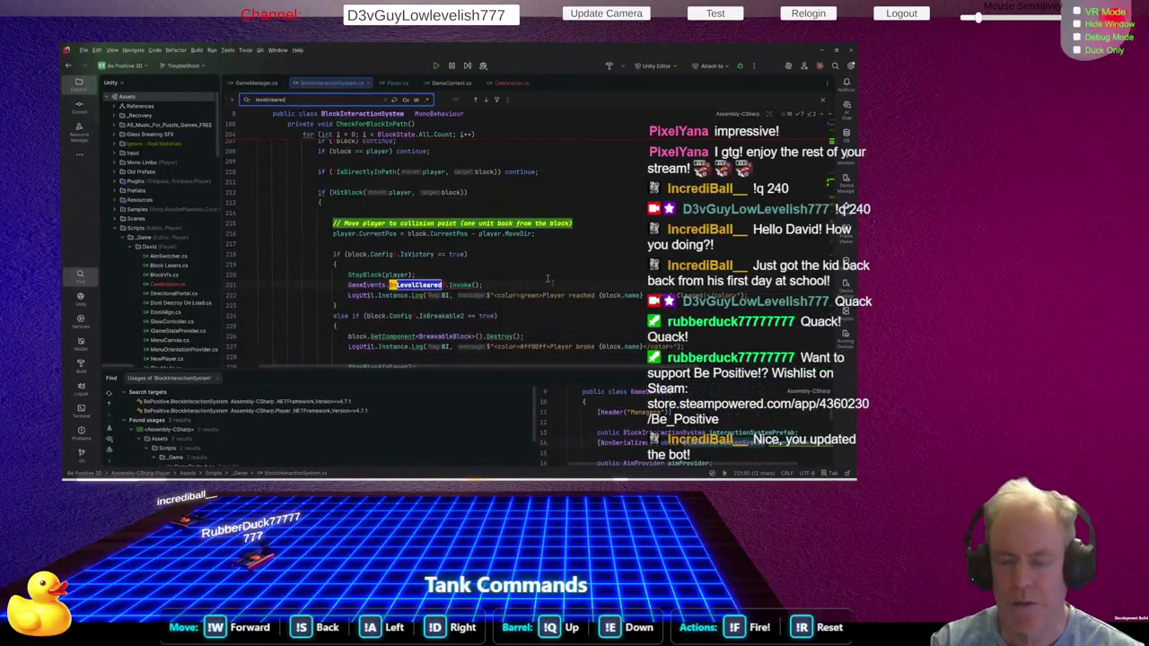
pyautogui.scroll(3, 548, 279)
pyautogui.scroll(10, 547, 278)
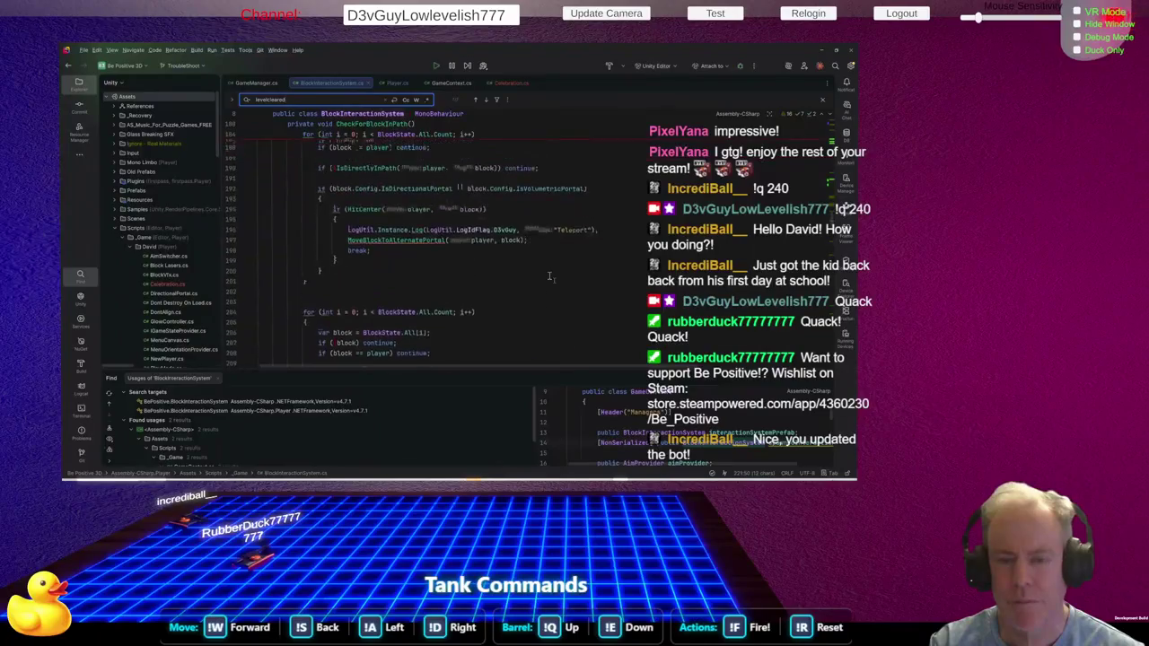
pyautogui.scroll(15, 546, 266)
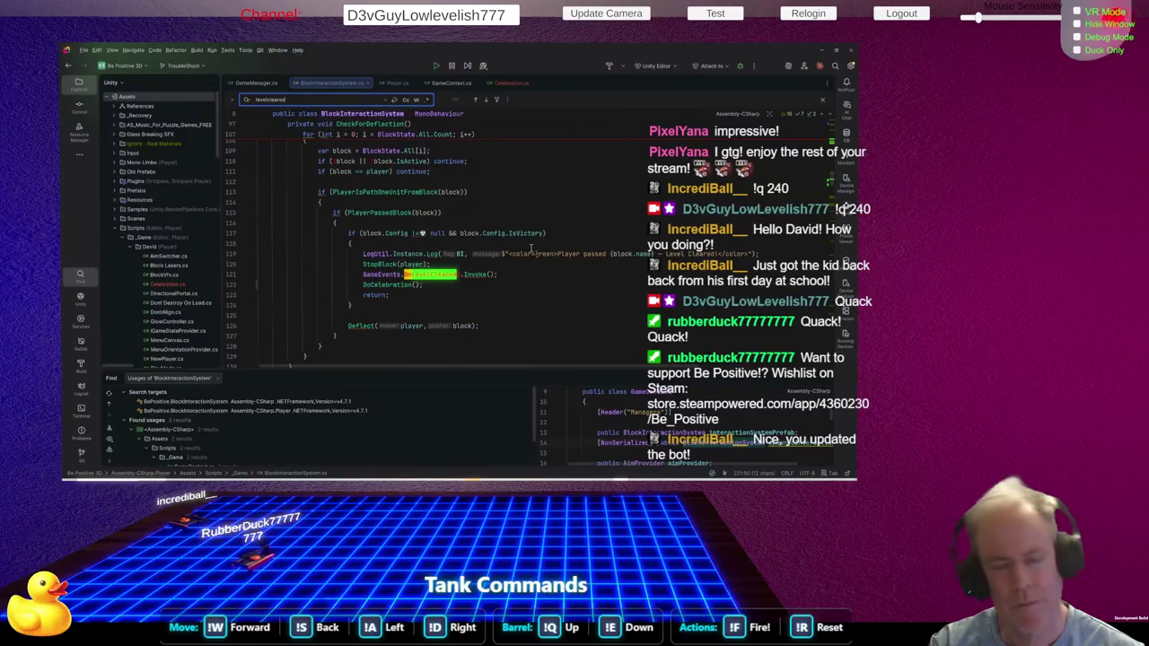
pyautogui.scroll(4, 531, 248)
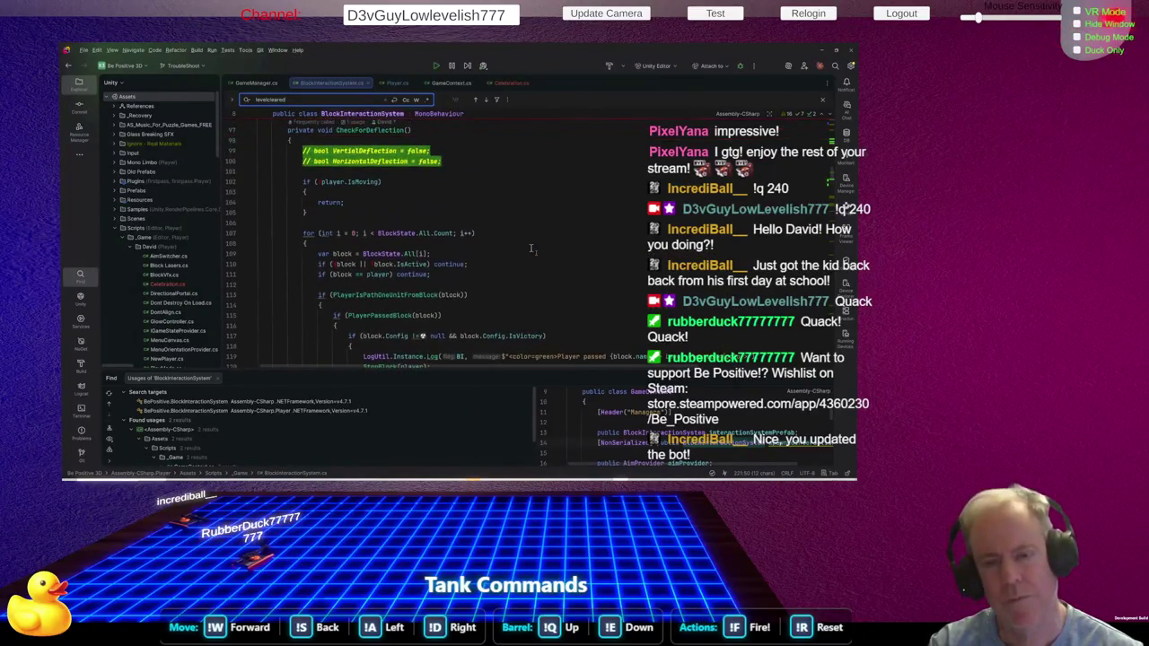
pyautogui.scroll(-3, 531, 248)
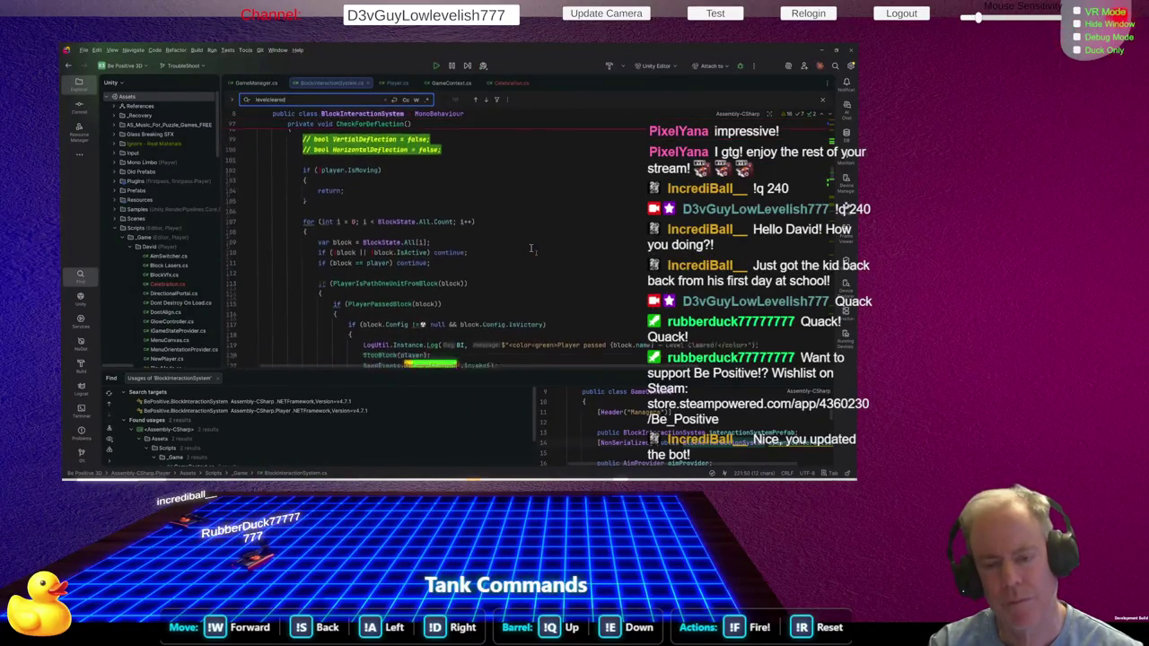
# Select the DoCelebration call line following the OnLevelCleared invoke in CheckForDeflection
pyautogui.click(525, 295)
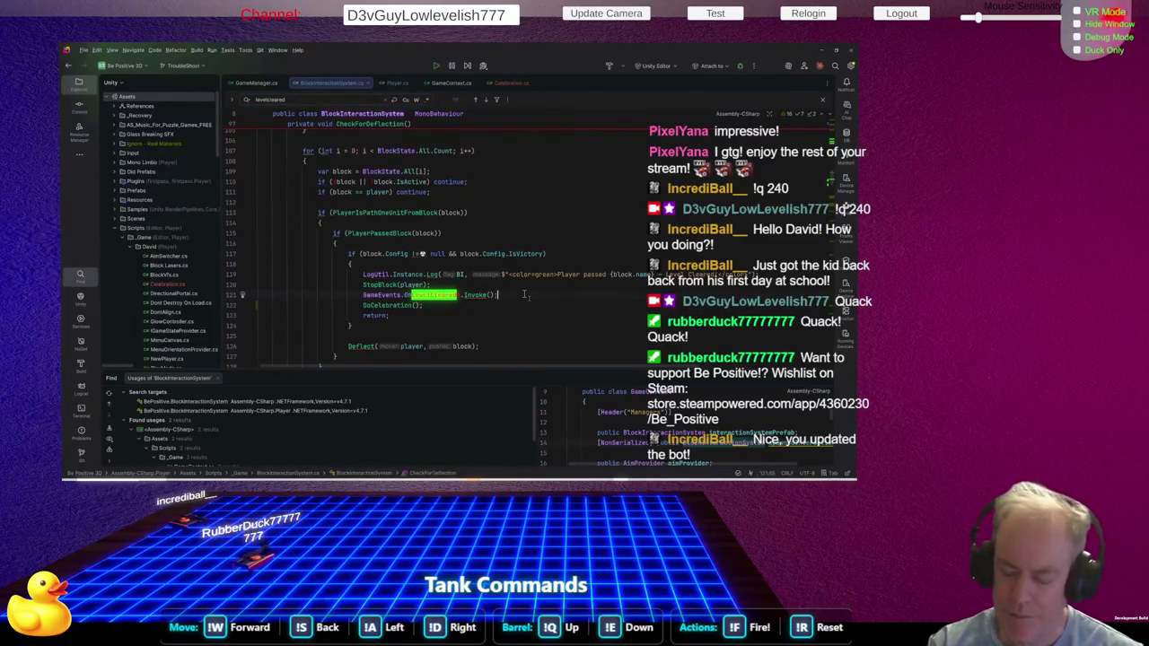
pyautogui.press('Escape')
pyautogui.press('Down')
pyautogui.press('Home')
pyautogui.hotkey('shift', 'Down')
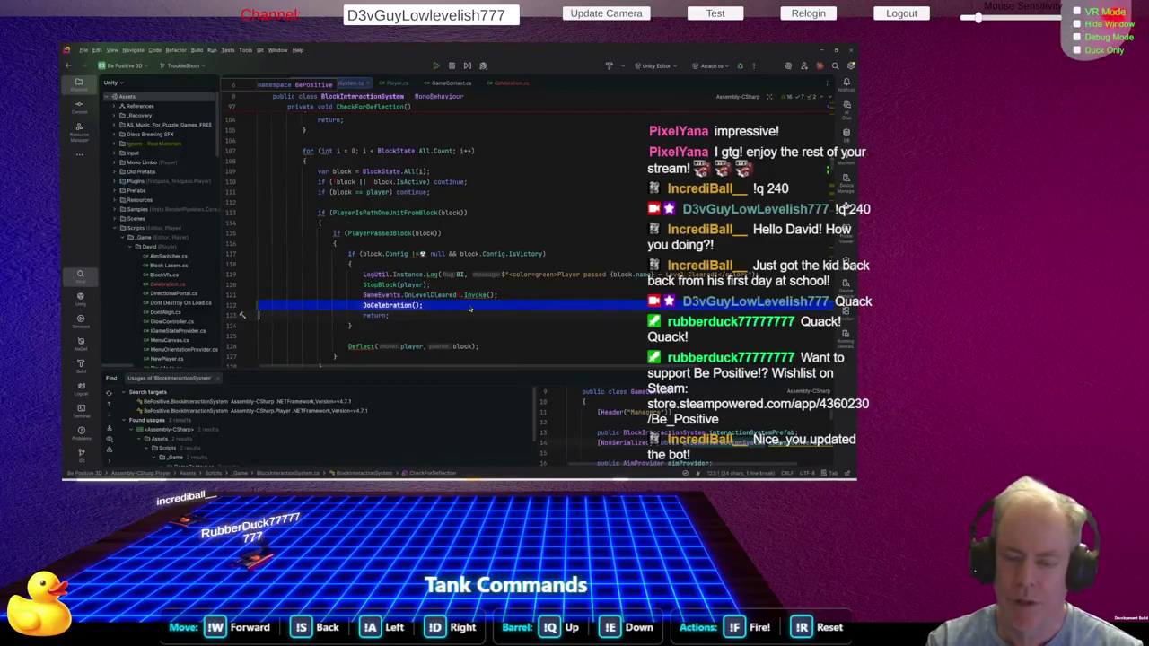
pyautogui.click(504, 336)
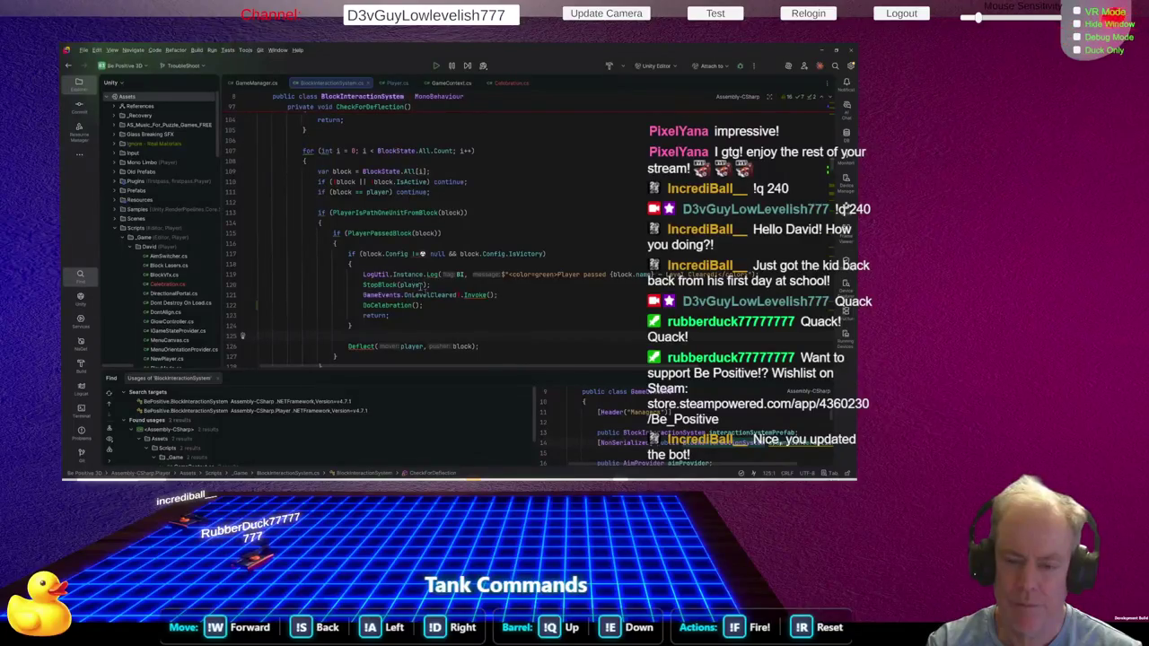
pyautogui.scroll(-10, 439, 294)
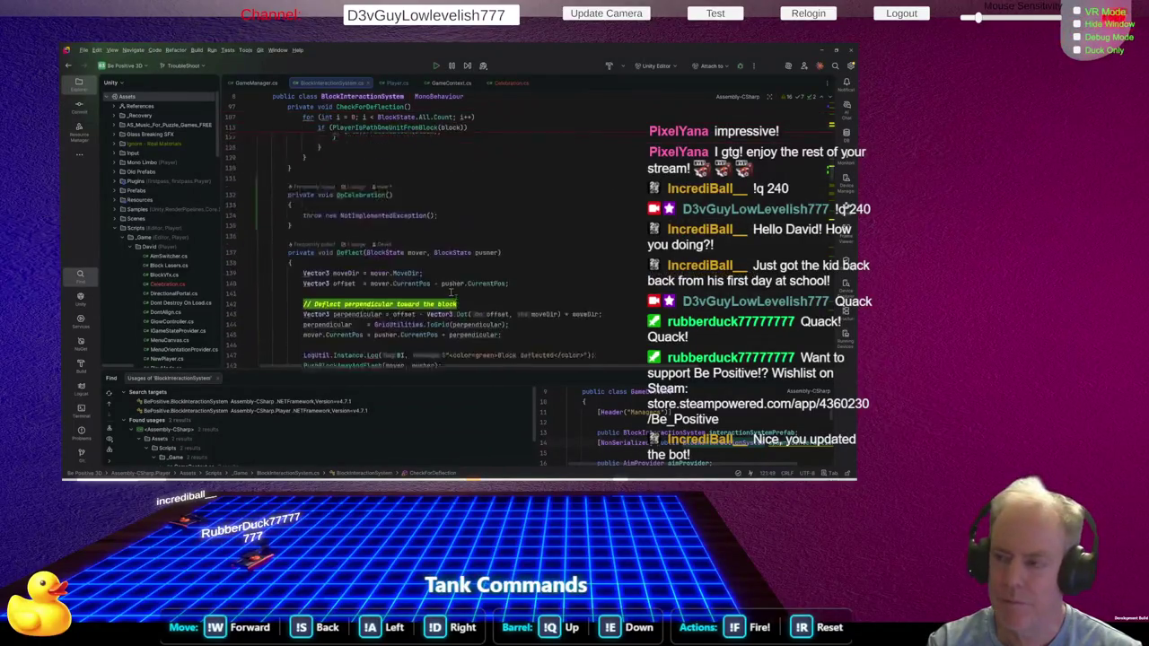
pyautogui.scroll(-10, 443, 290)
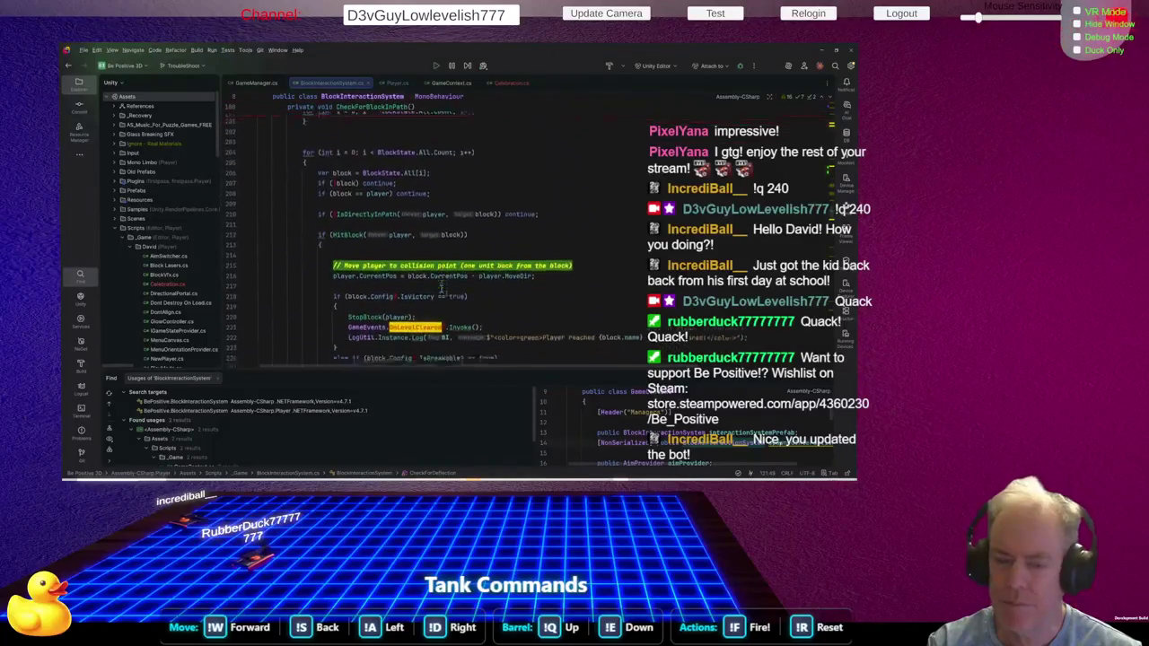
# Insert DoCelebration(); into the CheckForBlockInPath victory branch
pyautogui.click(493, 265)
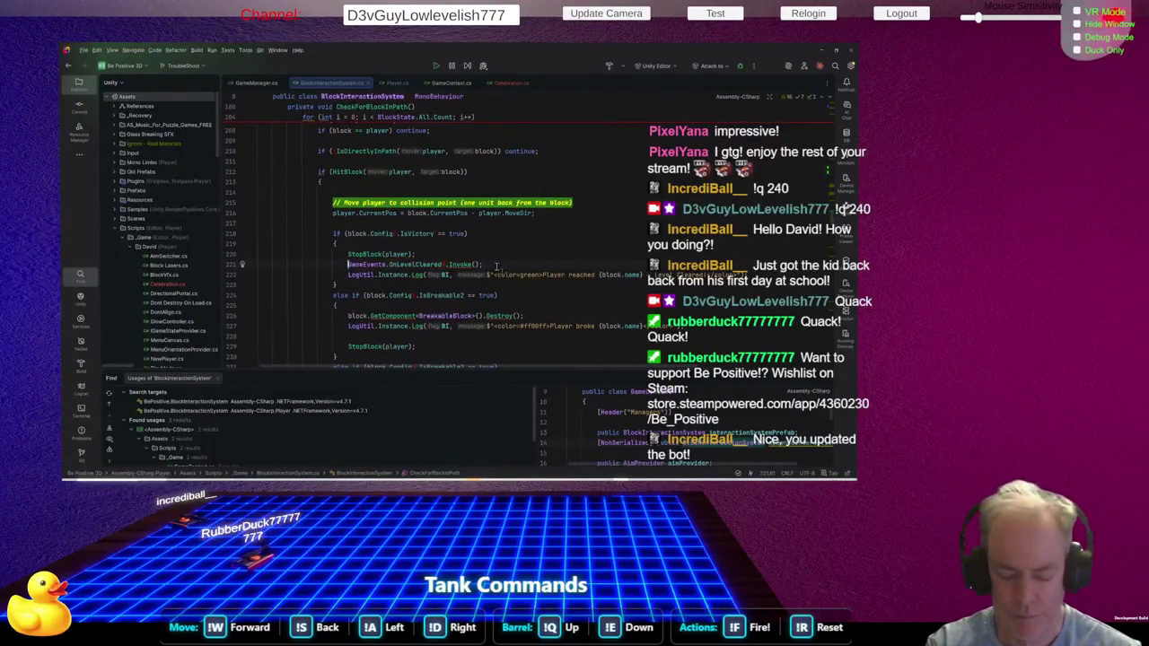
pyautogui.write('DoCelebration();')
pyautogui.press('Return')
pyautogui.scroll(15, 496, 267)
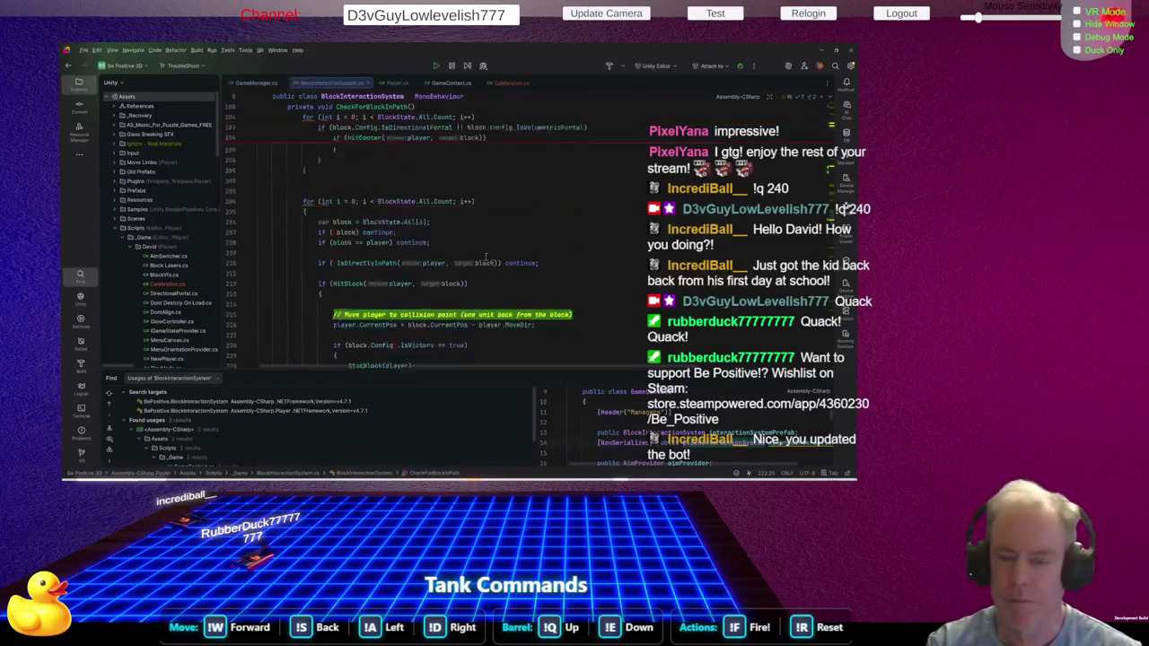
pyautogui.scroll(8, 491, 263)
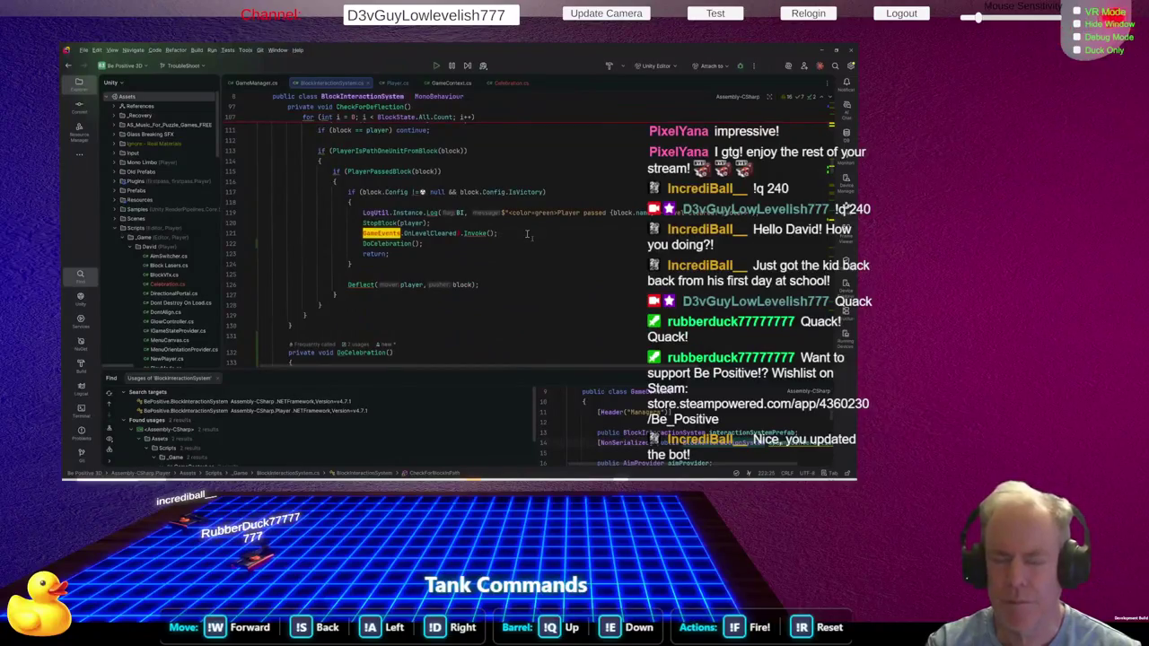
# Move DoCelebration() above the OnLevelCleared invoke line in CheckForDeflection
pyautogui.click(529, 234)
pyautogui.click(507, 244)
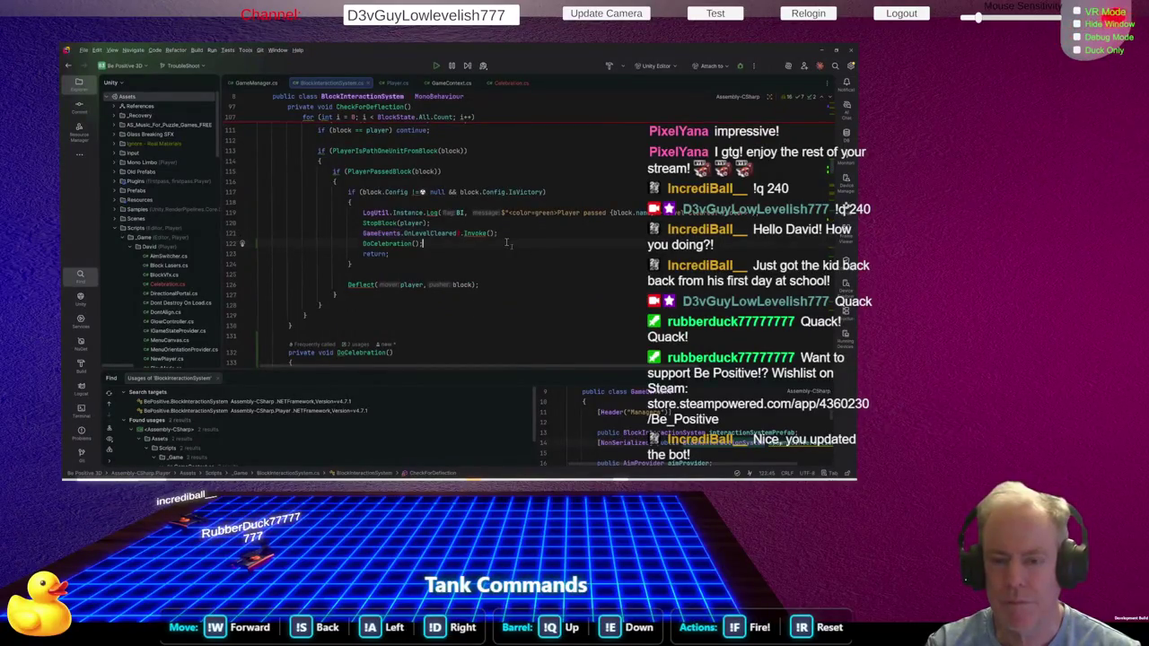
pyautogui.hotkey('ctrl', 'shift', 'Up')
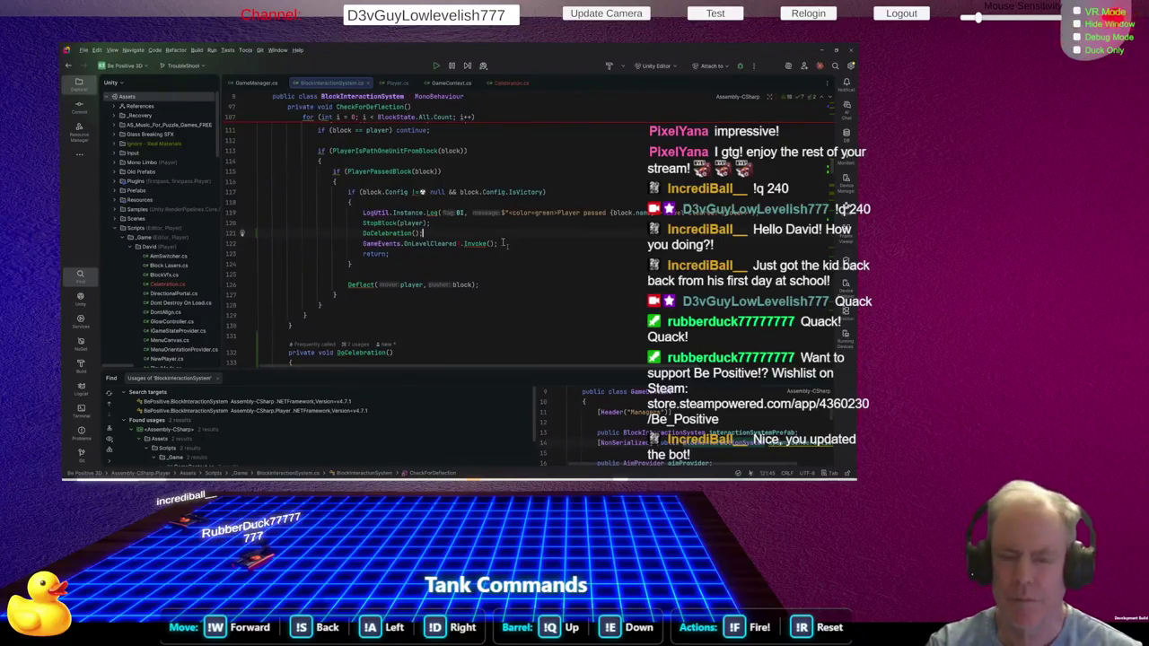
pyautogui.click(401, 233)
pyautogui.scroll(-2, 522, 239)
pyautogui.scroll(5, 522, 239)
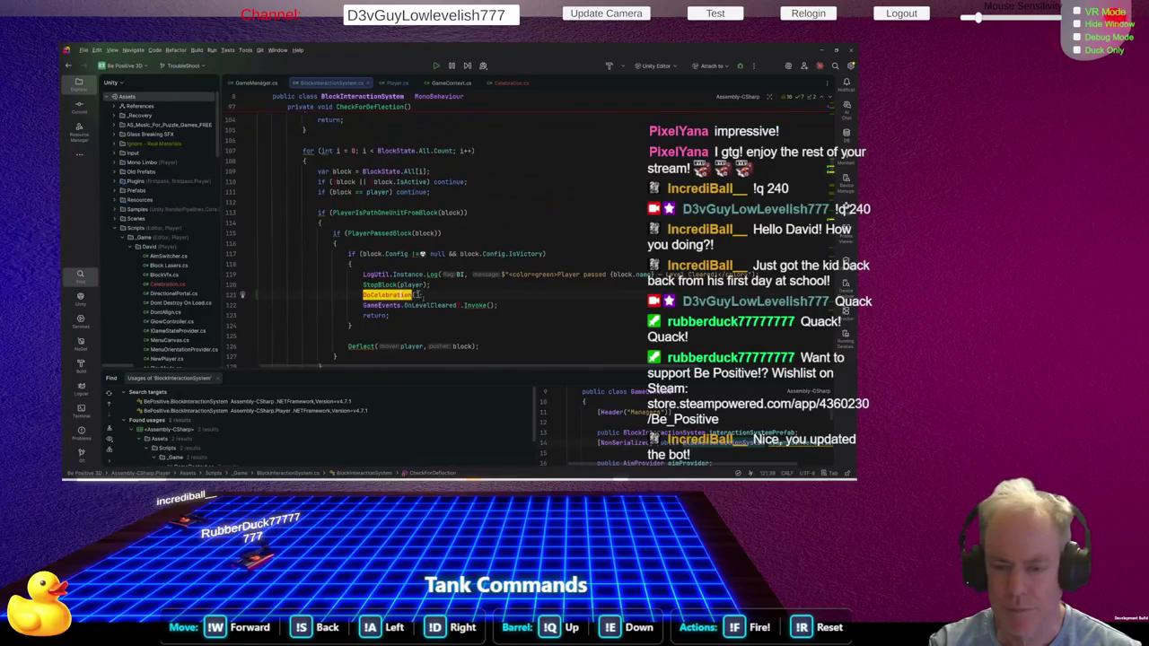
pyautogui.press('End')
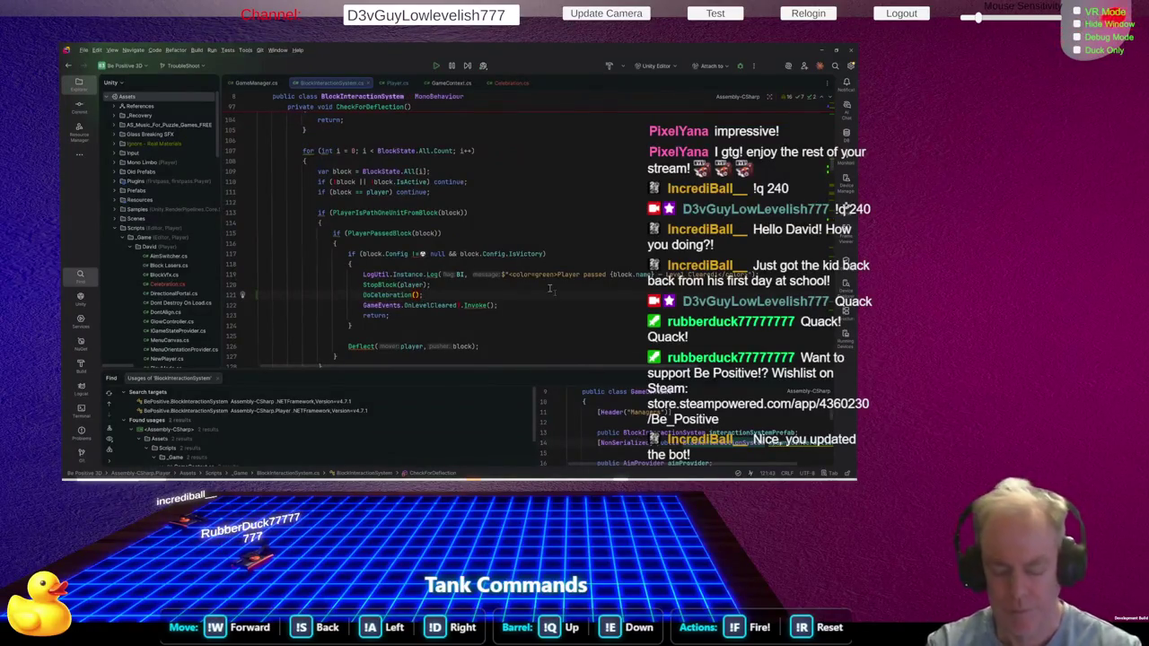
pyautogui.press('Left')
pyautogui.press('Left')
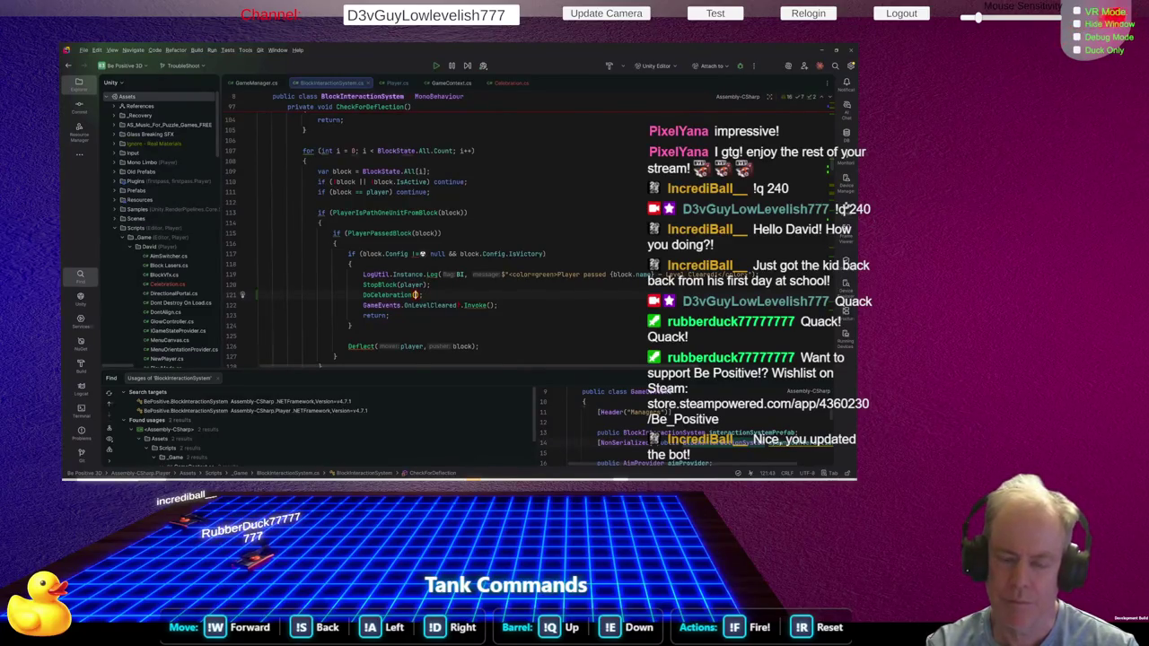
# Start a Celebration celebration declaration in DoCelebration, then delete it
pyautogui.hotkey('ctrl', 'alt', 'Left')
pyautogui.write('cel')
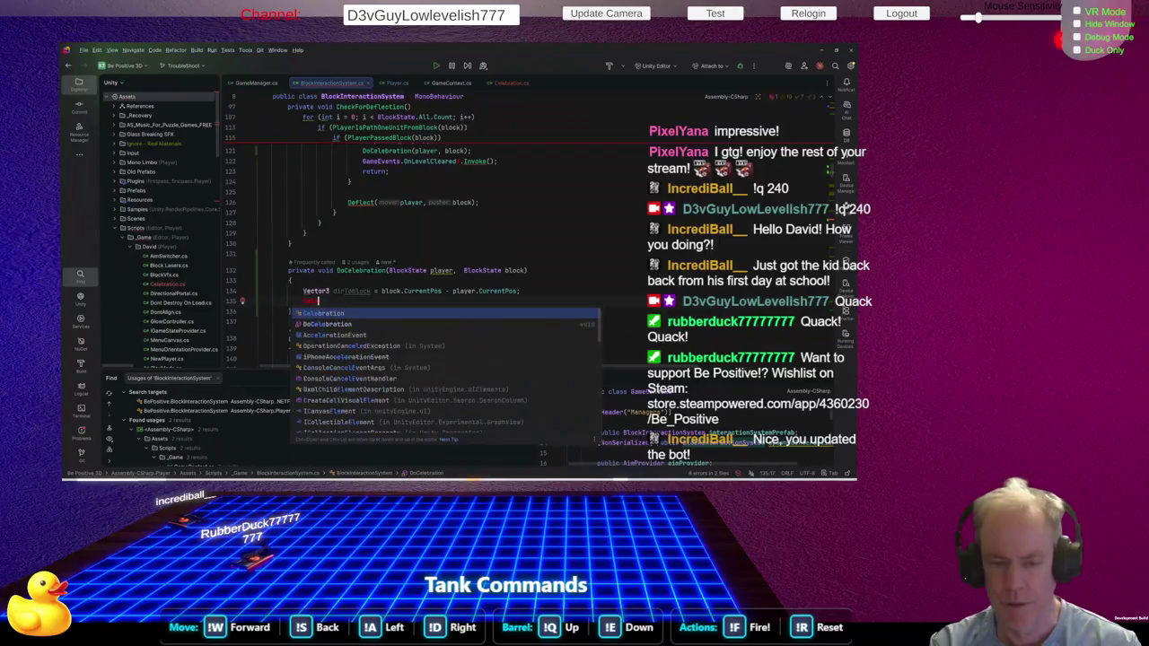
pyautogui.press('Return')
pyautogui.write('.')
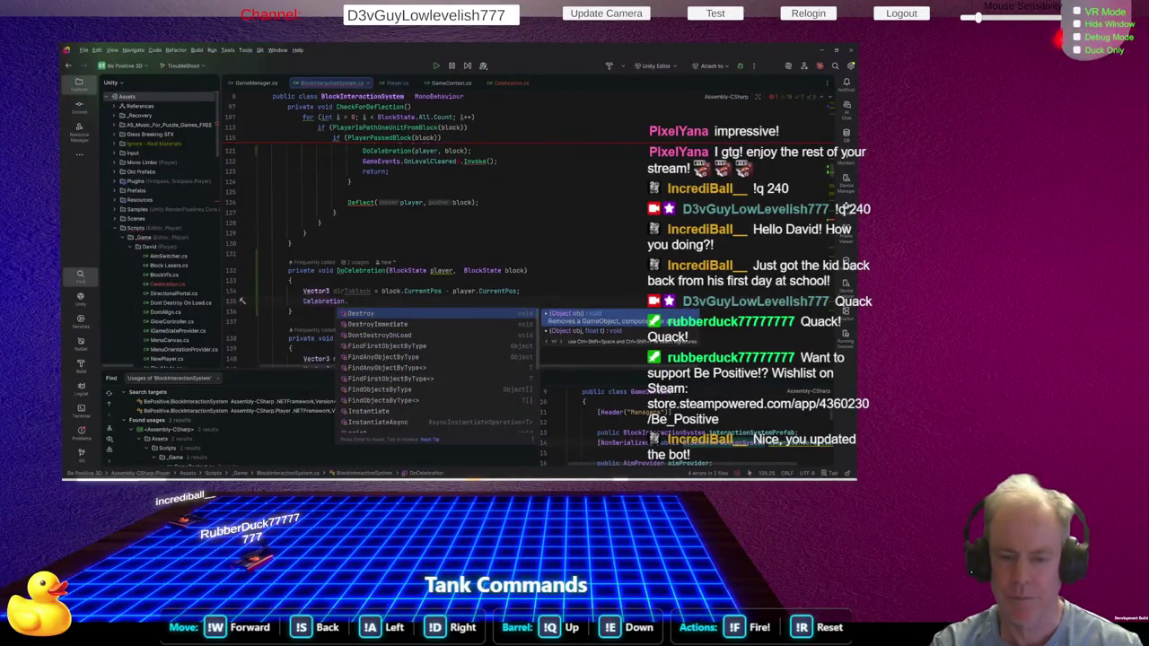
pyautogui.press('BackSpace')
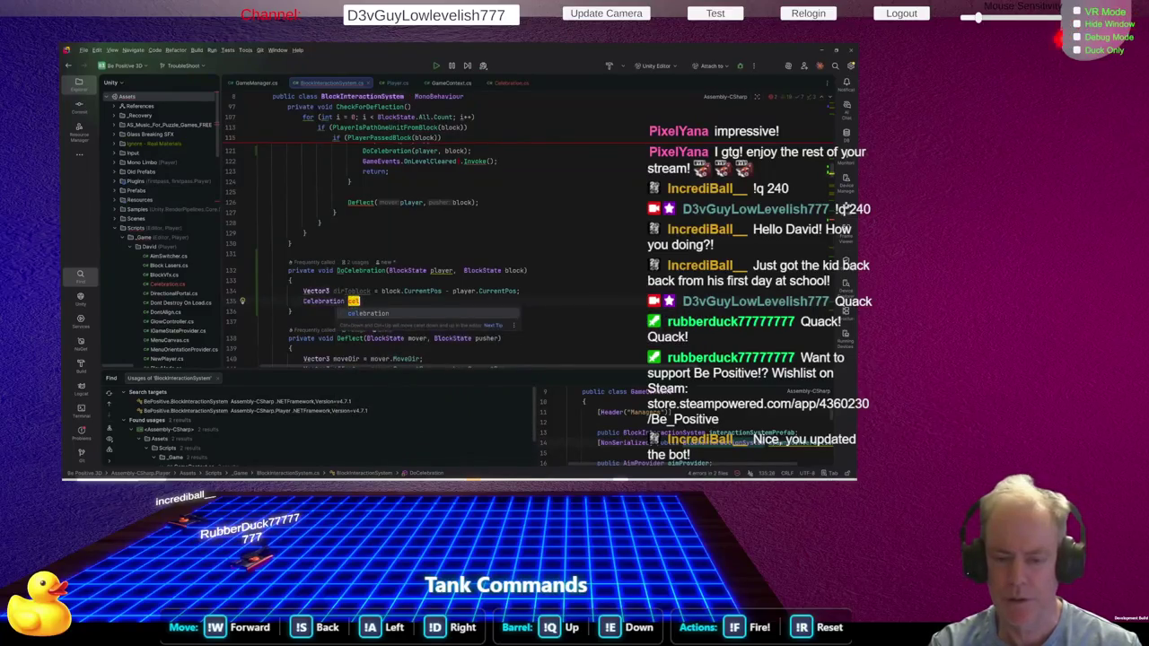
pyautogui.press('Return')
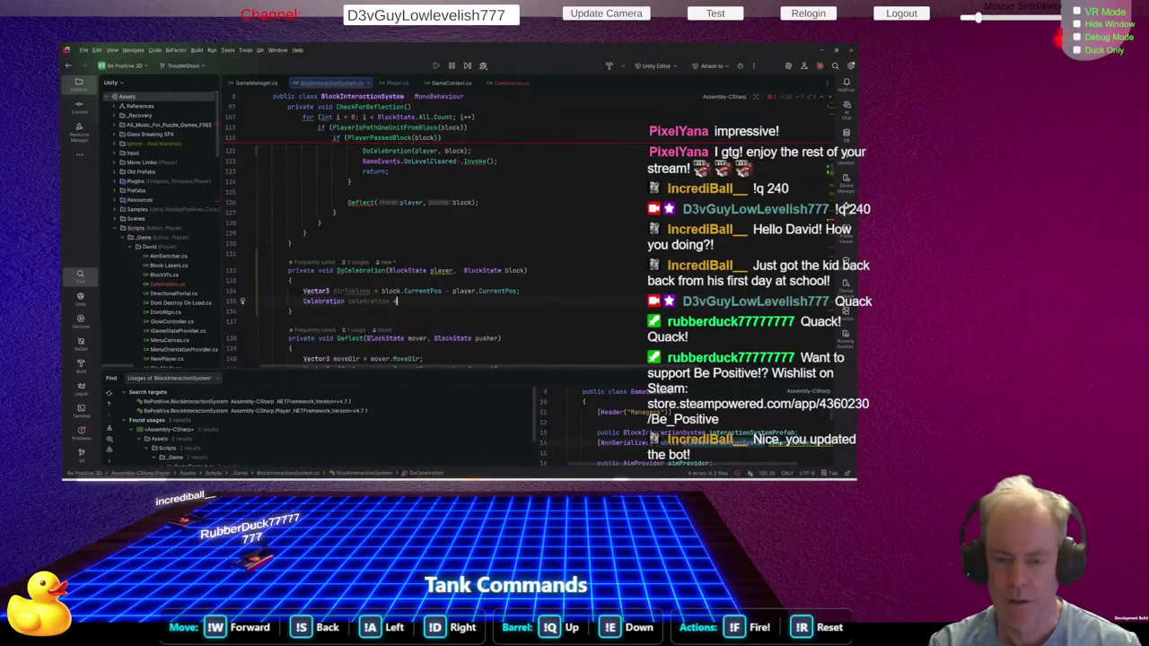
pyautogui.hotkey('ctrl', 'BackSpace')
pyautogui.hotkey('ctrl', 'BackSpace')
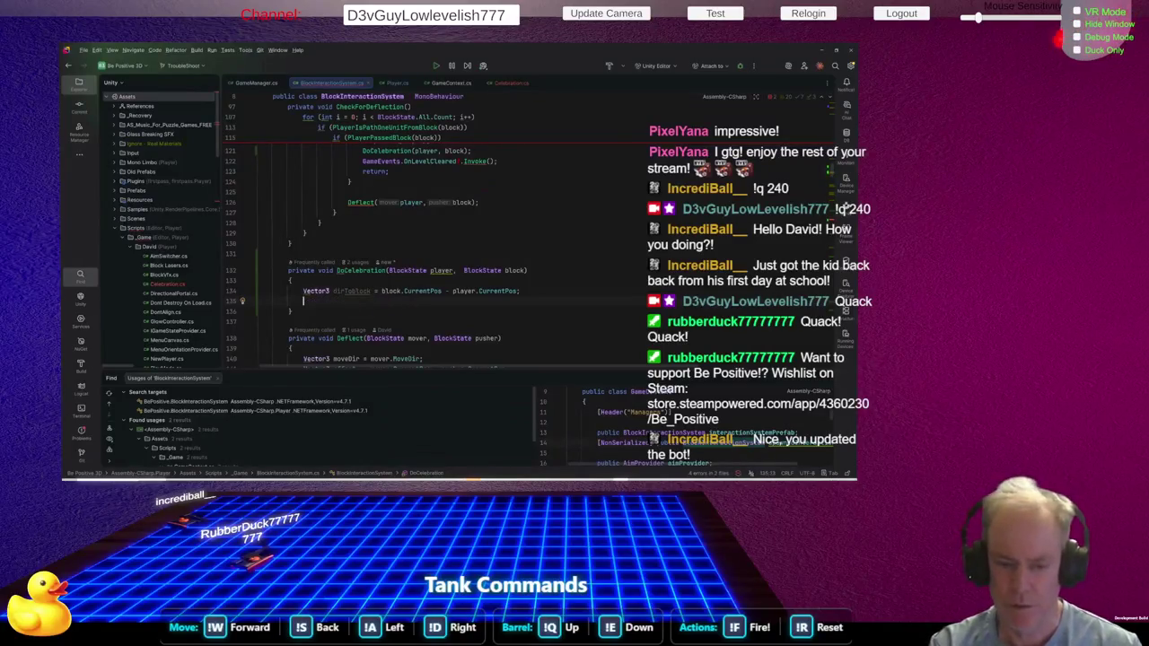
# Declare GameObject celebrationPrefab in DoCelebration, trying and then removing an Instantiate call
pyautogui.write('Gam')
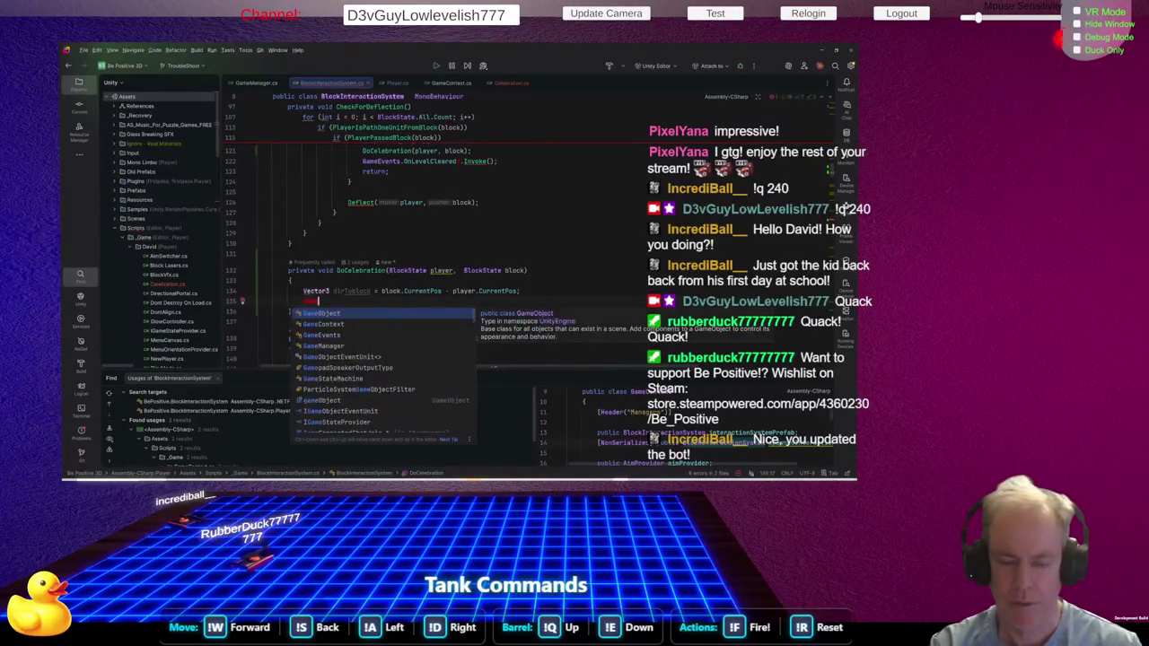
pyautogui.press('Return')
pyautogui.press('Tab')
pyautogui.write('celebra')
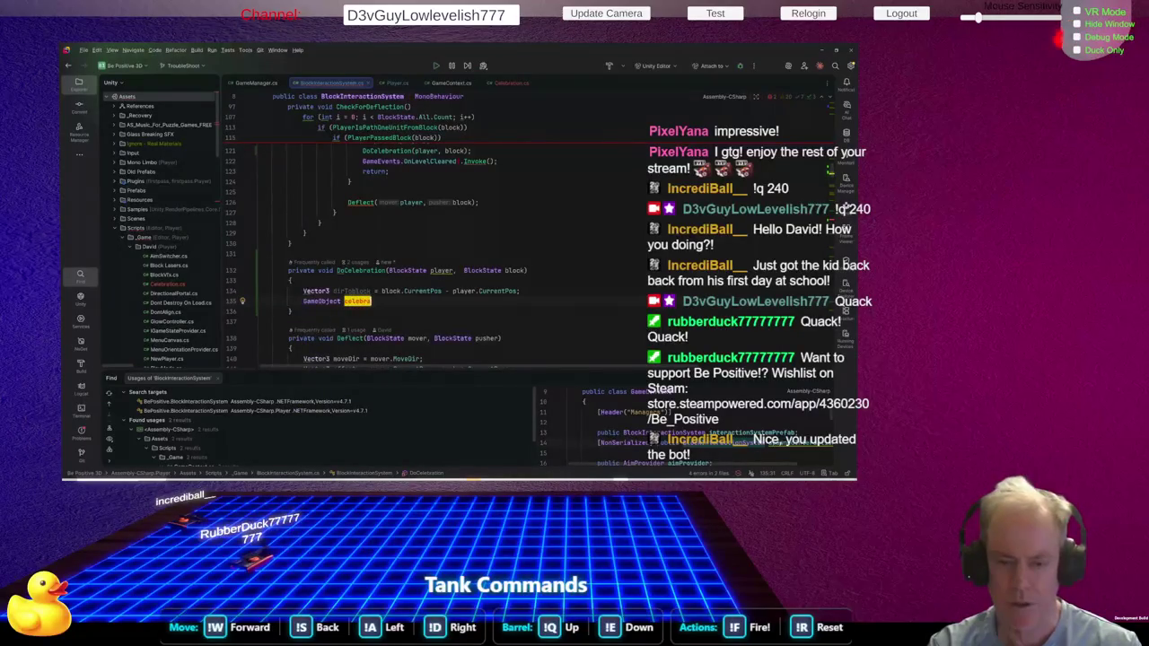
pyautogui.write('tion')
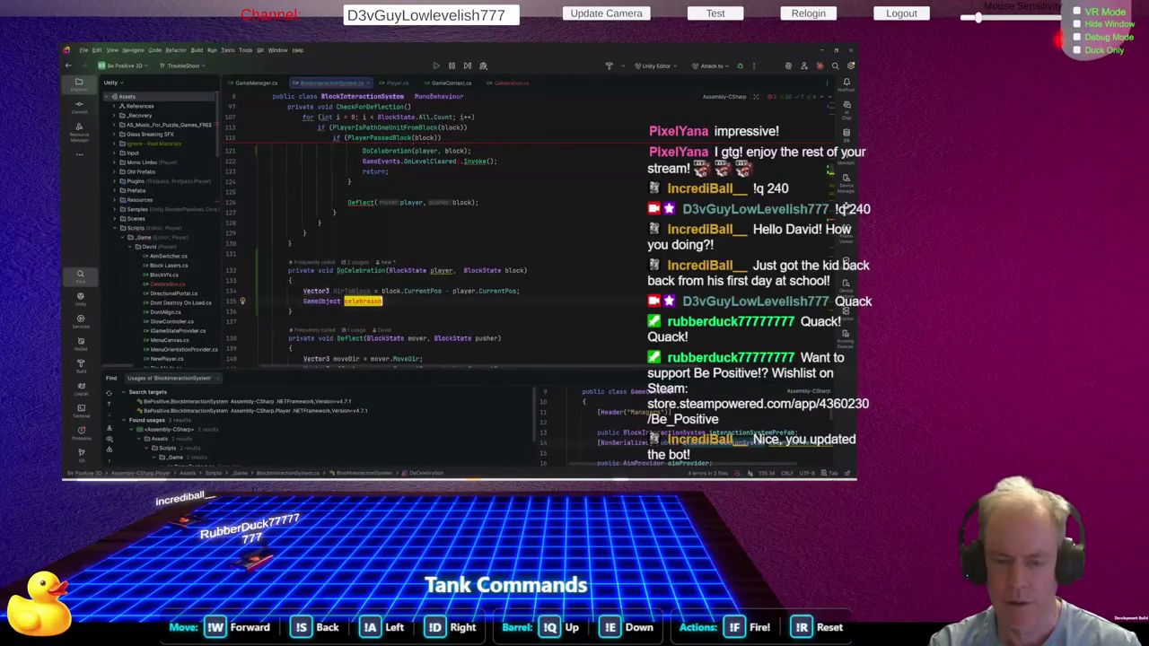
pyautogui.write('Prefab')
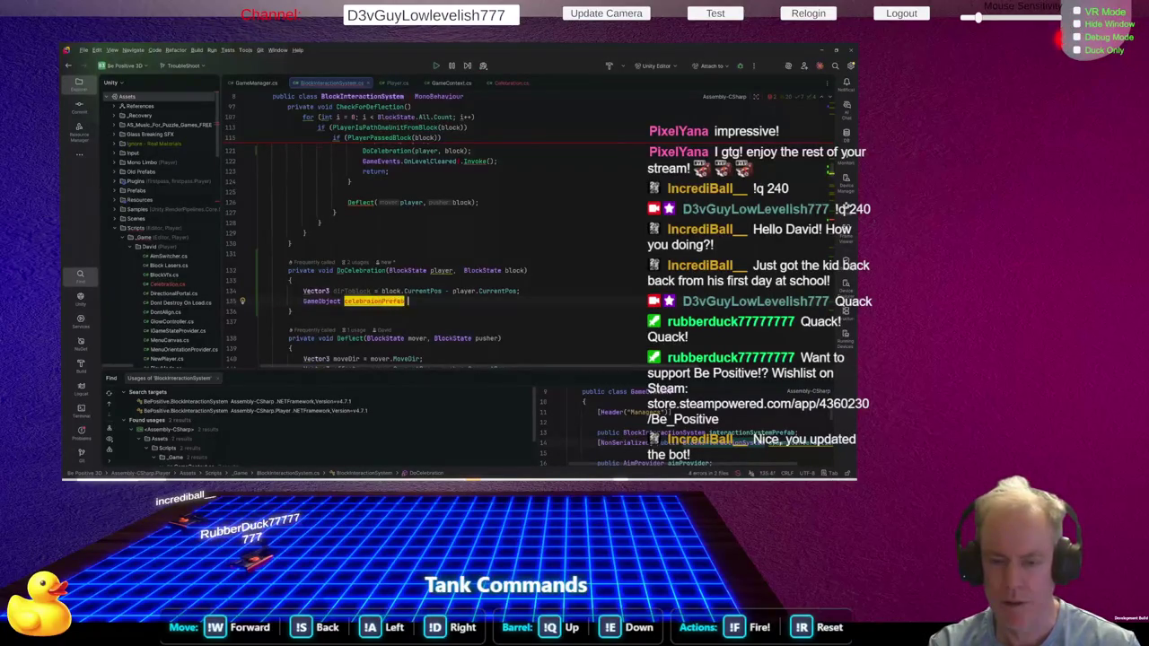
pyautogui.press('Return')
pyautogui.write('= in')
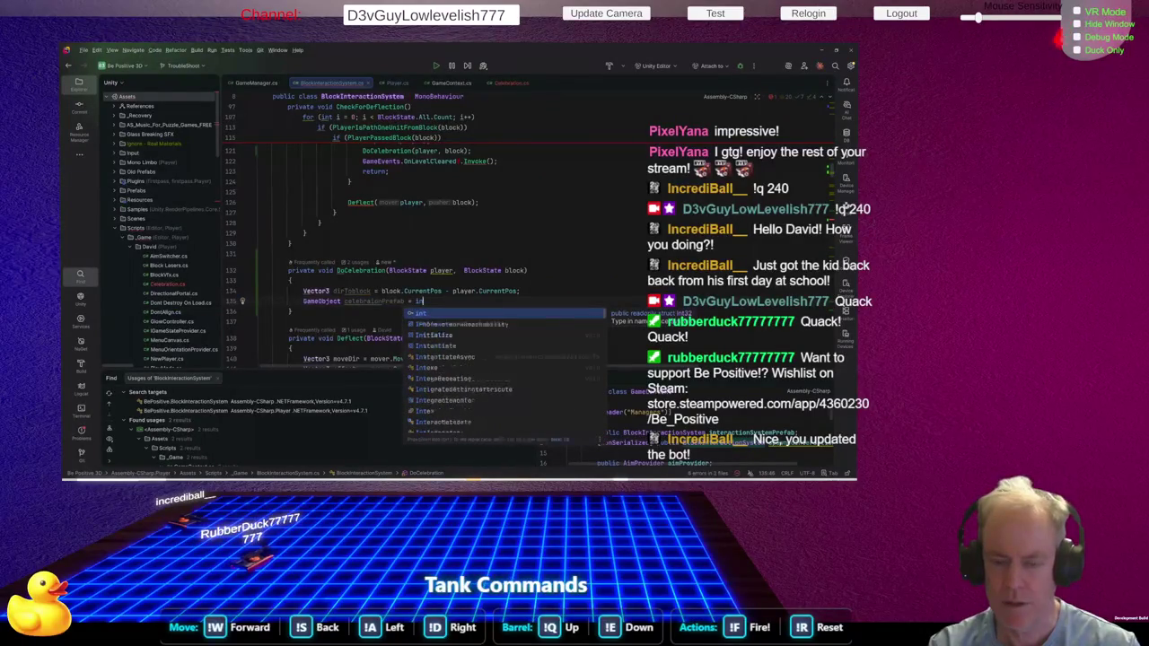
pyautogui.write('st')
pyautogui.press('Return')
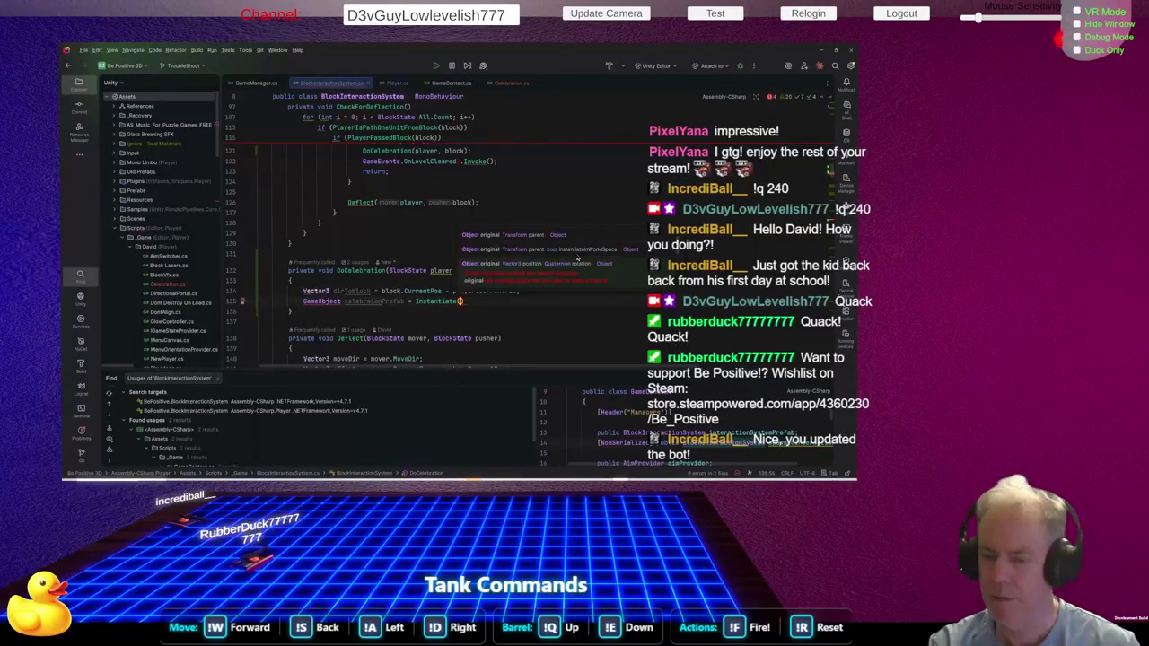
pyautogui.hotkey('ctrl', 'BackSpace')
pyautogui.hotkey('ctrl', 'BackSpace')
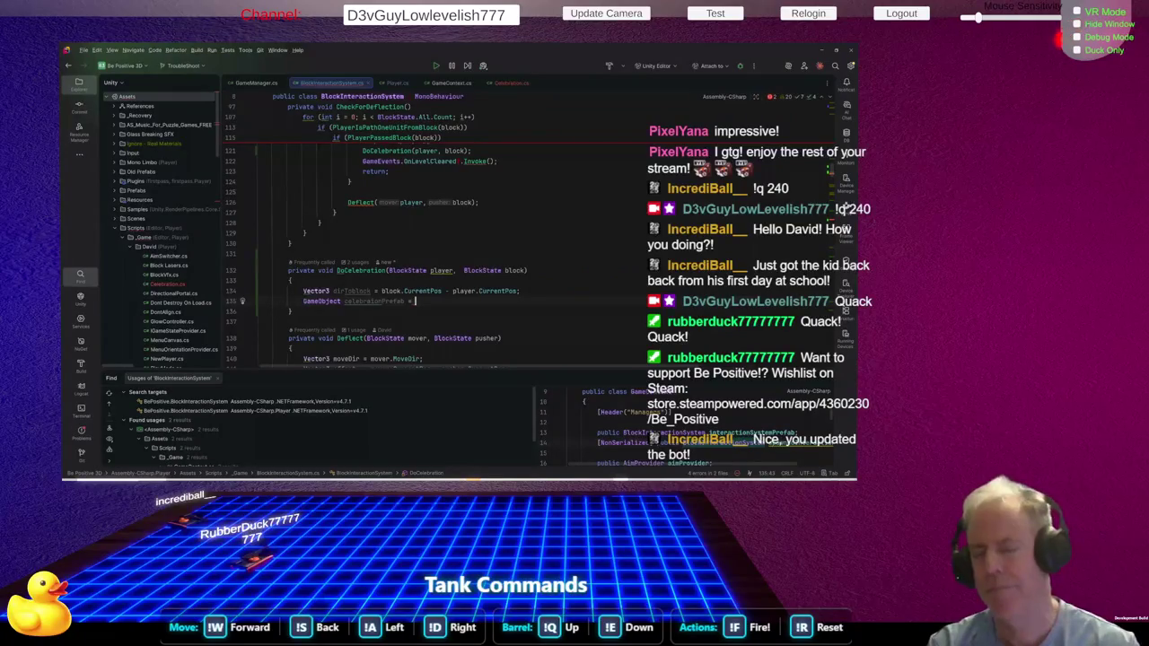
# Assign celebrationPrefab from player and begin renaming the player parameter
pyautogui.write('block')
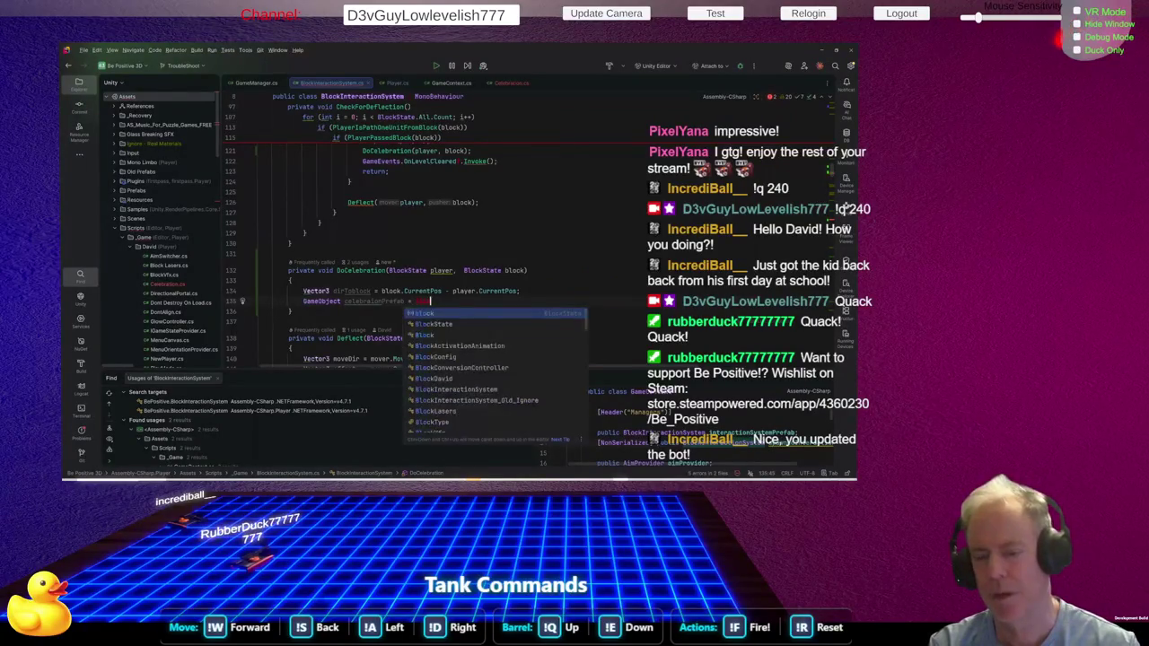
pyautogui.press('BackSpace')
pyautogui.press('BackSpace')
pyautogui.press('BackSpace')
pyautogui.write('player')
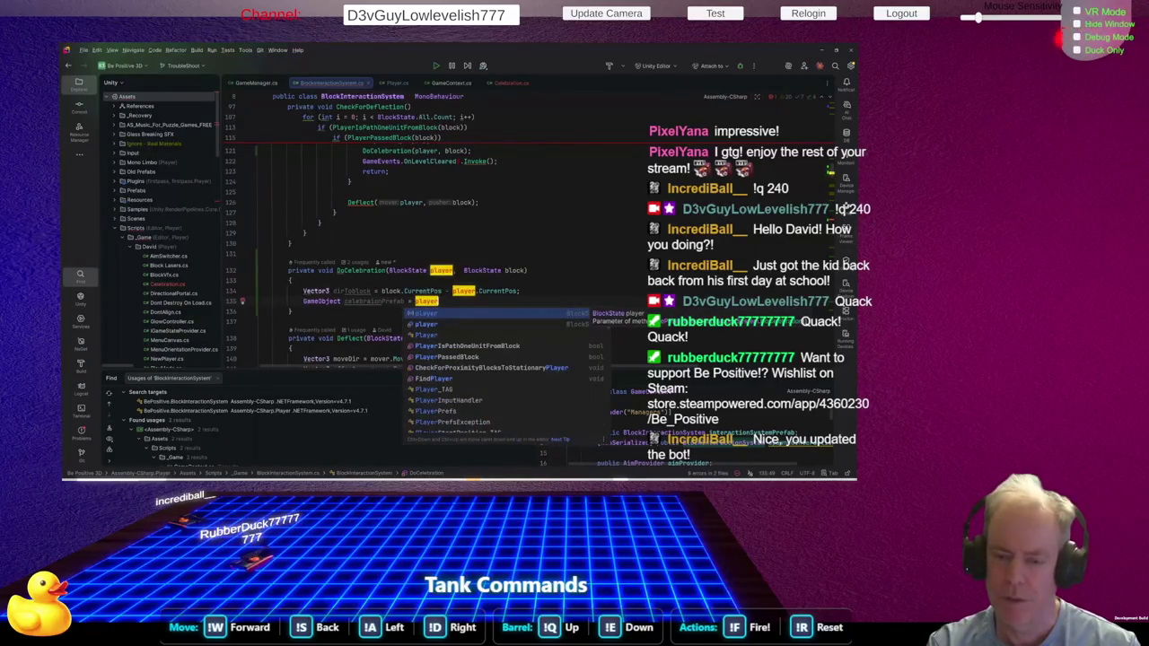
pyautogui.press('Escape')
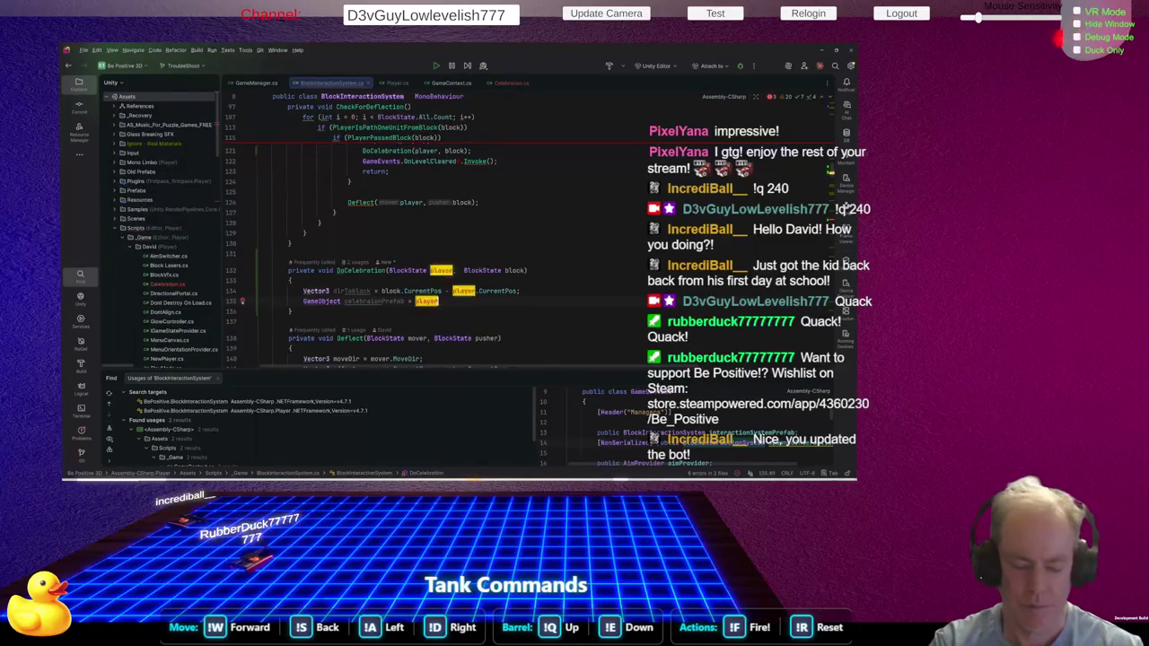
pyautogui.hotkey('shift', 'F6')
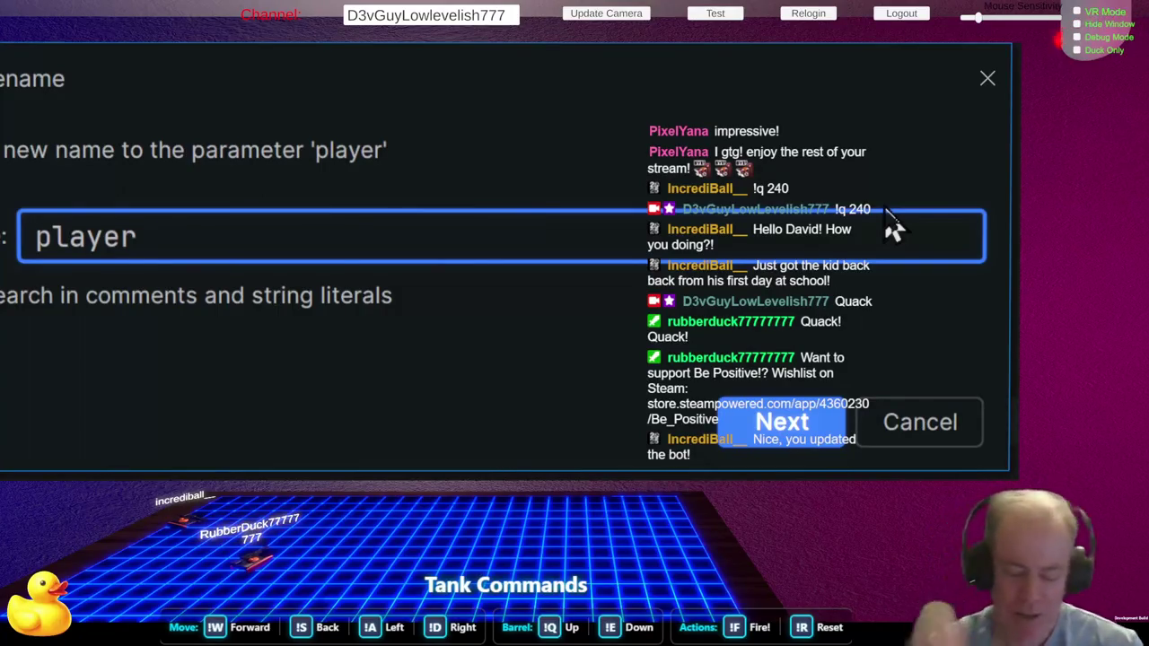
# Rename the player parameter to playerBlockState throughout DoCelebration
pyautogui.write('BlockState')
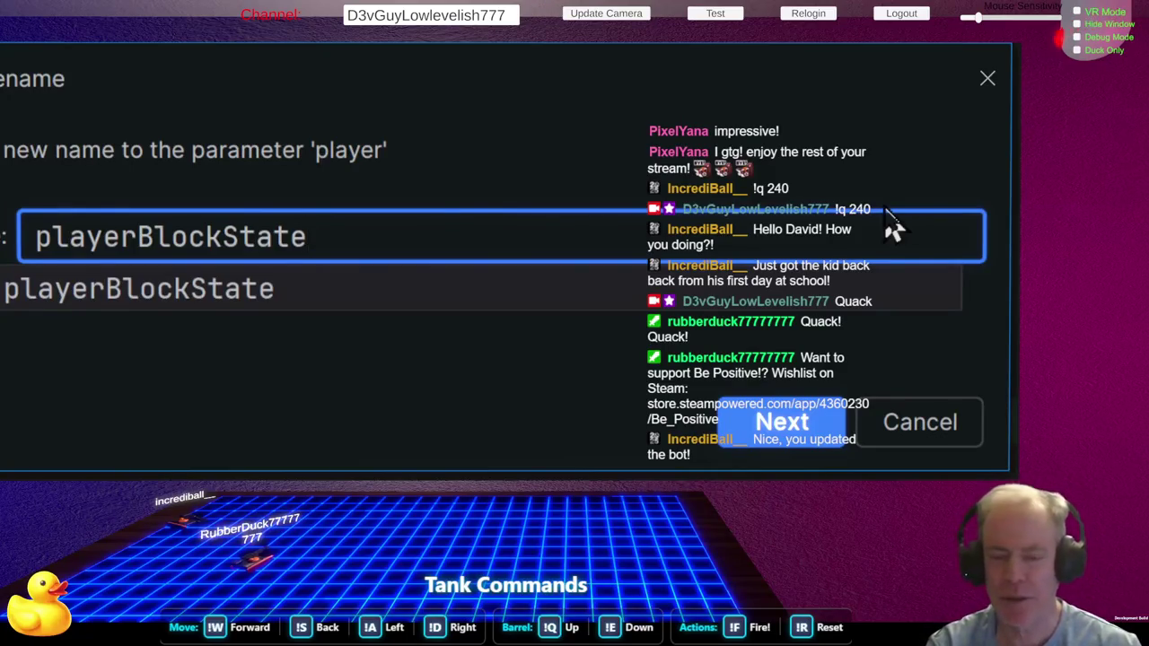
pyautogui.press('Return')
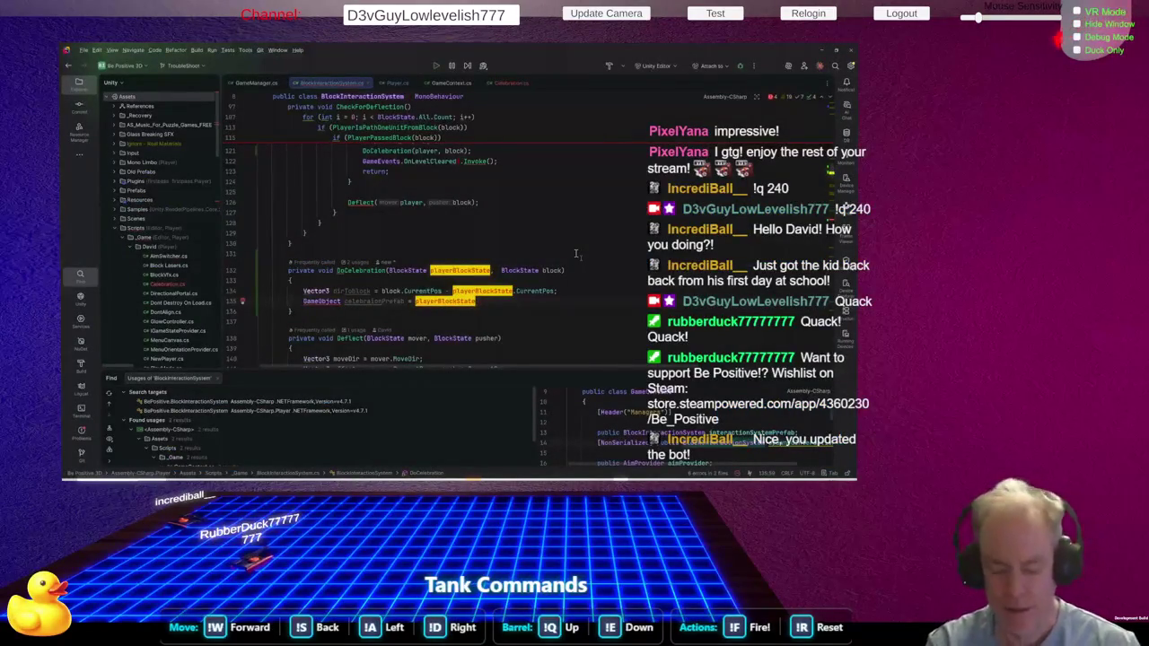
# Extend the celebrationPrefab assignment to playerBlockState.GetComponent<Player>()
pyautogui.write('.GetCo')
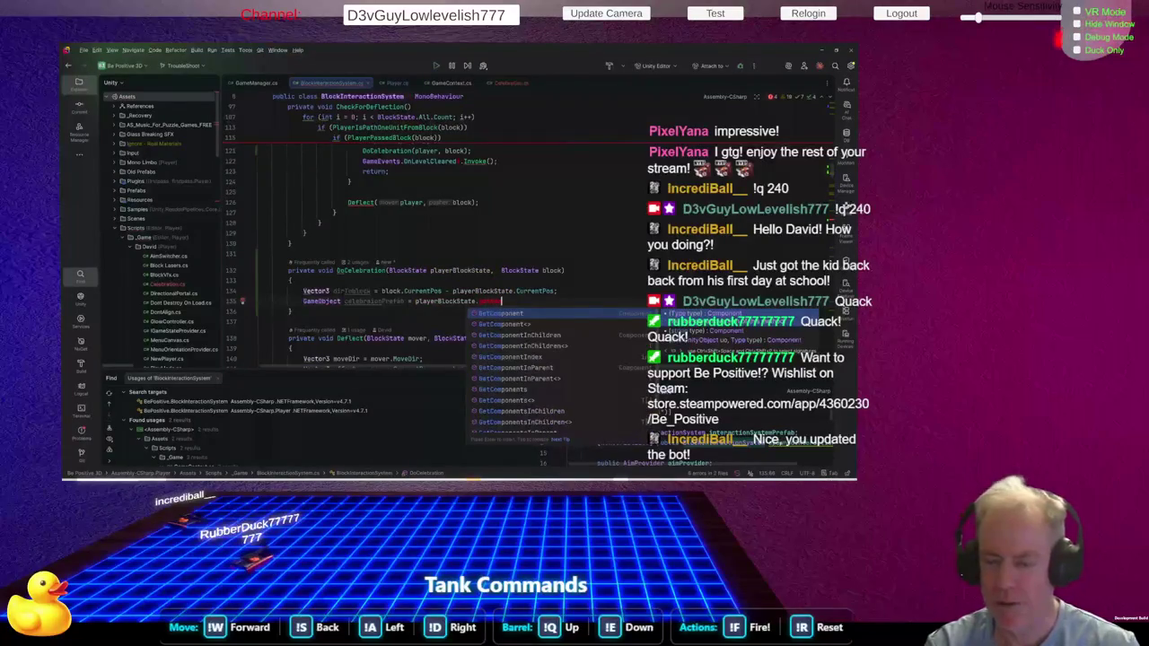
pyautogui.press('Return')
pyautogui.write('<')
pyautogui.write('Pla')
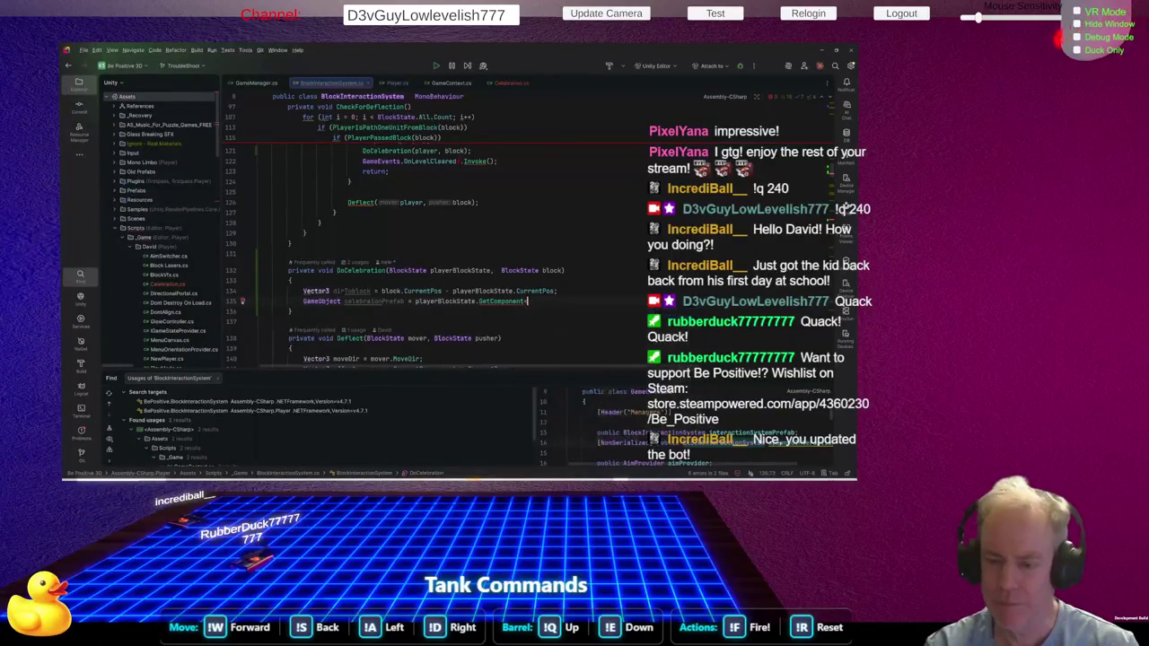
pyautogui.press('Down')
pyautogui.press('Down')
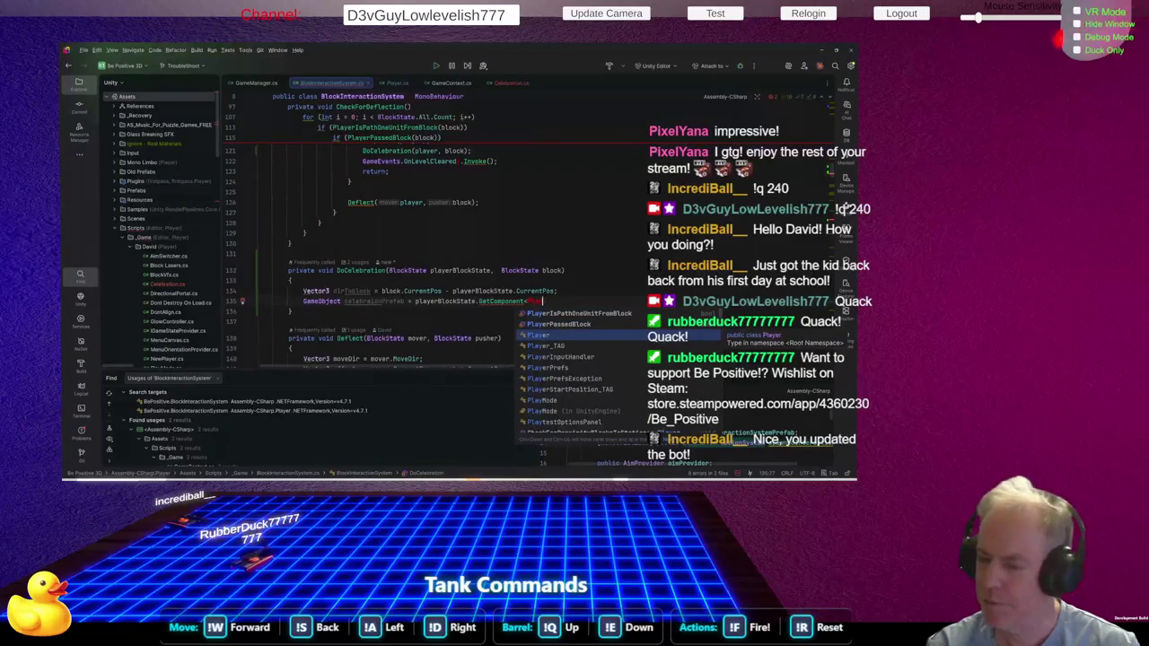
pyautogui.press('Return')
pyautogui.write('>()')
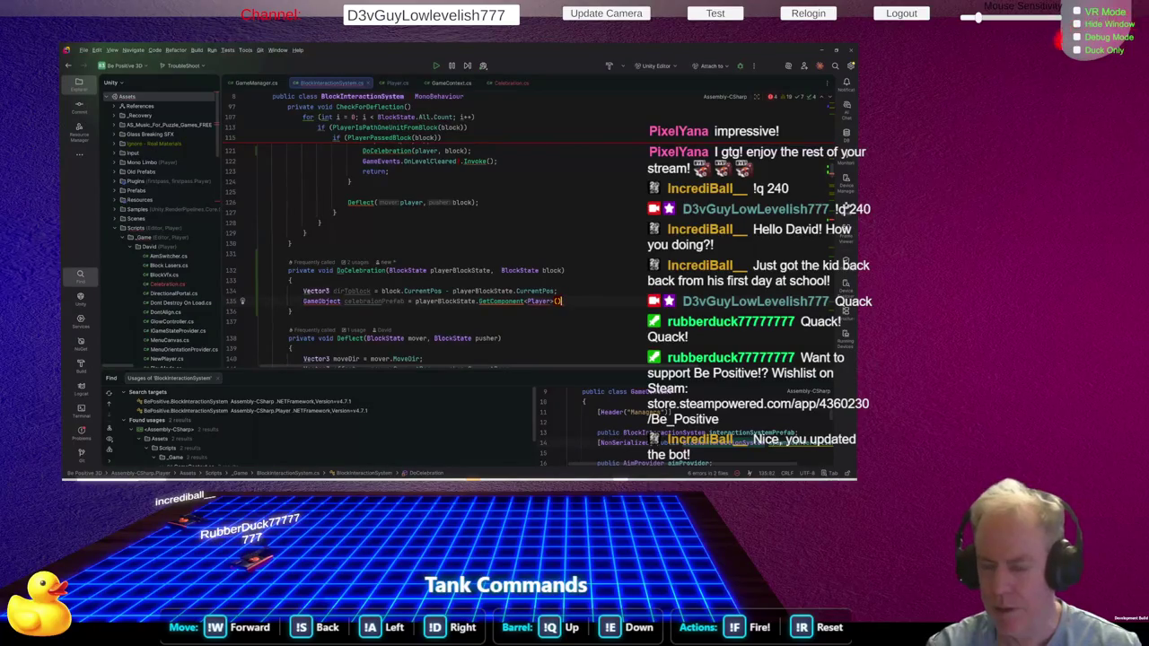
# Add then remove .gameObject on line 135 and start typing a Player member name
pyautogui.write('.ga')
pyautogui.press('Return')
pyautogui.write(';')
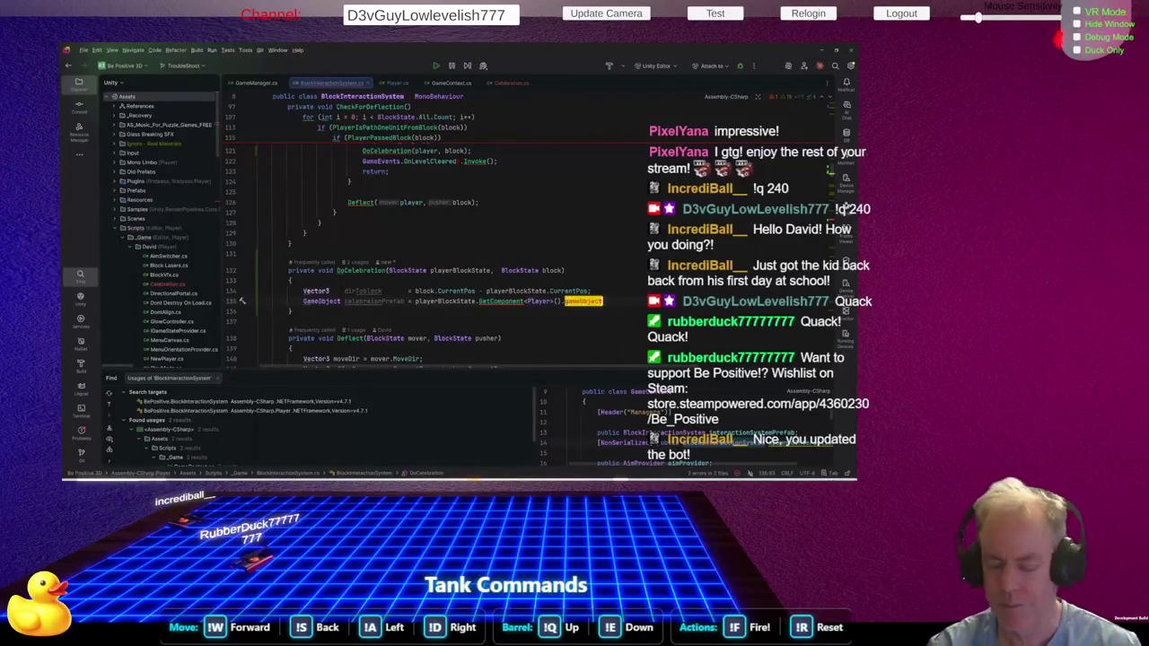
pyautogui.click(259, 301)
pyautogui.press('End')
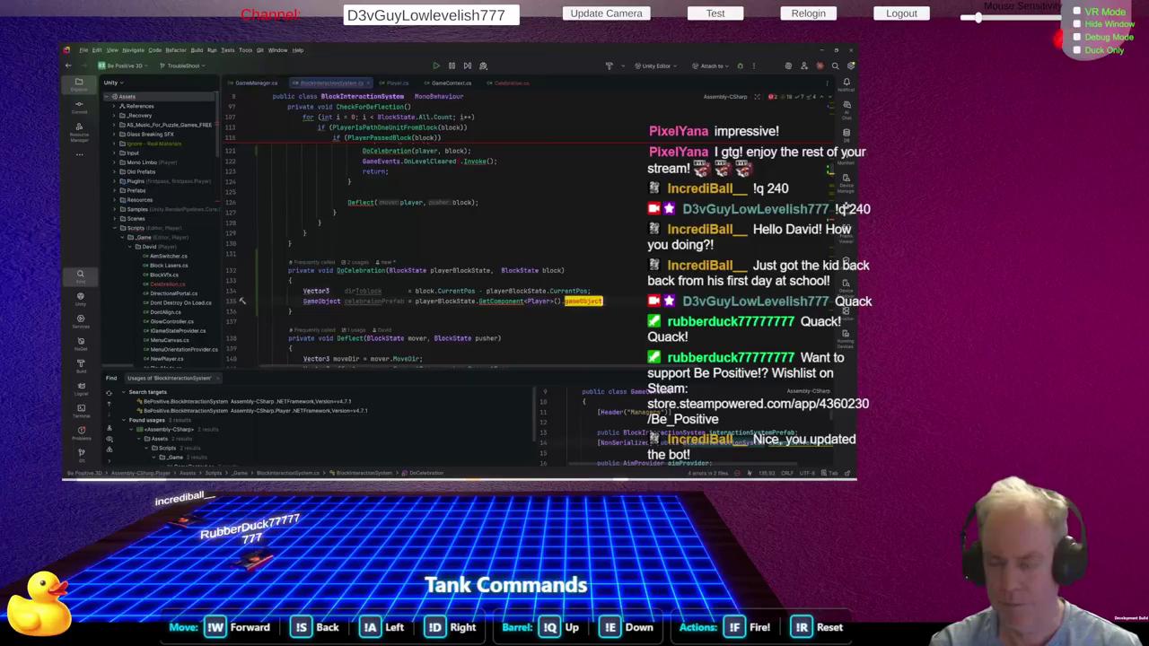
pyautogui.hotkey('ctrl', 'BackSpace')
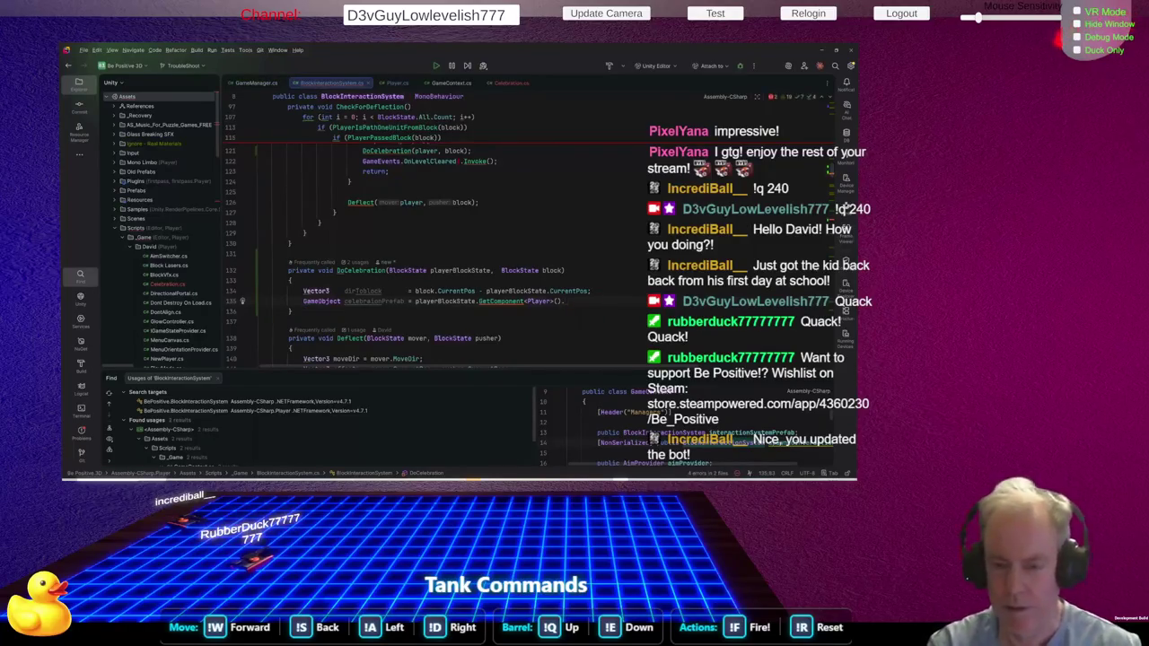
pyautogui.write('ca')
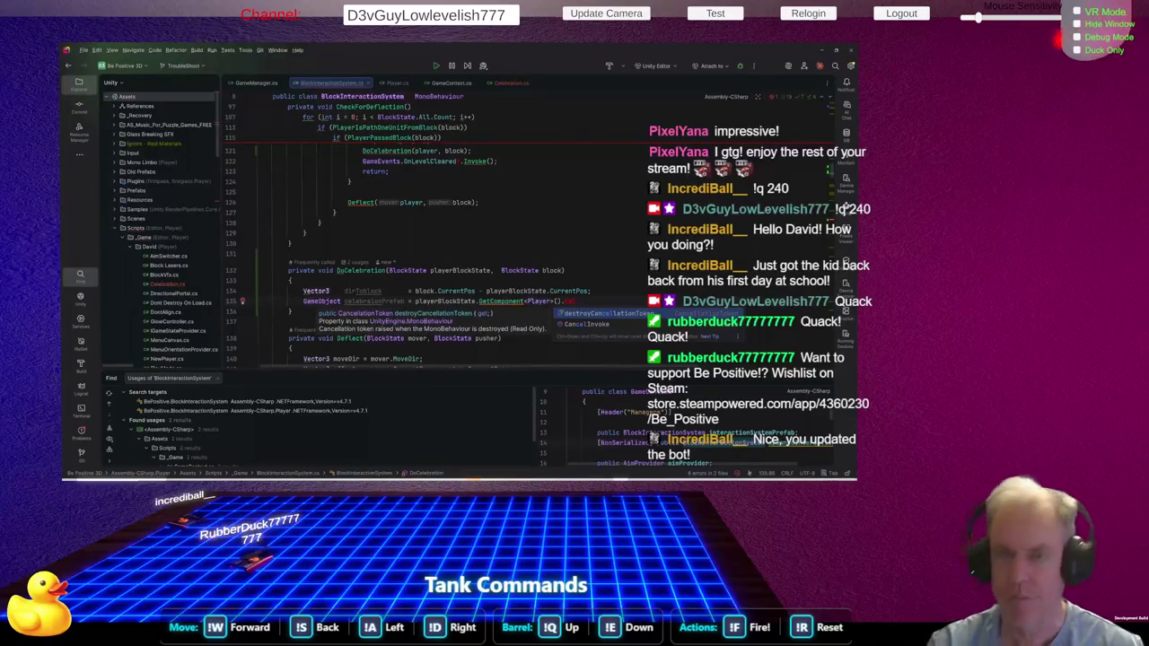
pyautogui.click(397, 83)
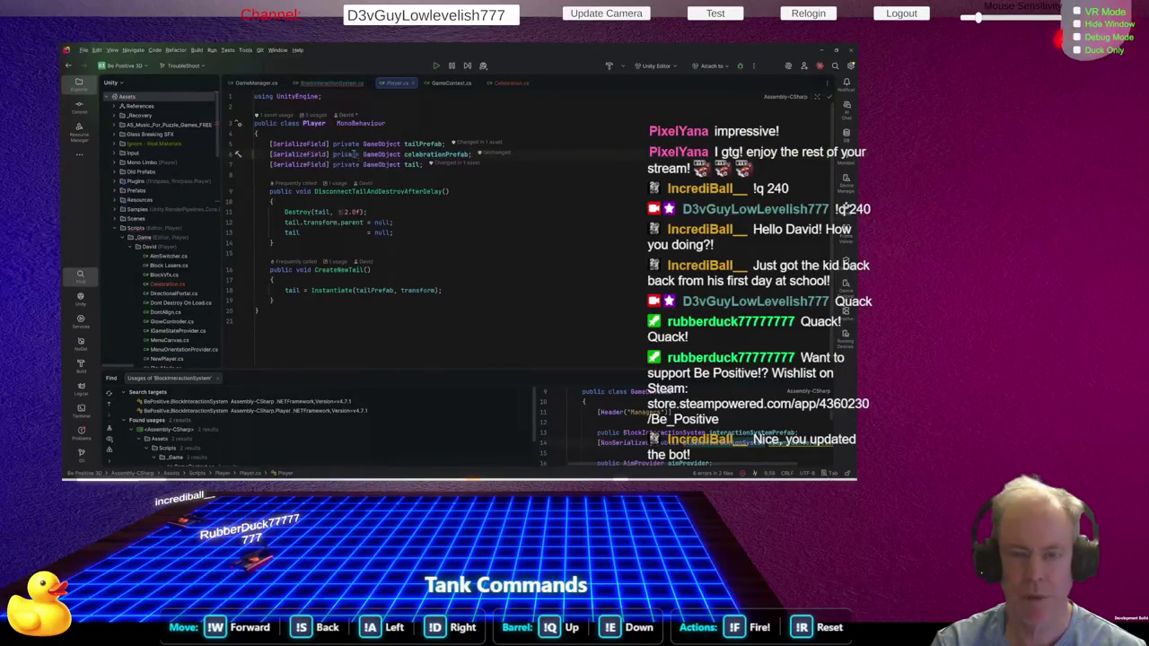
# Make celebrationPrefab public, move it above tailPrefab, and return to BlockInteractionSystem.cs
pyautogui.moveTo(361, 154); pyautogui.dragTo(269, 155)
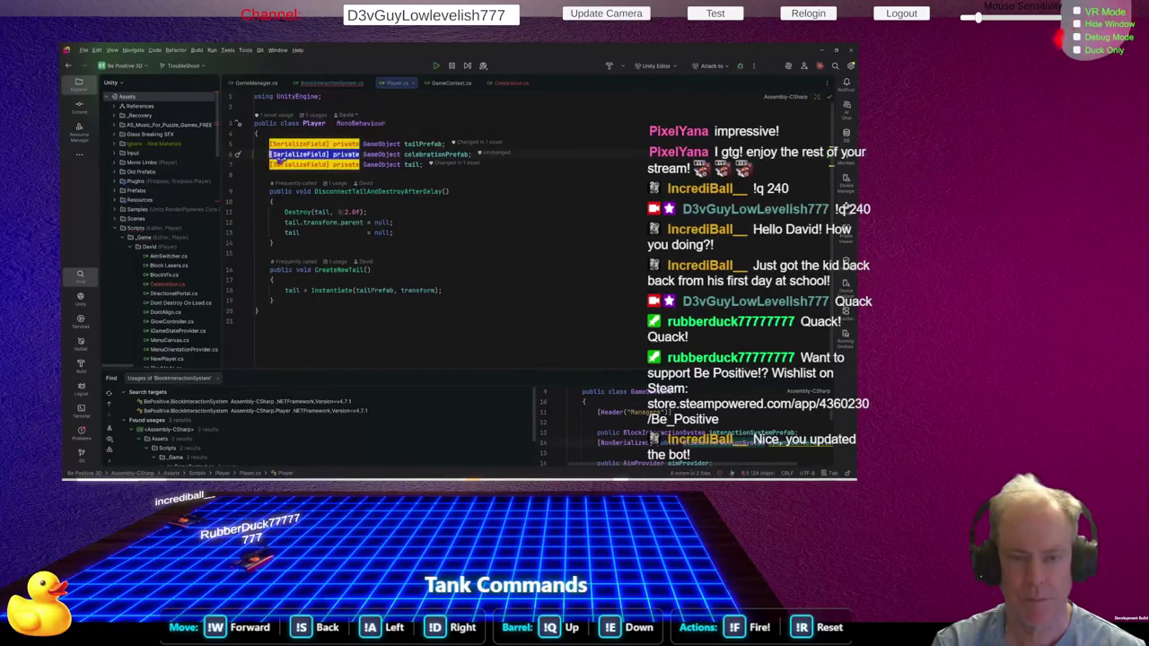
pyautogui.write('public')
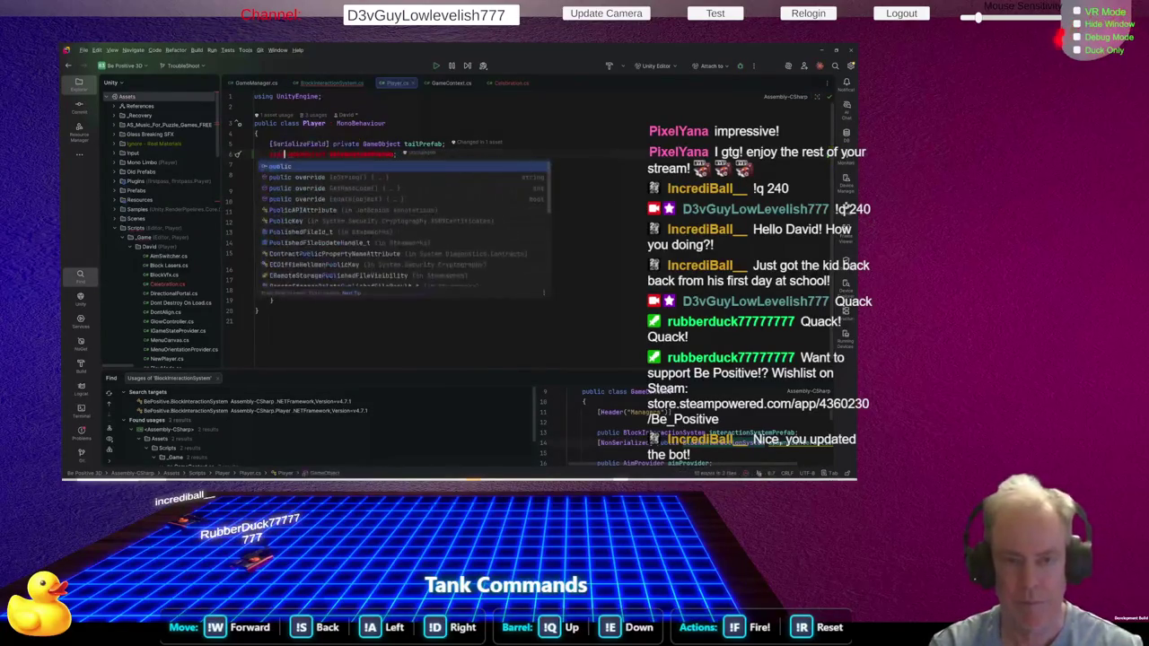
pyautogui.press('Escape')
pyautogui.hotkey('alt', 'shift', 'Up')
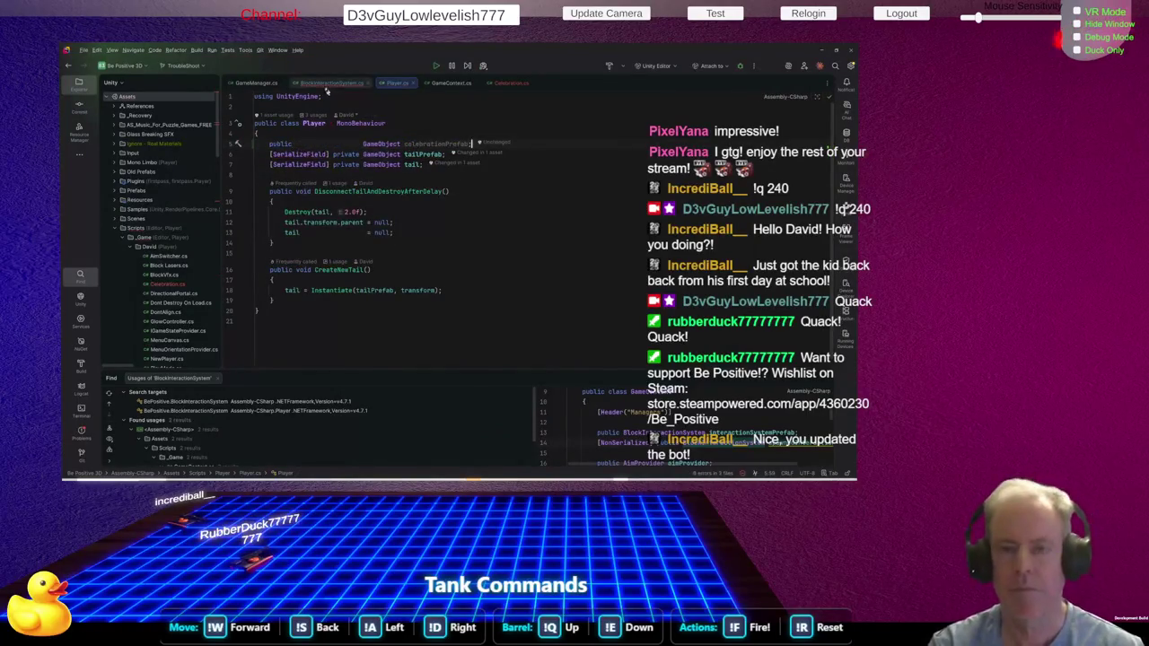
pyautogui.click(325, 85)
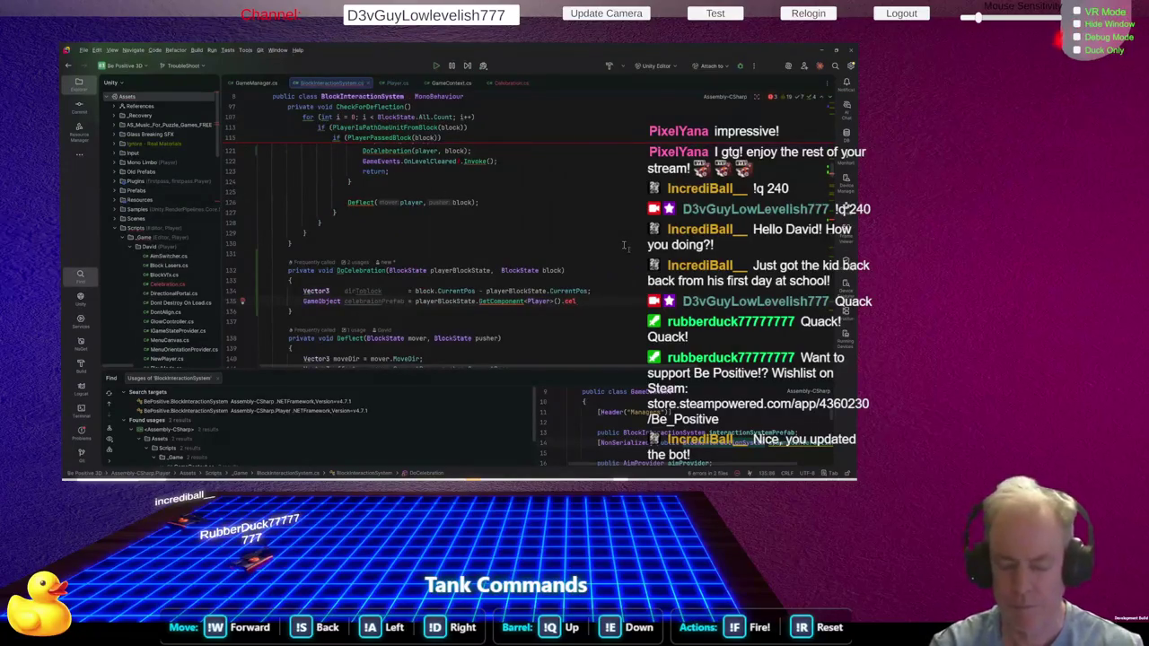
# Finish the .celebrationPrefab; lookup line and begin a 'Vector3 pos =' declaration below it
pyautogui.press('Return')
pyautogui.write(';')
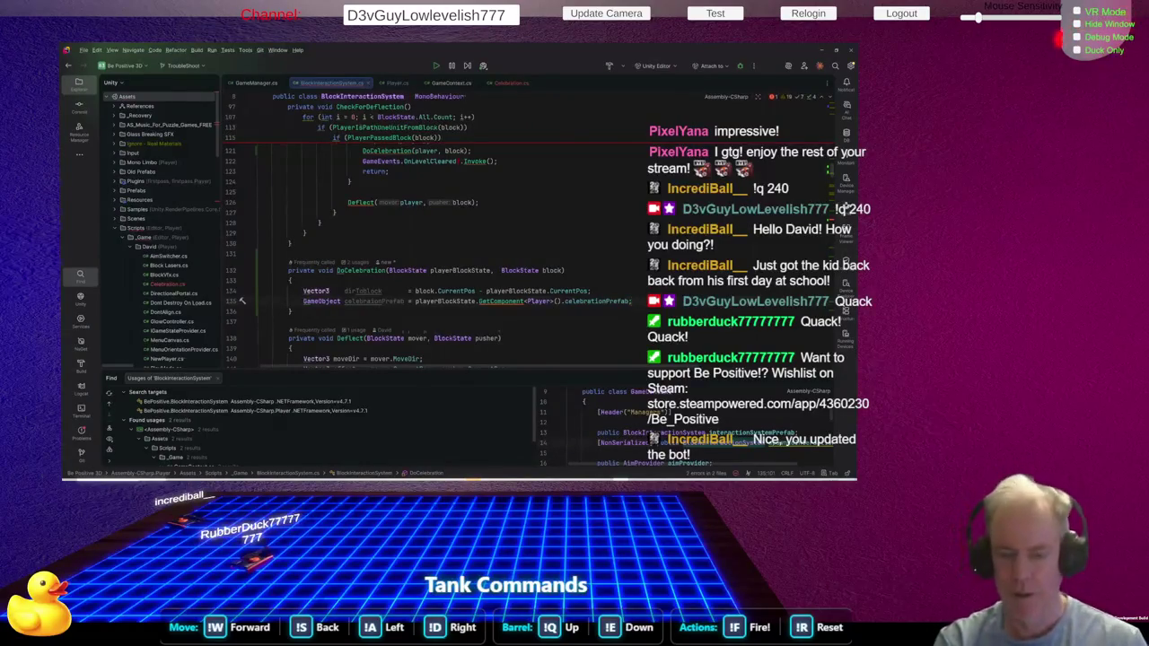
pyautogui.press('Return')
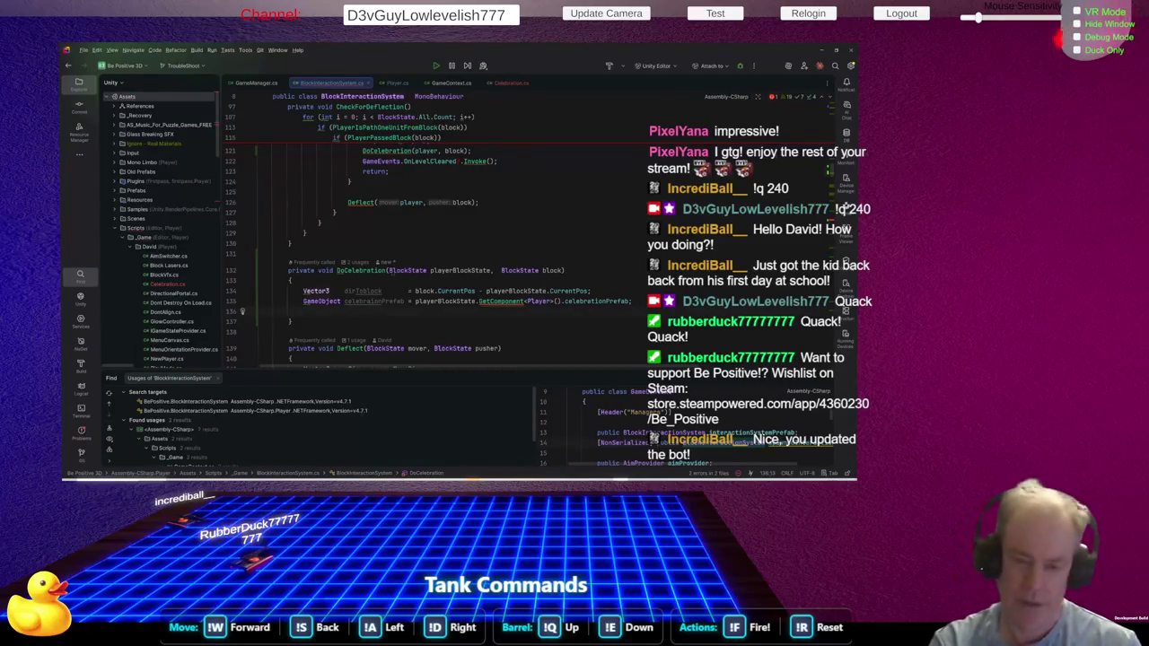
pyautogui.write('Ins')
pyautogui.press('BackSpace')
pyautogui.press('BackSpace')
pyautogui.press('BackSpace')
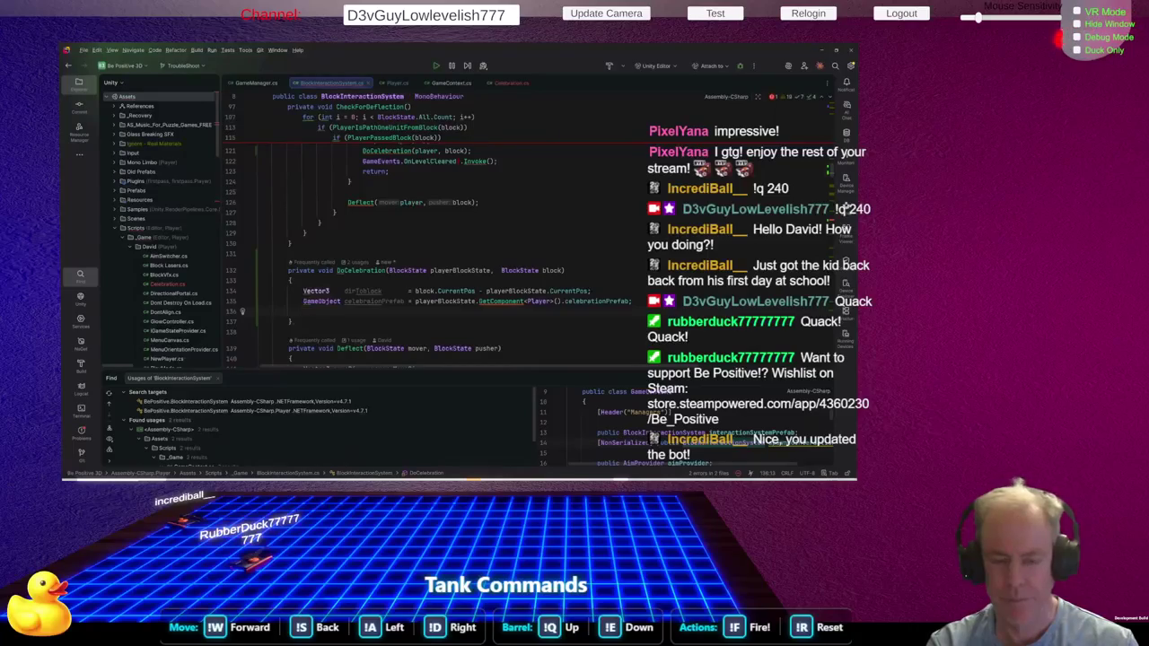
pyautogui.write('Vec')
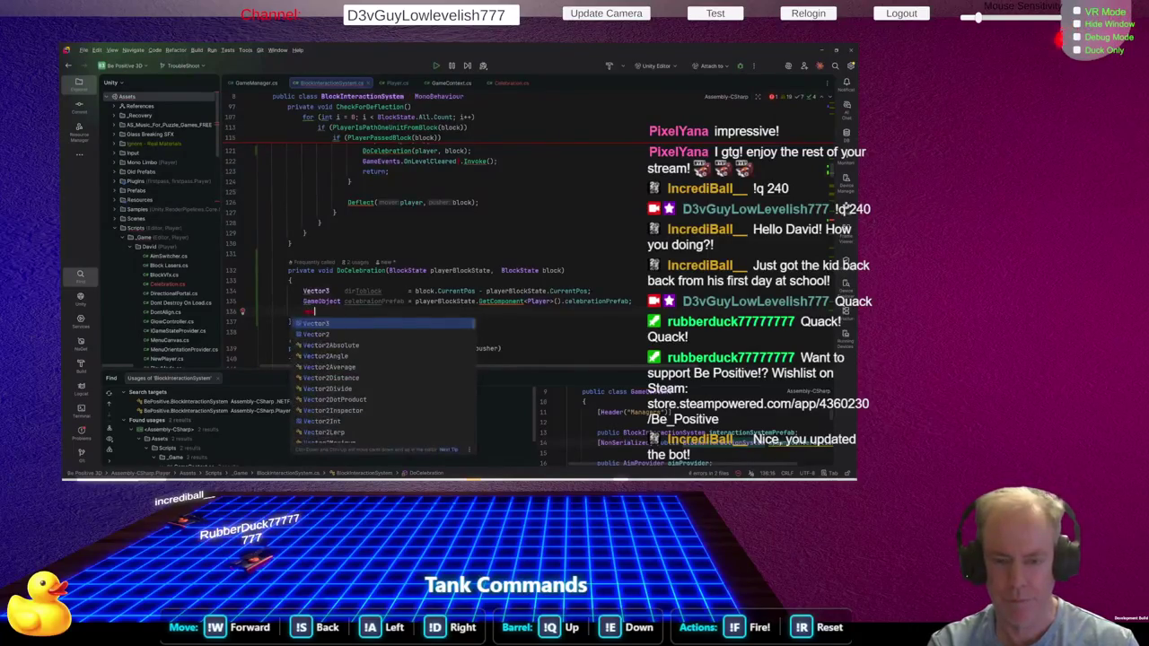
pyautogui.press('Return')
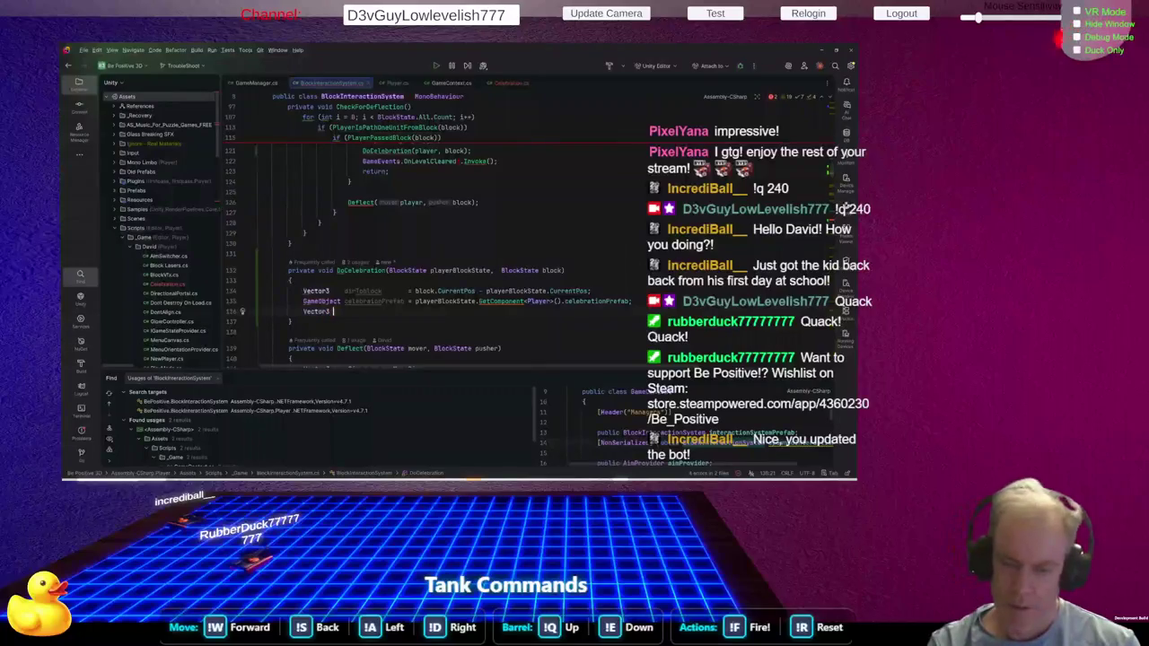
pyautogui.write('pos')
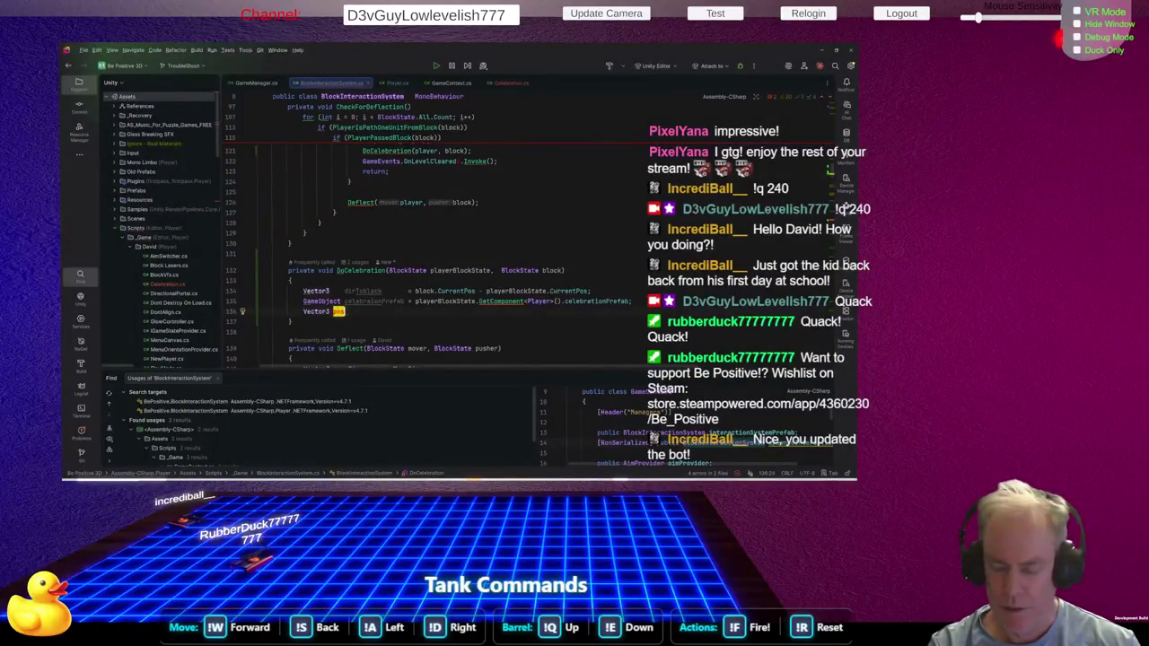
pyautogui.write(' =')
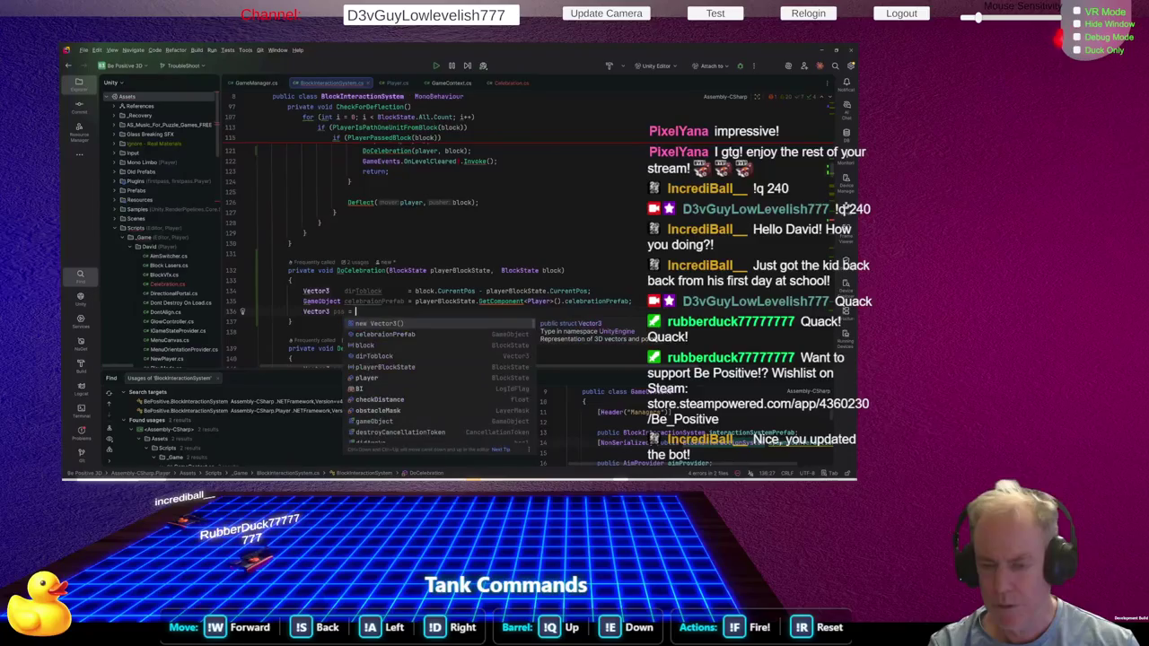
pyautogui.press('Escape')
# Set pos to (block.CurrentPos - playerBlockState.CurrentPos)/2, reusing the expression copied from line 134
pyautogui.click(591, 290)
pyautogui.hotkey('ctrl', 'shift', 'Left')
pyautogui.hotkey('ctrl', 'shift', 'Left')
pyautogui.hotkey('ctrl', 'shift', 'Left')
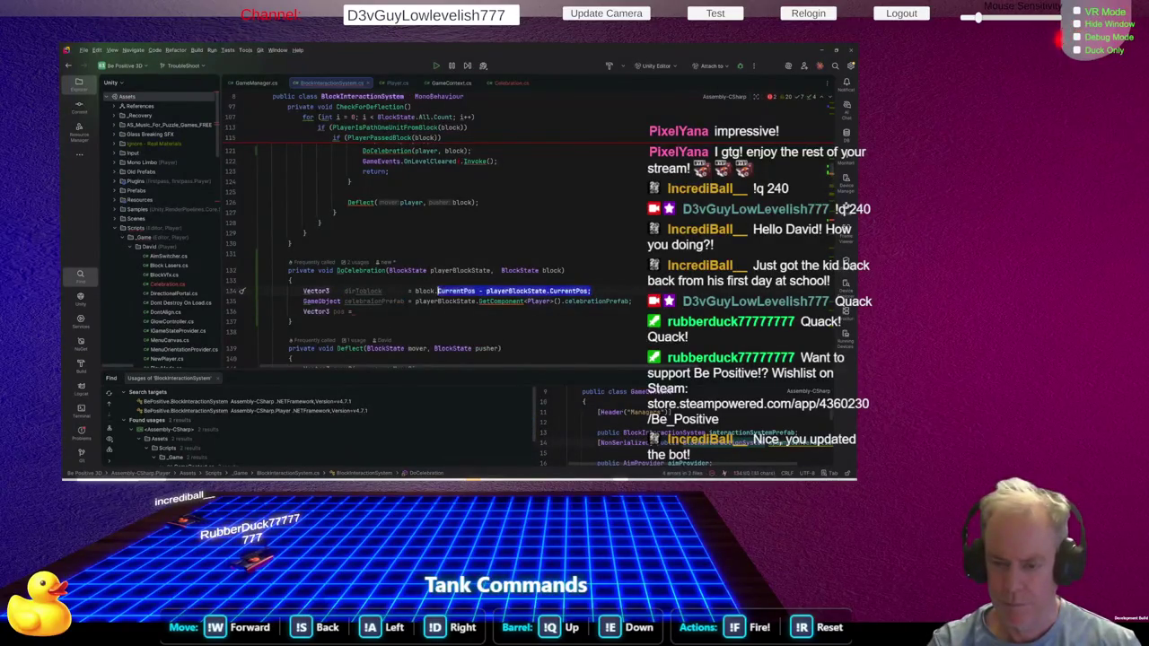
pyautogui.hotkey('ctrl', 'c')
pyautogui.press('Down')
pyautogui.press('Down')
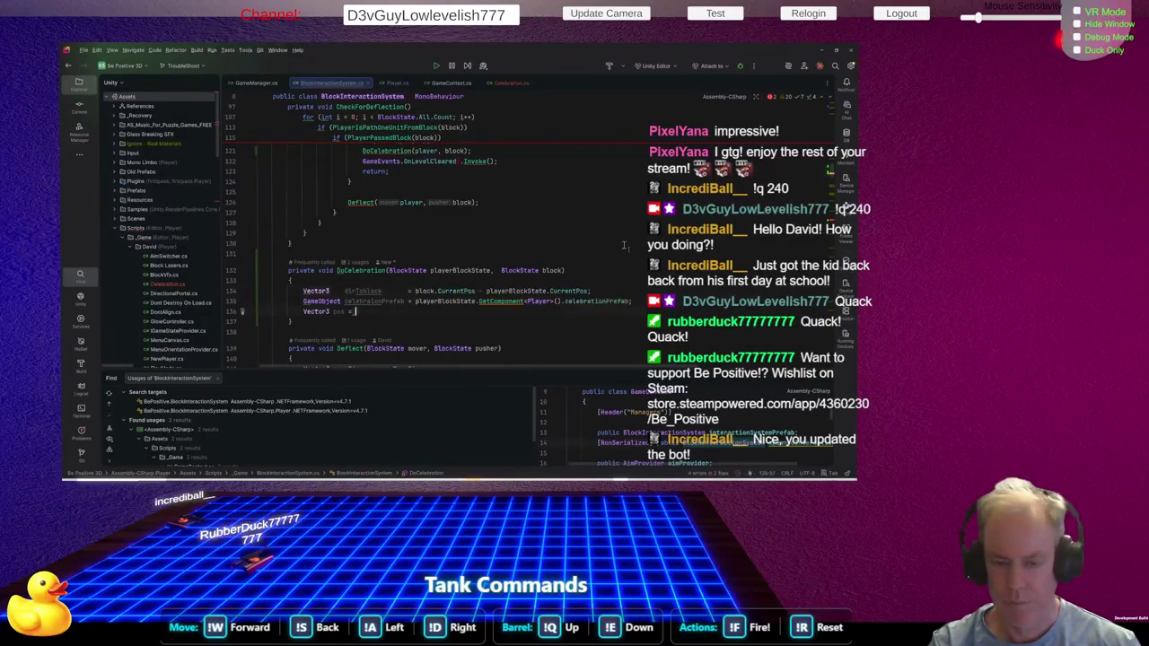
pyautogui.hotkey('ctrl', 'v')
pyautogui.press('Home')
pyautogui.hotkey('ctrl', 'Right')
pyautogui.hotkey('ctrl', 'Right')
pyautogui.hotkey('ctrl', 'Right')
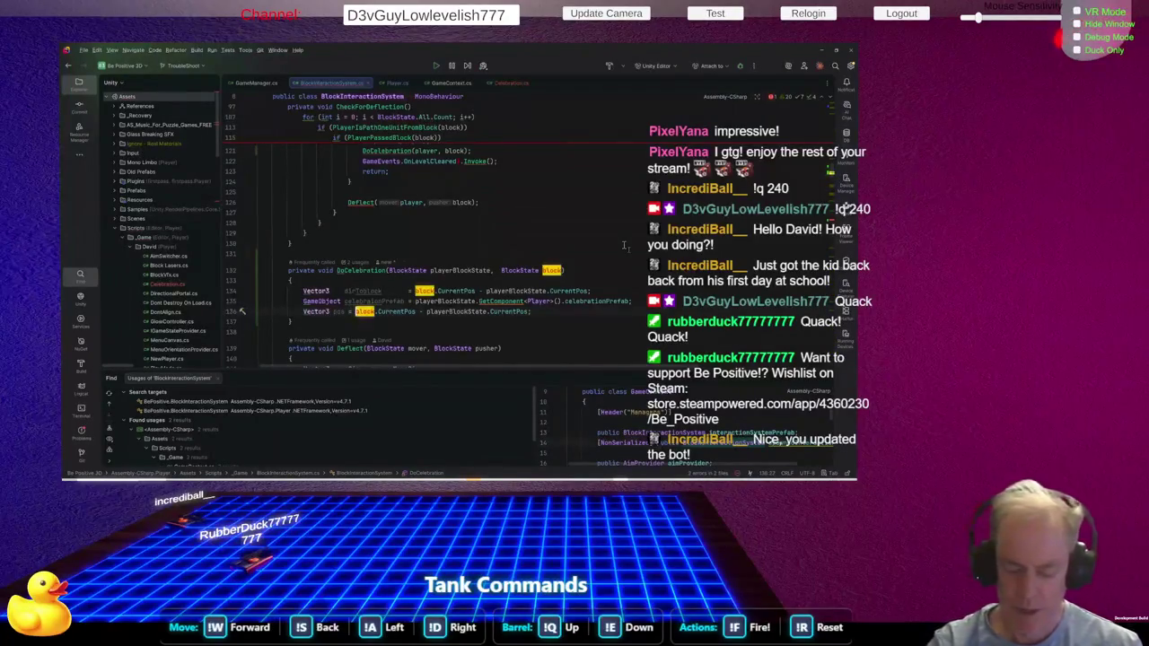
pyautogui.write('(')
pyautogui.press('Escape')
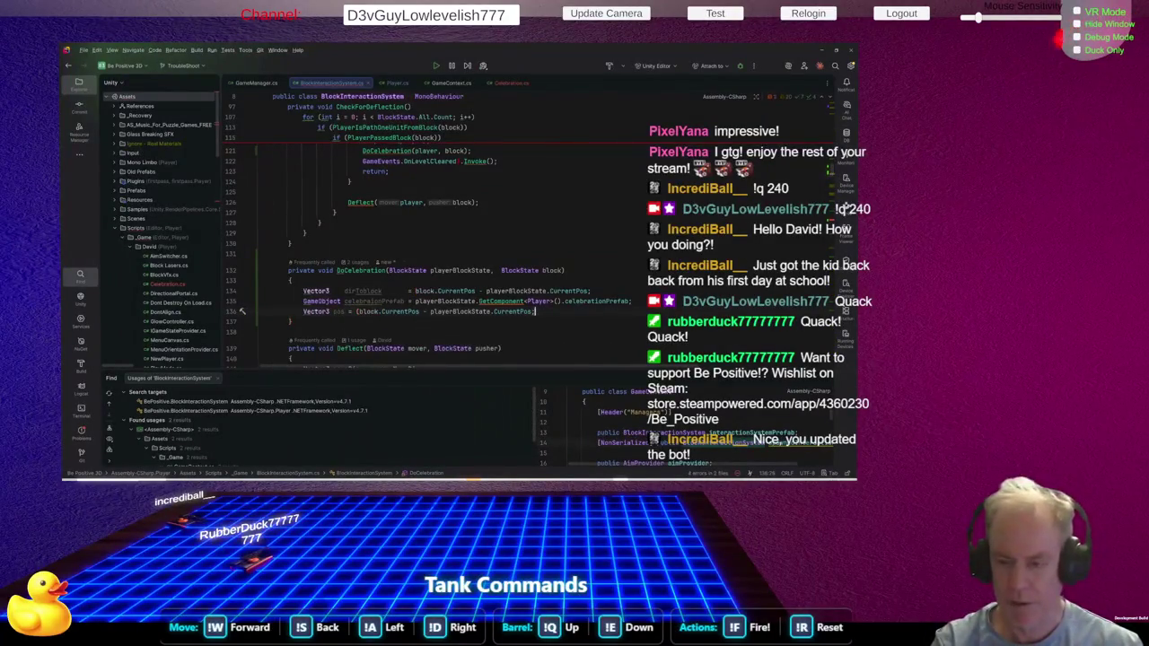
pyautogui.hotkey('ctrl', 'Right')
pyautogui.hotkey('ctrl', 'Right')
pyautogui.write(')/')
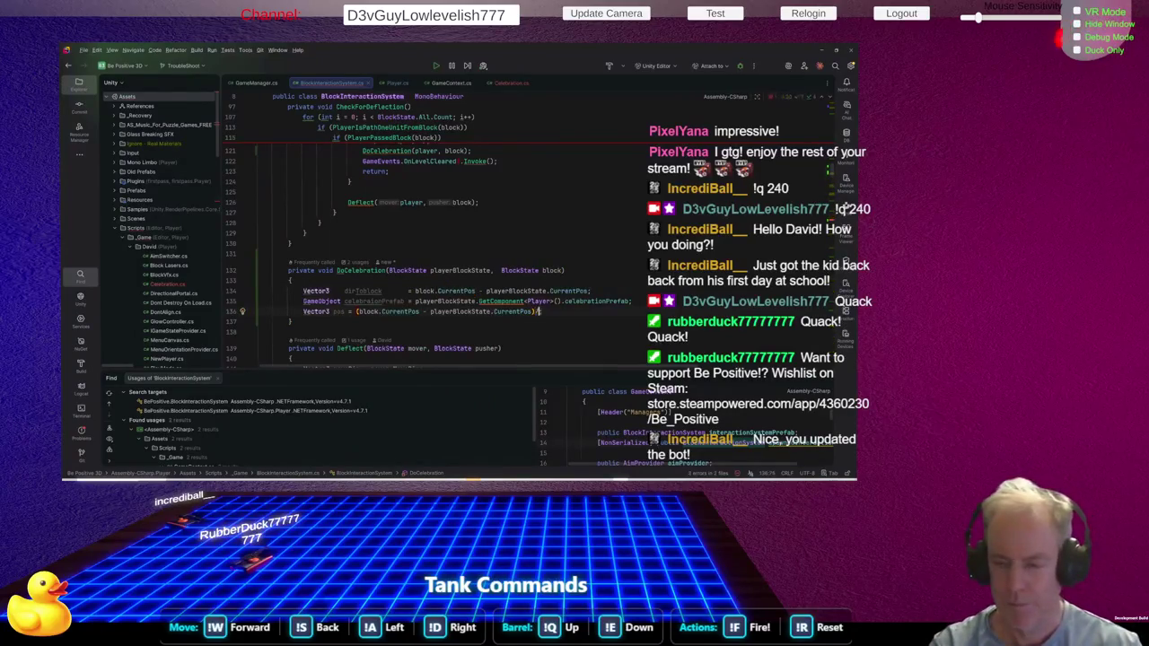
pyautogui.write('2;')
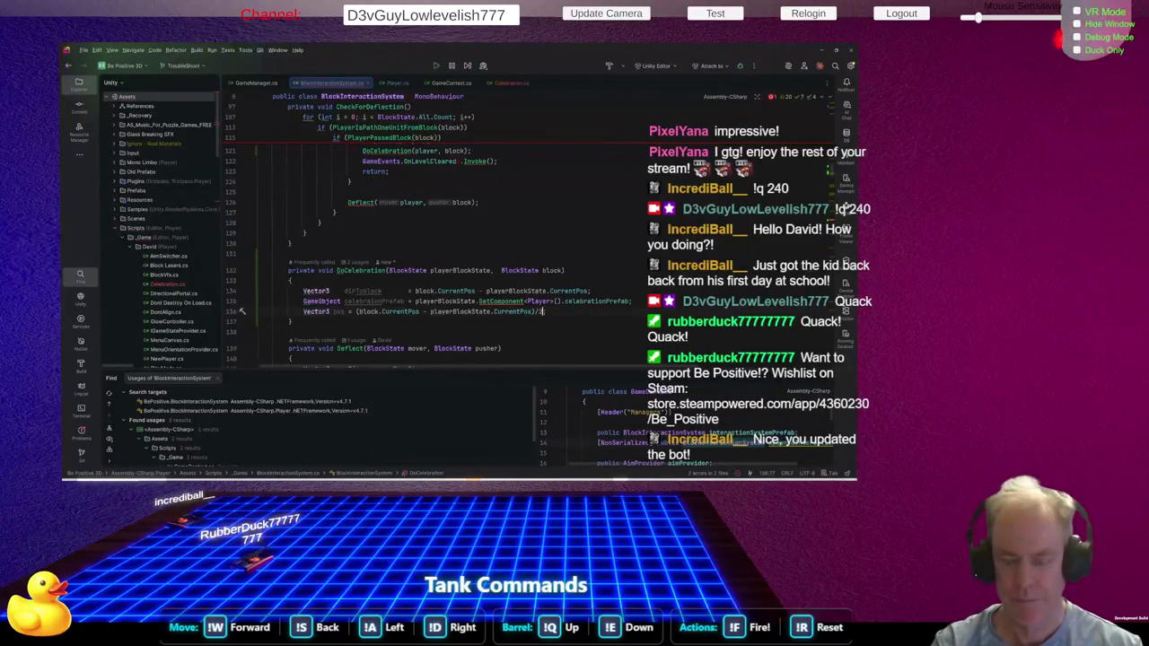
pyautogui.click(338, 312)
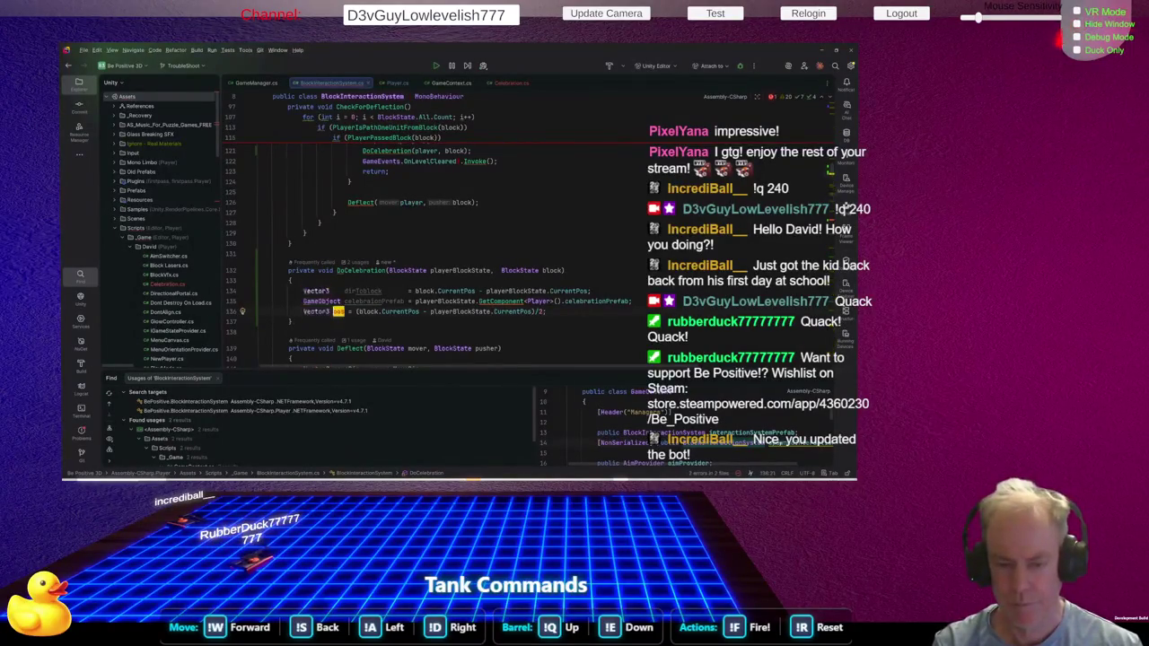
# Rename the pos variable to center and move the dirToBlock line below it
pyautogui.press('BackSpace')
pyautogui.press('BackSpace')
pyautogui.press('BackSpace')
pyautogui.write('center')
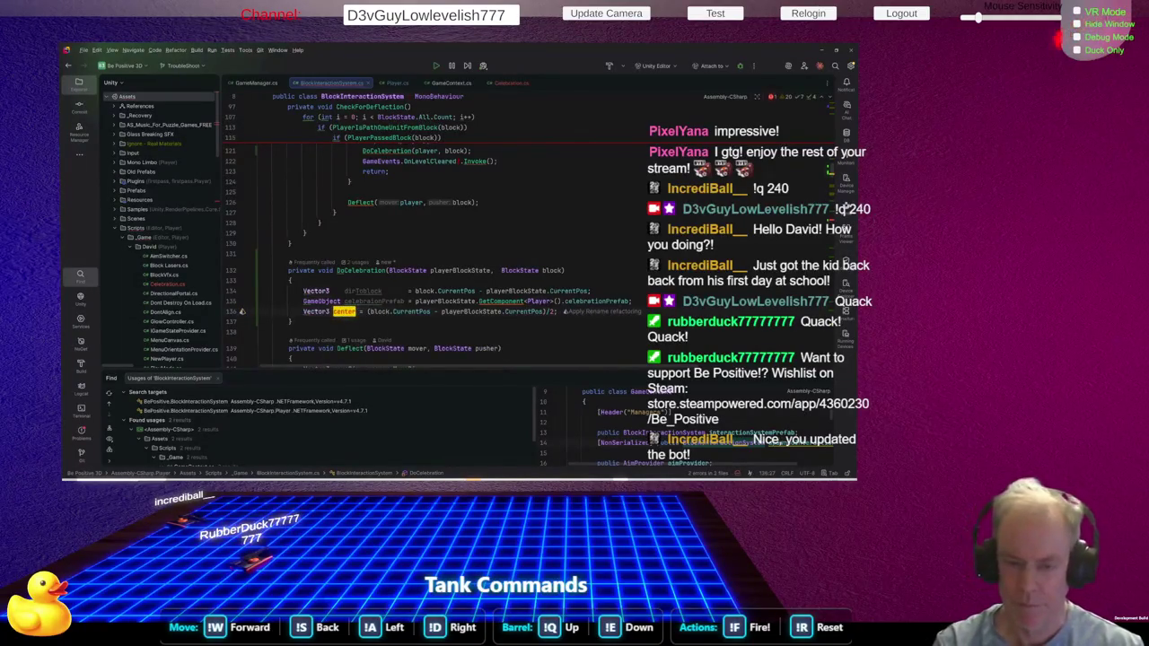
pyautogui.click(363, 290)
pyautogui.hotkey('alt', 'shift', 'Down')
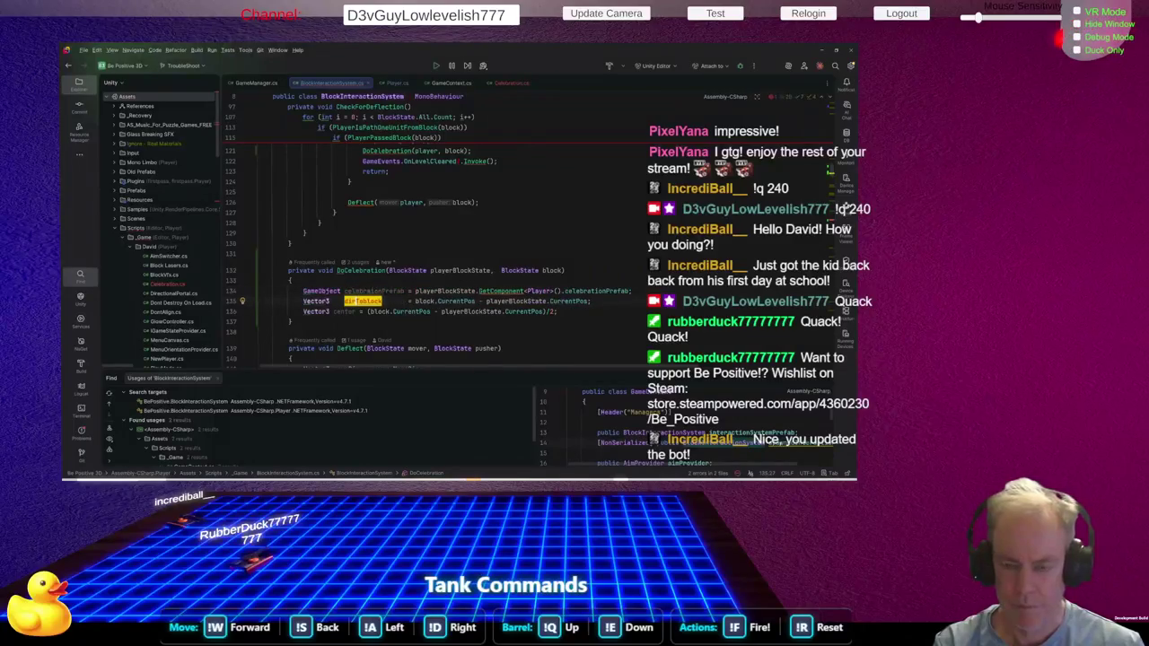
pyautogui.click(632, 291)
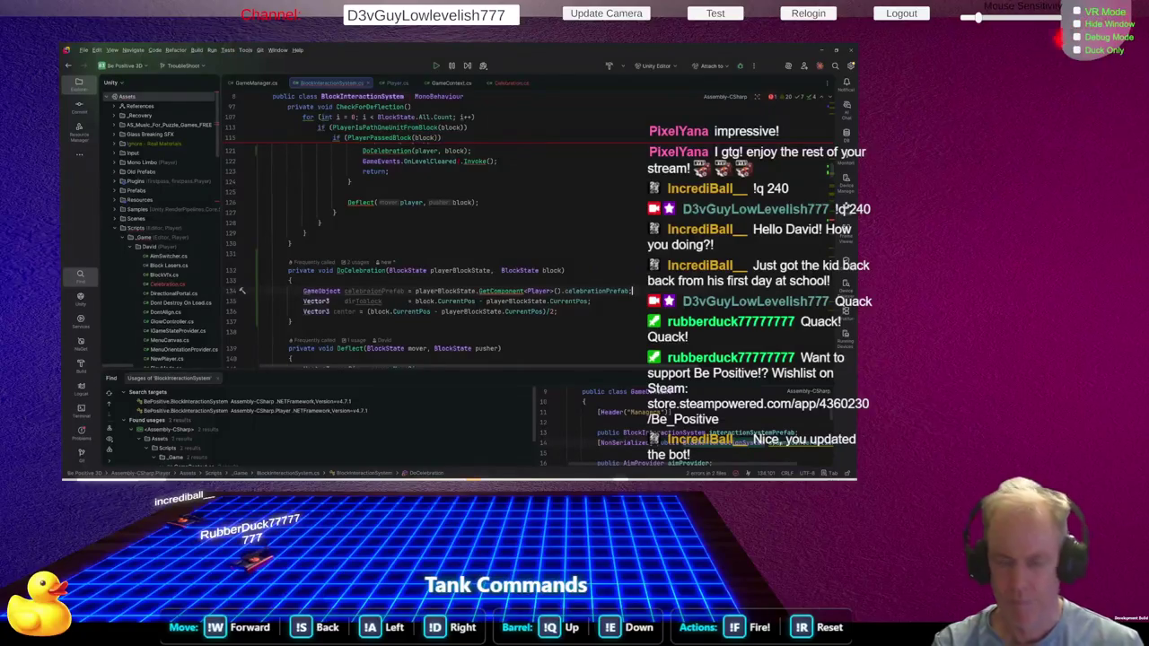
pyautogui.hotkey('alt', 'shift', 'Down')
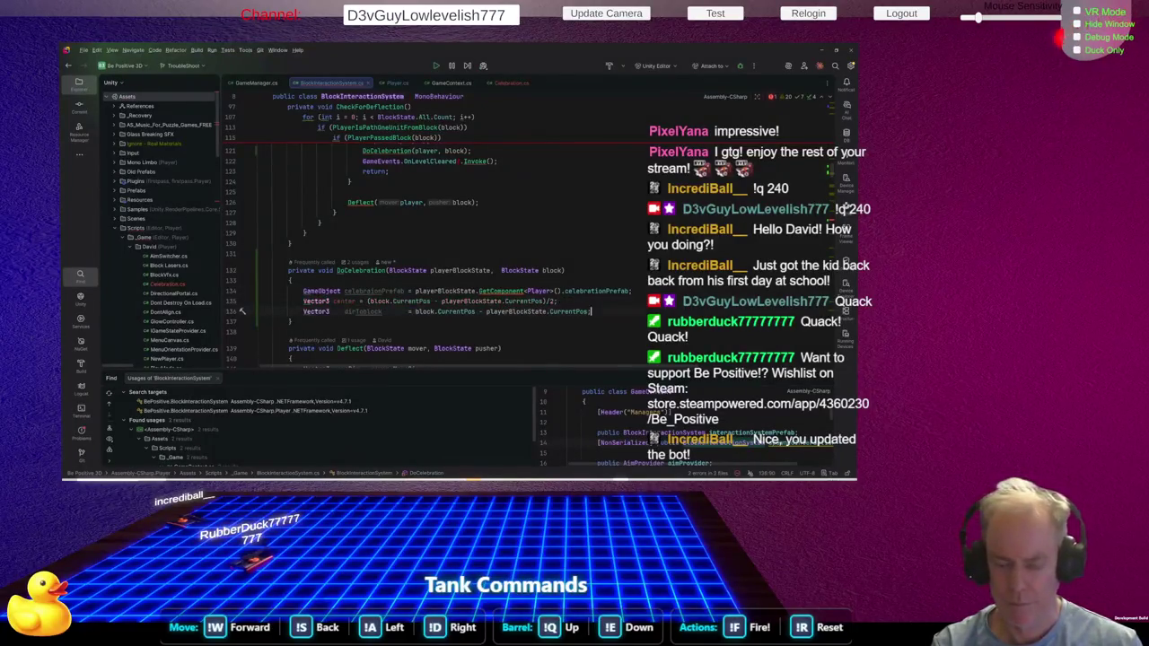
# Open a blank line below the center calculation and begin a GameObject declaration
pyautogui.press('Up')
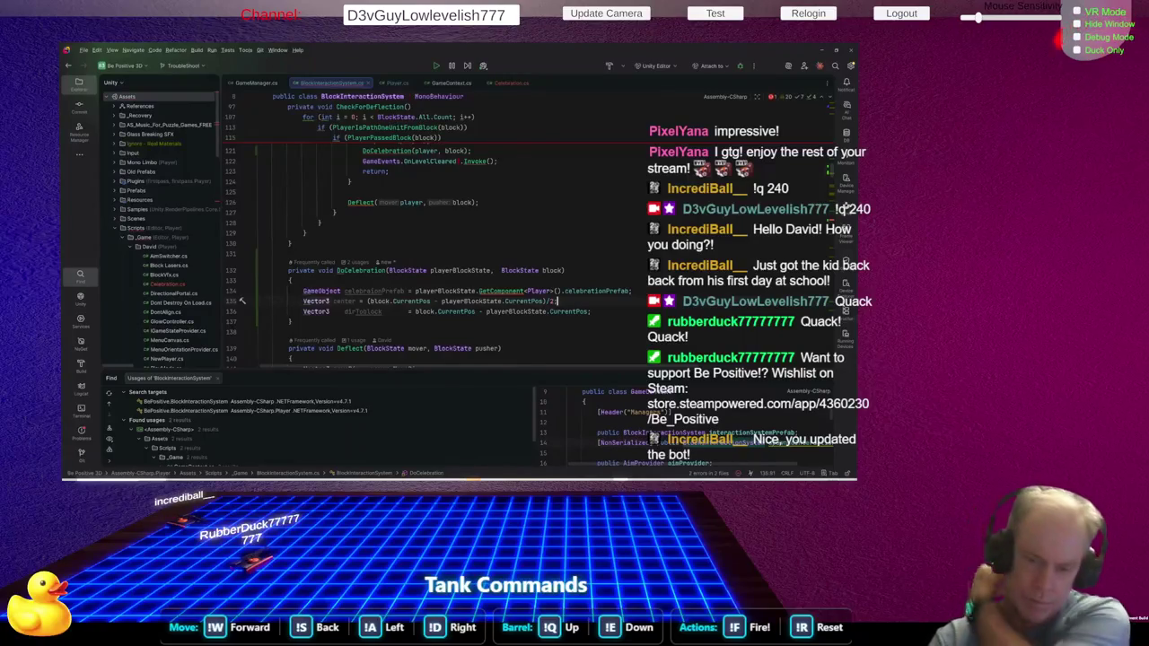
pyautogui.press('Return')
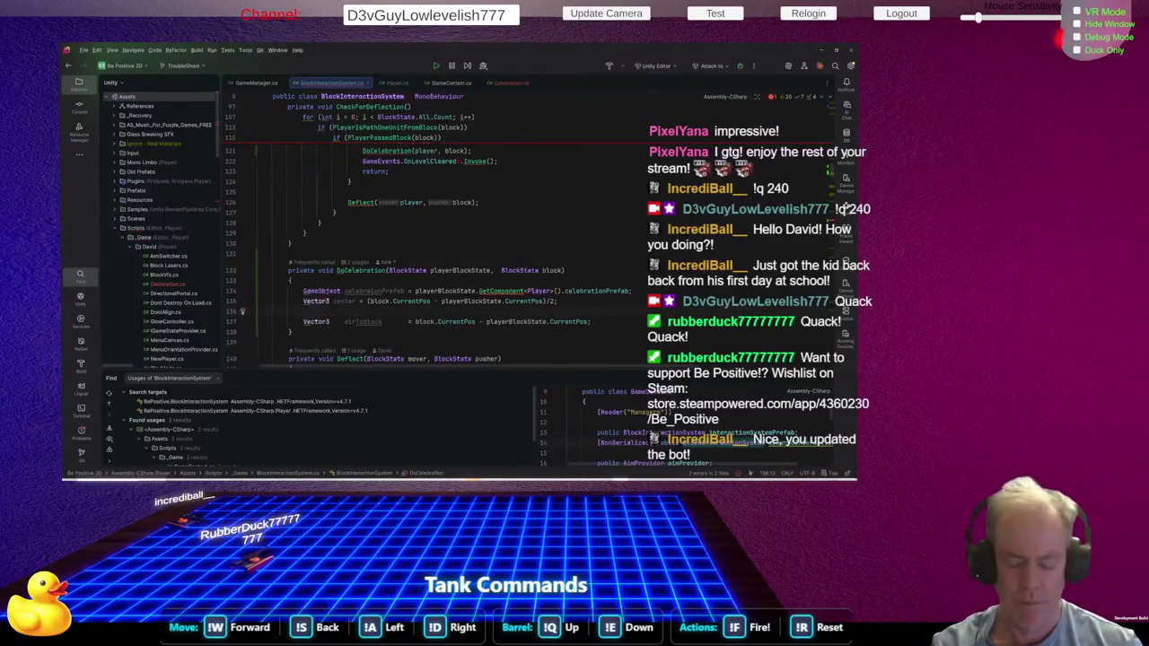
pyautogui.write('Game')
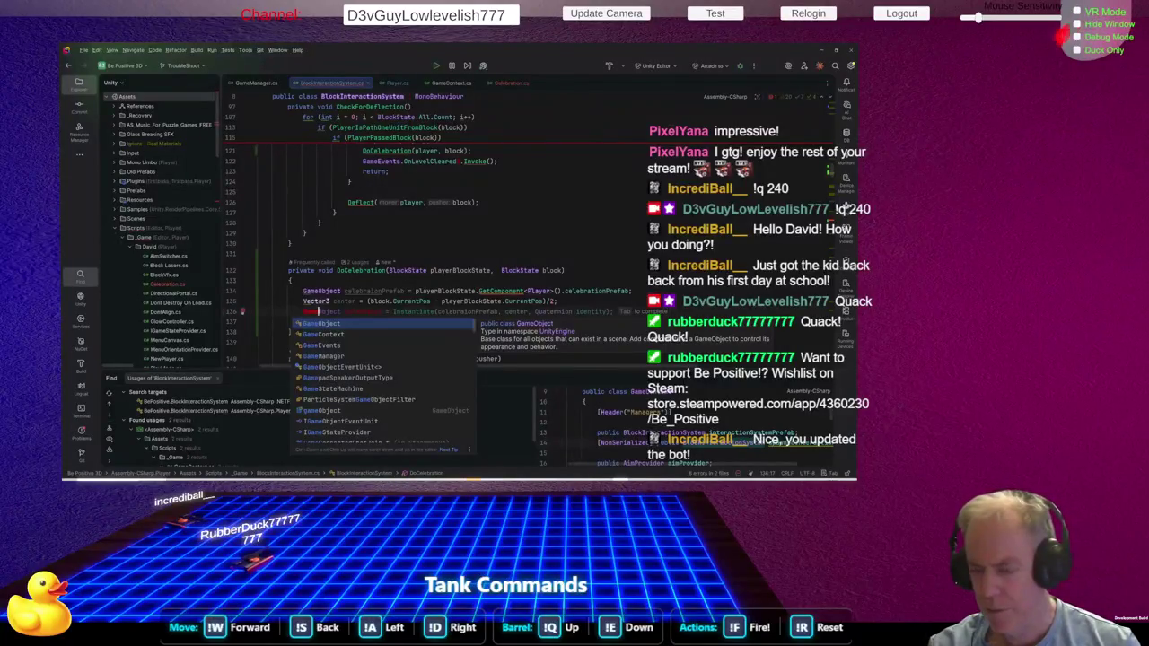
# Instantiate celebrationPrefab at center and get its Celebration component on the next line
pyautogui.press('Tab')
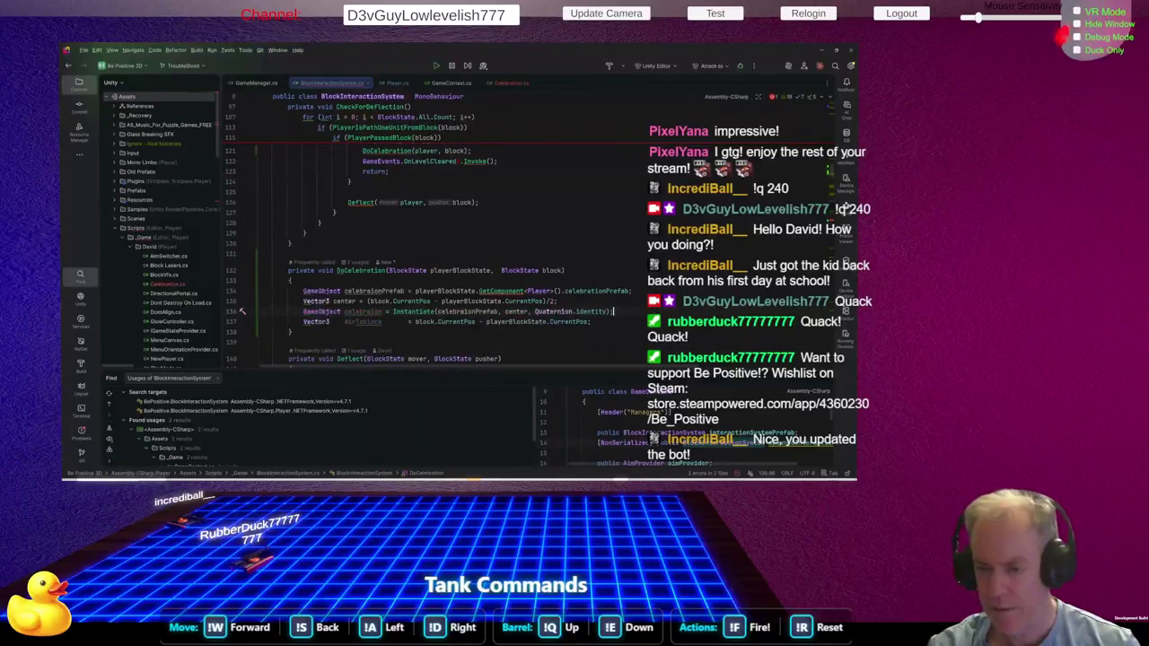
pyautogui.press('Return')
pyautogui.write('ce')
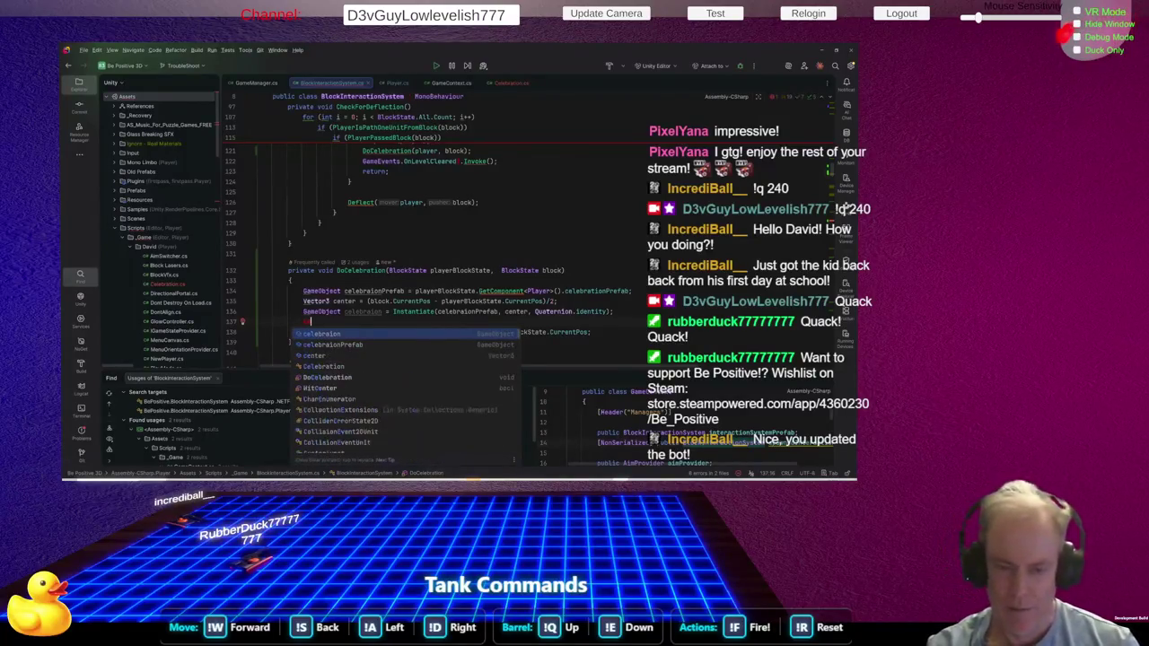
pyautogui.write('lebration cel')
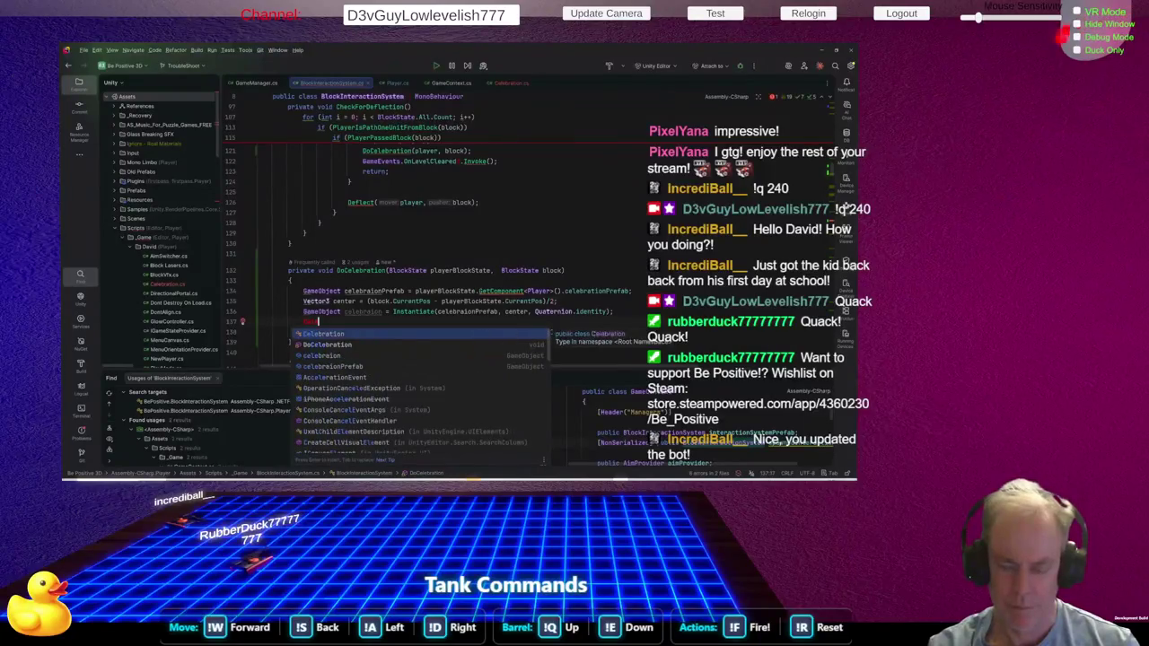
pyautogui.press('Return')
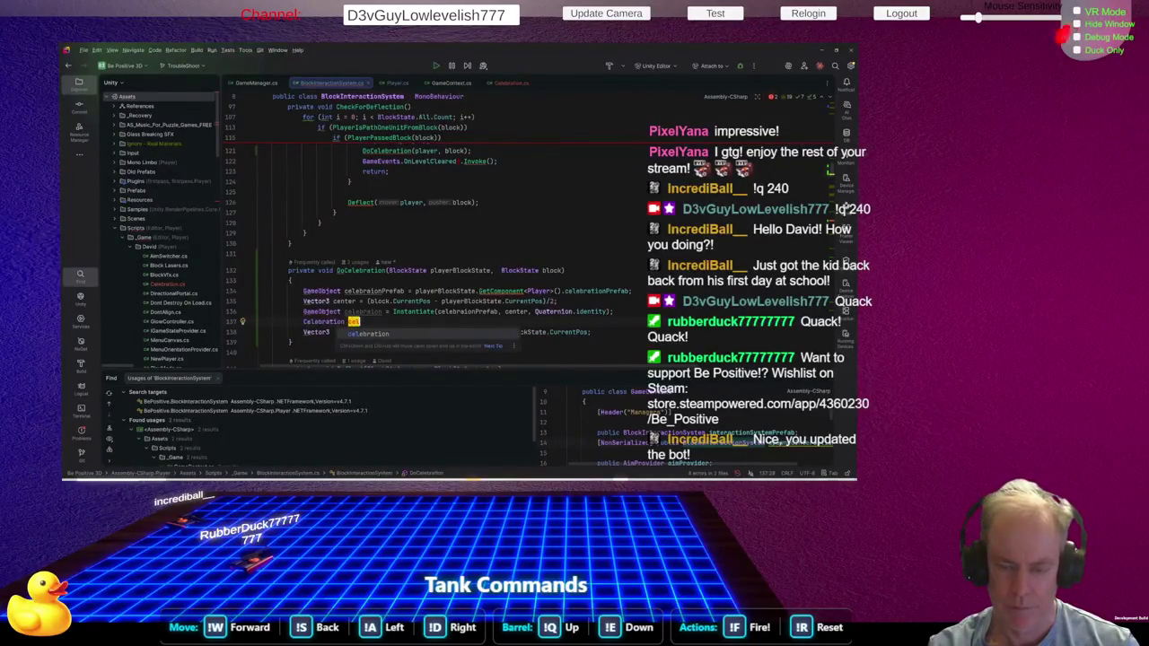
pyautogui.press('Return')
pyautogui.write('= celebration.')
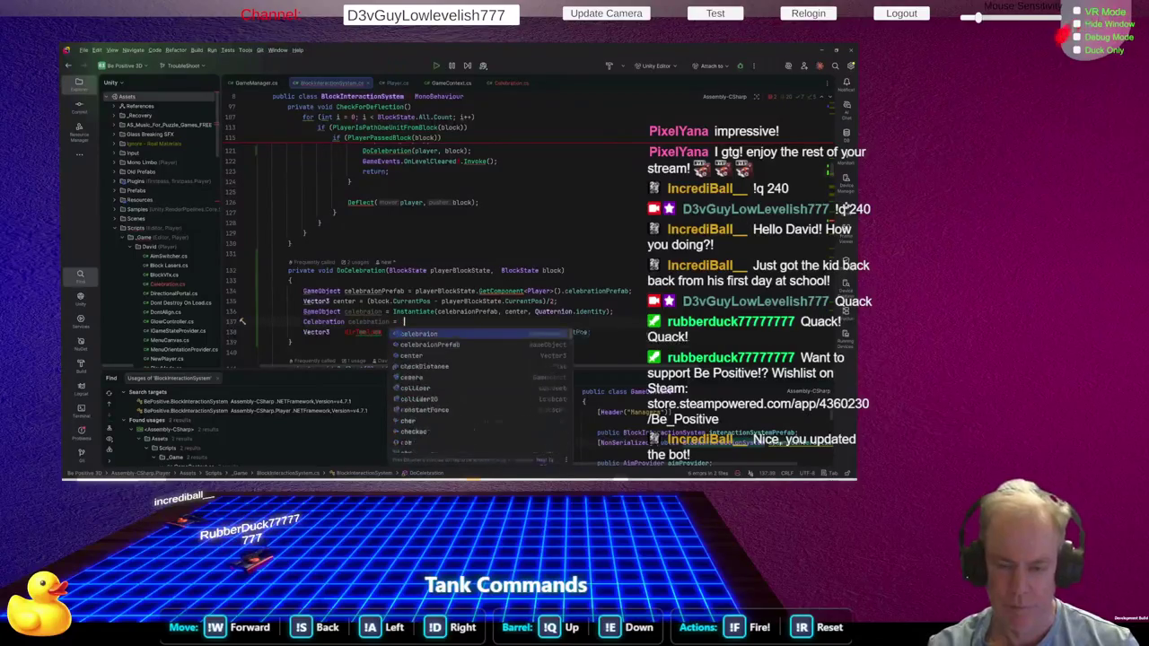
pyautogui.write('ge')
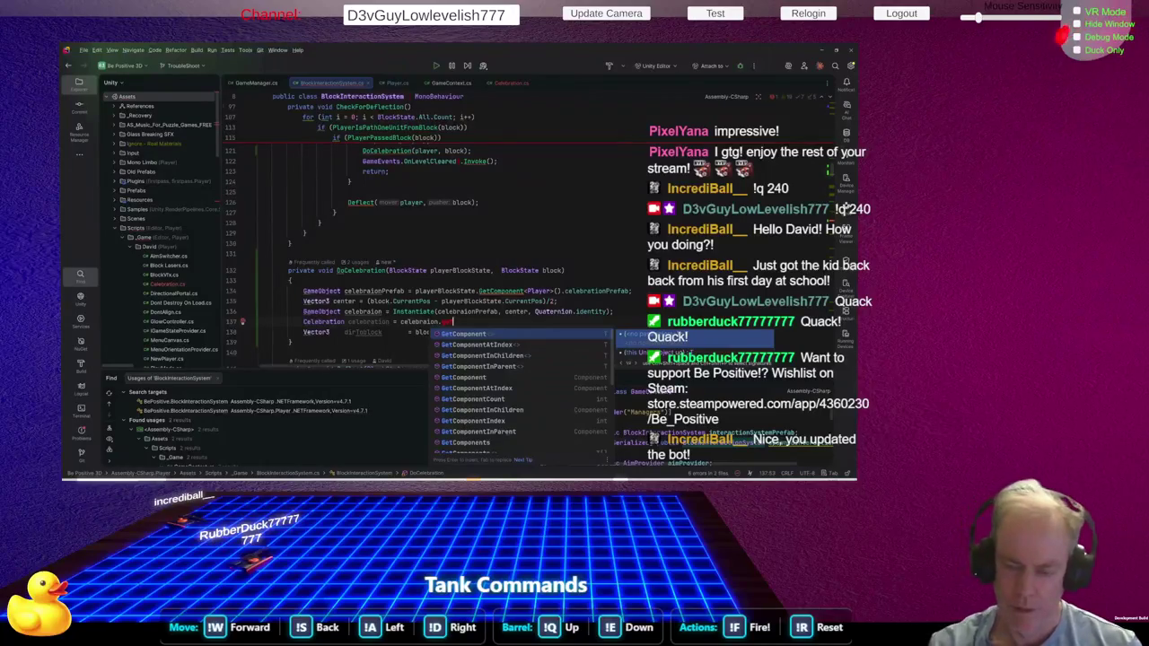
pyautogui.press('Return')
pyautogui.press('Tab')
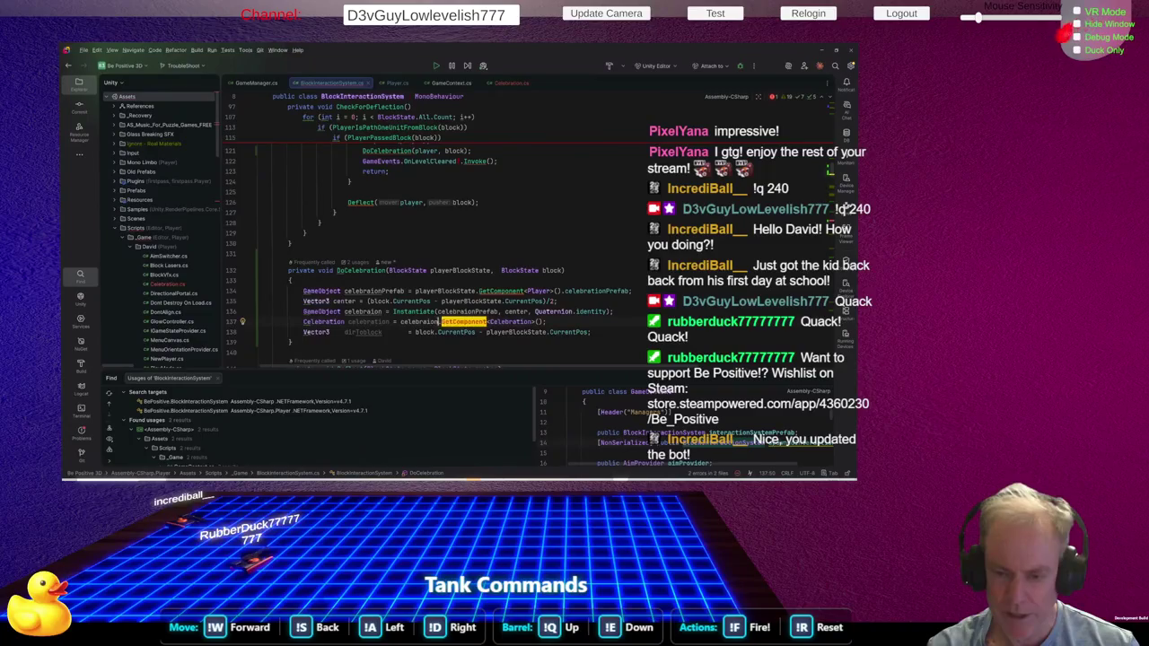
# Correct the misspelled celebraion and celebraionPrefab names to celebration and celebrationPrefab
pyautogui.click(418, 322)
pyautogui.press('F2')
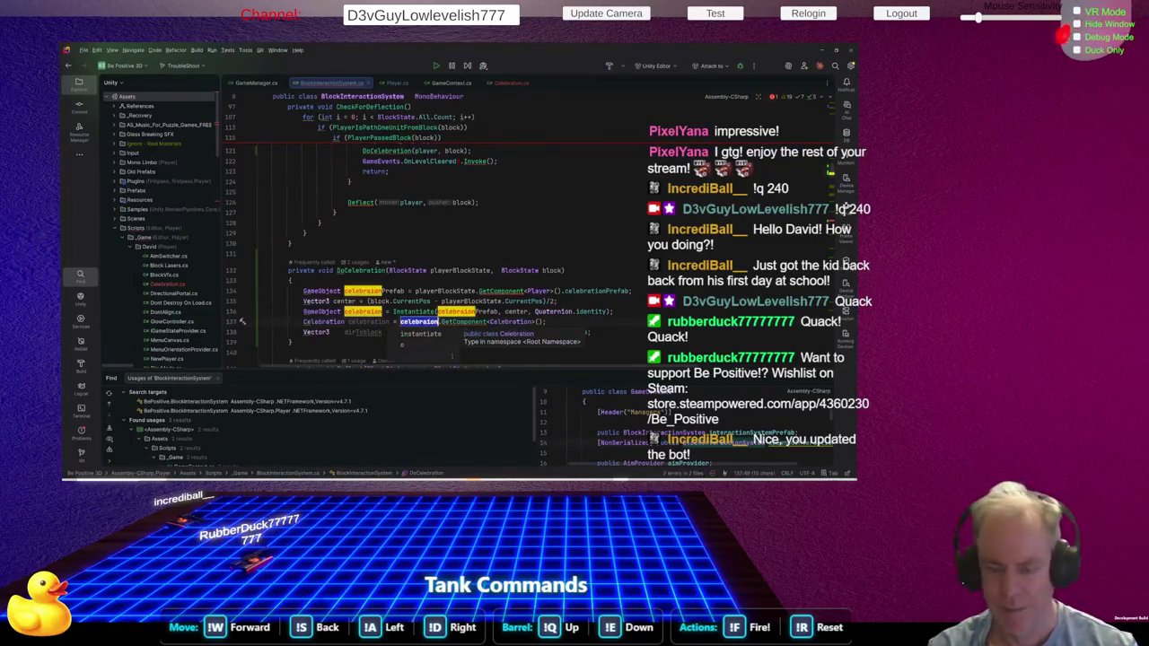
pyautogui.press('Escape')
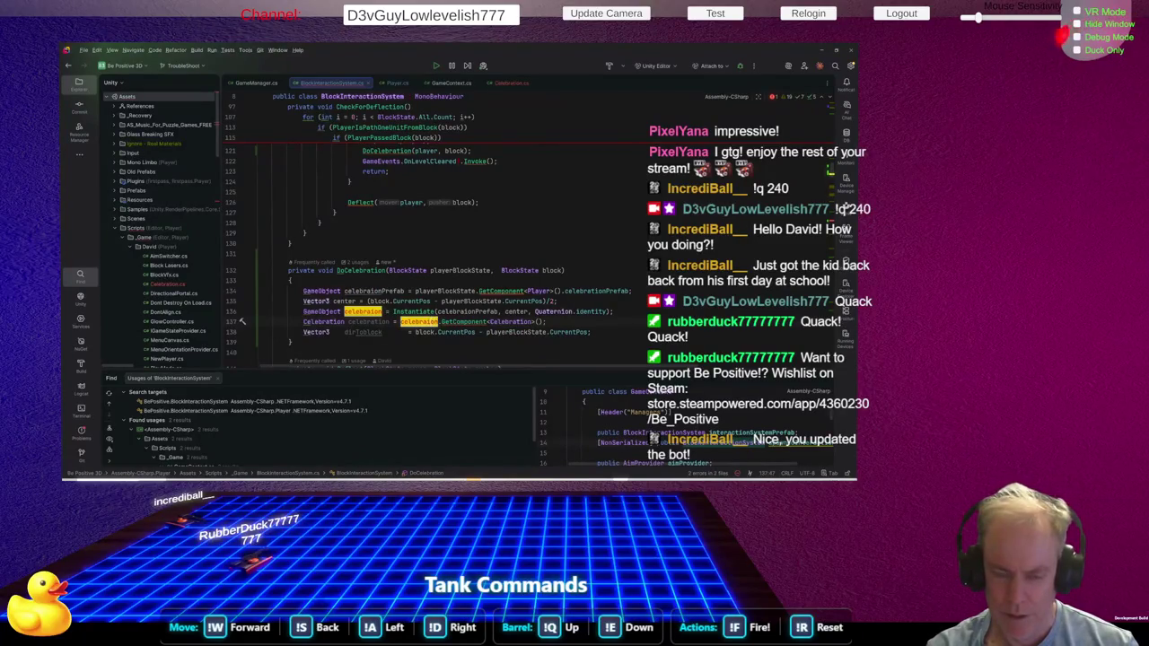
pyautogui.click(368, 321)
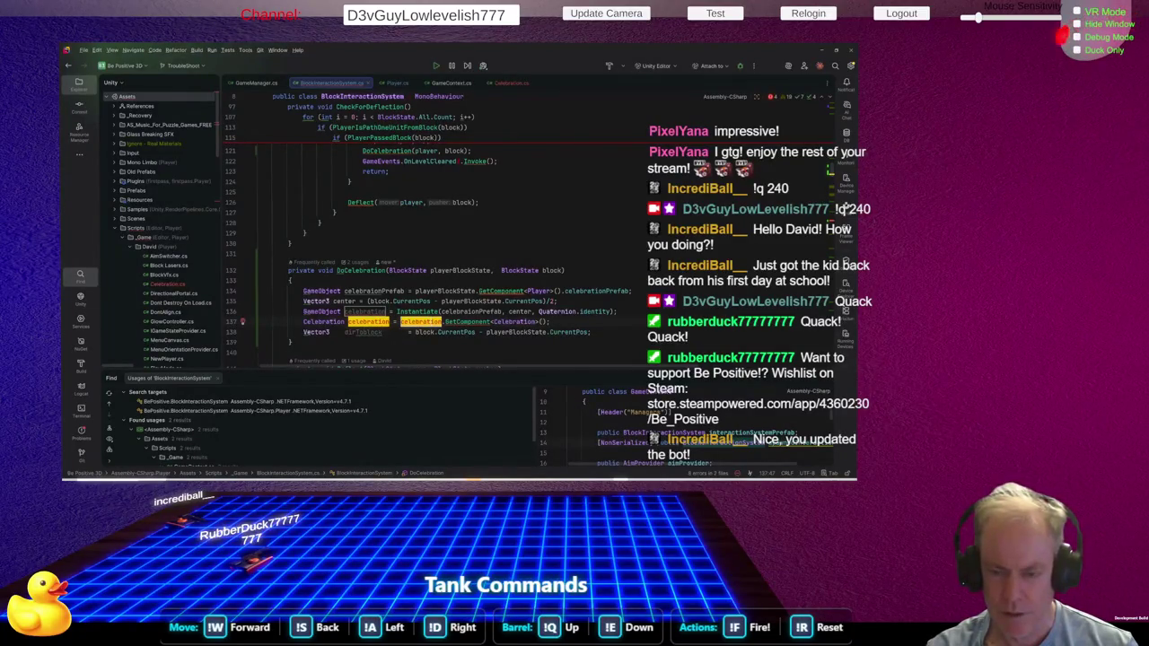
pyautogui.press('Down')
pyautogui.press('Down')
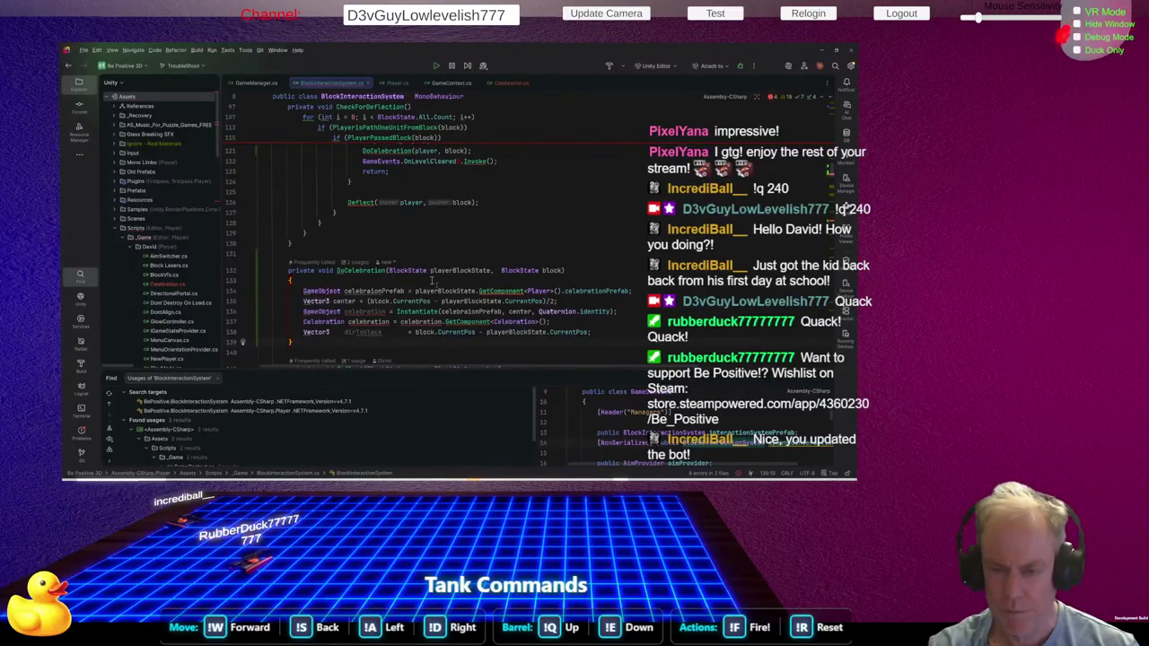
pyautogui.click(471, 303)
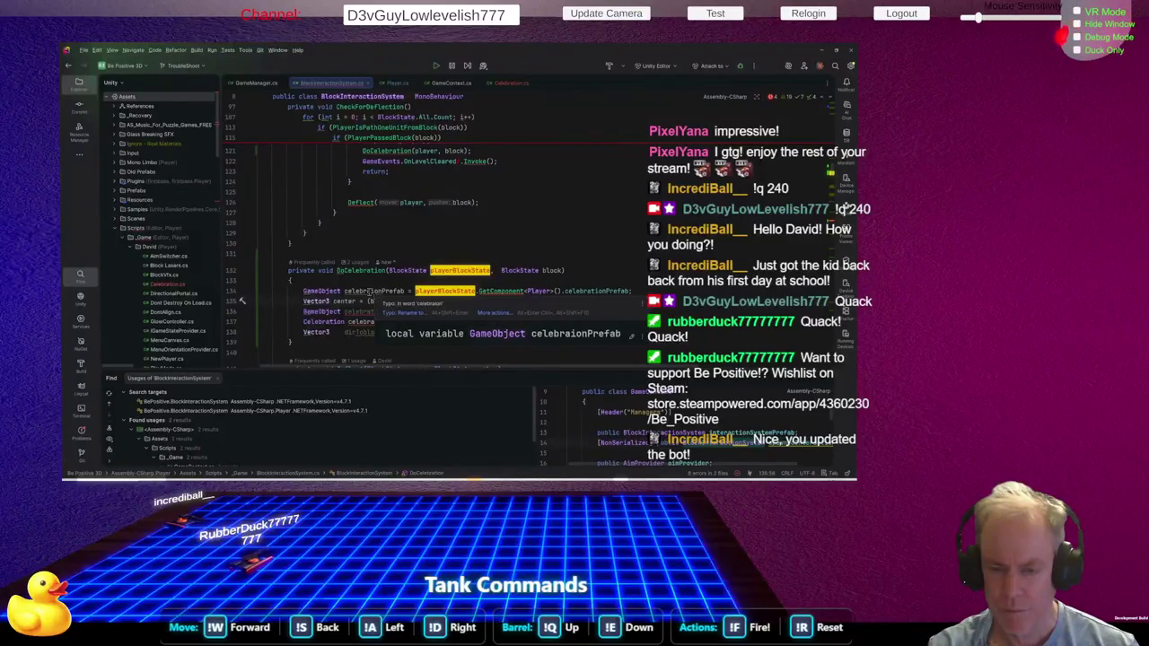
pyautogui.write('t')
pyautogui.hotkey('alt', 'shift', 'Return')
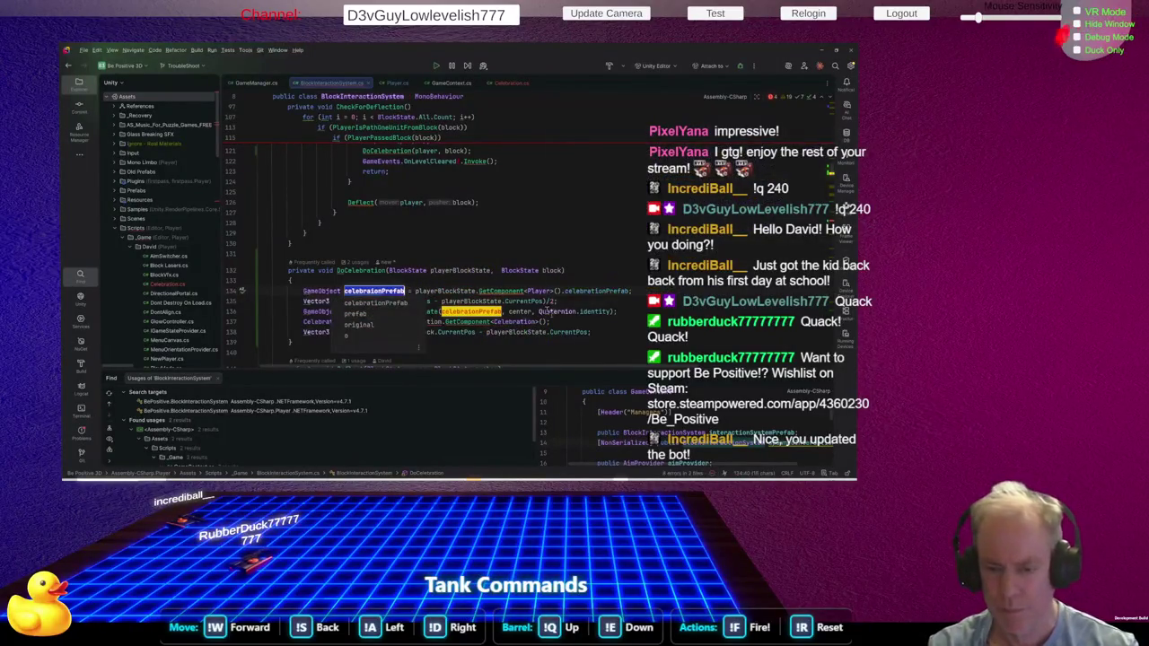
pyautogui.press('Return')
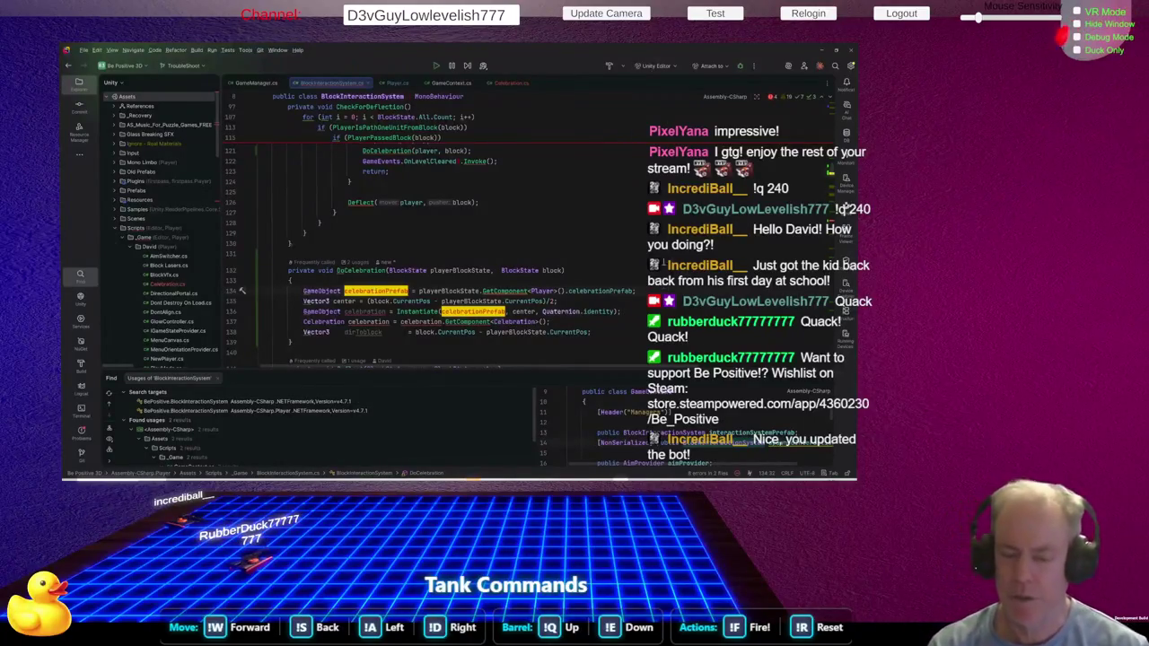
pyautogui.scroll(-3, 242, 291)
pyautogui.scroll(3, 243, 291)
pyautogui.scroll(-15, 646, 264)
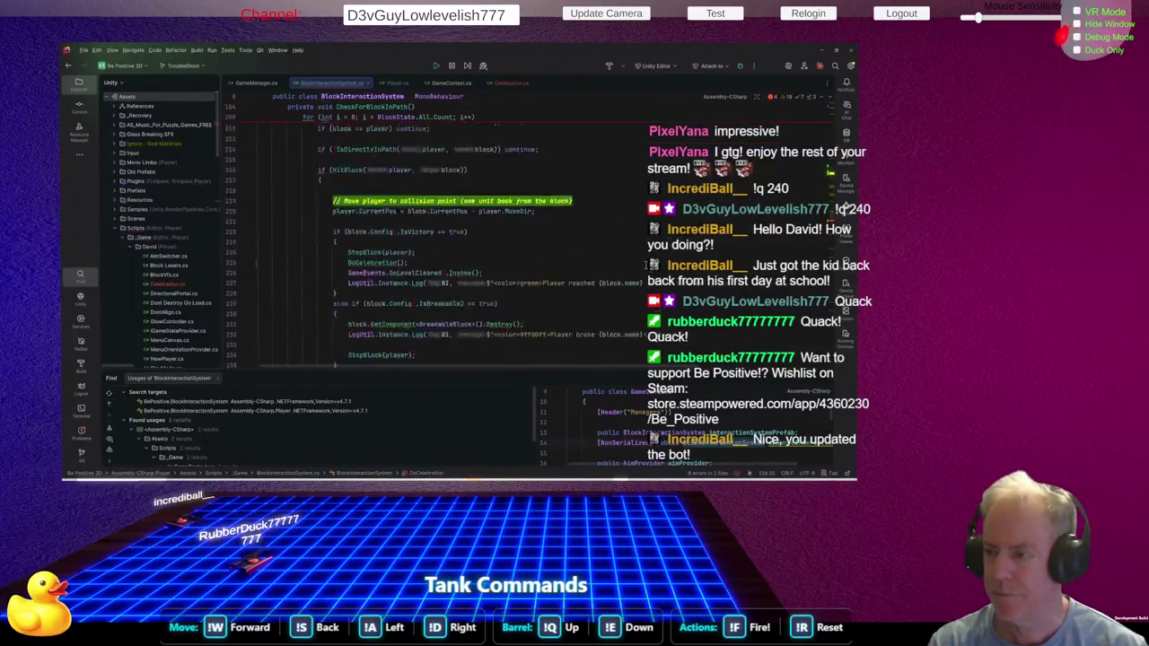
pyautogui.scroll(-2, 646, 264)
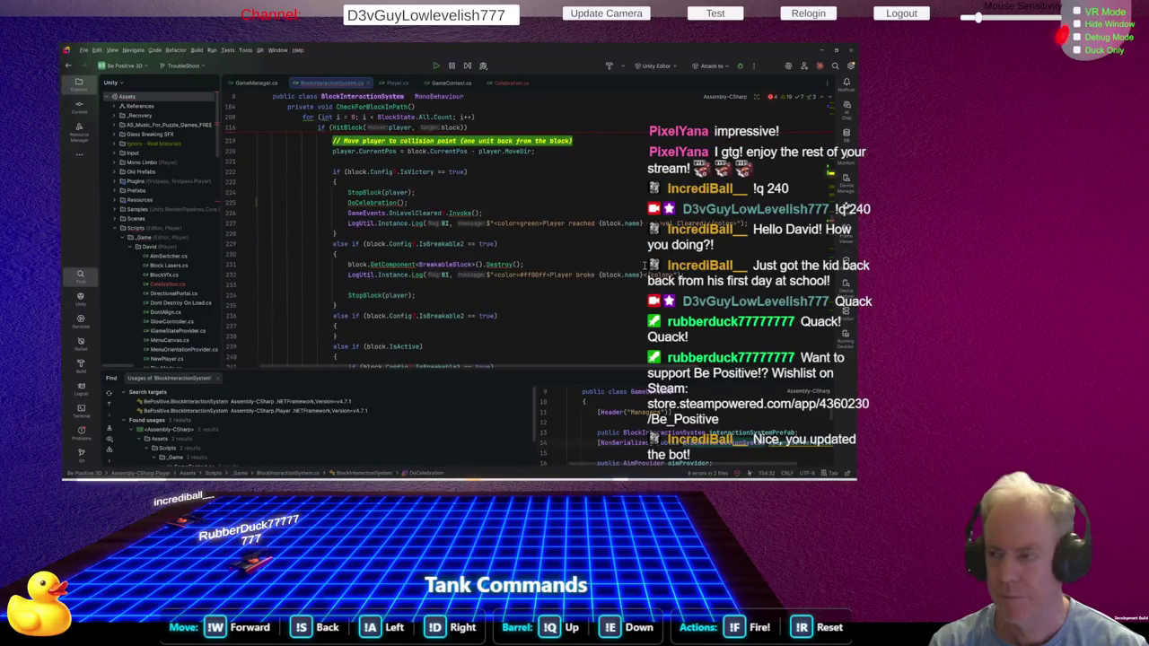
pyautogui.scroll(8, 645, 264)
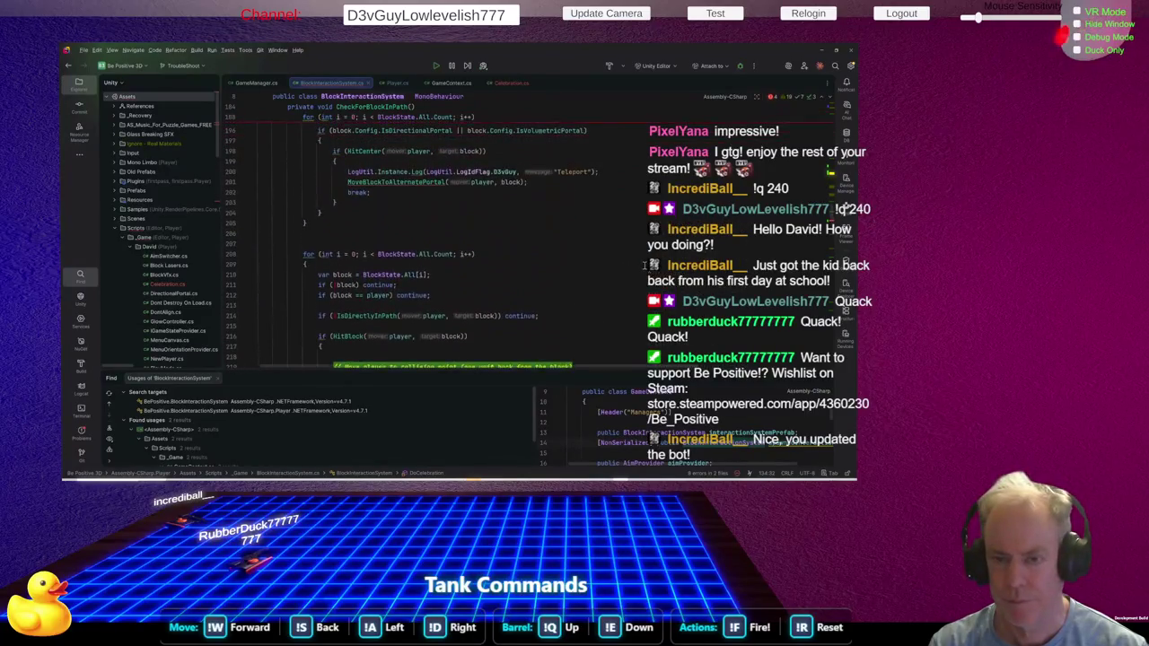
pyautogui.scroll(-10, 645, 265)
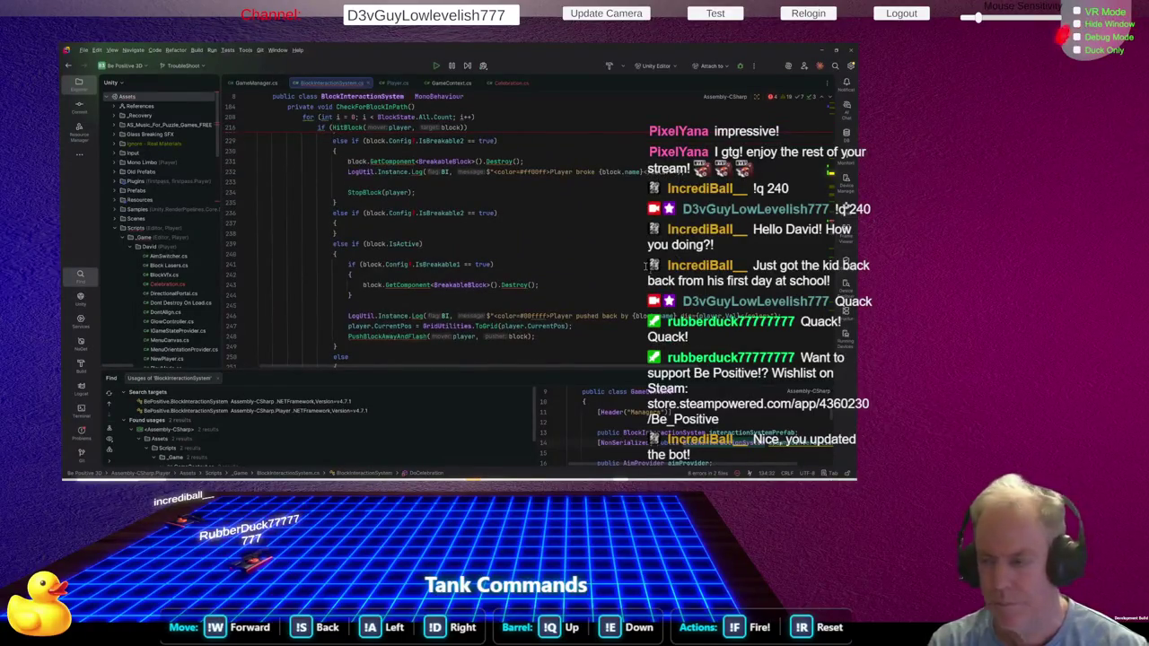
pyautogui.scroll(4, 645, 265)
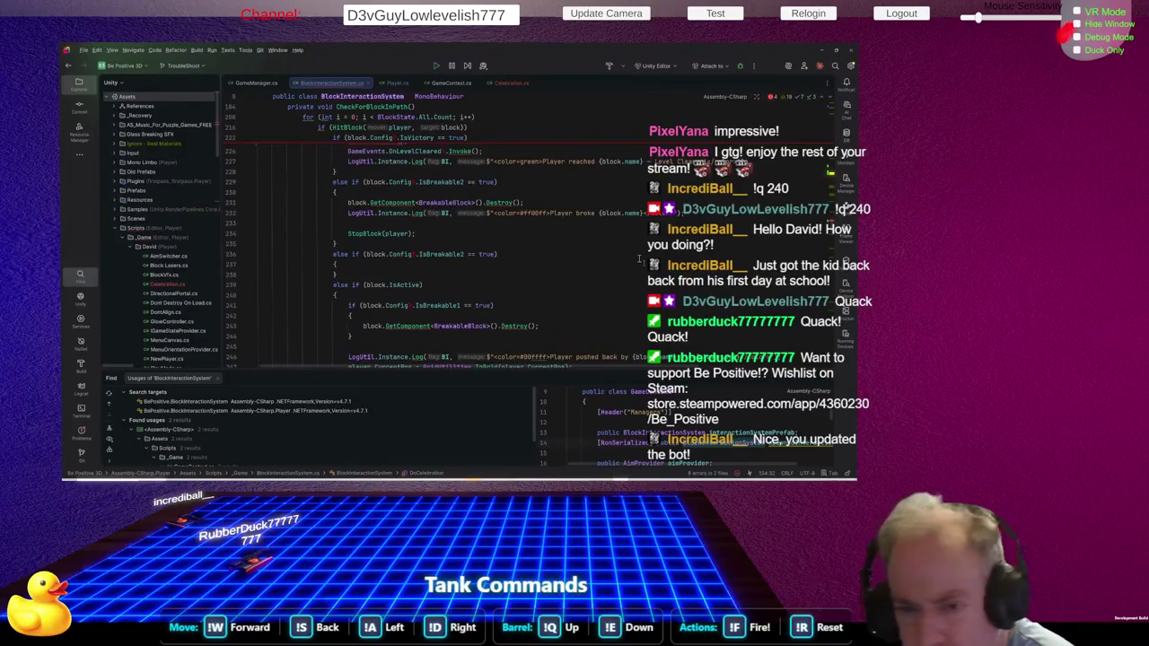
pyautogui.scroll(3, 639, 259)
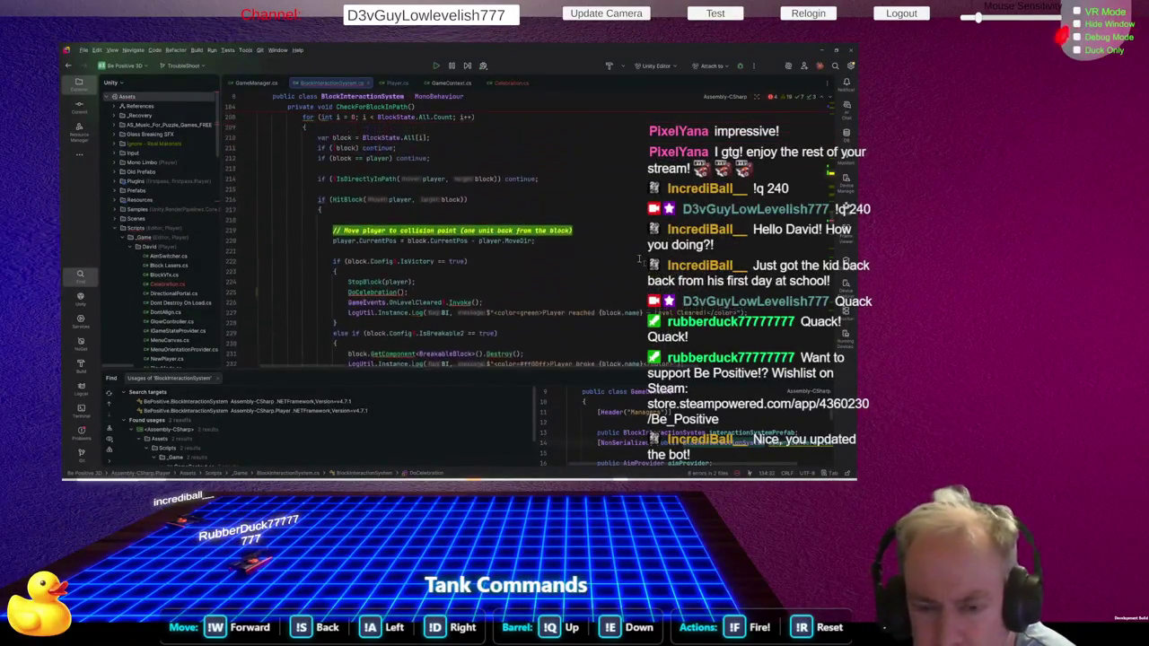
pyautogui.scroll(4, 640, 260)
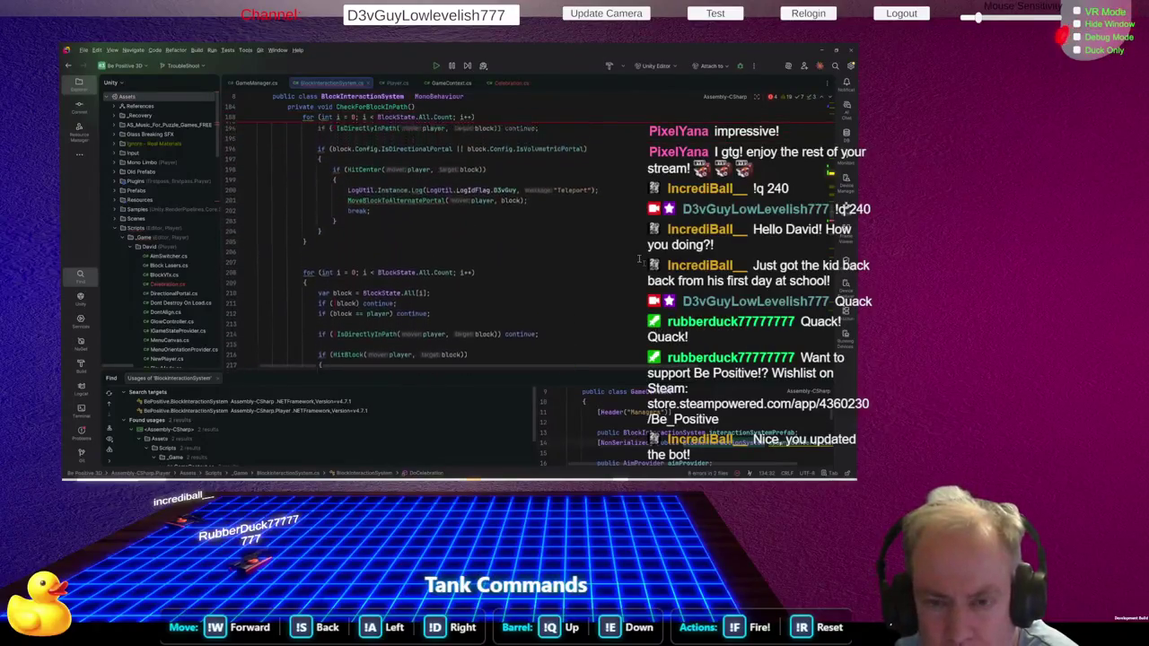
pyautogui.scroll(2, 640, 260)
pyautogui.scroll(7, 639, 260)
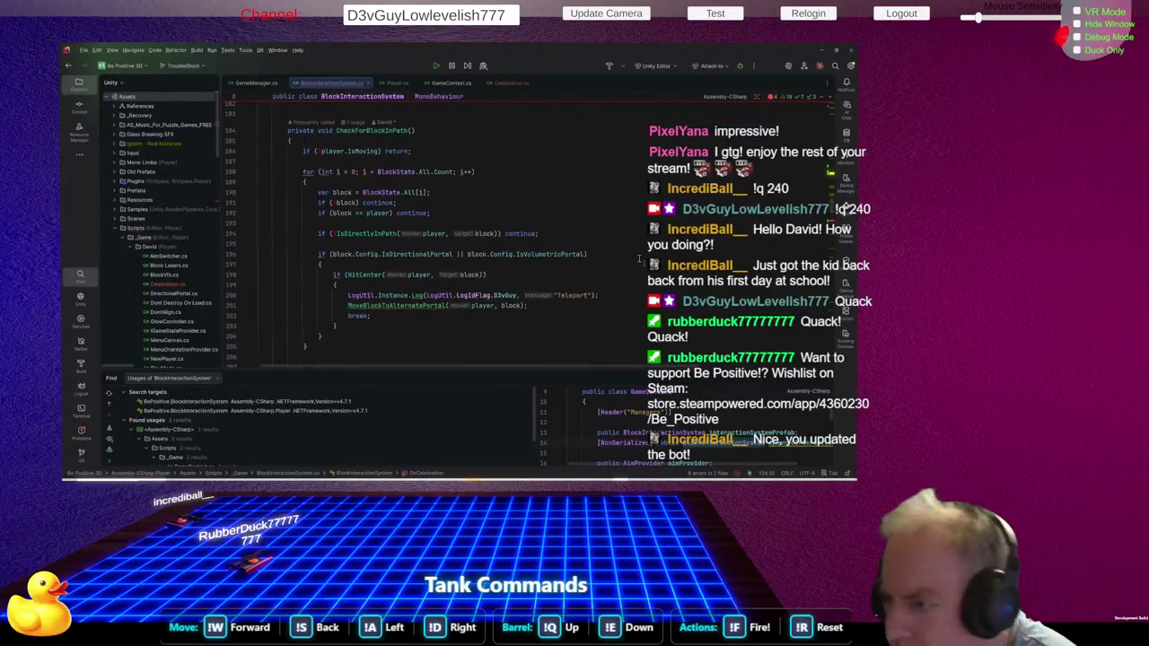
pyautogui.scroll(10, 642, 254)
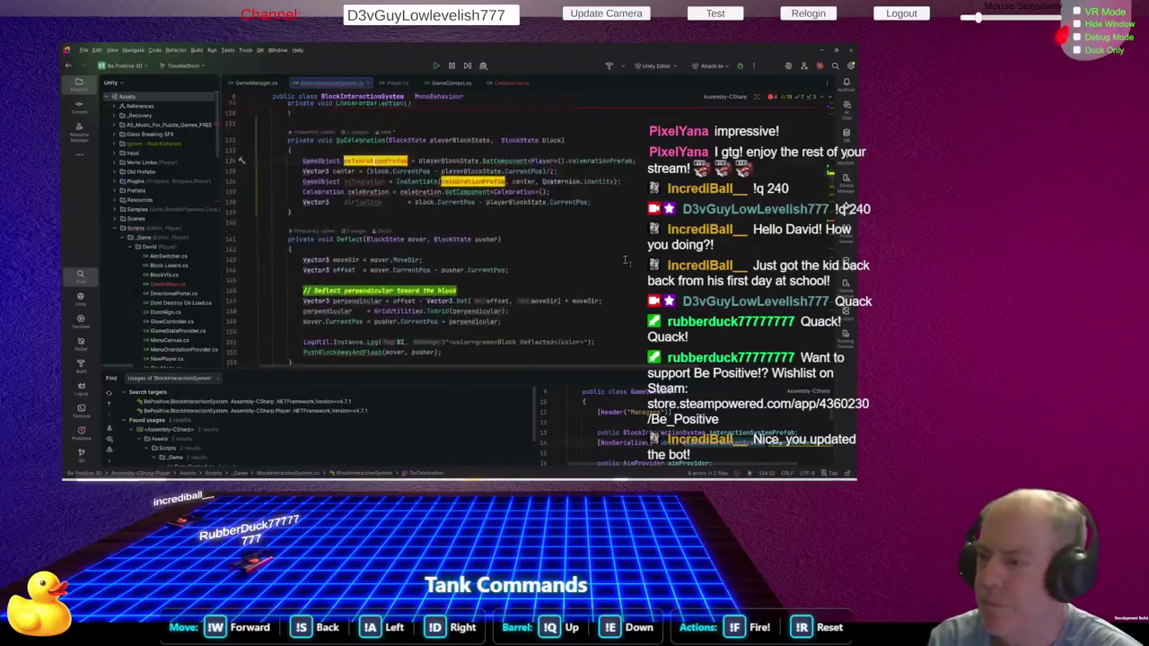
pyautogui.scroll(-2, 625, 260)
pyautogui.click(291, 281)
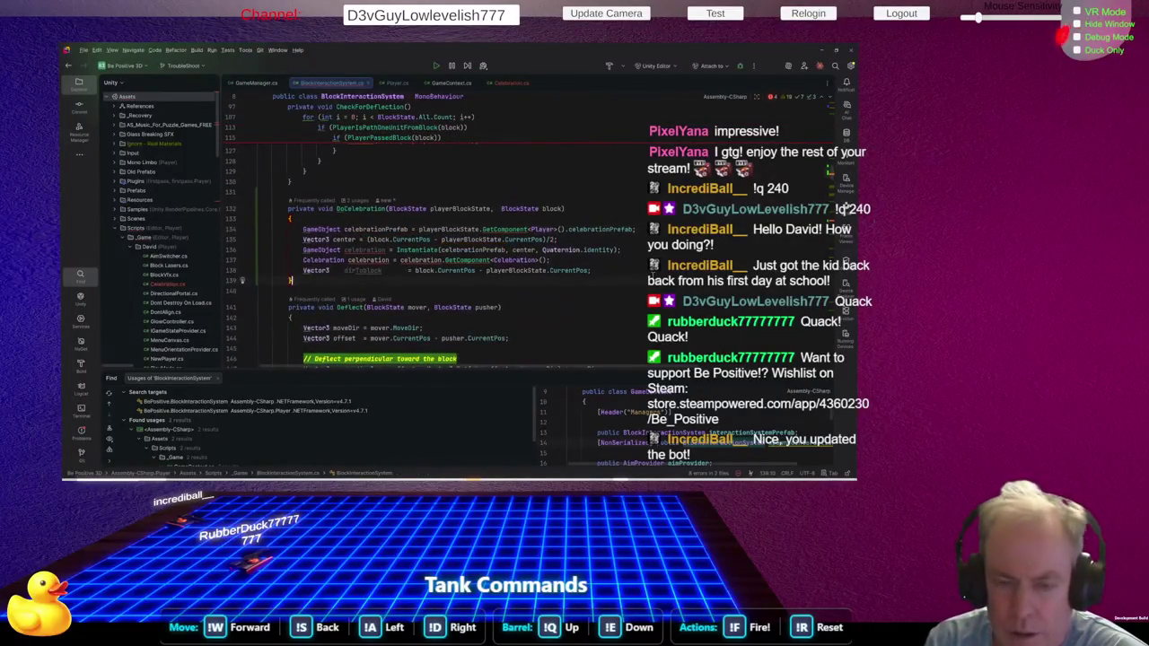
# Rename the instantiated GameObject to celebrationGo and call GetComponent<Celebration>() on celebrationGo
pyautogui.moveTo(373, 253)
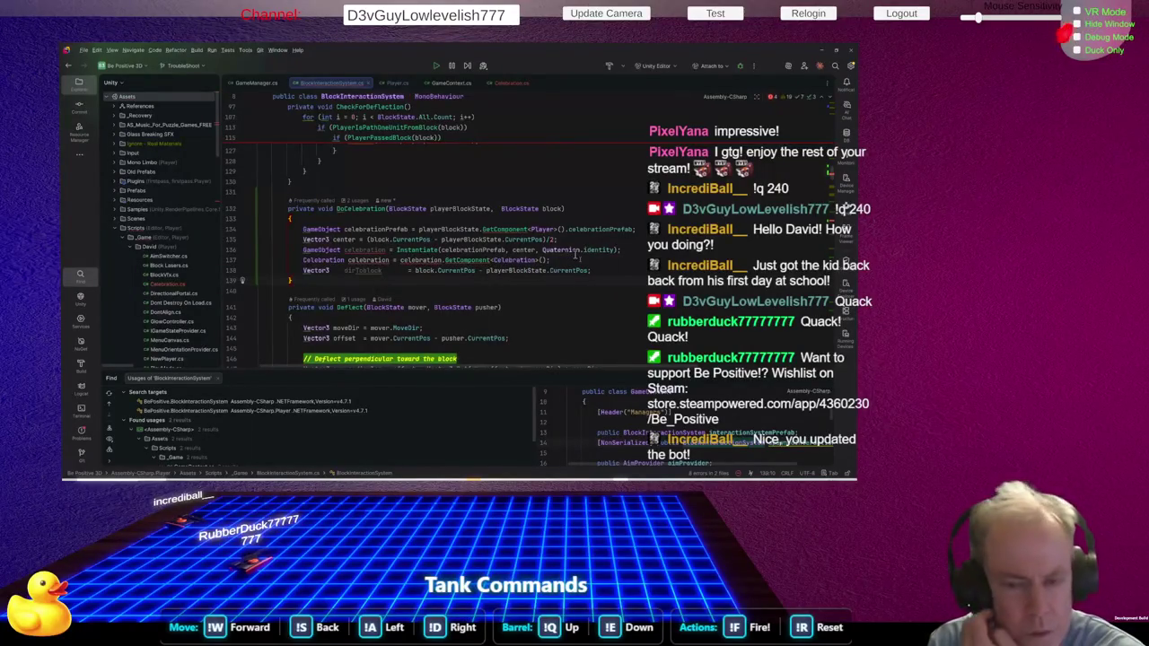
pyautogui.doubleClick(368, 250)
pyautogui.hotkey('shift', 'F6')
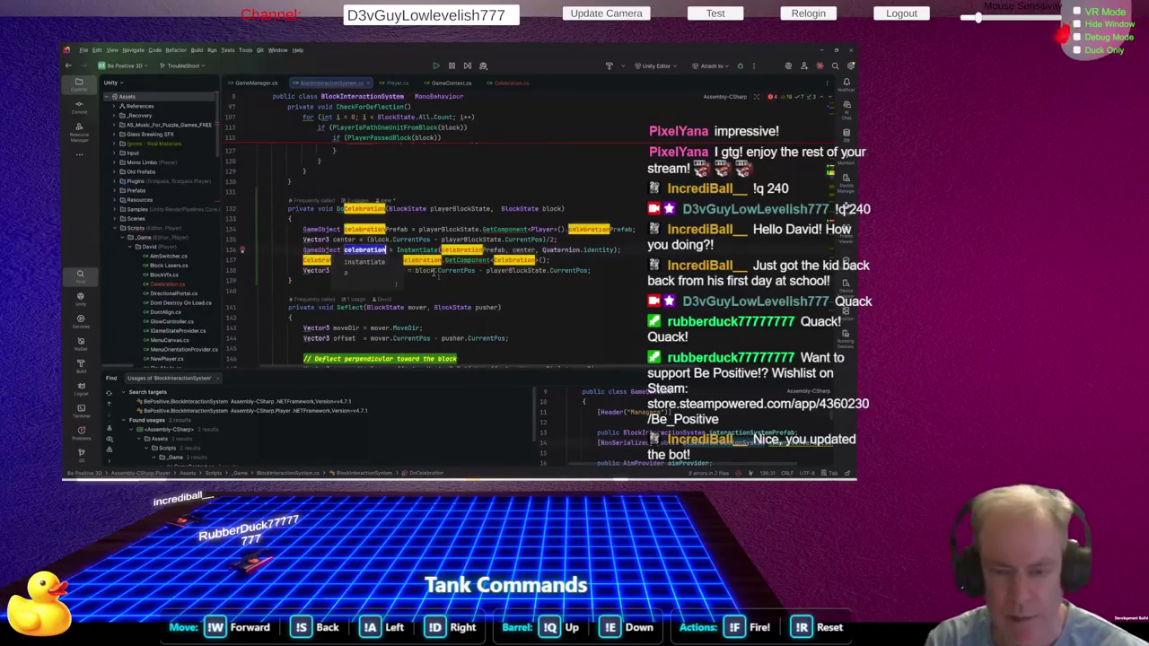
pyautogui.press('Escape')
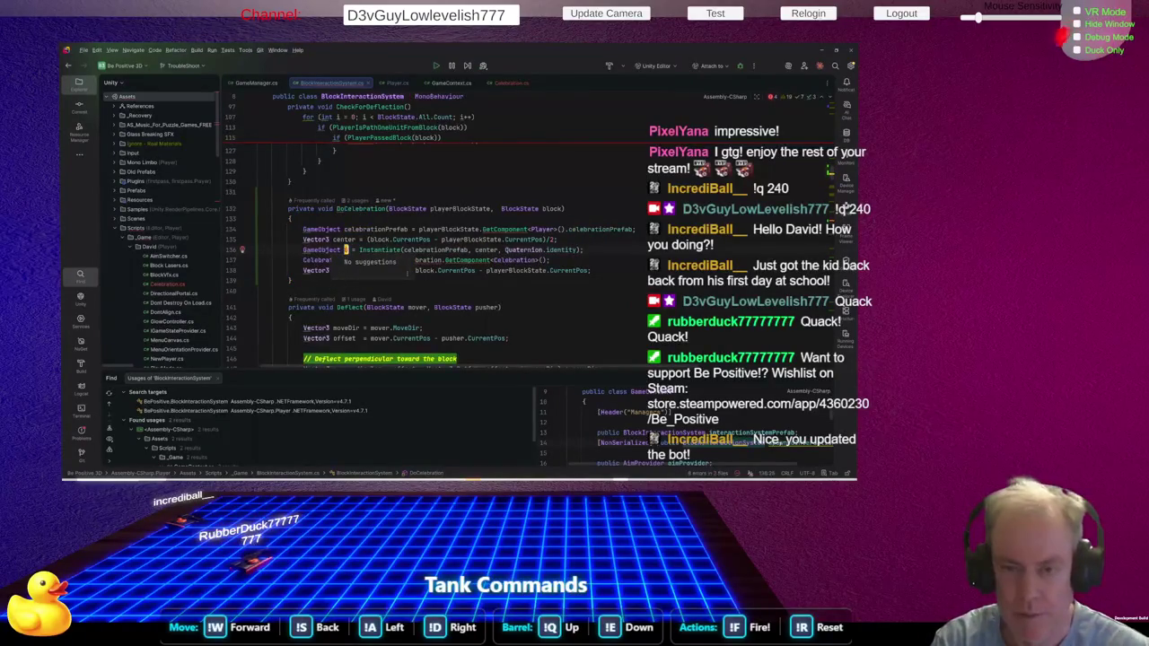
pyautogui.write('celebration')
pyautogui.press('Escape')
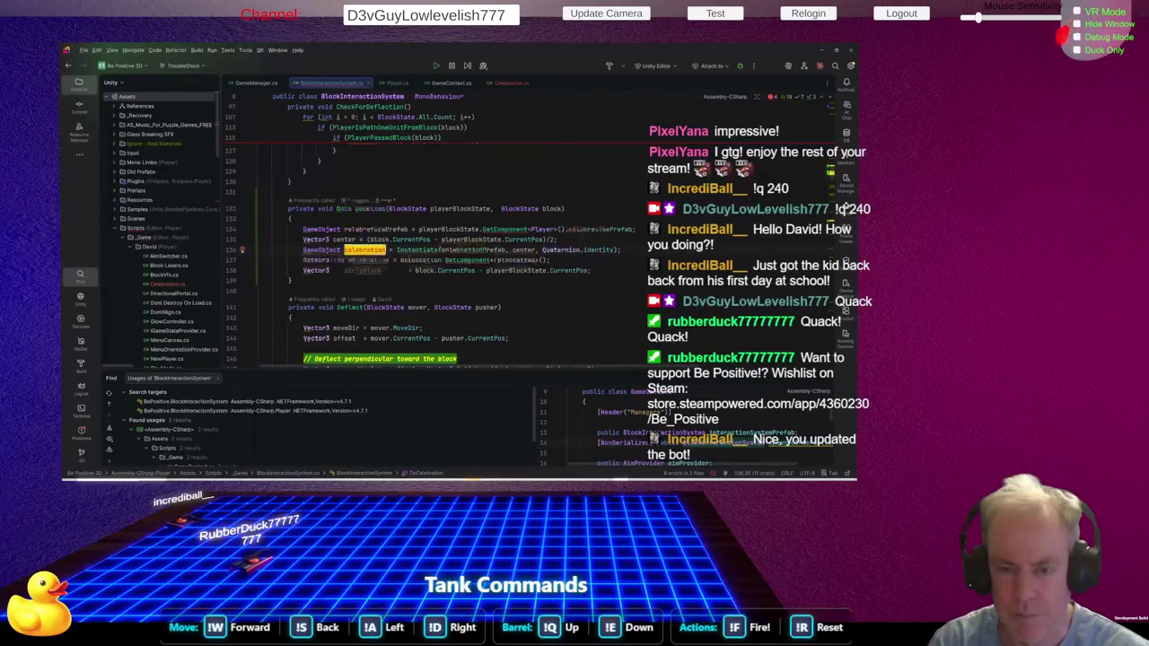
pyautogui.write('Go')
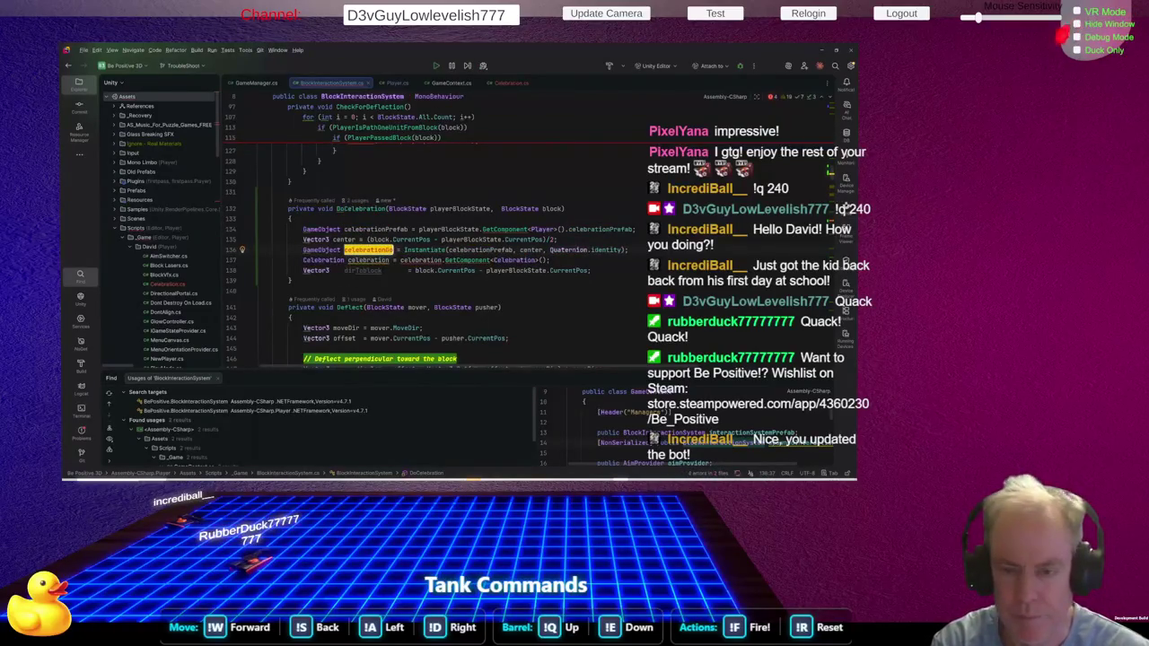
pyautogui.press('Down')
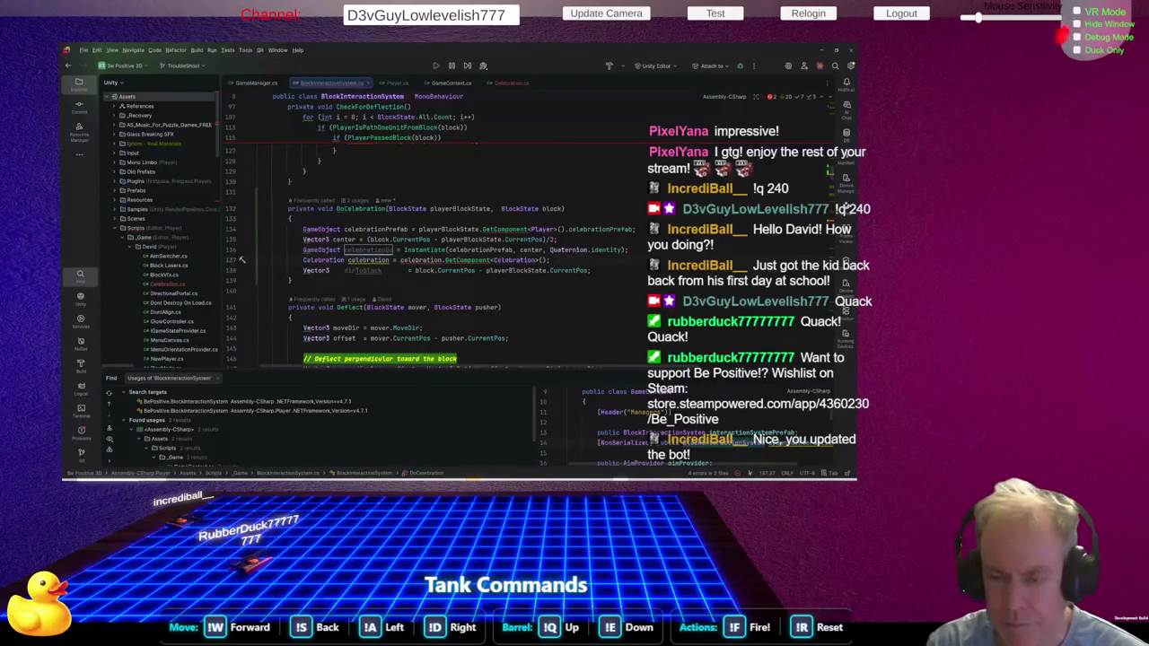
pyautogui.hotkey('ctrl', 'Right')
pyautogui.hotkey('ctrl', 'Right')
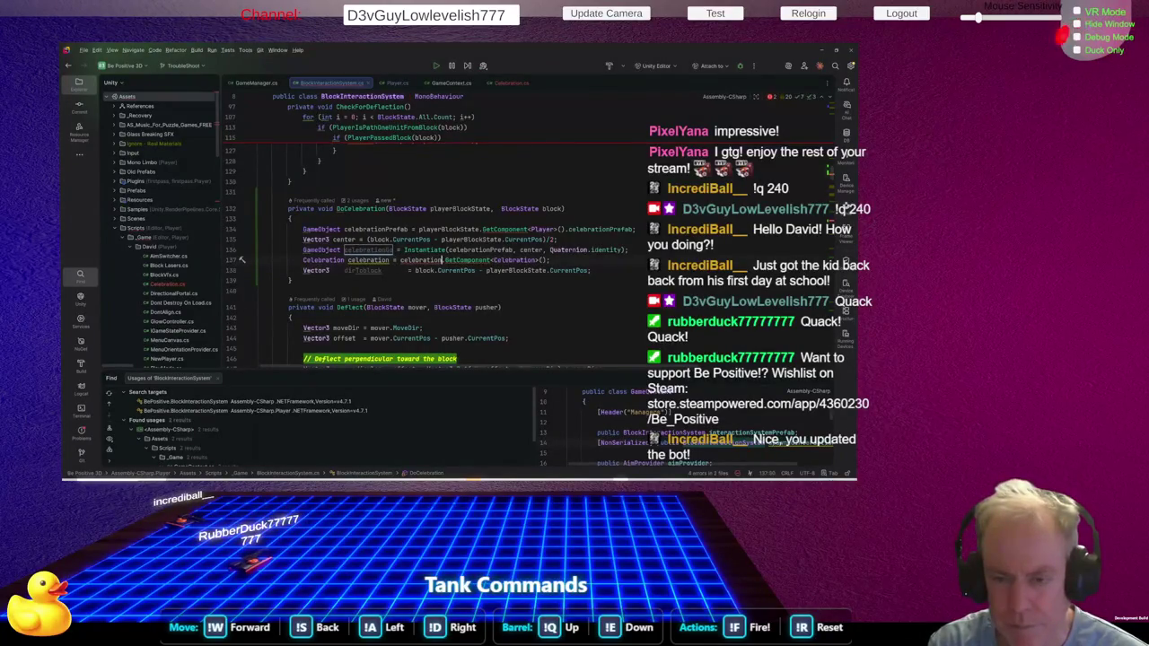
pyautogui.write('Go')
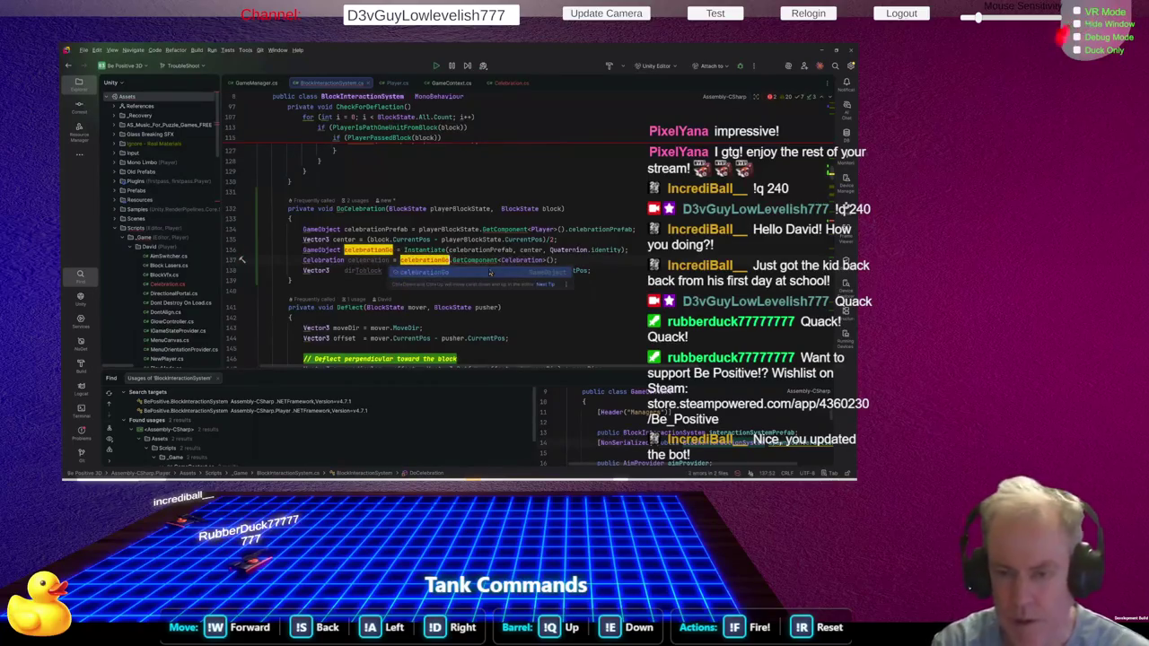
pyautogui.press('Escape')
pyautogui.press('Down')
pyautogui.press('Down')
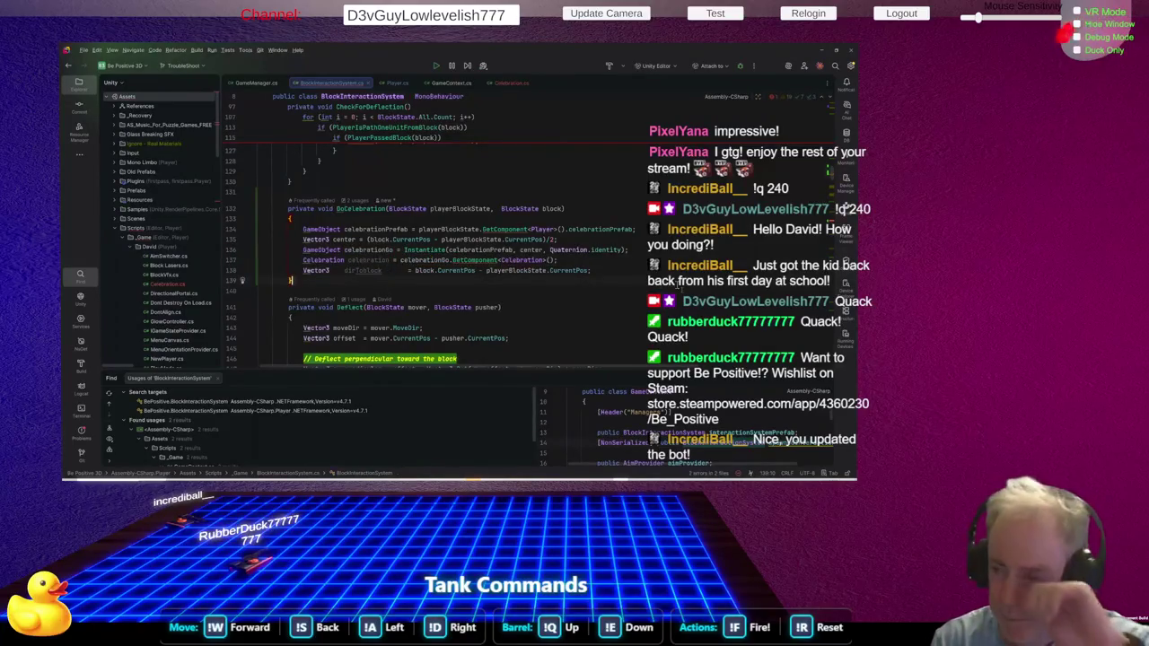
pyautogui.scroll(5, 257, 202)
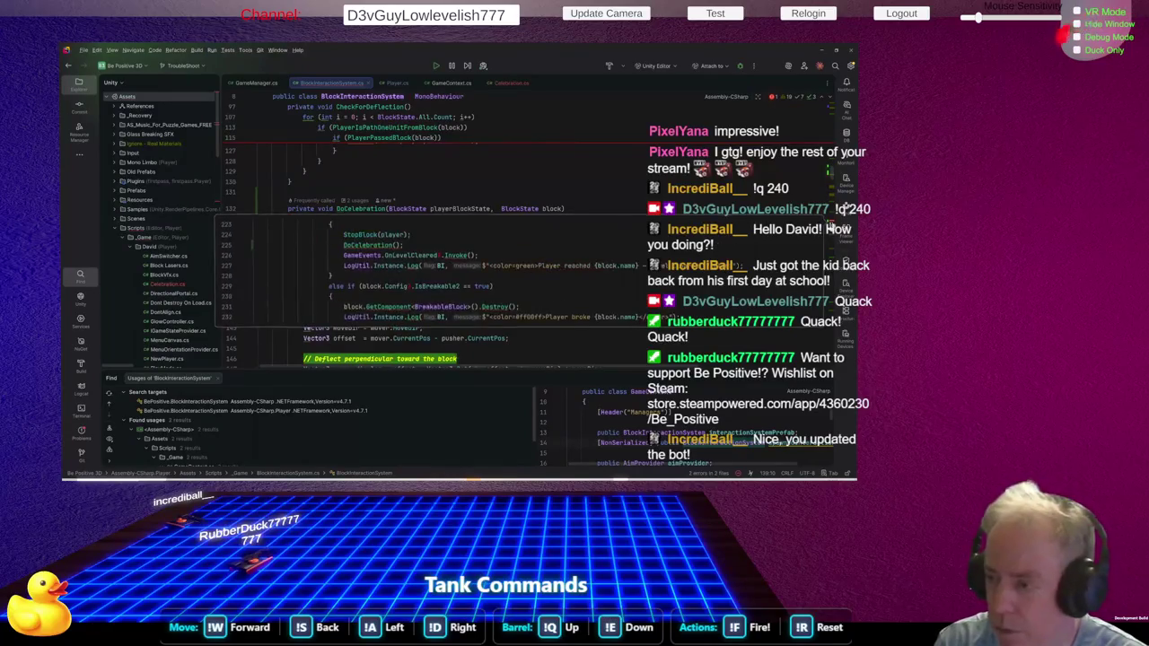
# Pass player and block as the arguments of the DoCelebration call in CheckForBlockInPath
pyautogui.click(257, 202)
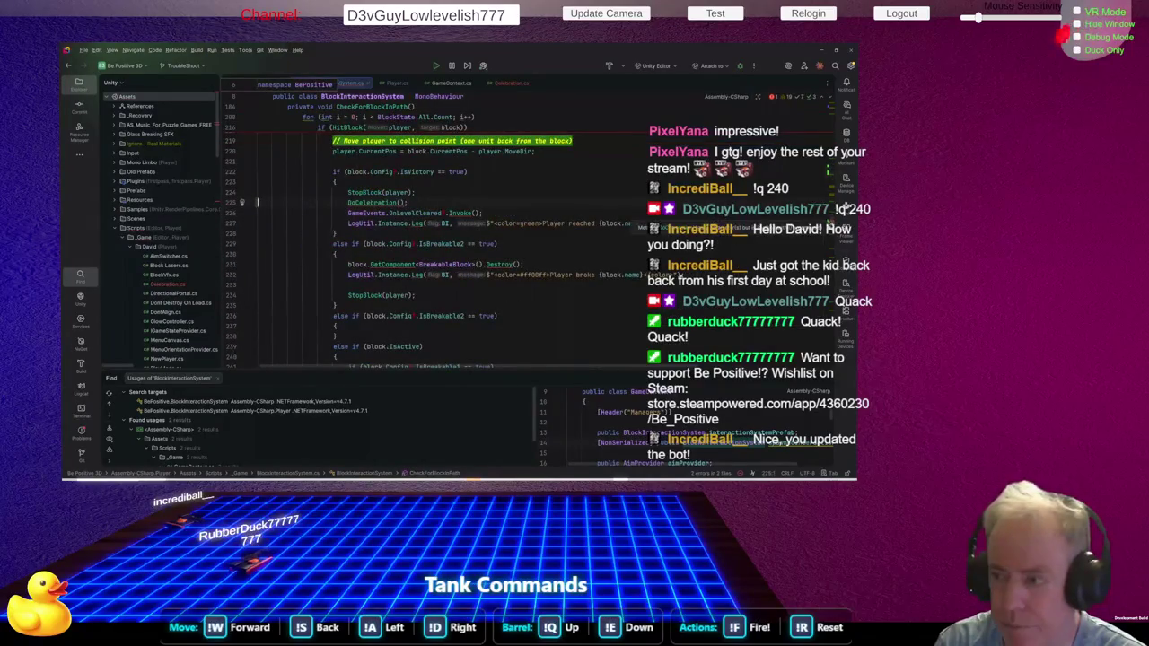
pyautogui.scroll(-10, 449, 233)
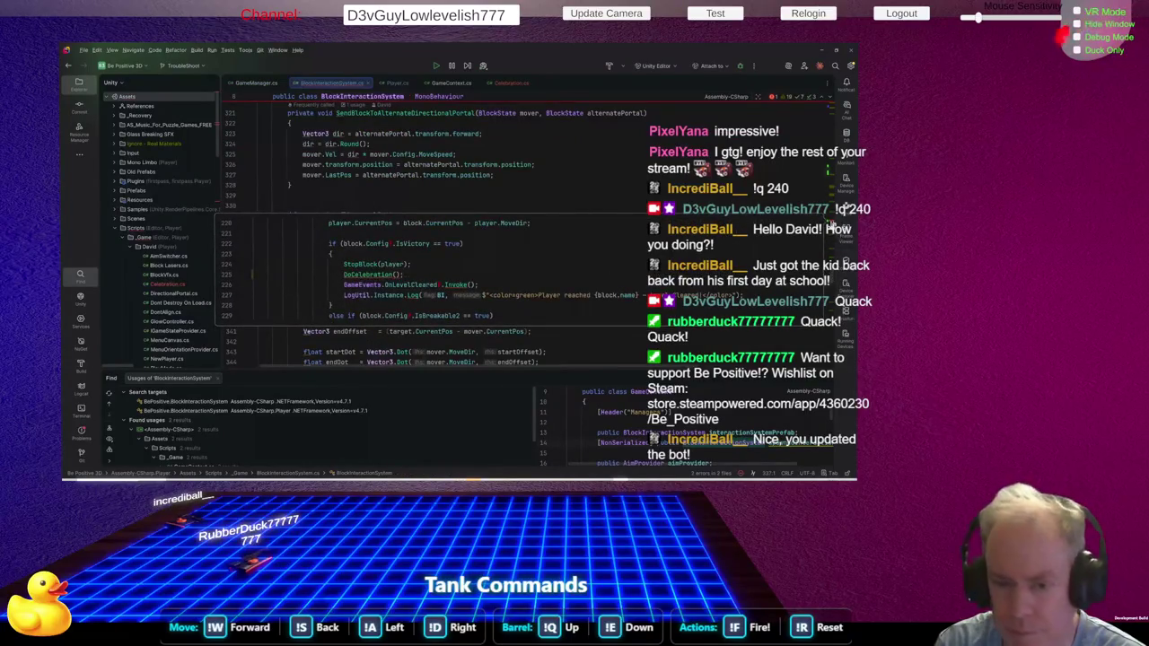
pyautogui.scroll(10, 449, 233)
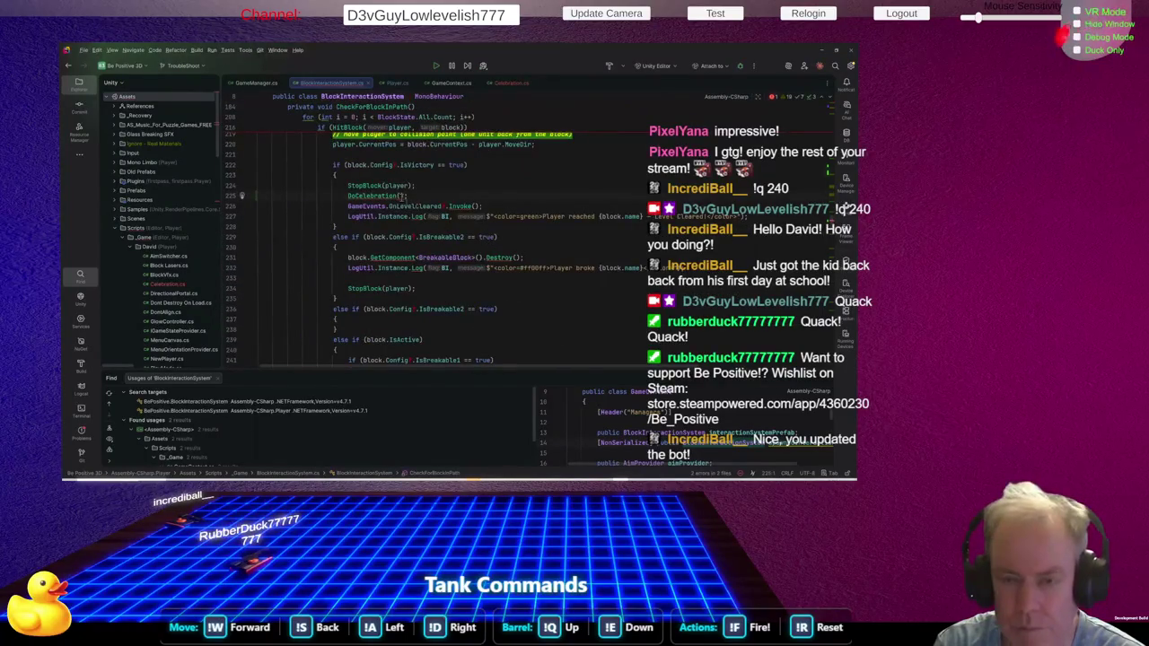
pyautogui.moveTo(389, 196)
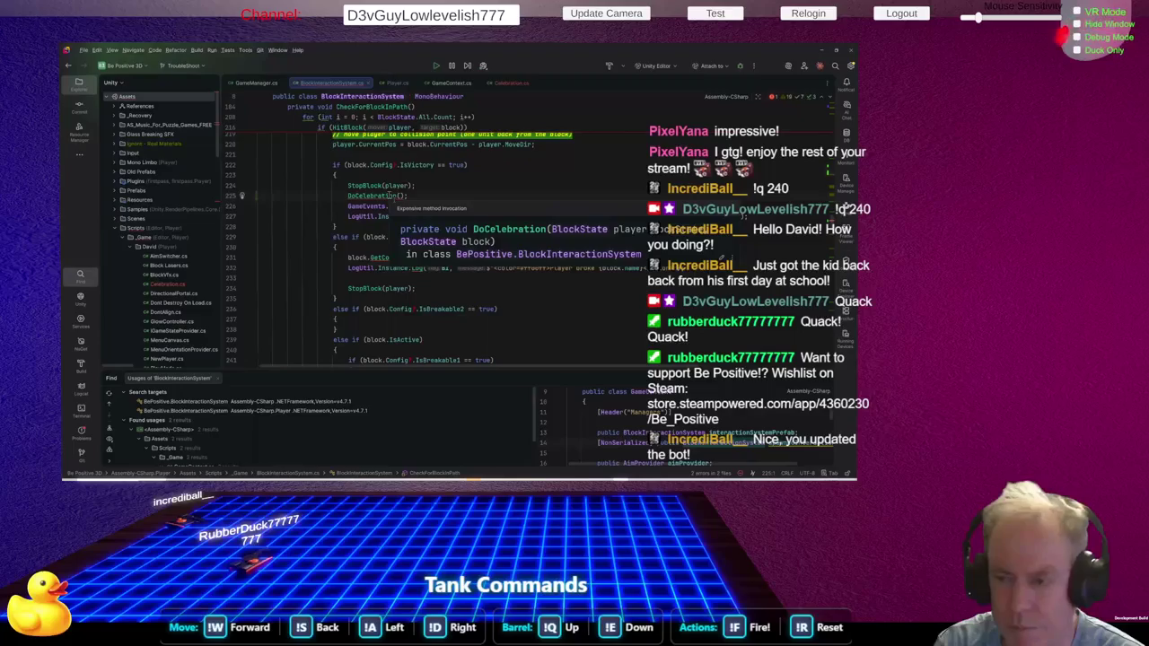
pyautogui.click(401, 196)
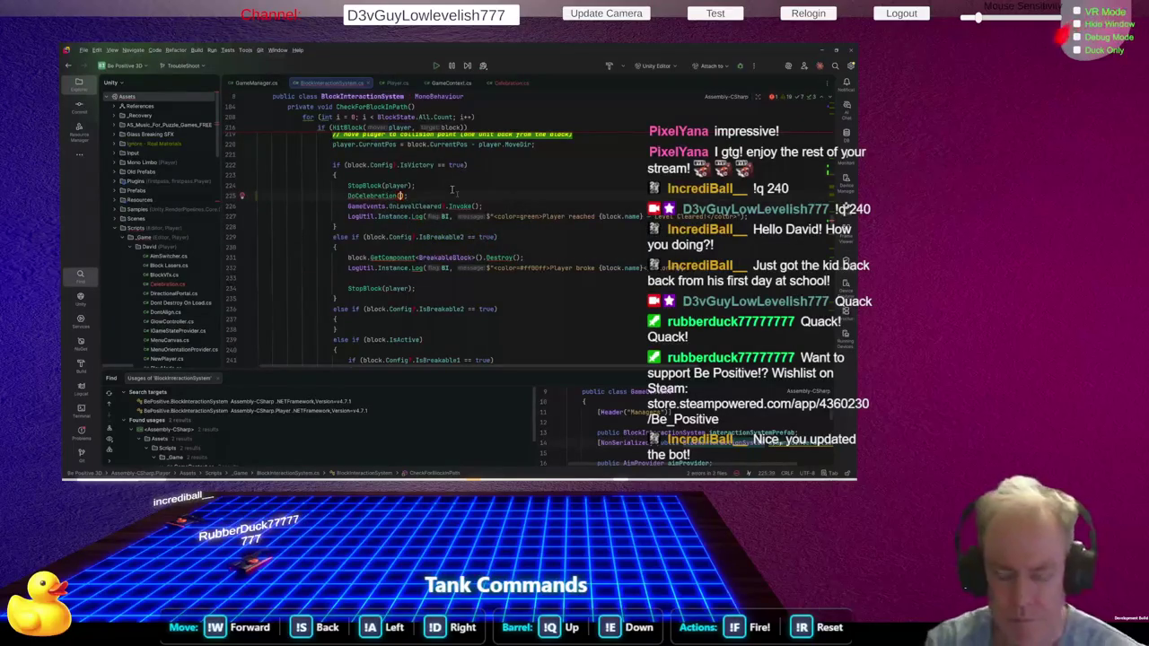
pyautogui.write('player')
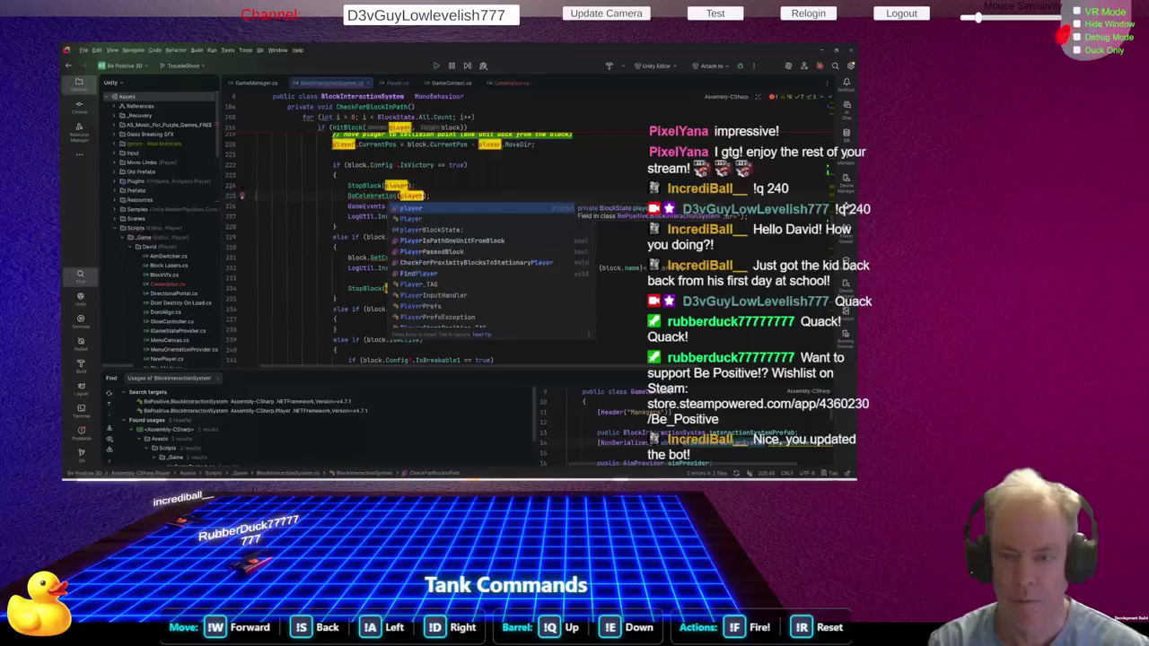
pyautogui.write(', block')
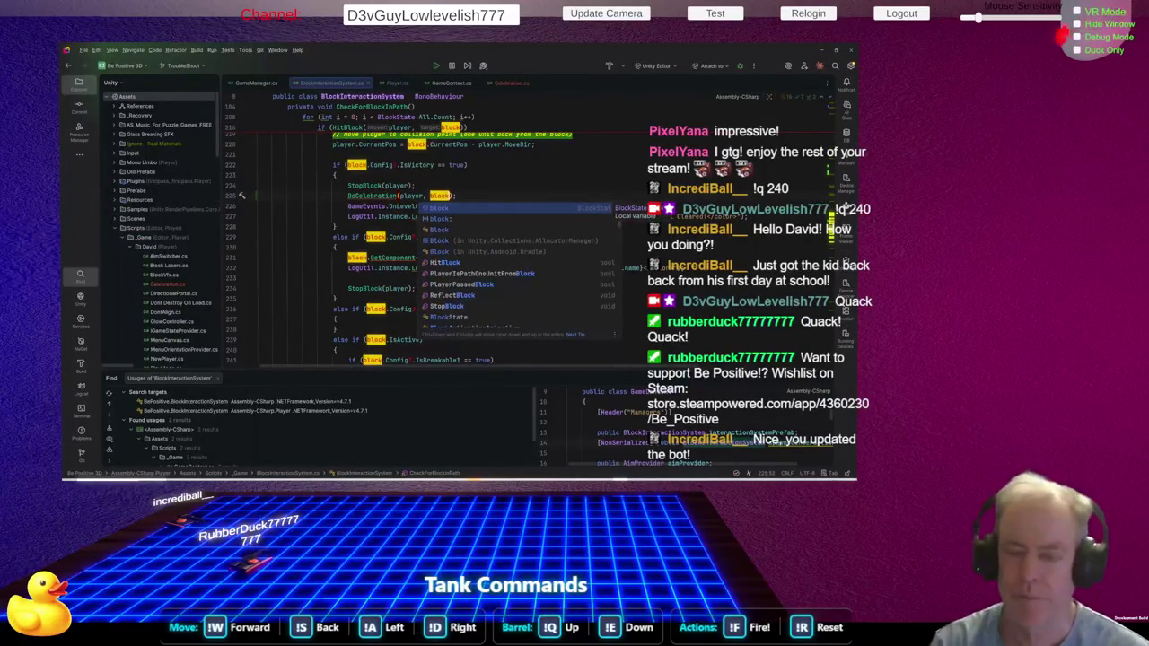
pyautogui.click(507, 176)
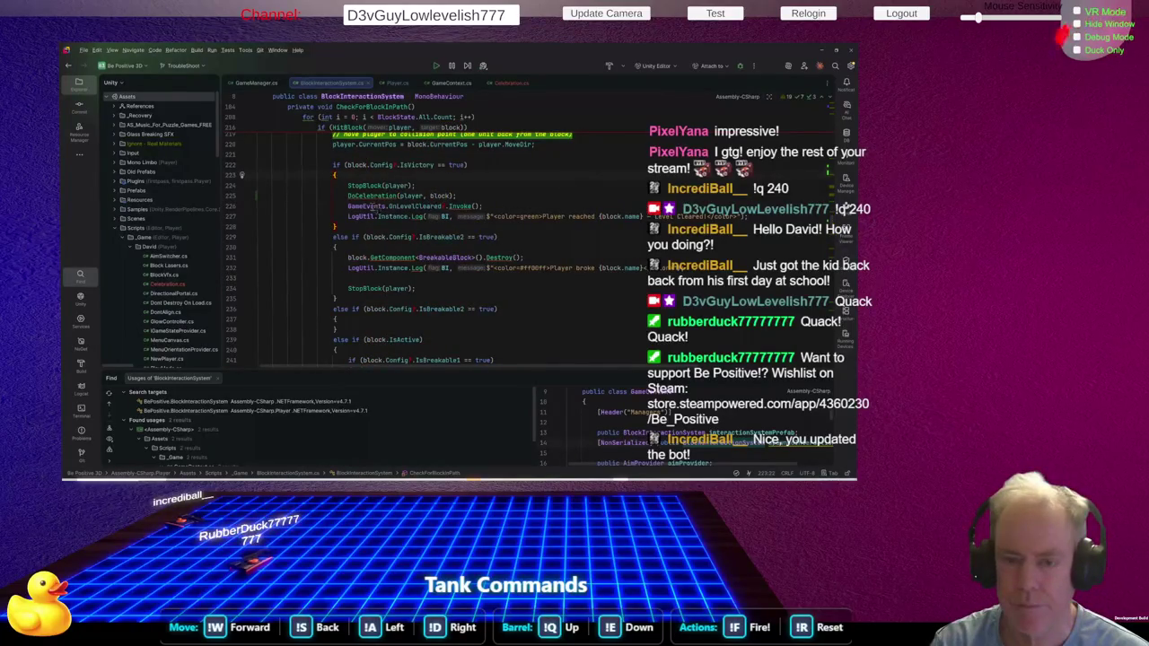
pyautogui.scroll(4, 451, 212)
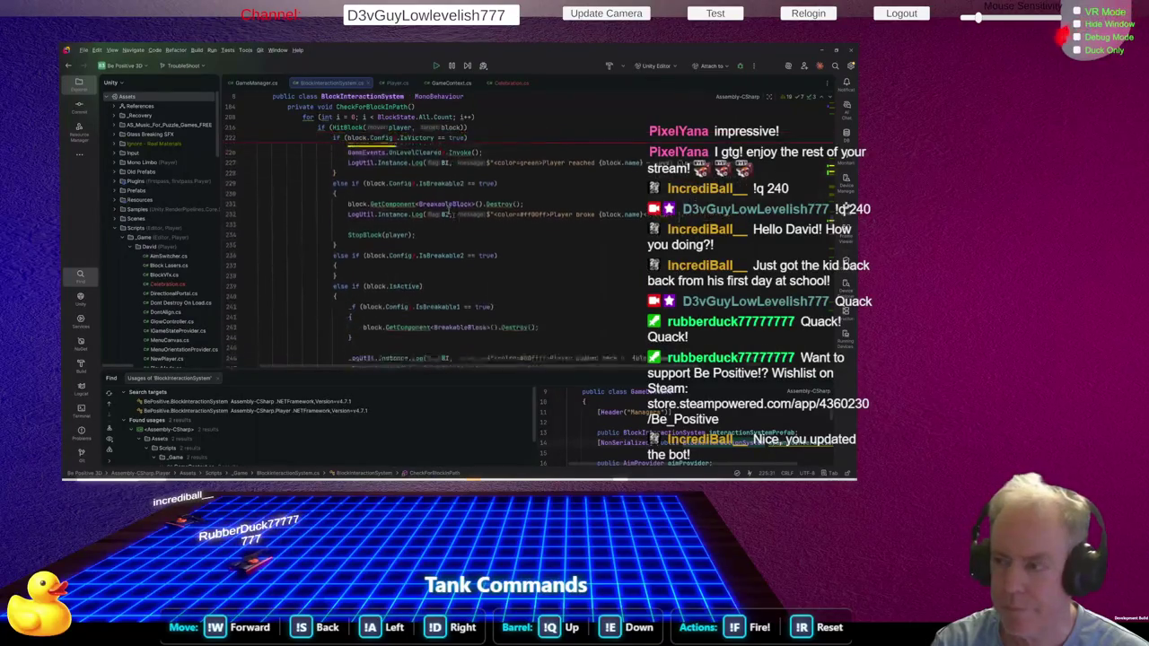
# Edit the dirToBlock variable name on line 138 using name suggestions
pyautogui.scroll(15, 453, 213)
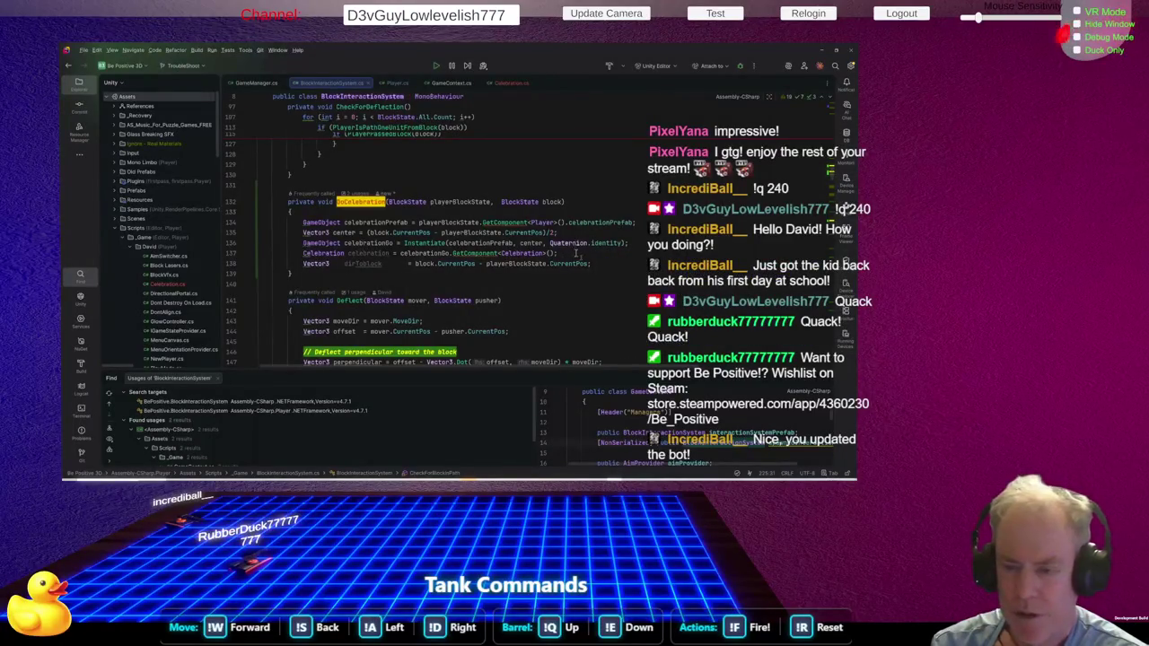
pyautogui.click(364, 263)
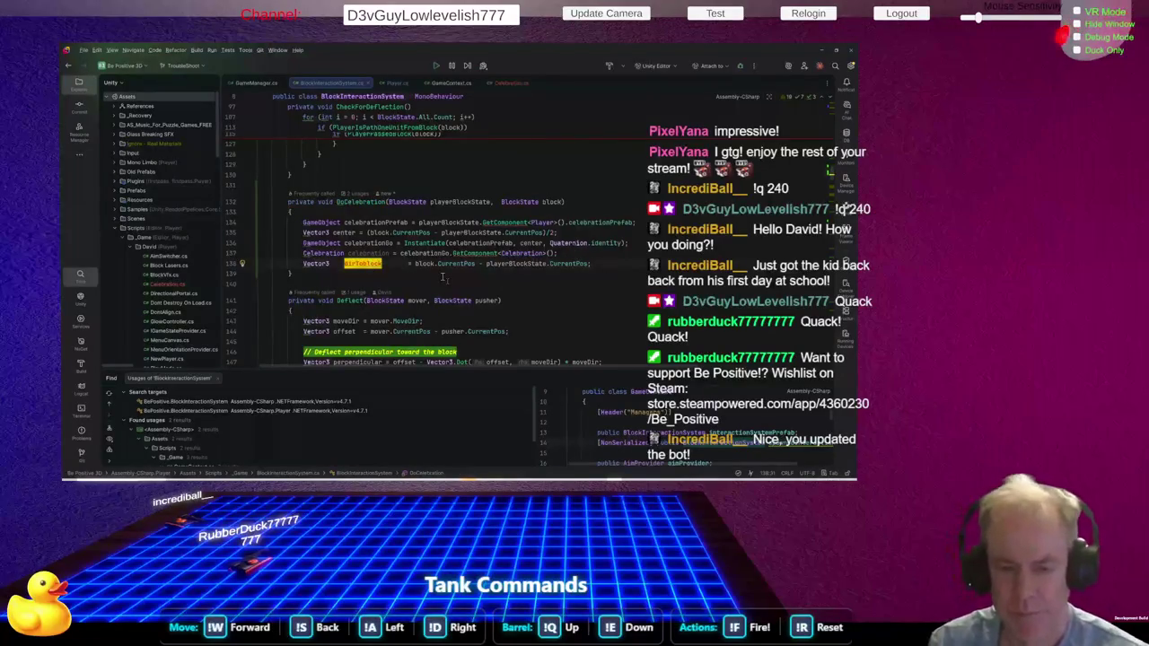
pyautogui.press('Left')
pyautogui.press('Left')
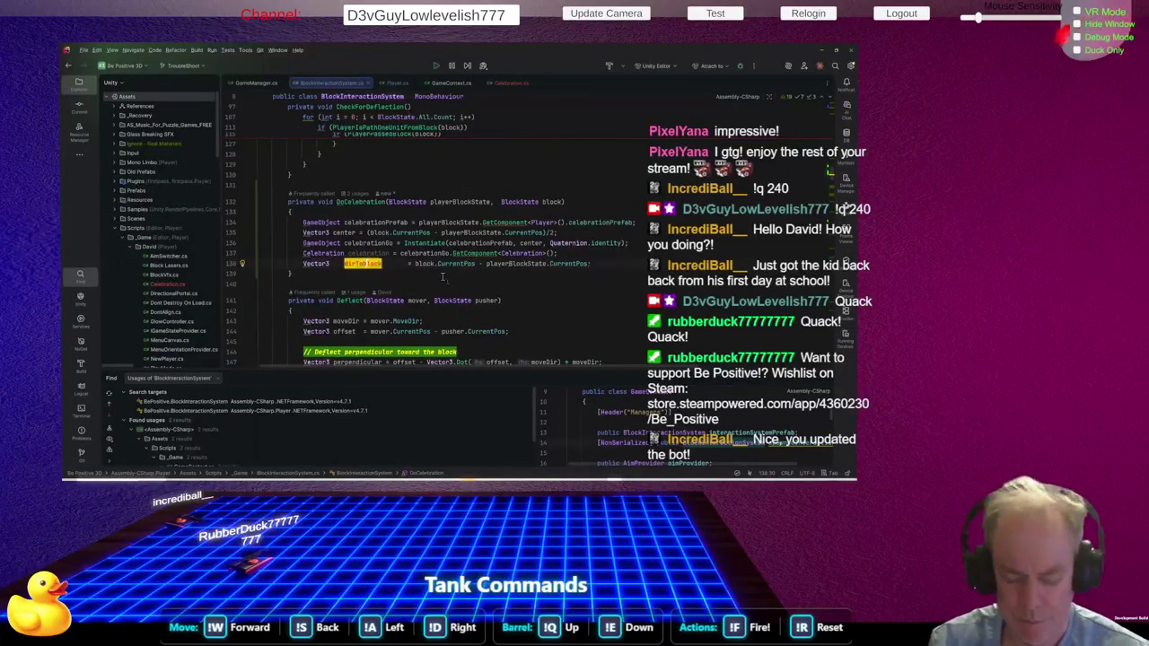
pyautogui.press('BackSpace')
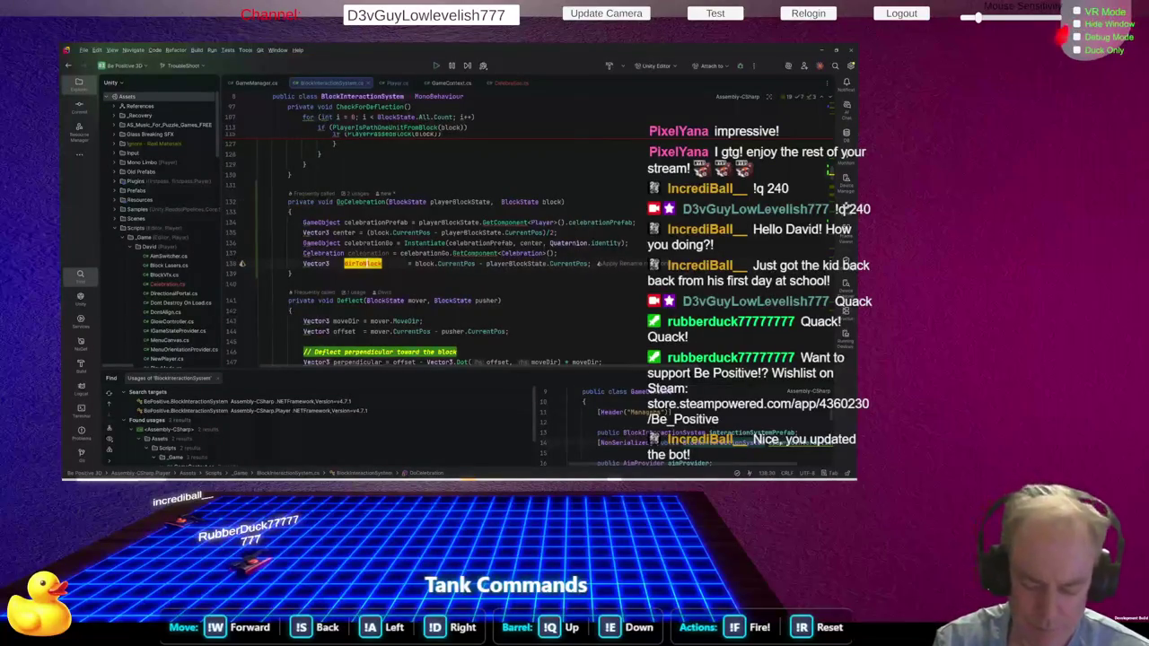
pyautogui.hotkey('ctrl', 'space')
pyautogui.press('Escape')
pyautogui.press('End')
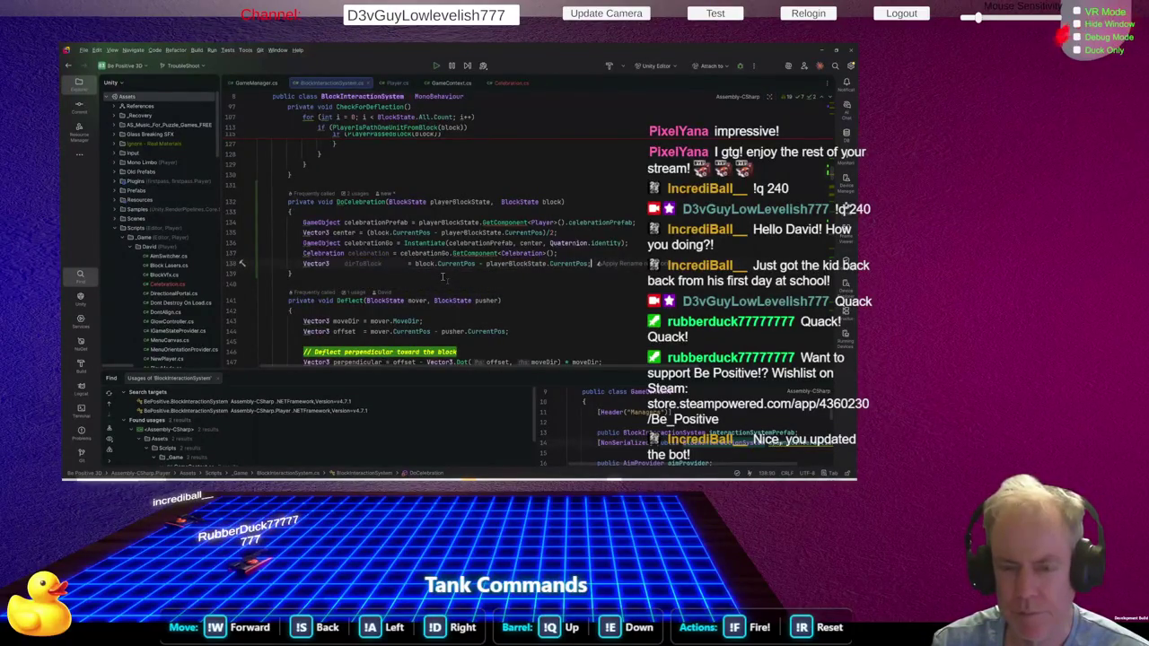
# Start a new line below dirToBlock reading 'celebration.' to list its members
pyautogui.press('Return')
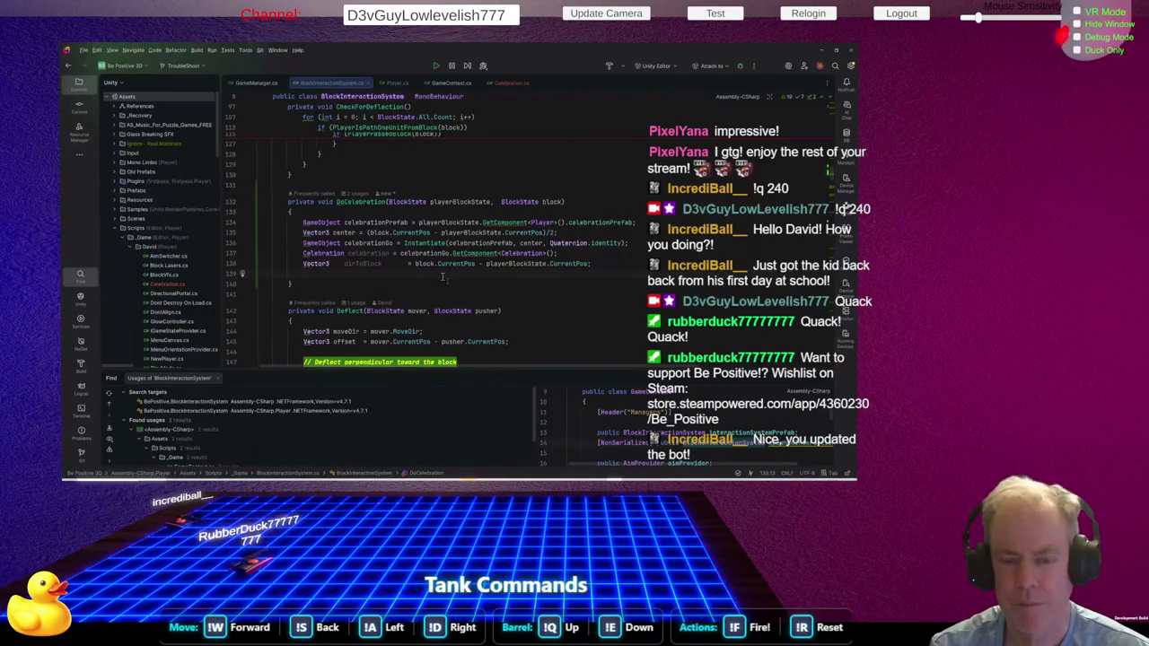
pyautogui.write('ce')
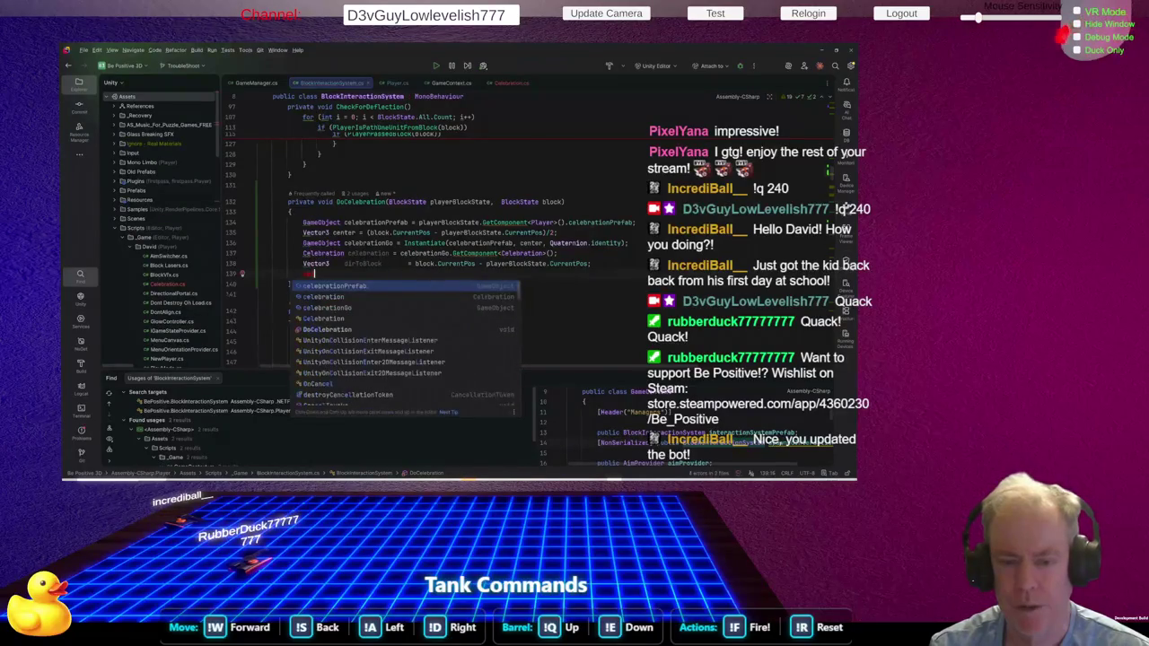
pyautogui.press('Down')
pyautogui.press('Return')
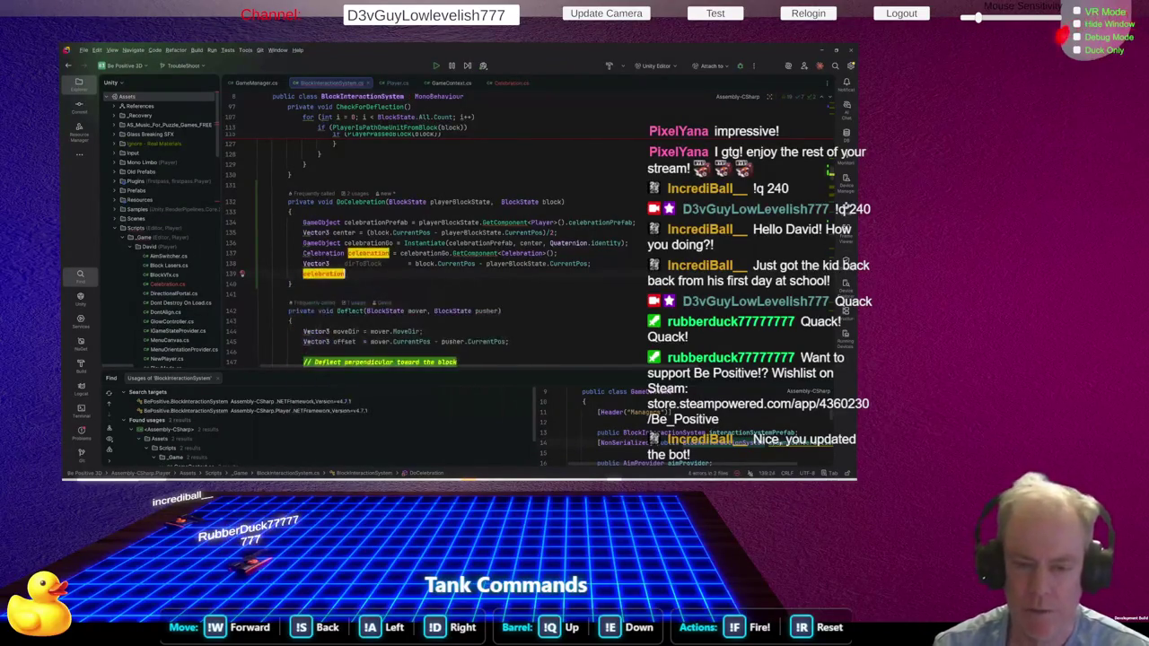
pyautogui.write('.')
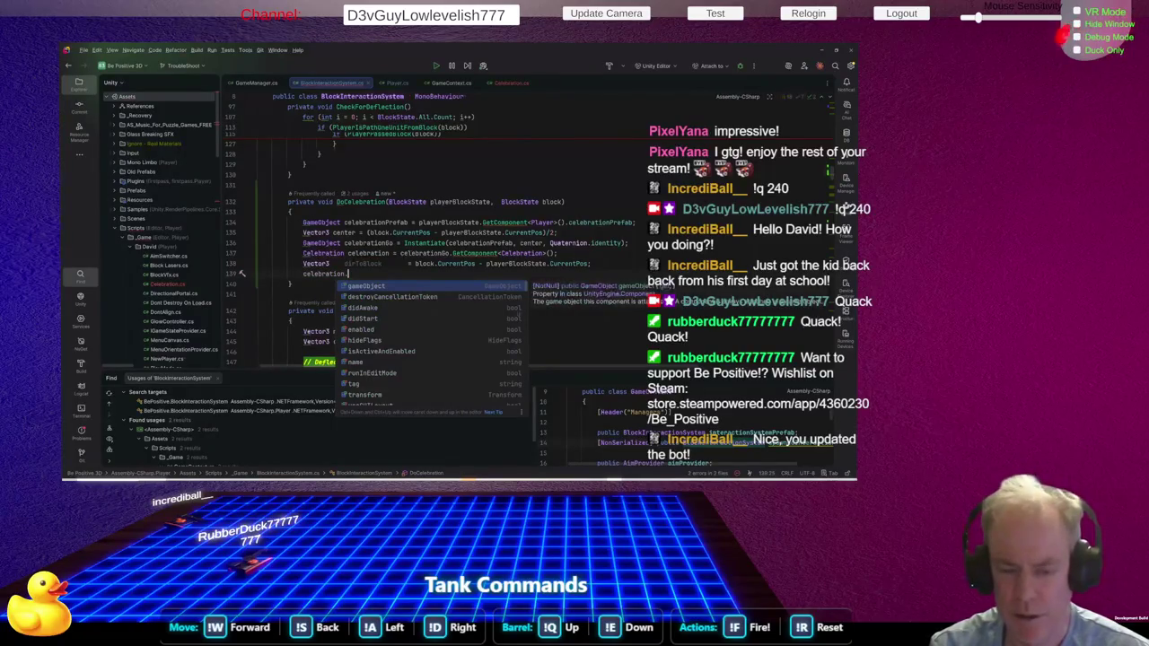
pyautogui.write('d')
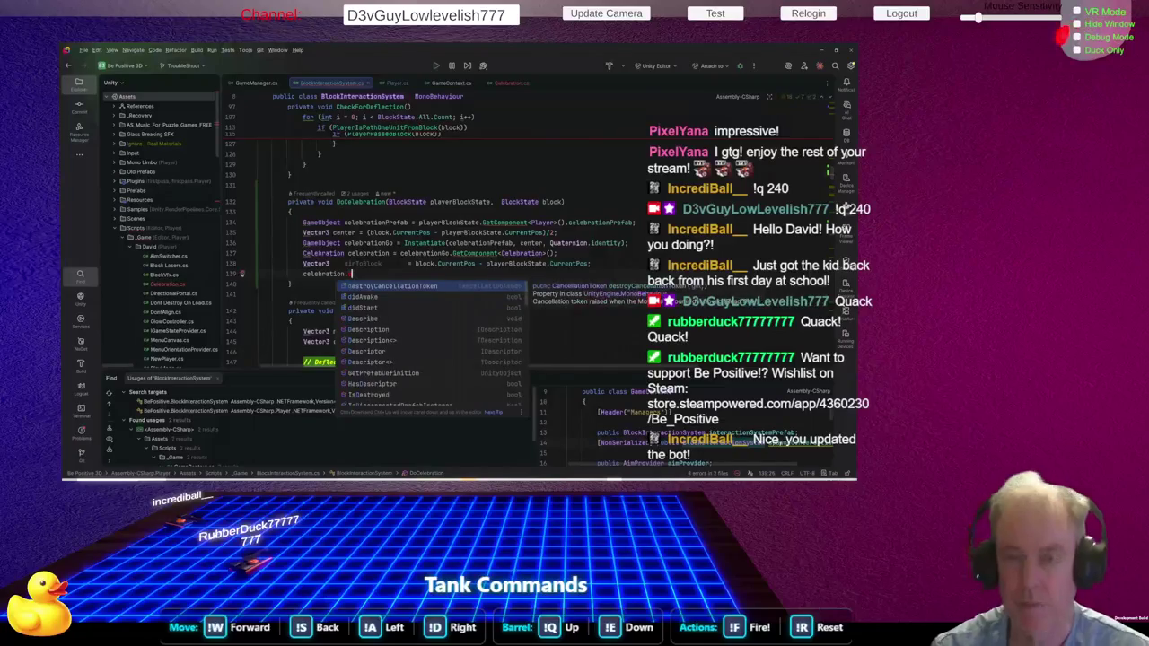
# In Celebration.cs, rename the Trigger method to StartCelebration
pyautogui.click(511, 82)
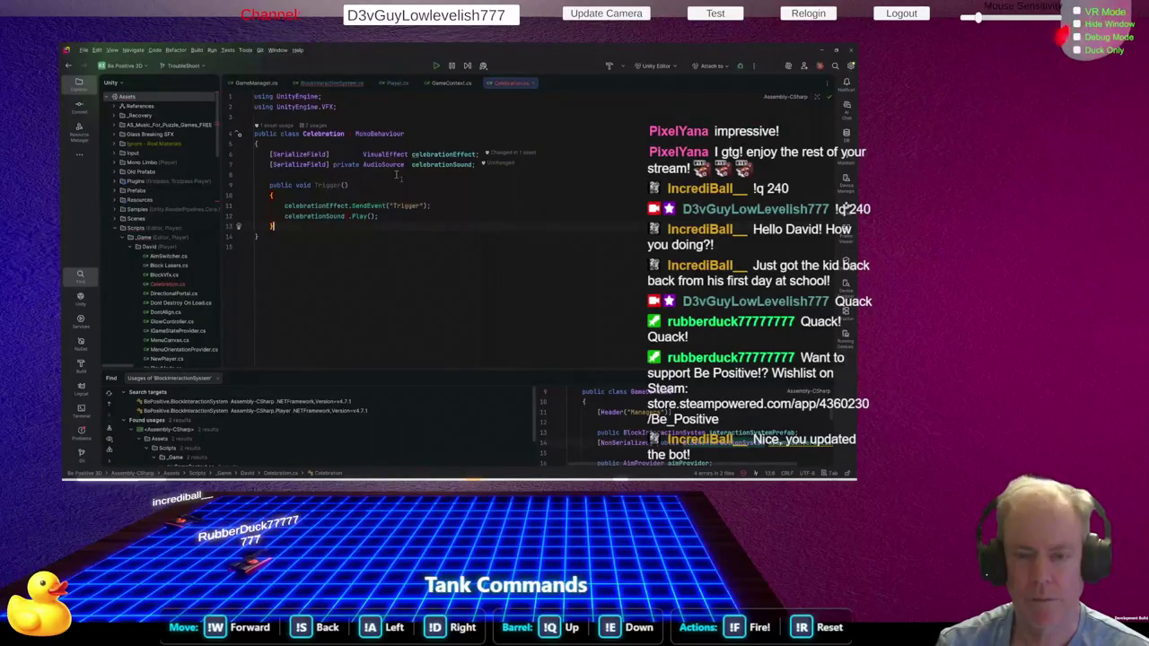
pyautogui.moveTo(322, 186)
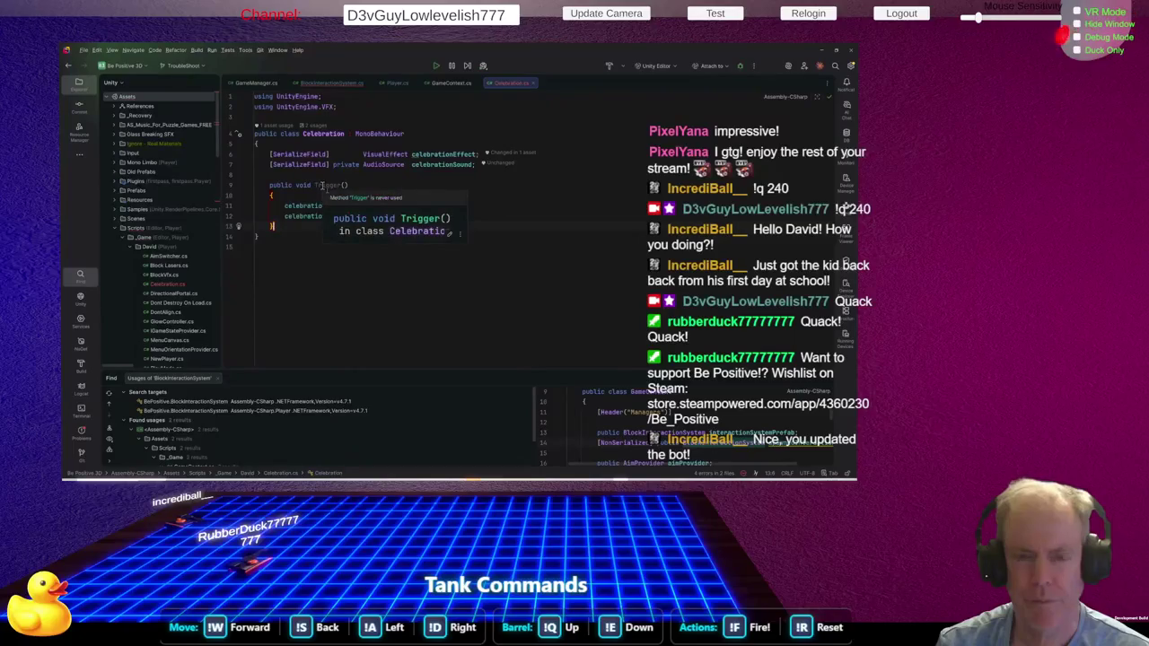
pyautogui.doubleClick(322, 186)
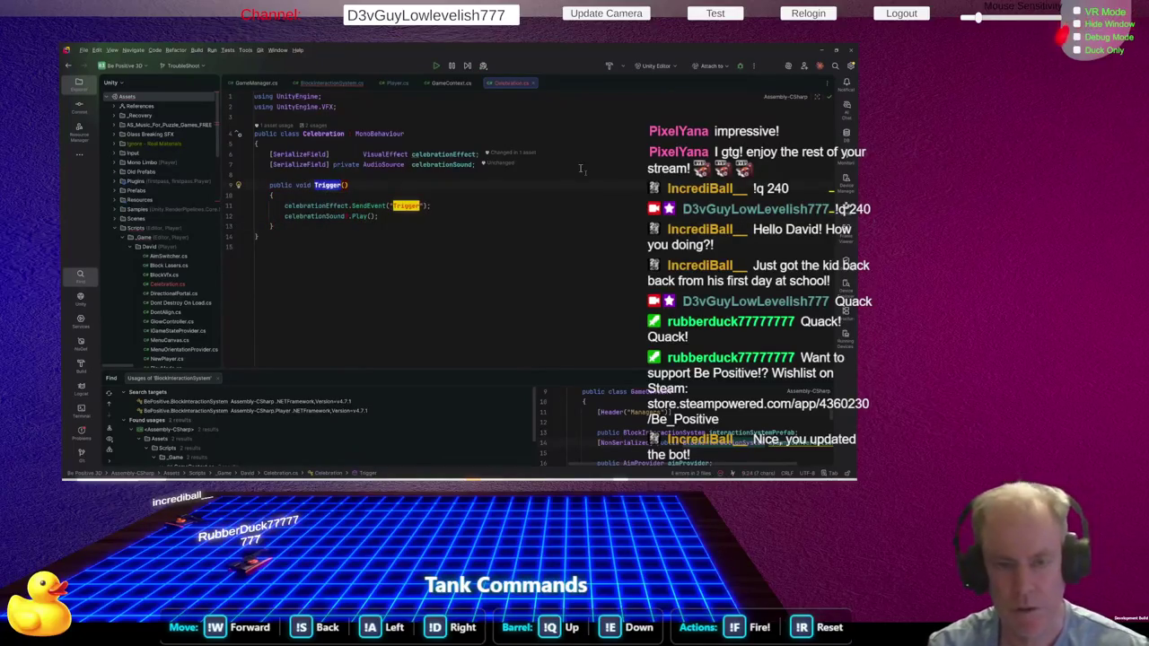
pyautogui.write('Start')
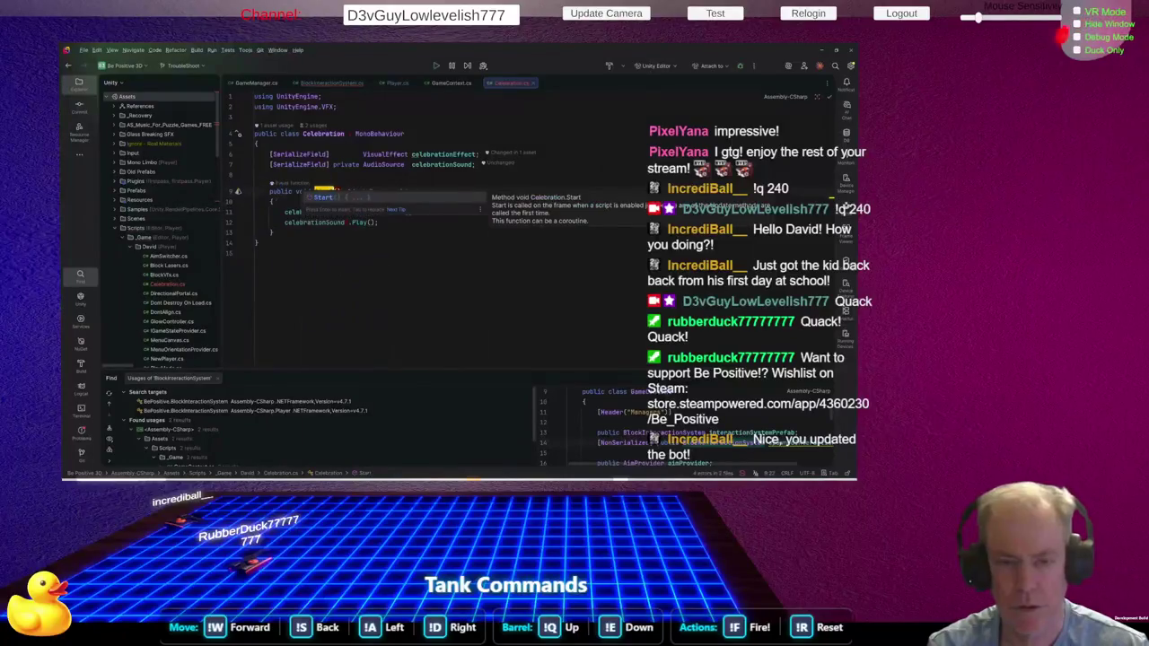
pyautogui.write('Celebration(')
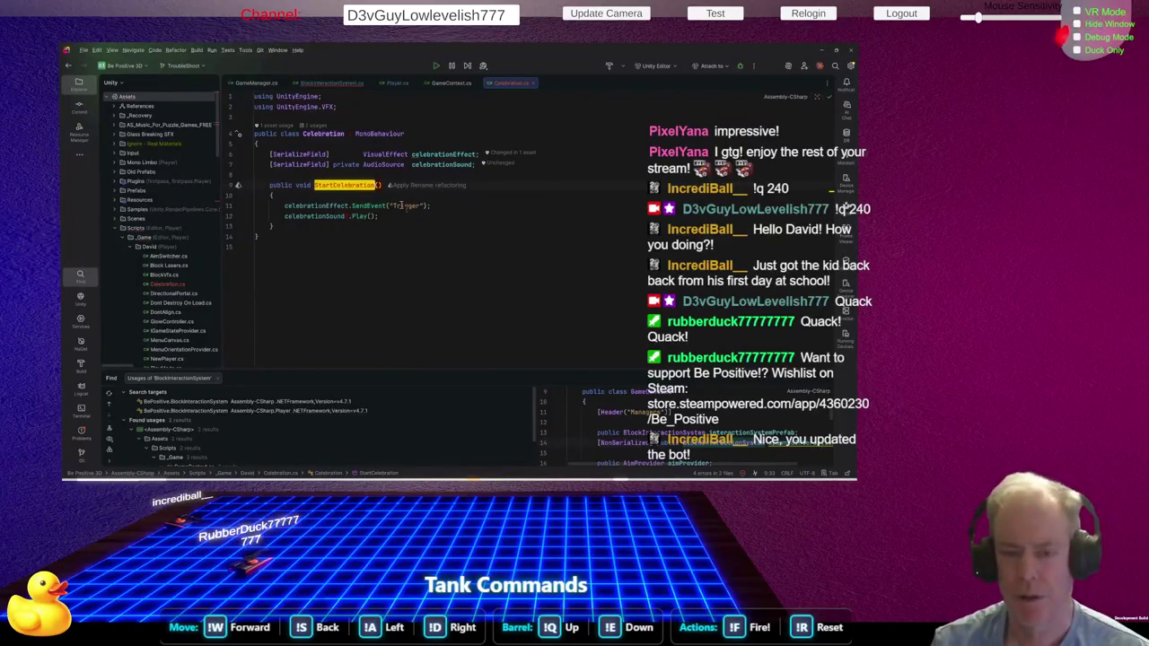
# Add a Vector3 direction parameter to StartCelebration
pyautogui.click(378, 186)
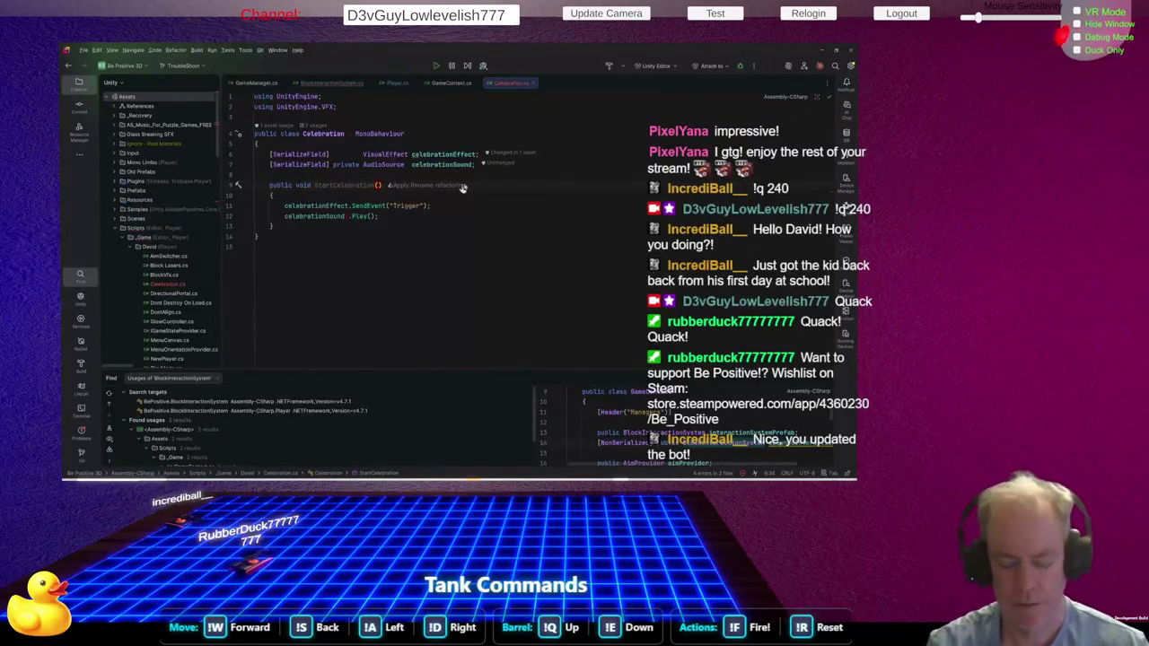
pyautogui.write('ve')
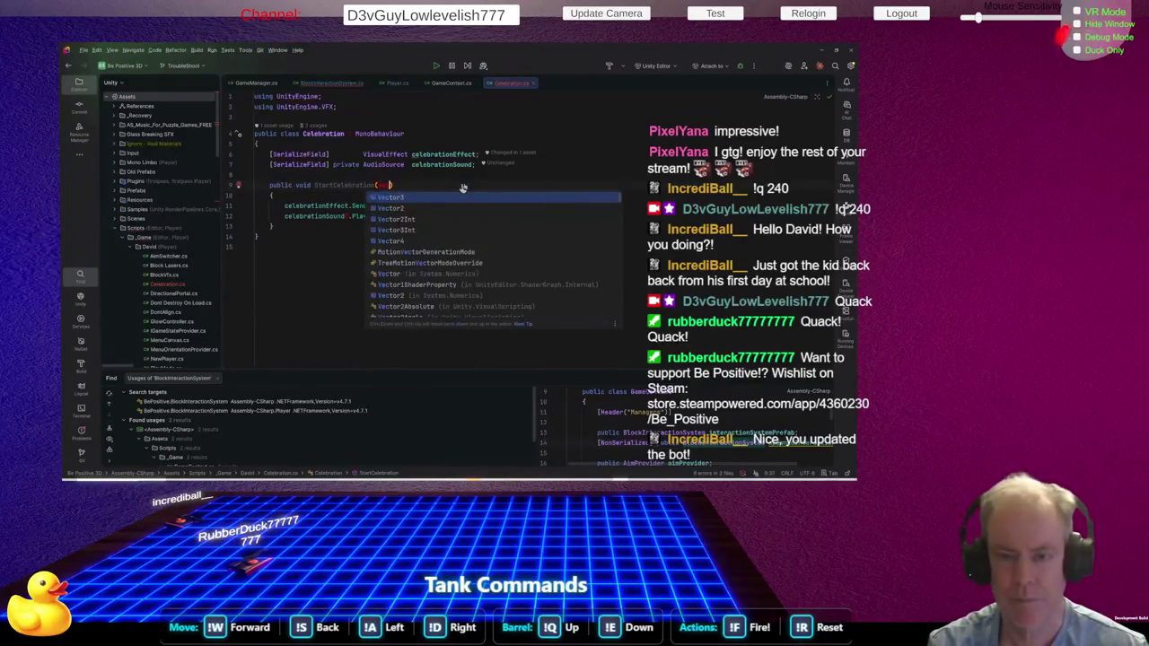
pyautogui.press('Return')
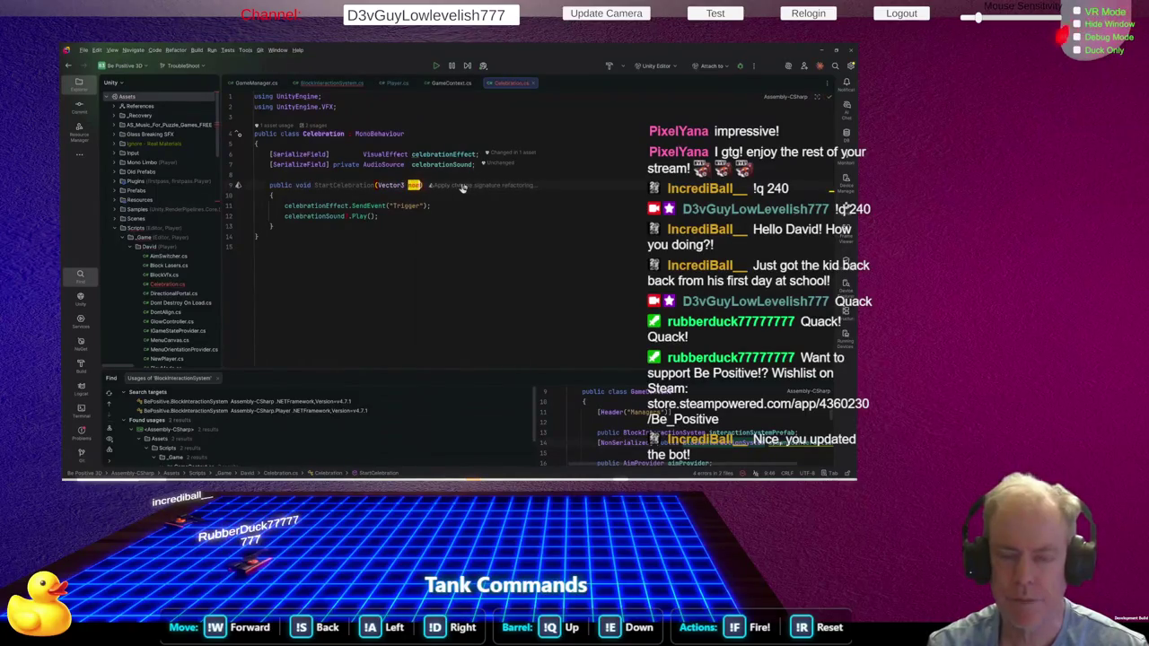
pyautogui.write('position')
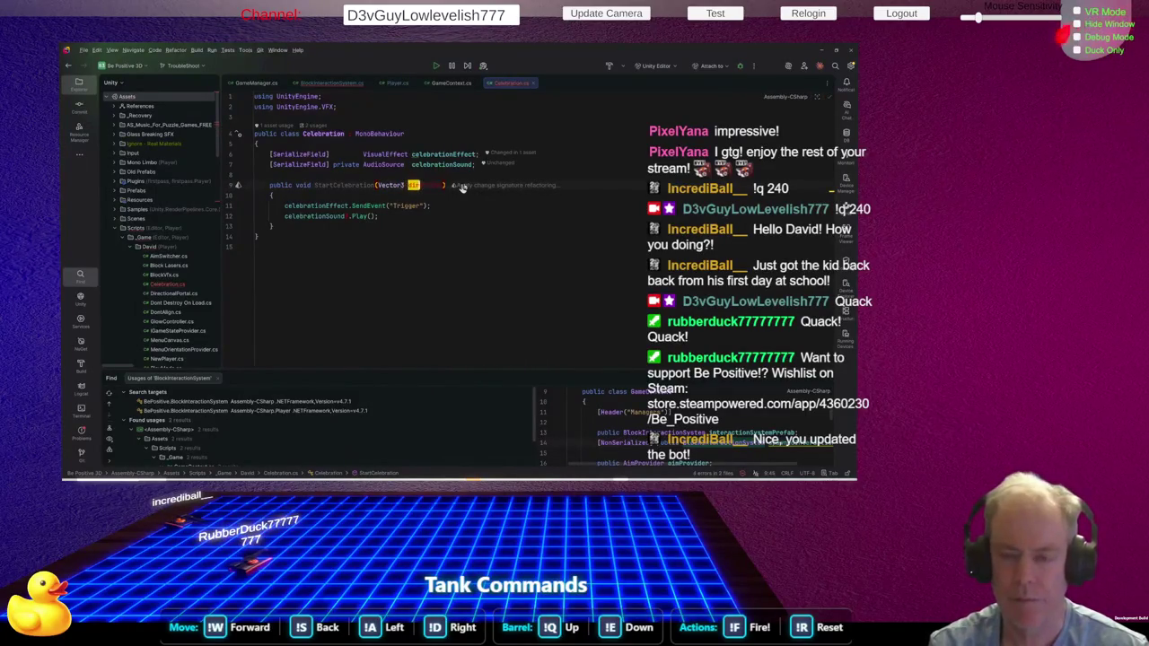
pyautogui.write('ection')
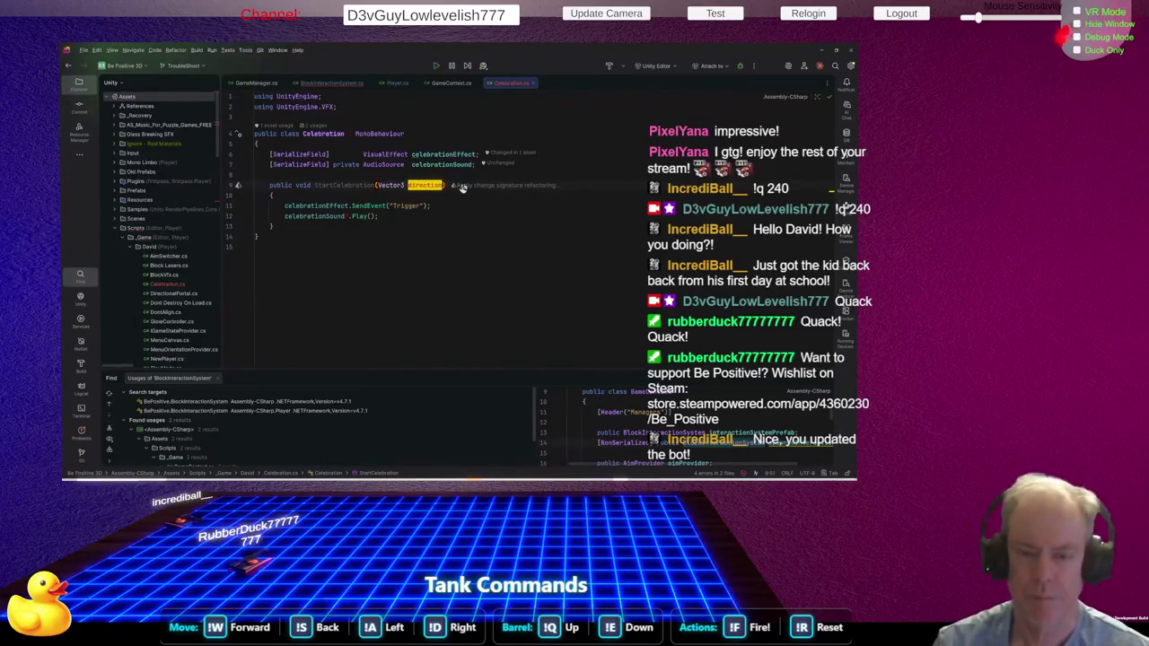
pyautogui.hotkey('ctrl', 'shift', 'Return')
# Insert celebrationEffect.SetVector3("Normal", direction); before the Trigger event, then switch to Unity
pyautogui.write('c')
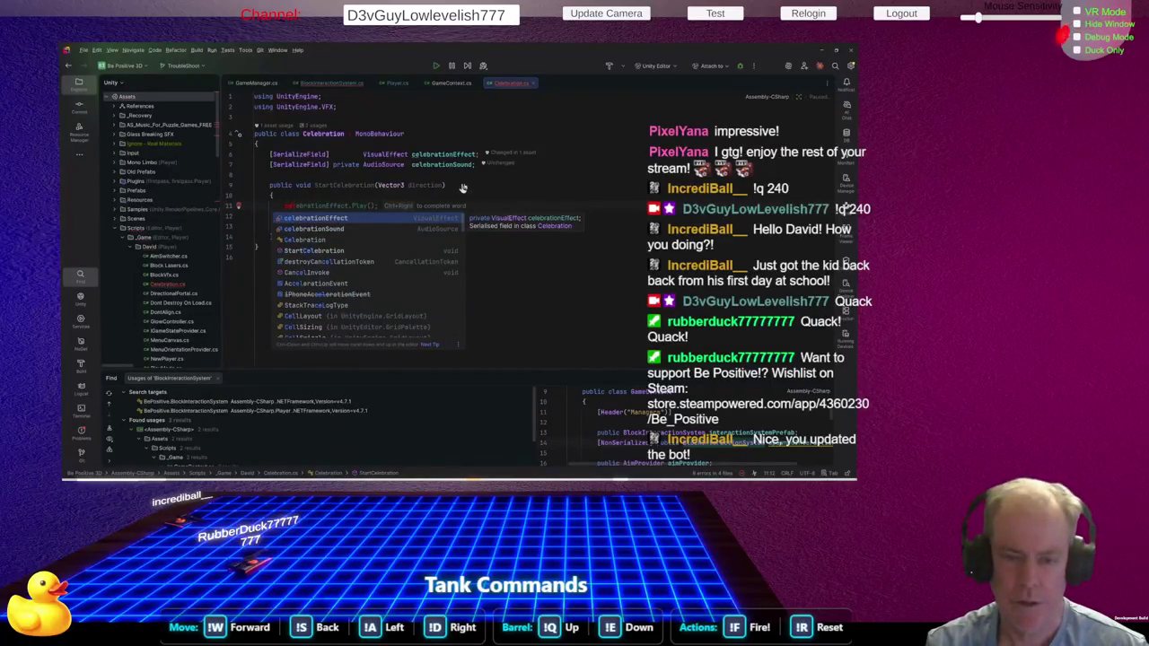
pyautogui.press('Return')
pyautogui.write('.Play')
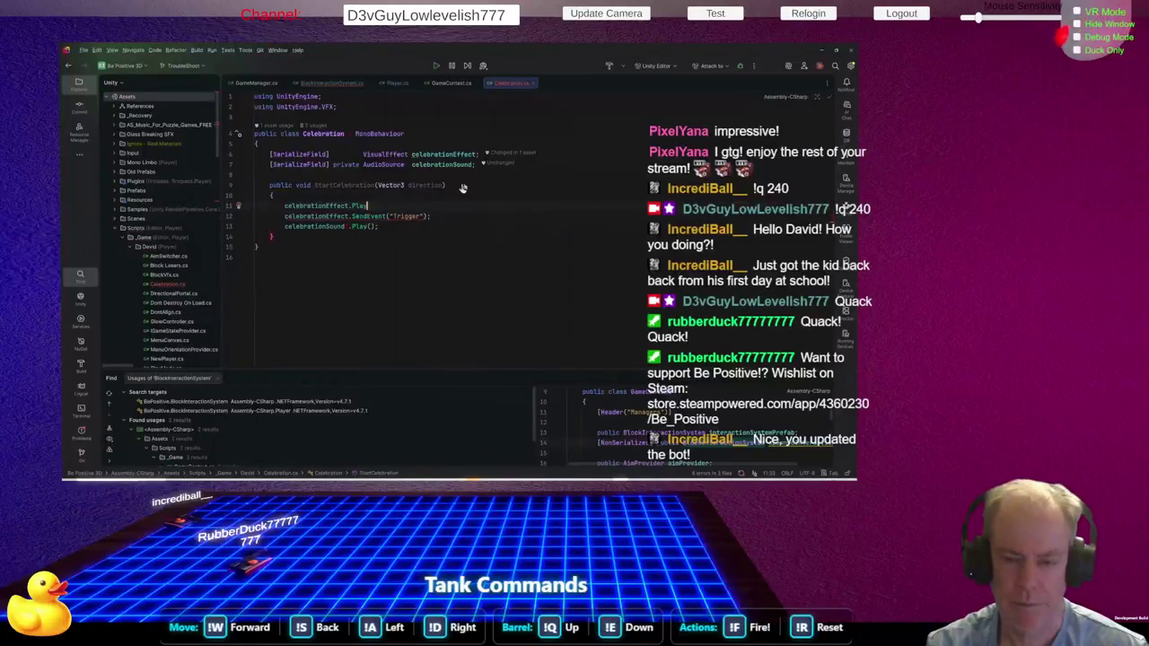
pyautogui.press('BackSpace')
pyautogui.press('BackSpace')
pyautogui.press('BackSpace')
pyautogui.press('BackSpace')
pyautogui.write('se')
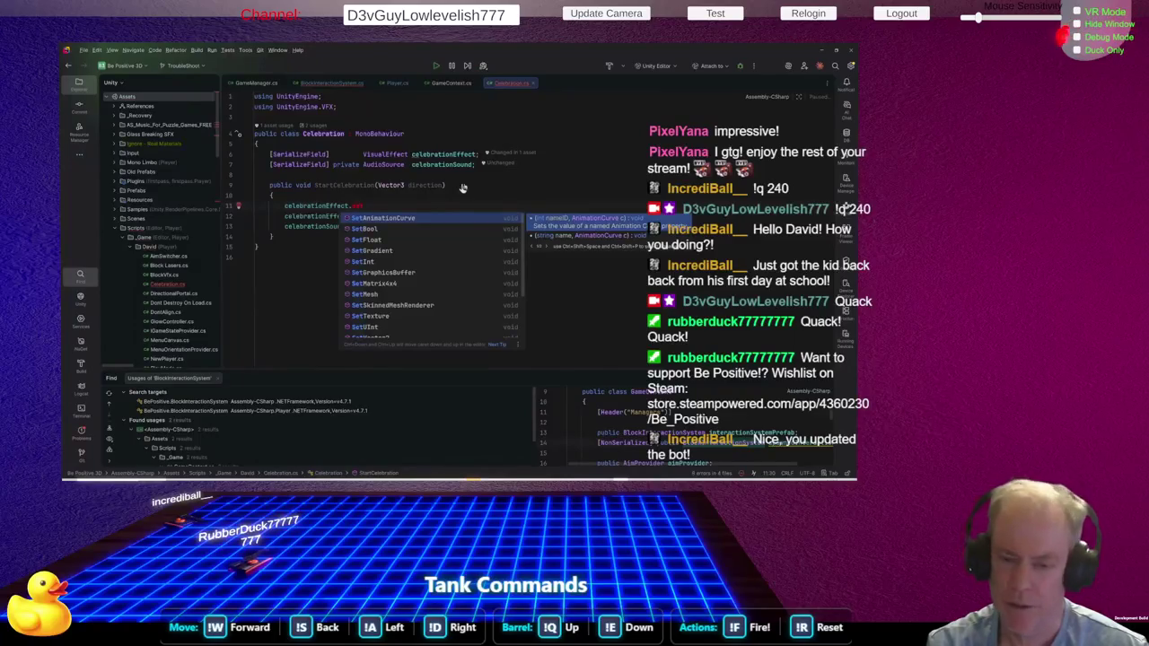
pyautogui.write('tvec')
pyautogui.press('Return')
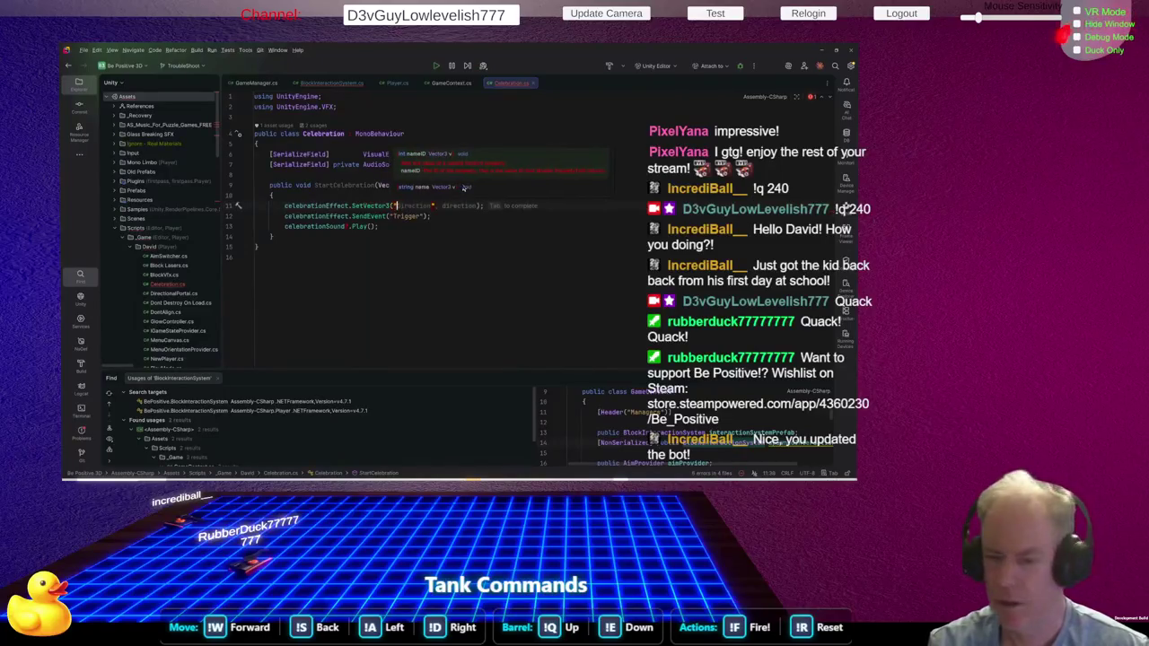
pyautogui.write('"Norm')
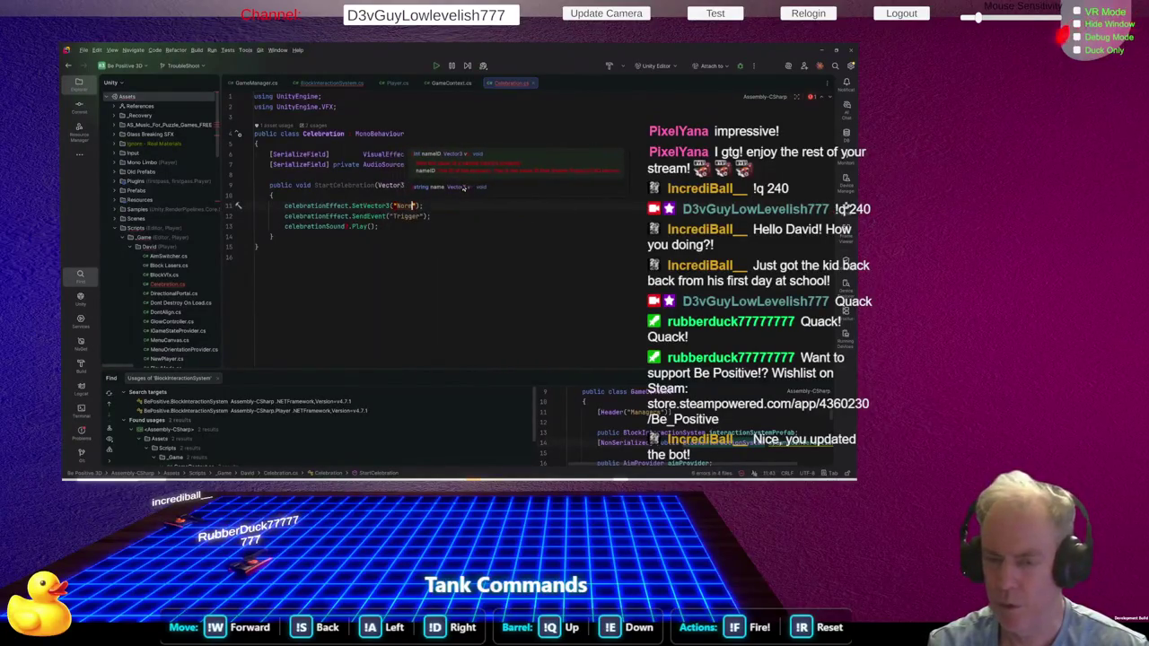
pyautogui.write('al", ')
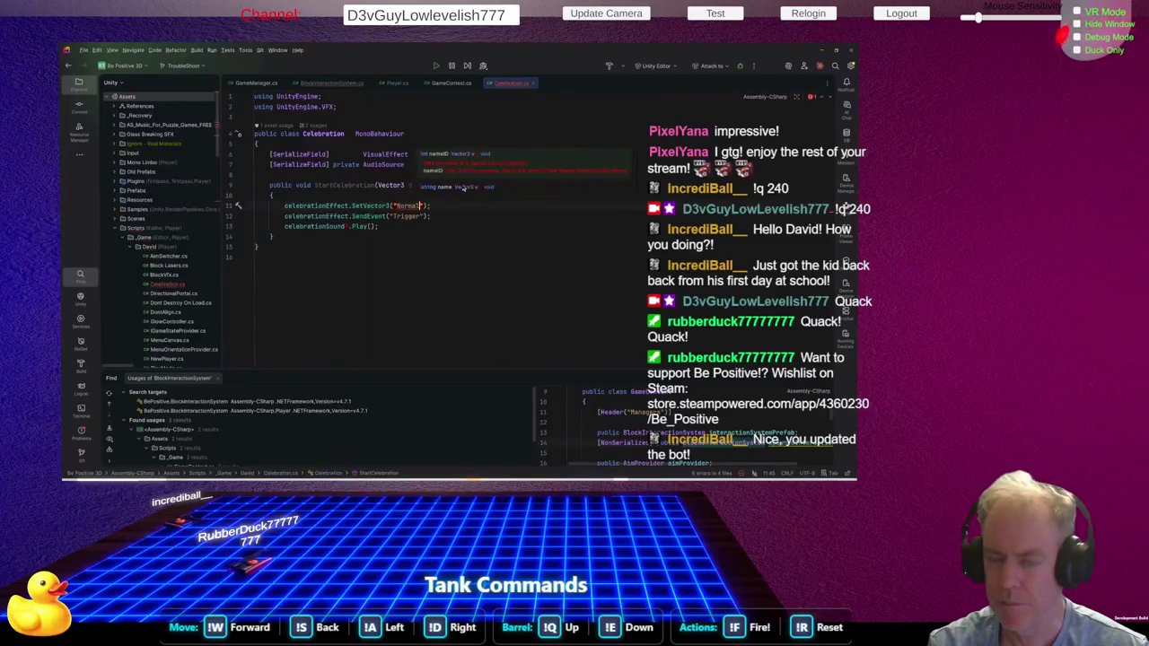
pyautogui.write('d')
pyautogui.press('Return')
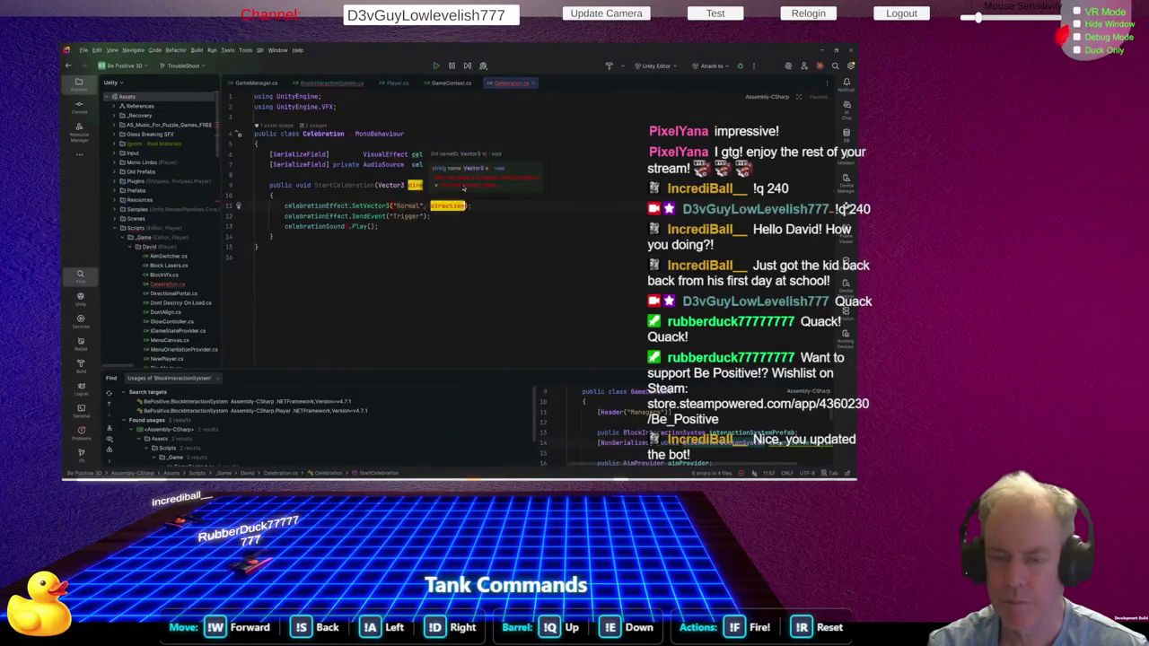
pyautogui.press('Down')
pyautogui.press('Down')
pyautogui.press('End')
pyautogui.hotkey('alt', 'Tab')
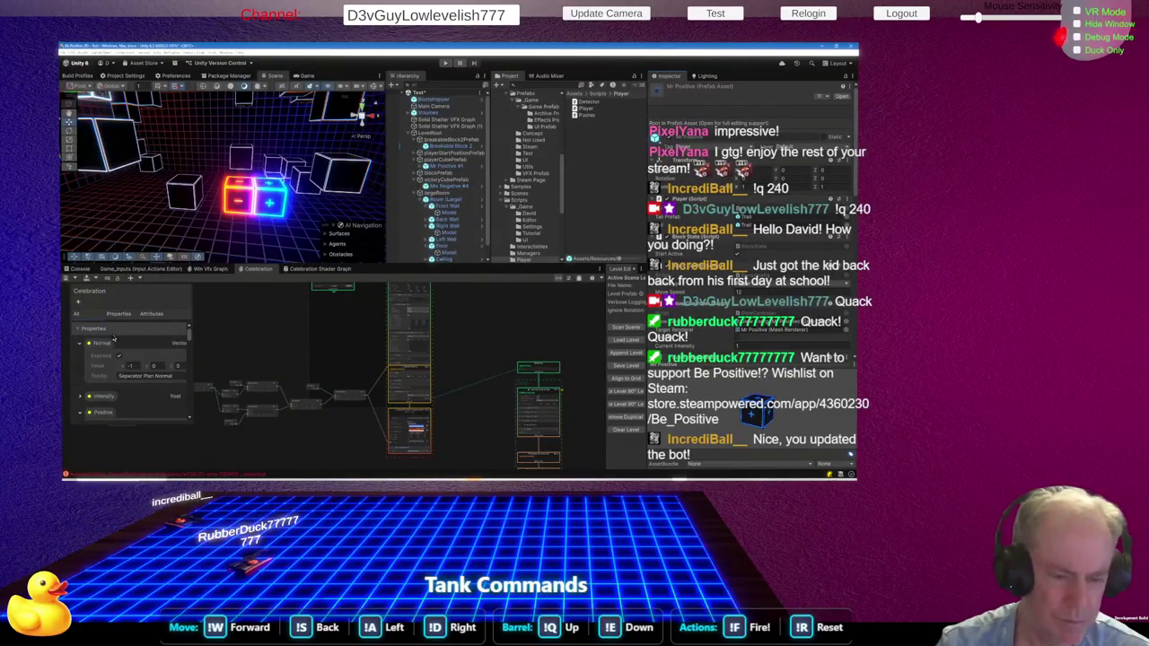
# Collapse the Normal, Positive and Negative properties in the VFX blackboard, then return to Rider
pyautogui.click(79, 346)
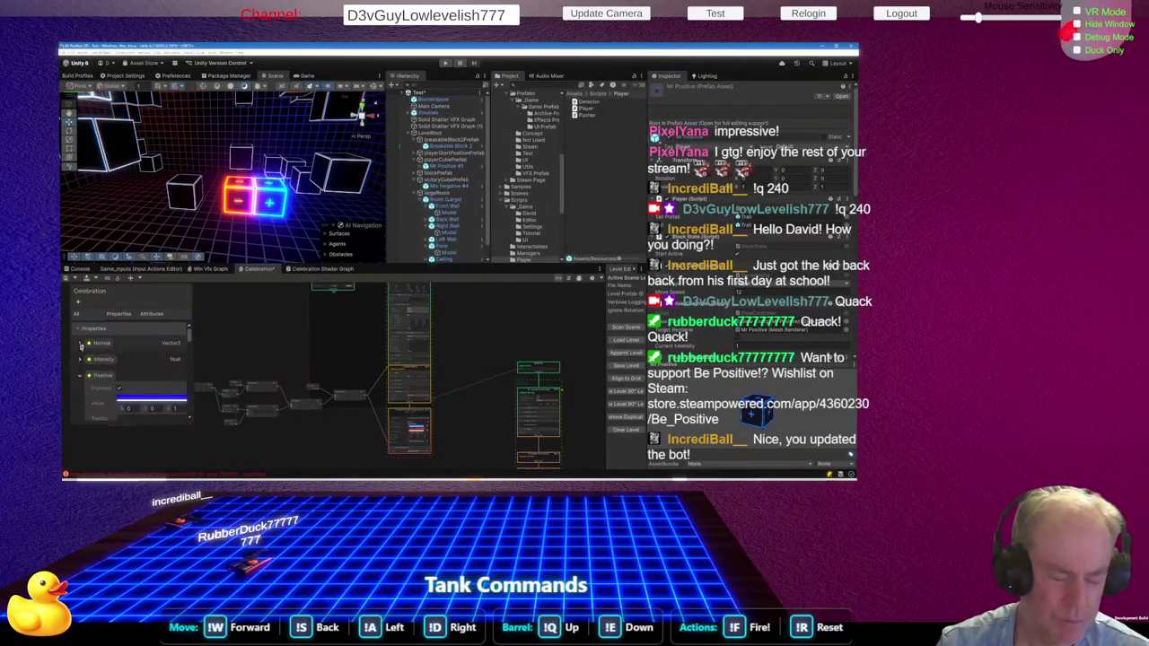
pyautogui.click(80, 375)
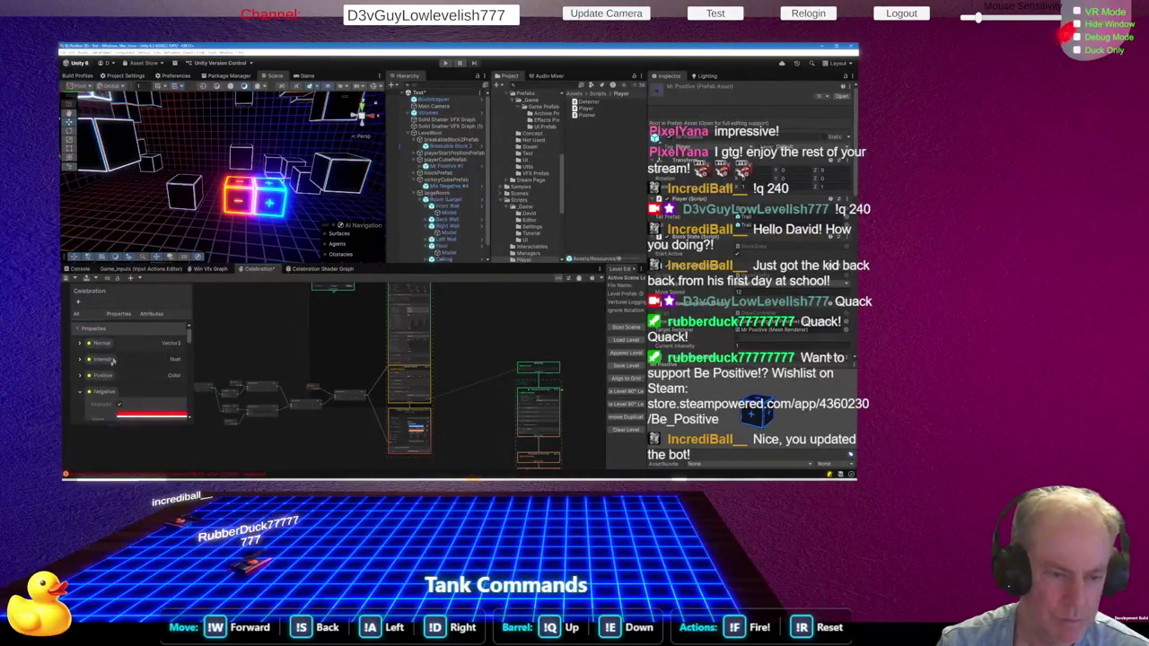
pyautogui.click(80, 392)
pyautogui.hotkey('alt', 'Tab')
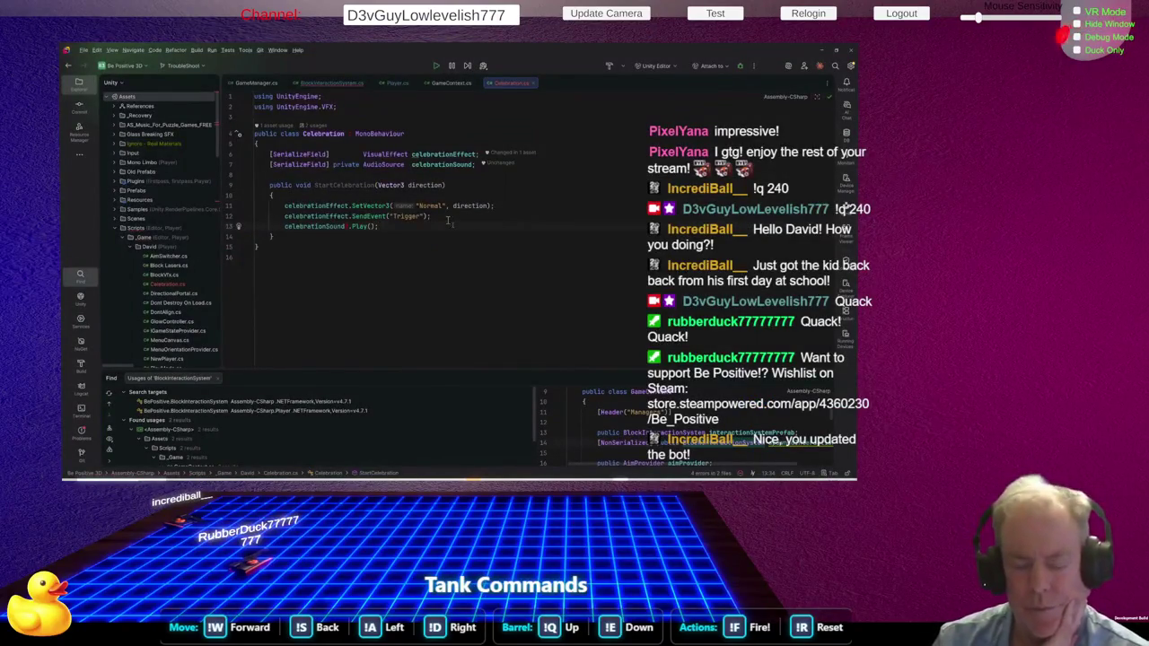
# In BlockInteractionSystem.cs, end DoCelebration with celebration.StartCelebration(dirToBlock) using autocomplete
pyautogui.click(345, 83)
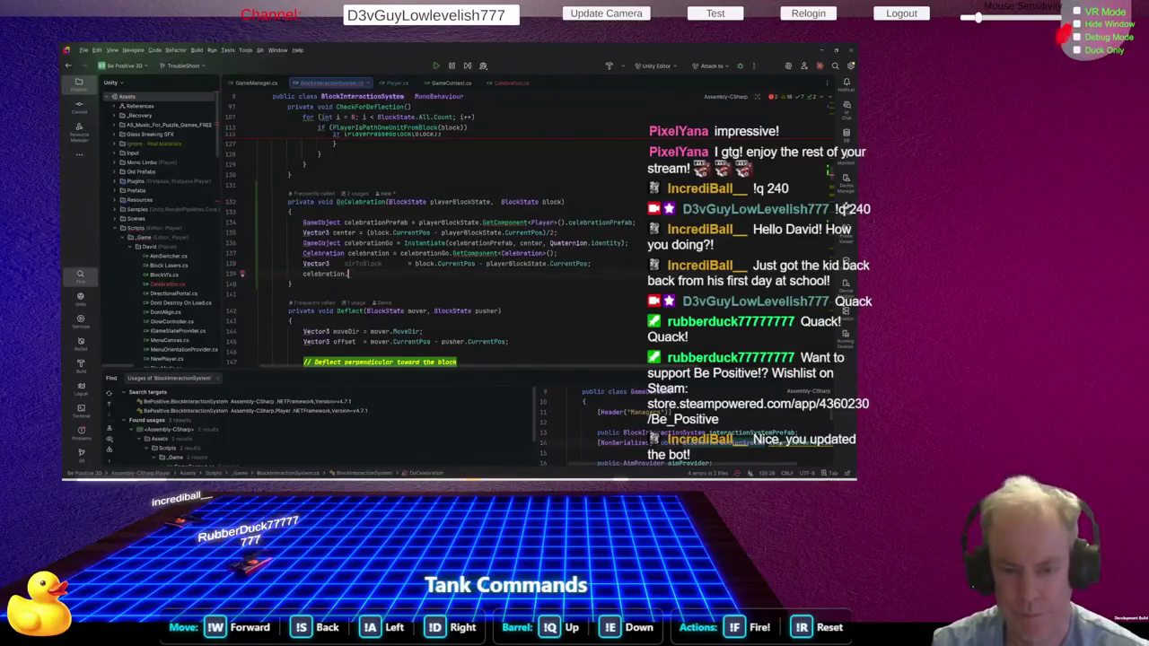
pyautogui.write('t')
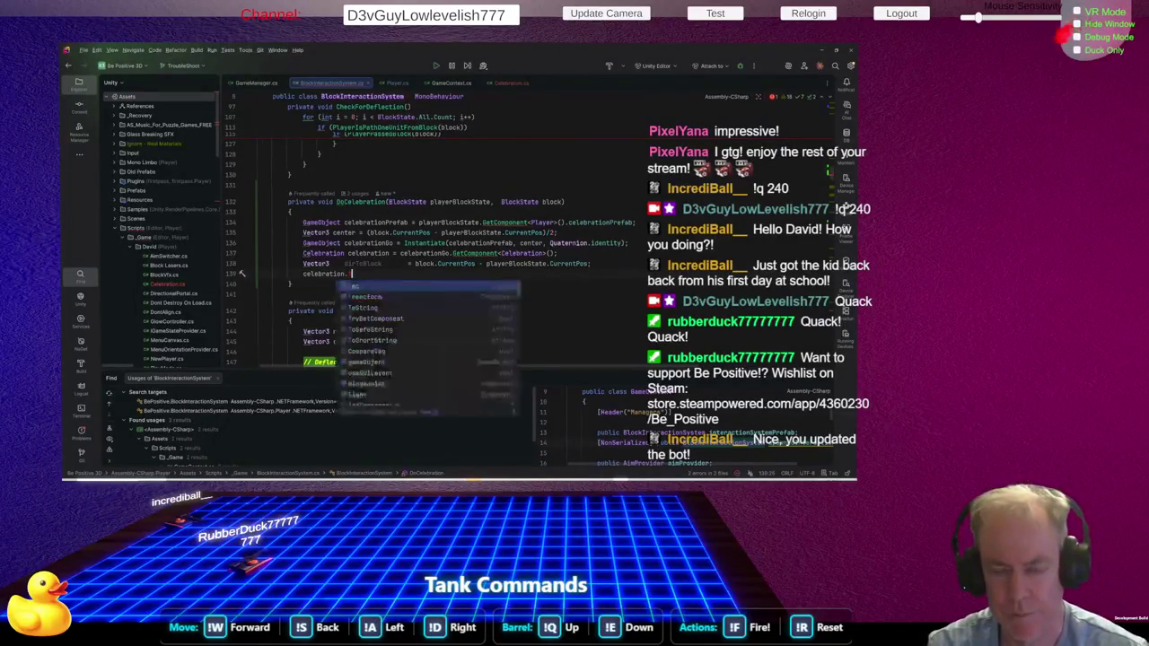
pyautogui.press('BackSpace')
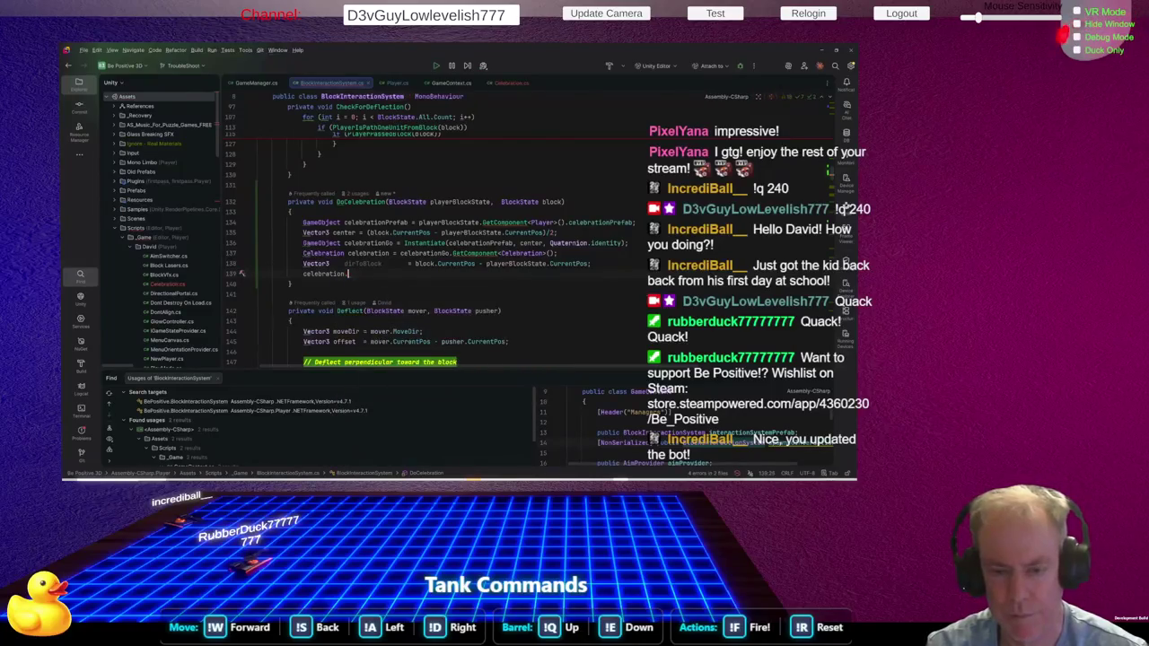
pyautogui.write('Start')
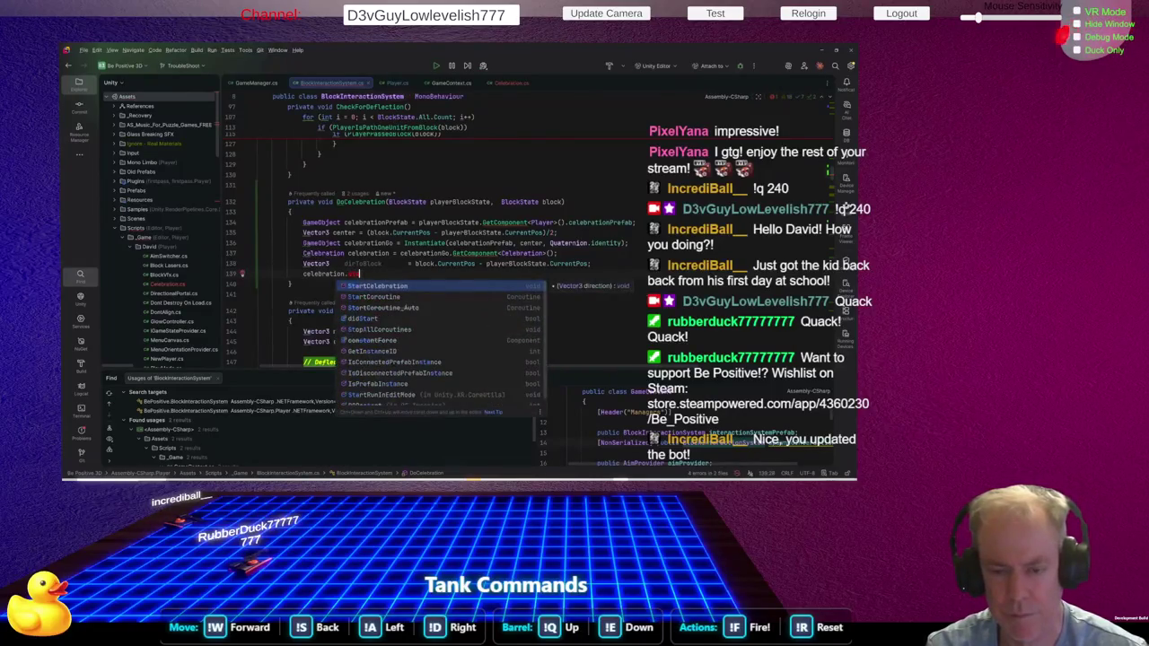
pyautogui.press('Return')
pyautogui.write('dir')
pyautogui.press('Return')
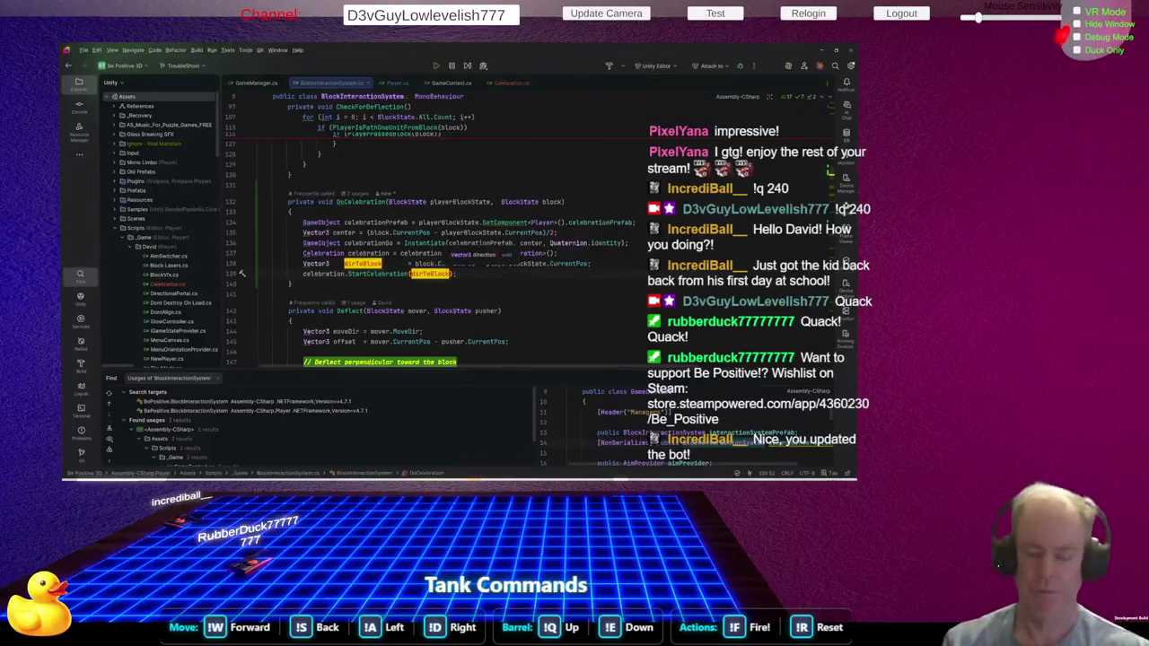
# Let Unity recompile, glance back over the code in Rider, then return to Unity
pyautogui.hotkey('alt', 'Tab')
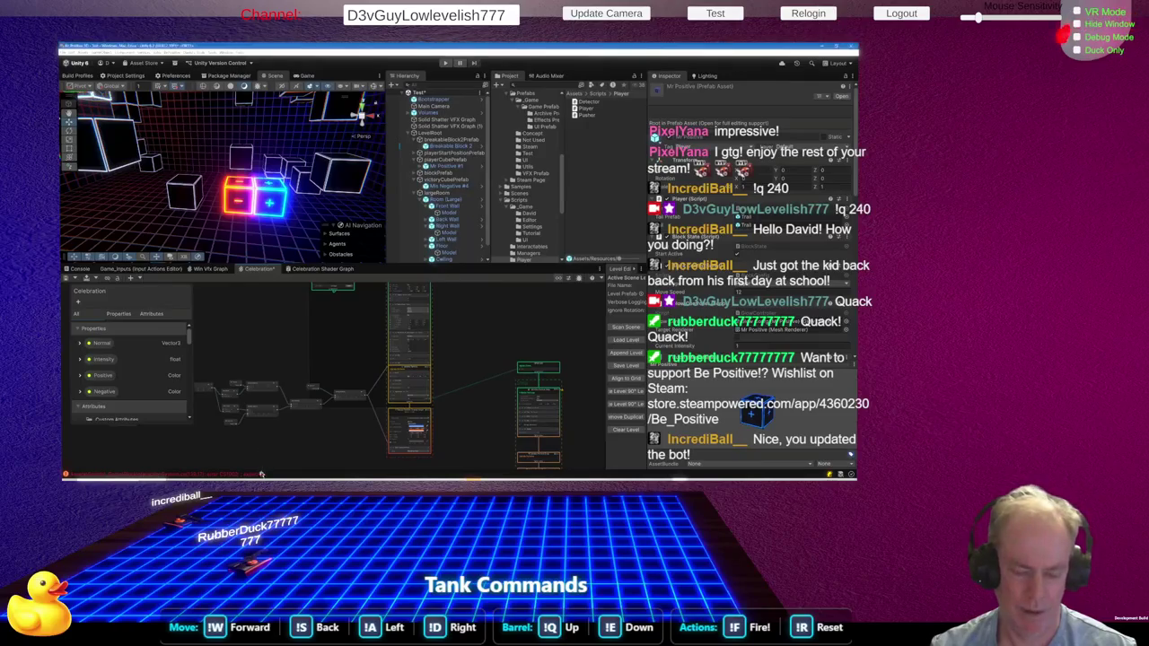
pyautogui.hotkey('alt', 'Tab')
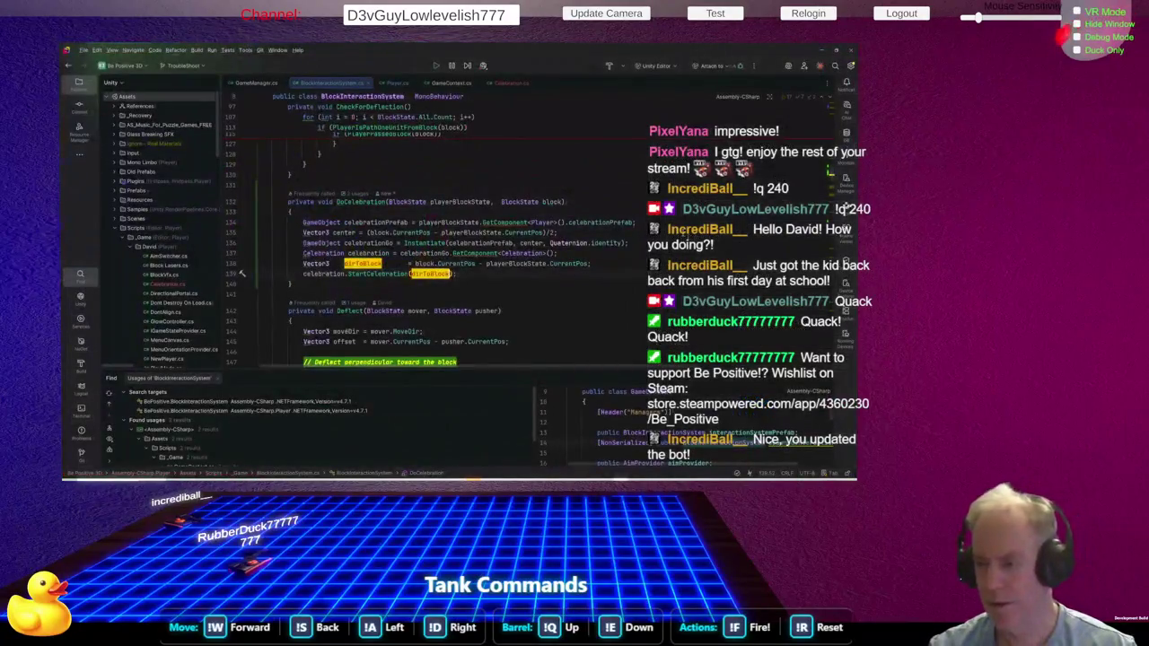
pyautogui.scroll(-3, 617, 140)
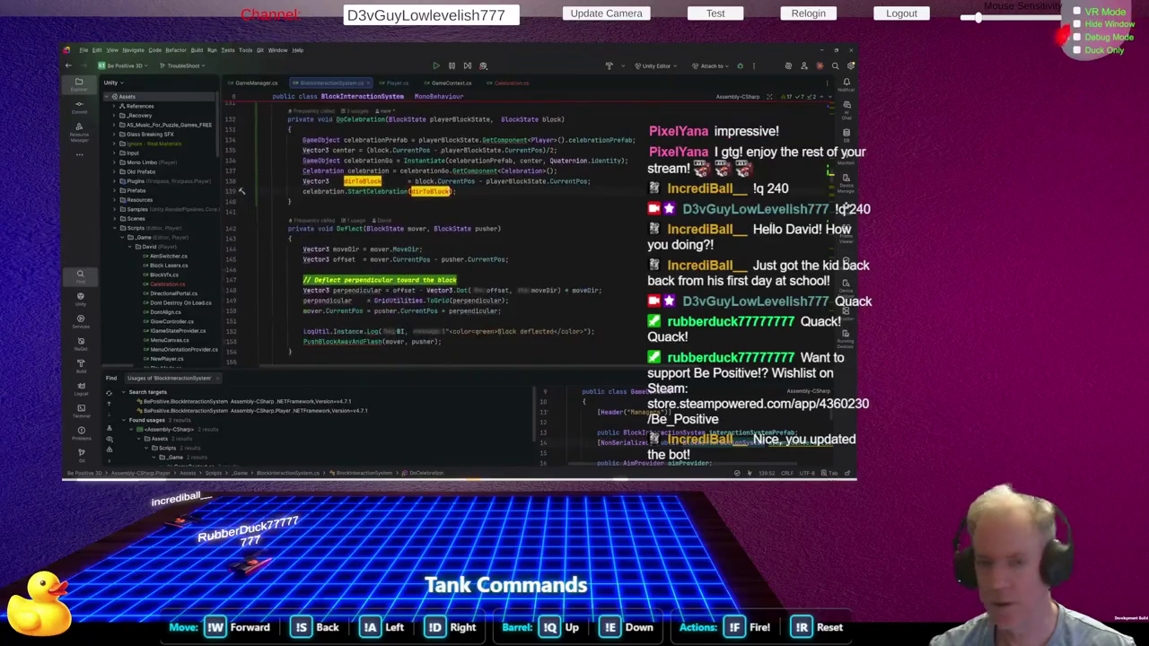
pyautogui.scroll(4, 618, 139)
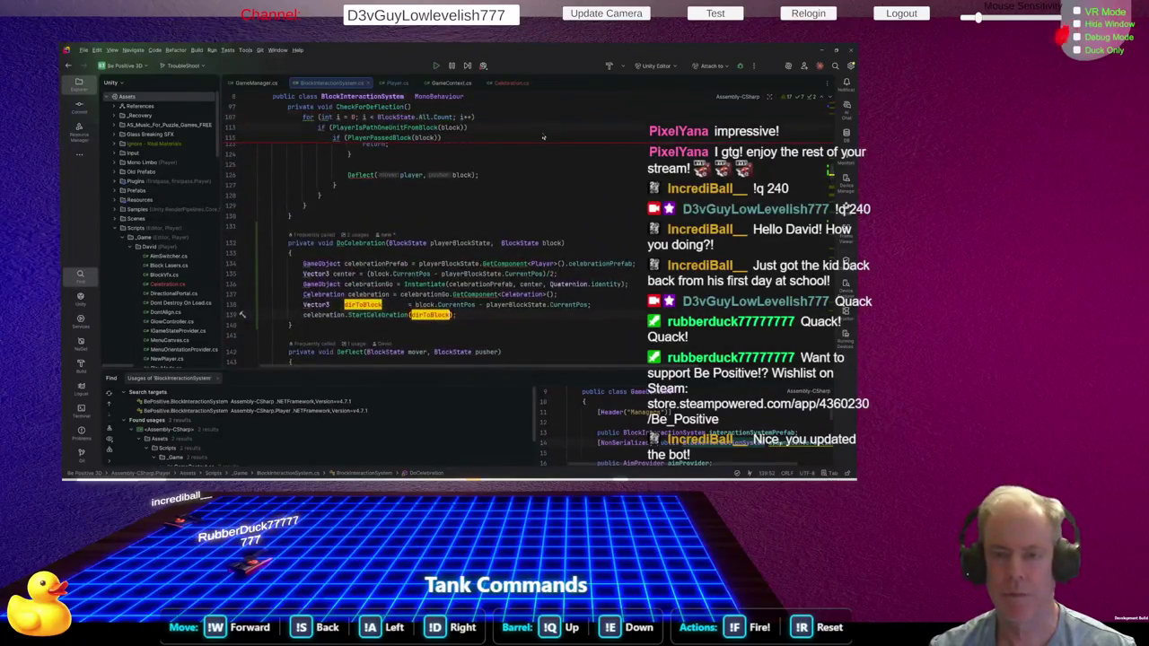
pyautogui.hotkey('alt', 'Tab')
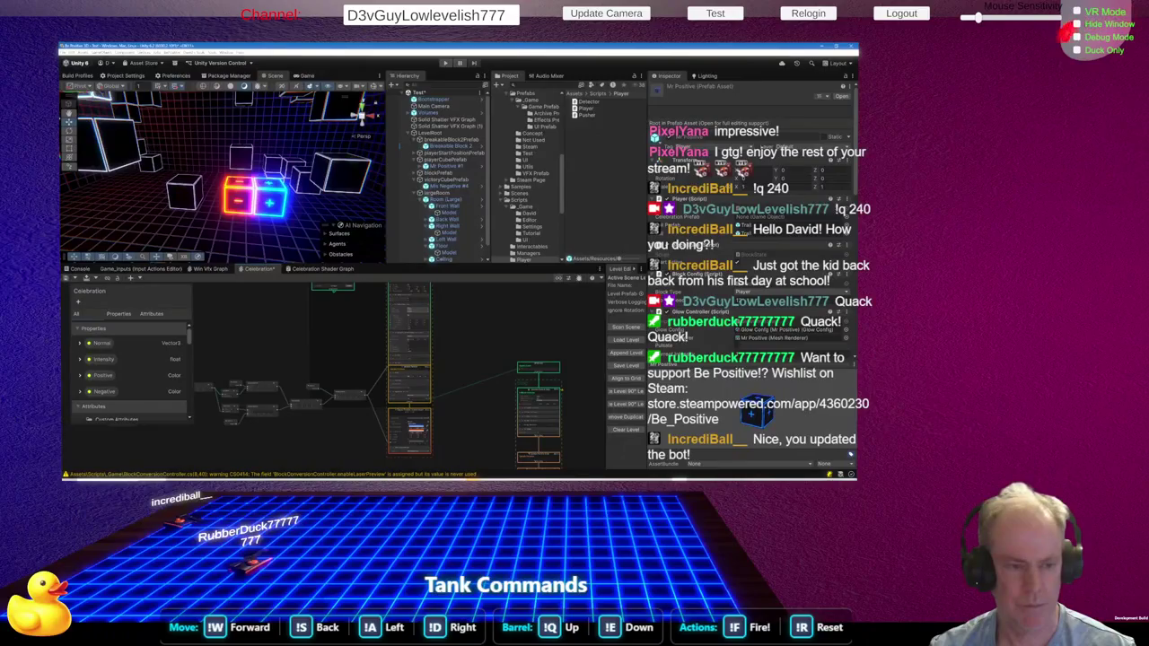
# Check the Console, show the Celebration Shader Graph, widen the Level Editor and reload 'Trailer - Level 1'
pyautogui.click(80, 269)
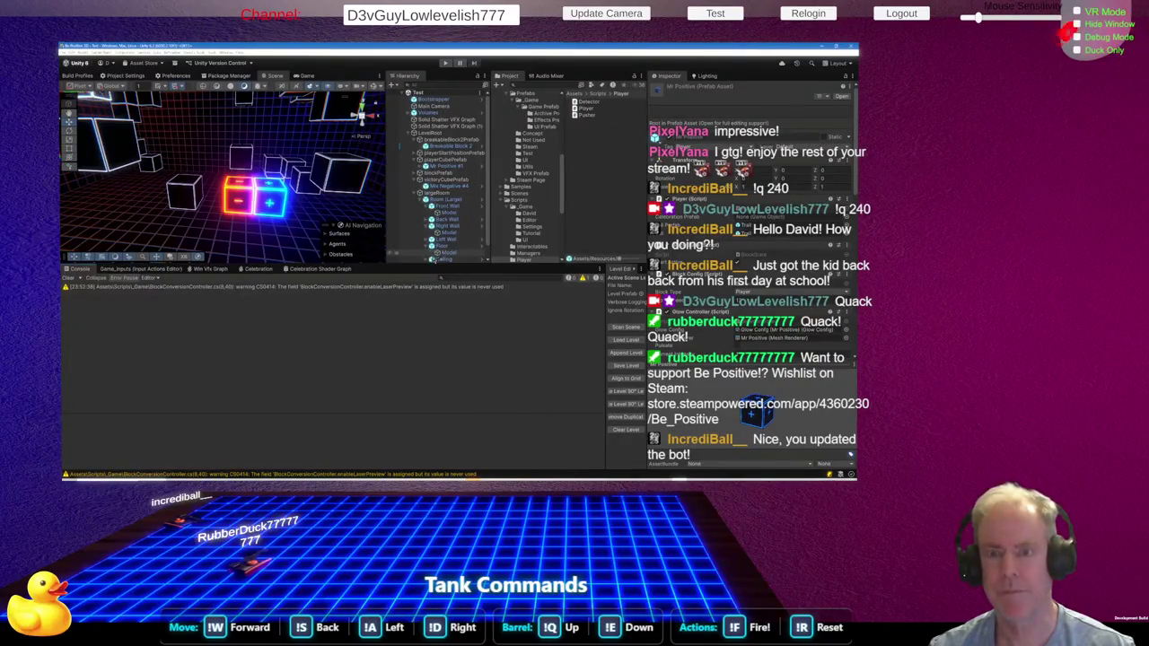
pyautogui.click(325, 270)
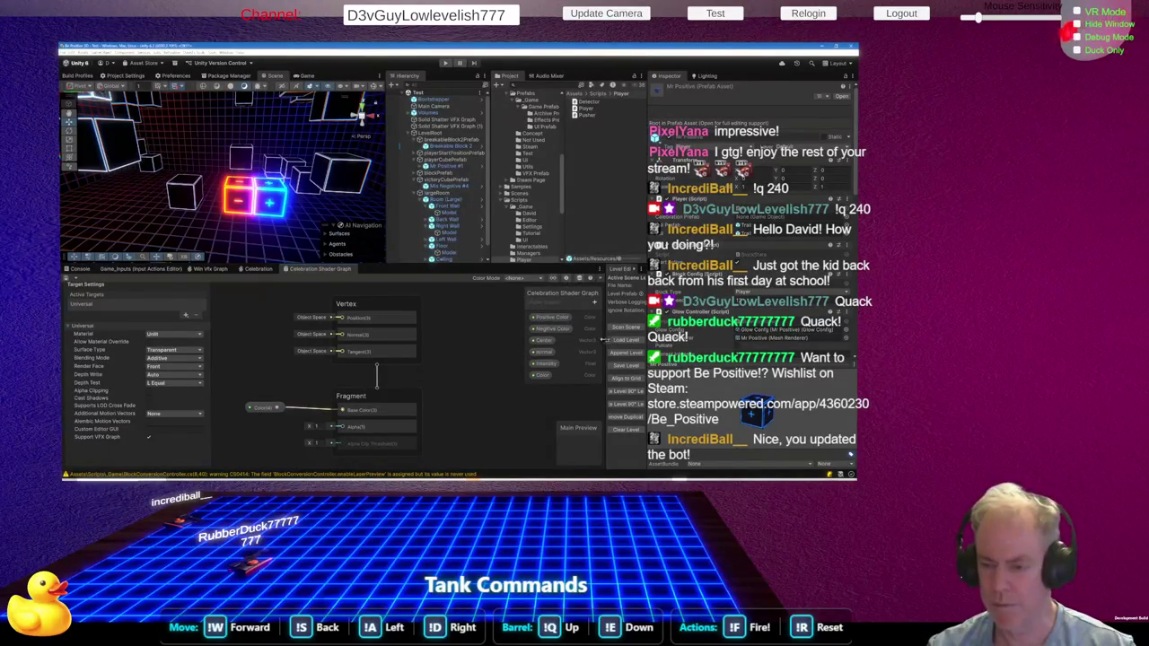
pyautogui.moveTo(603, 337); pyautogui.dragTo(528, 340)
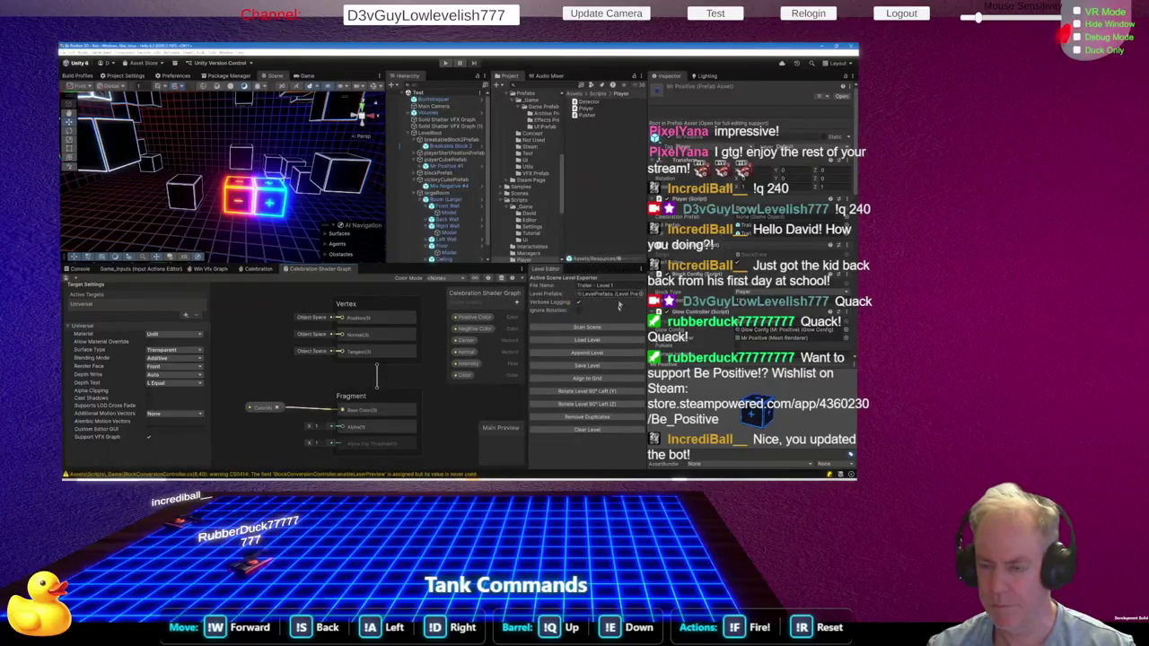
pyautogui.click(599, 347)
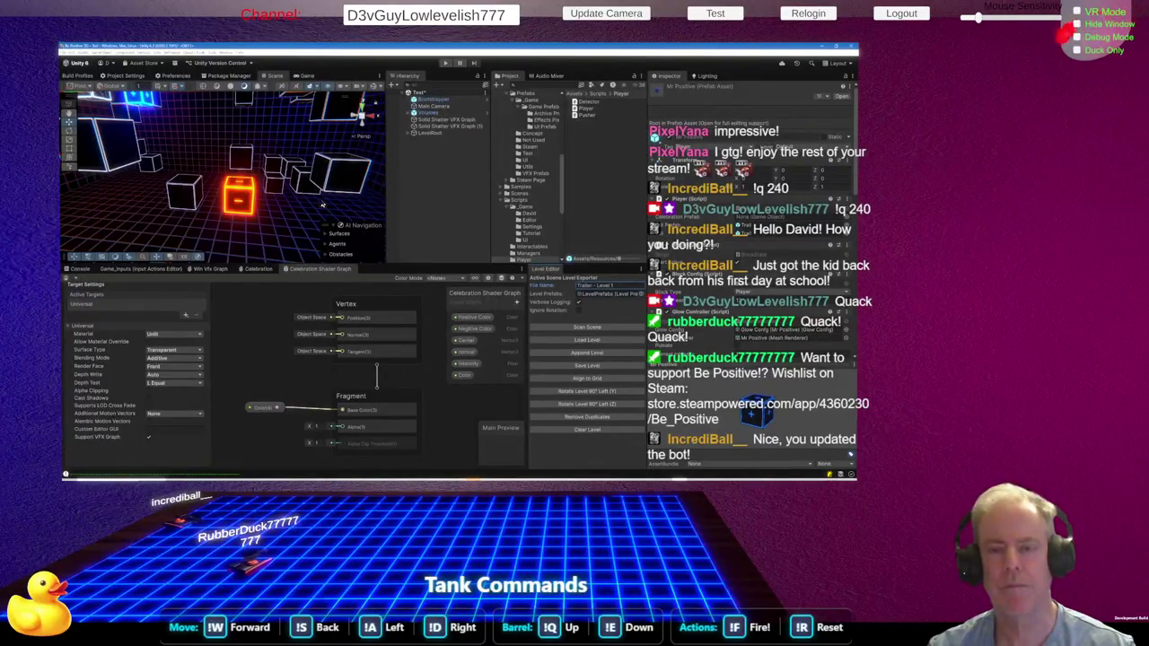
# Select the orange Mix Negative #4 block and frame it with the grid floor visible
pyautogui.moveTo(292, 215)
pyautogui.mouseDown()
pyautogui.moveTo(281, 249)
pyautogui.moveTo(218, 228)
pyautogui.moveTo(173, 235)
pyautogui.mouseUp()
pyautogui.click(186, 228)
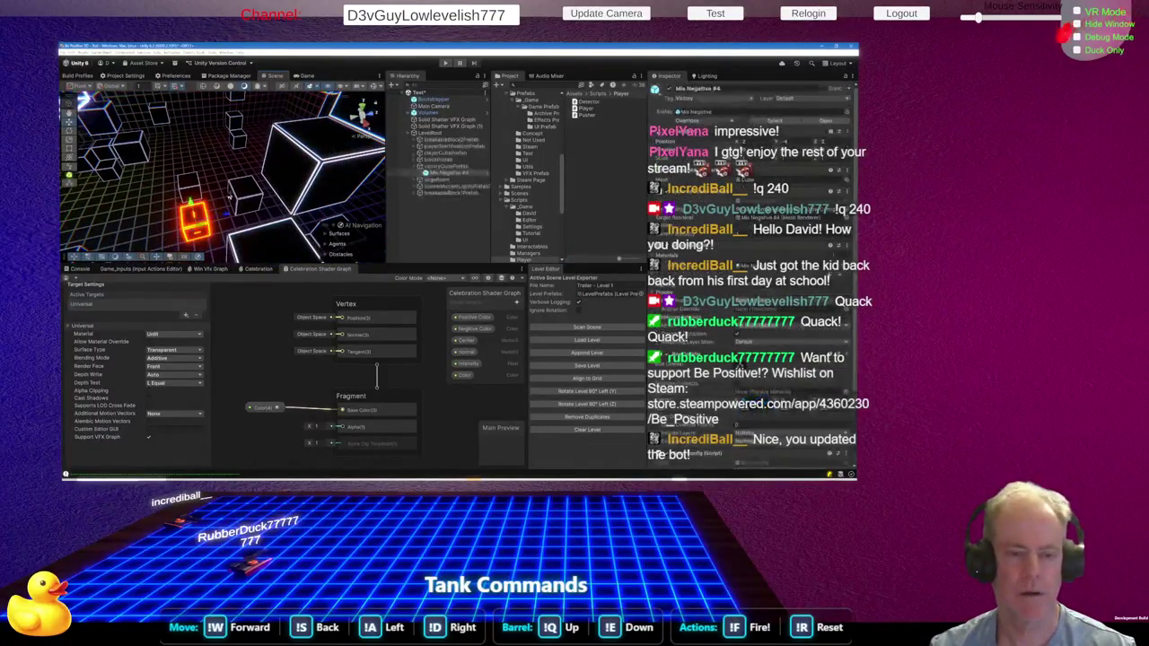
pyautogui.press('f')
pyautogui.moveTo(187, 228); pyautogui.dragTo(211, 213)
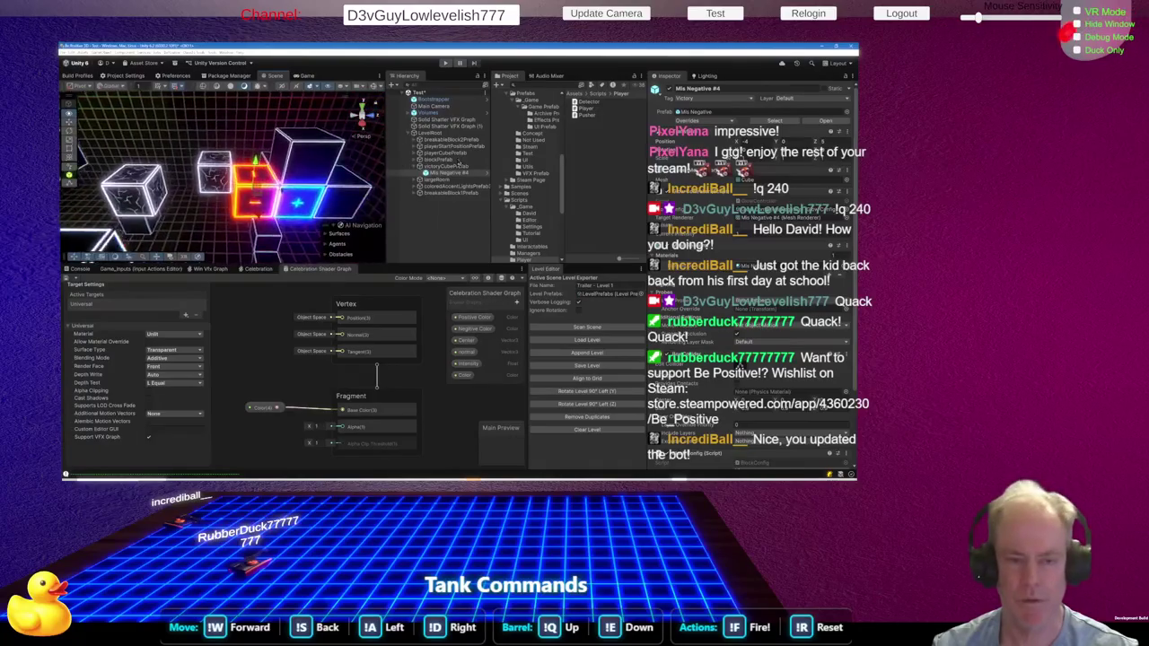
# Snap the orange cube left beside the white cube and save the level
pyautogui.moveTo(290, 213); pyautogui.dragTo(215, 212)
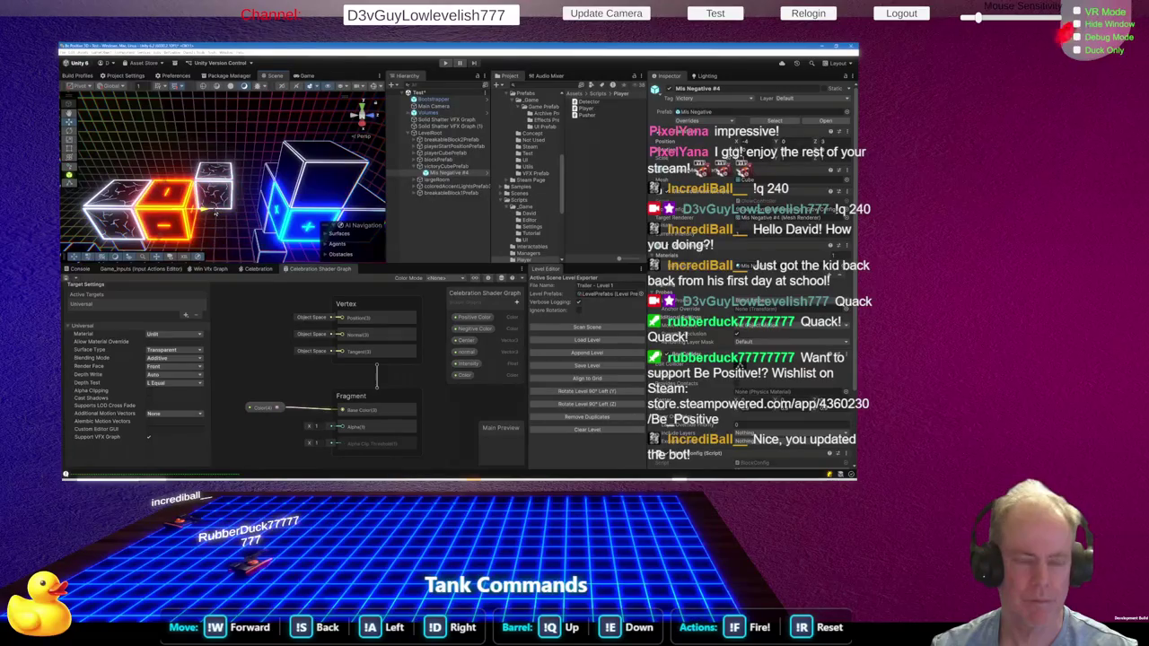
pyautogui.press('f')
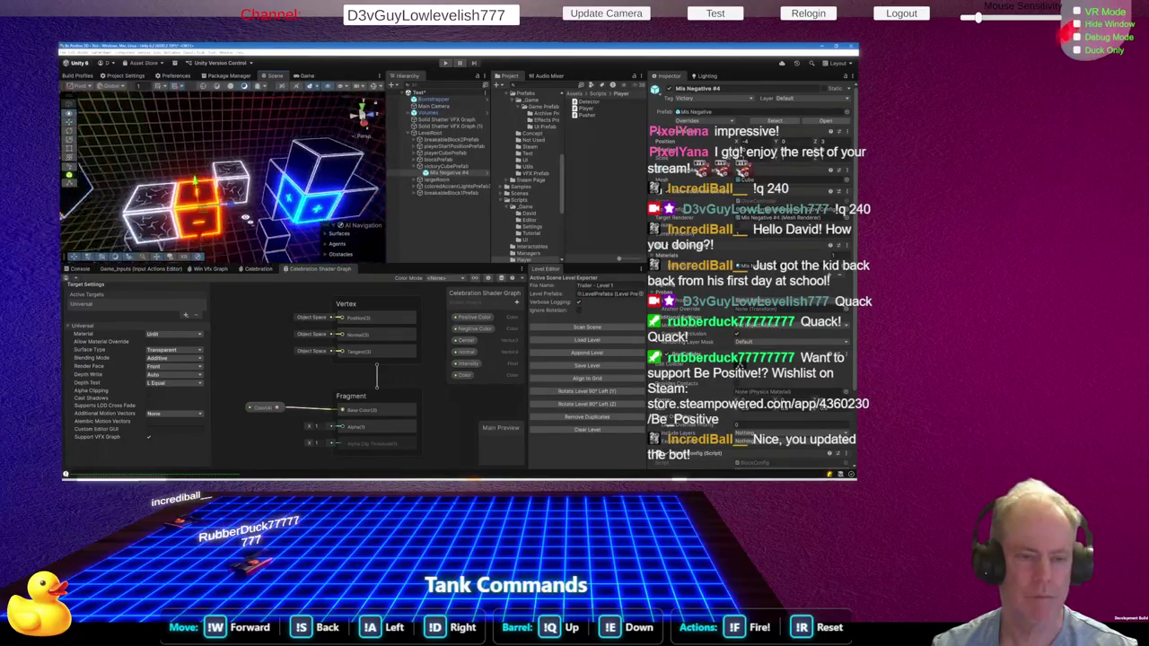
pyautogui.moveTo(247, 218)
pyautogui.mouseDown()
pyautogui.moveTo(181, 200)
pyautogui.moveTo(120, 203)
pyautogui.mouseUp()
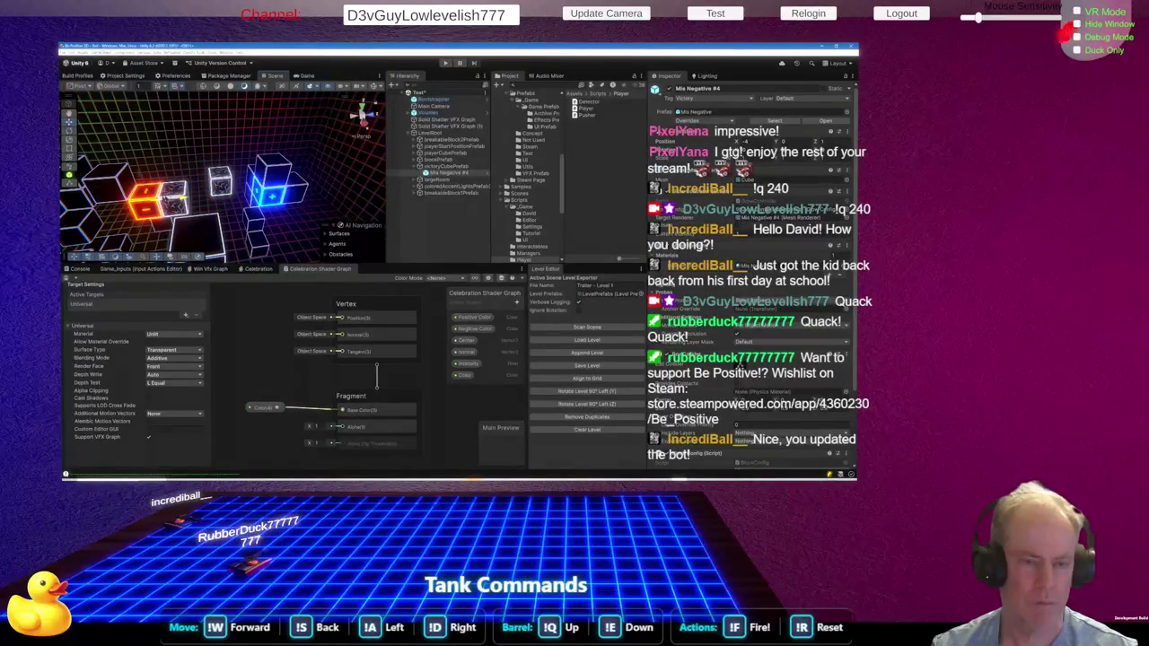
pyautogui.moveTo(355, 208)
pyautogui.mouseDown()
pyautogui.moveTo(324, 192)
pyautogui.moveTo(231, 204)
pyautogui.mouseUp()
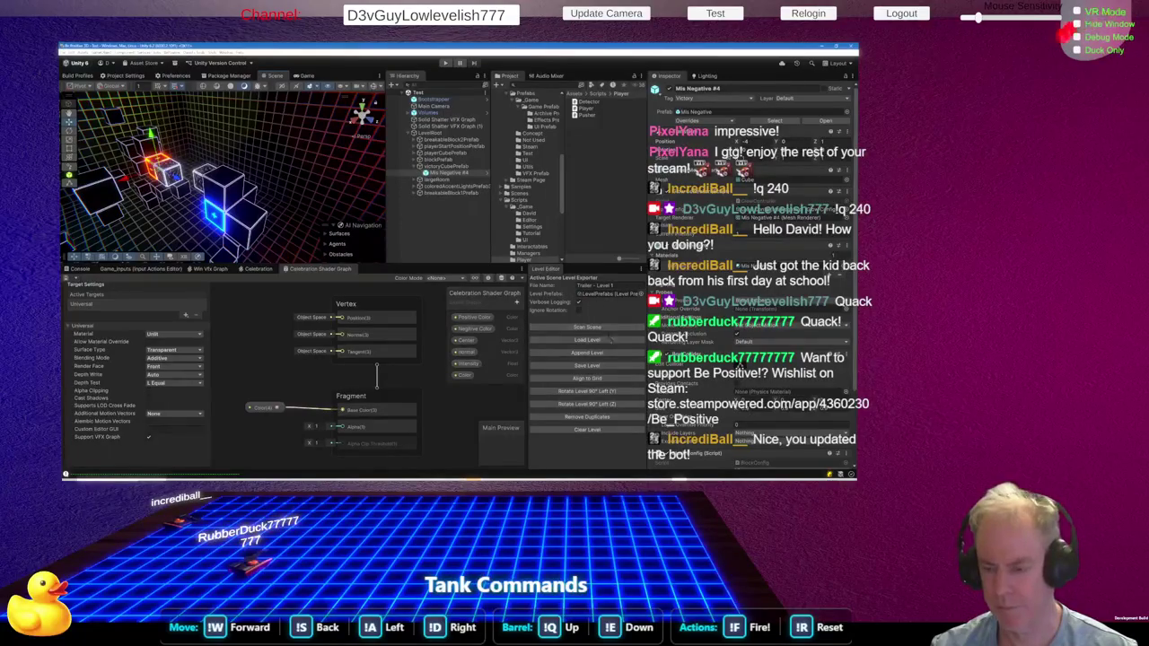
pyautogui.click(588, 365)
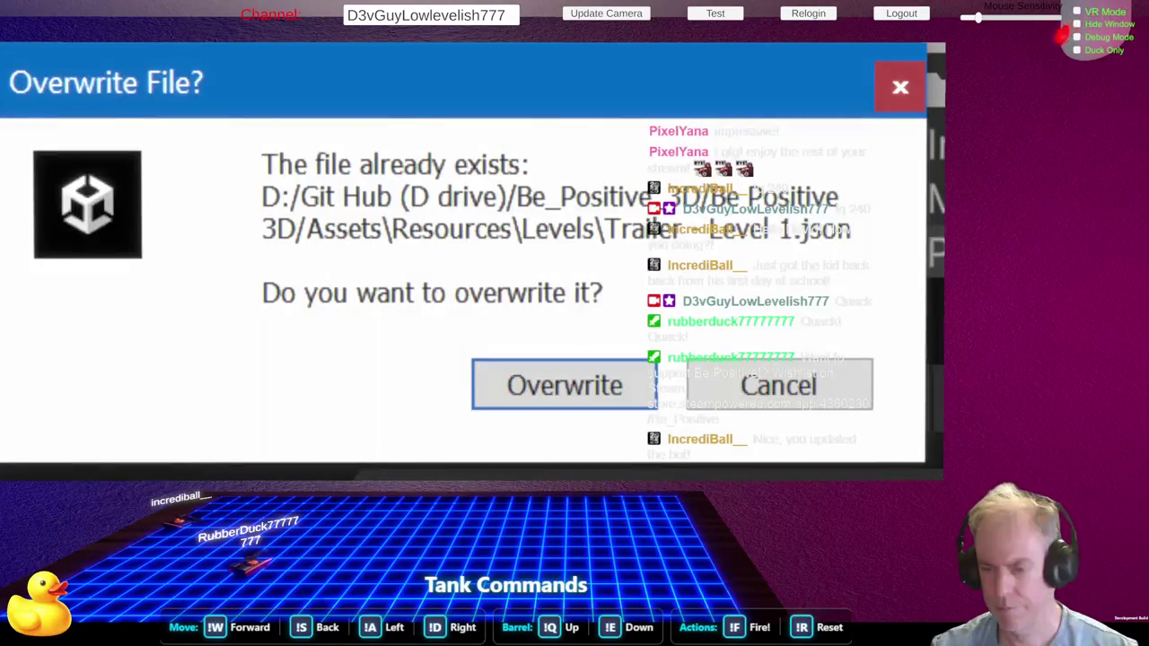
# Overwrite Trailer - Level 1.json, then run a play-mode test and stop it from the Scene view
pyautogui.click(565, 403)
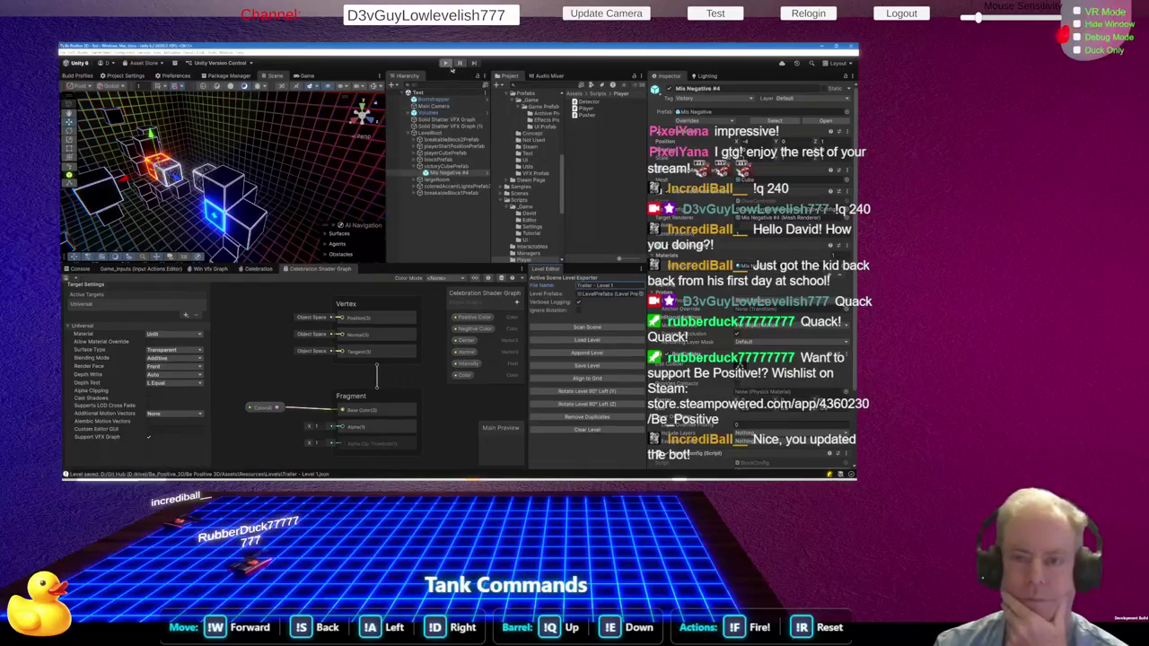
pyautogui.click(446, 63)
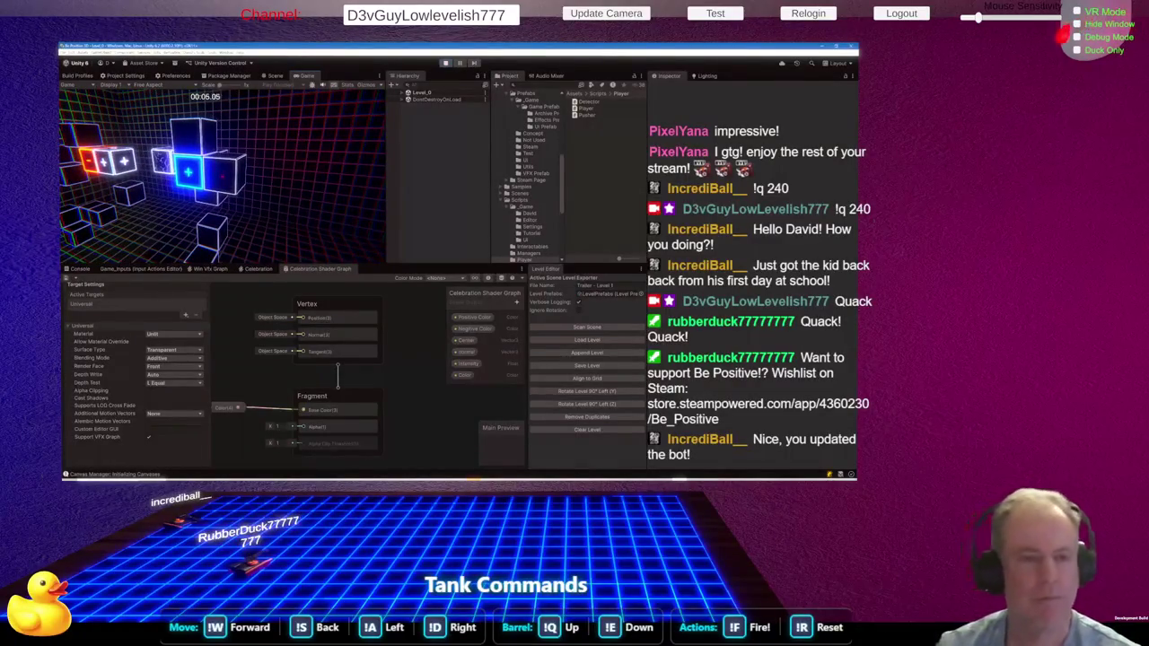
pyautogui.hotkey('ctrl', '1')
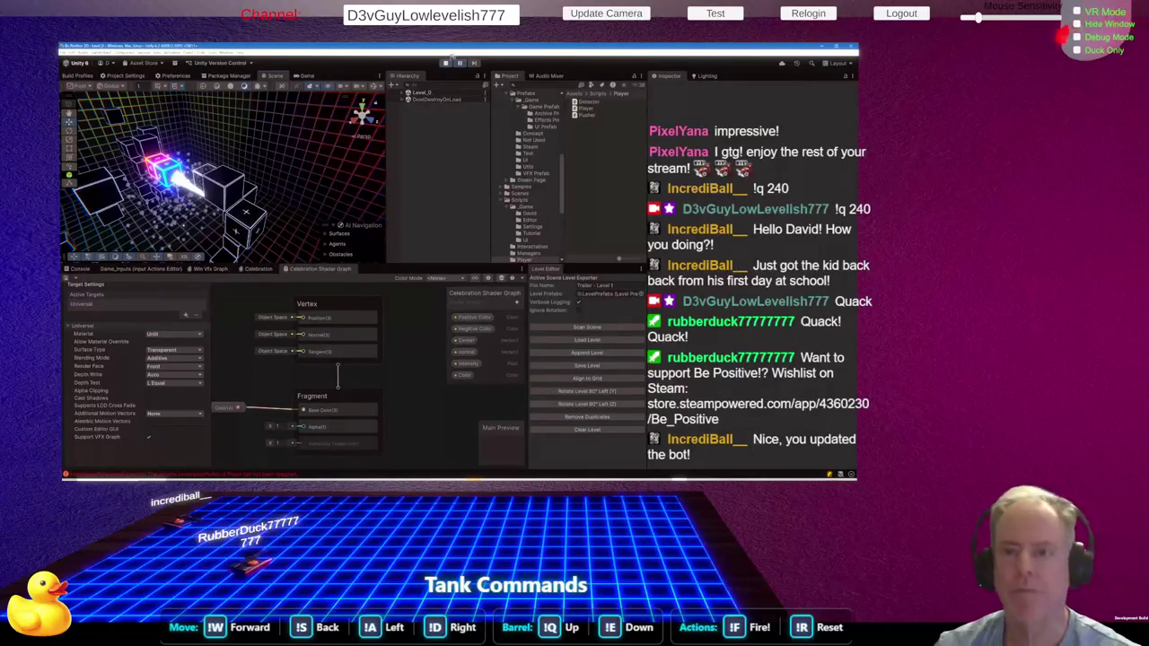
pyautogui.click(446, 64)
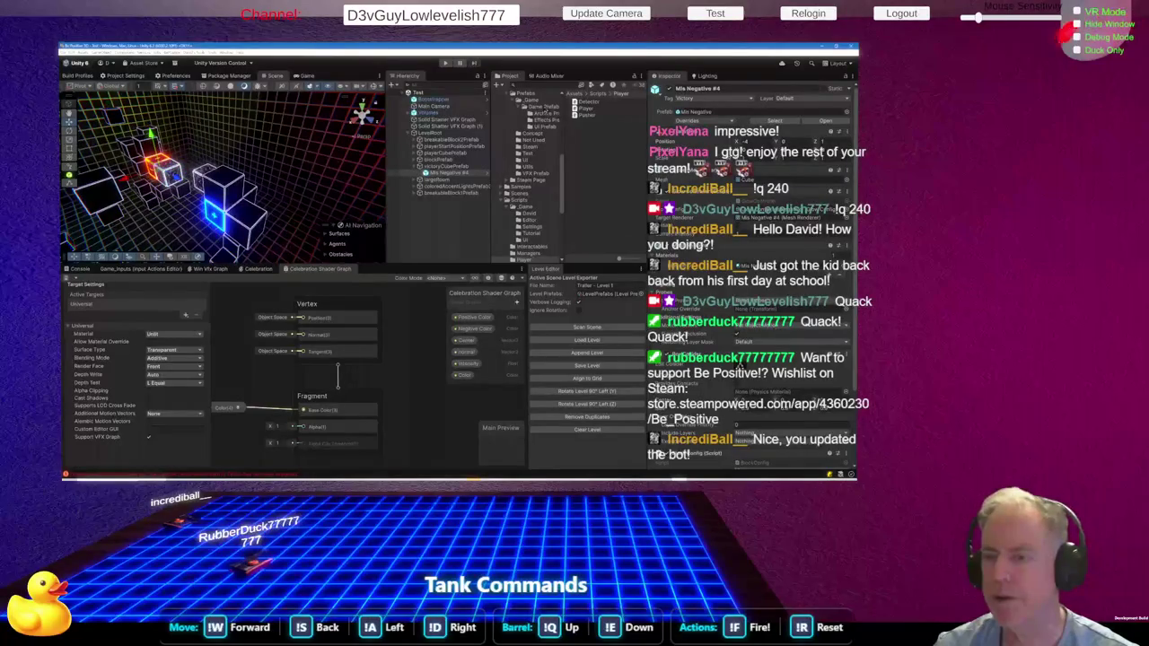
# Inspect the Celebration prefab's Visual Effect and Celebration script components, then show the Console
pyautogui.click(545, 109)
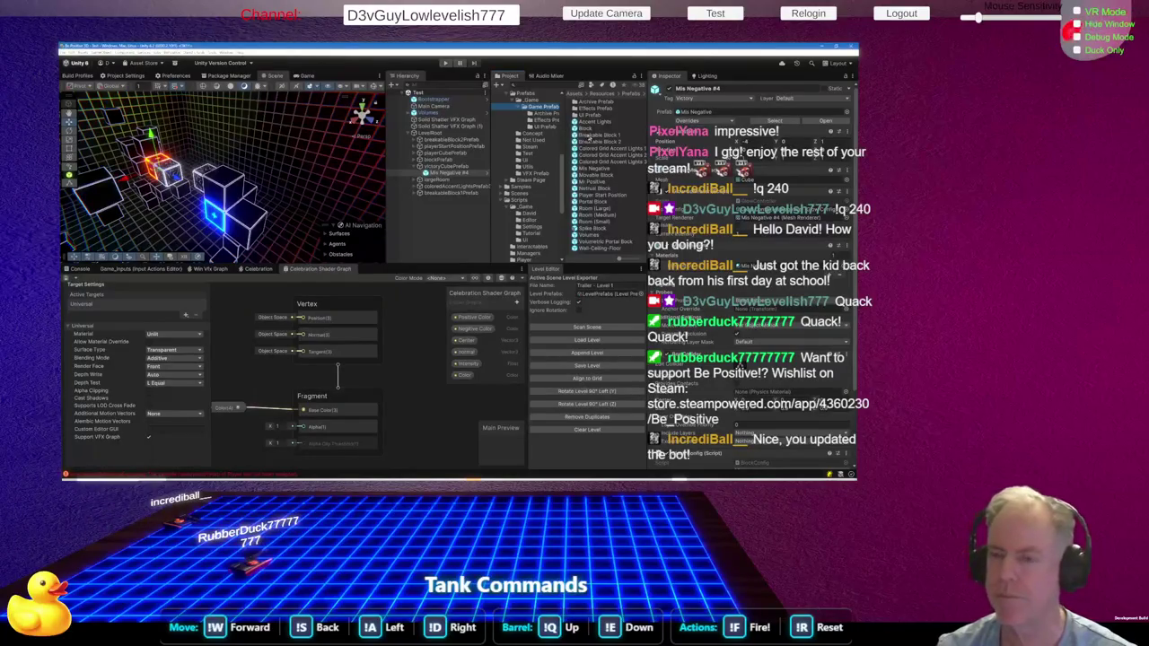
pyautogui.click(548, 101)
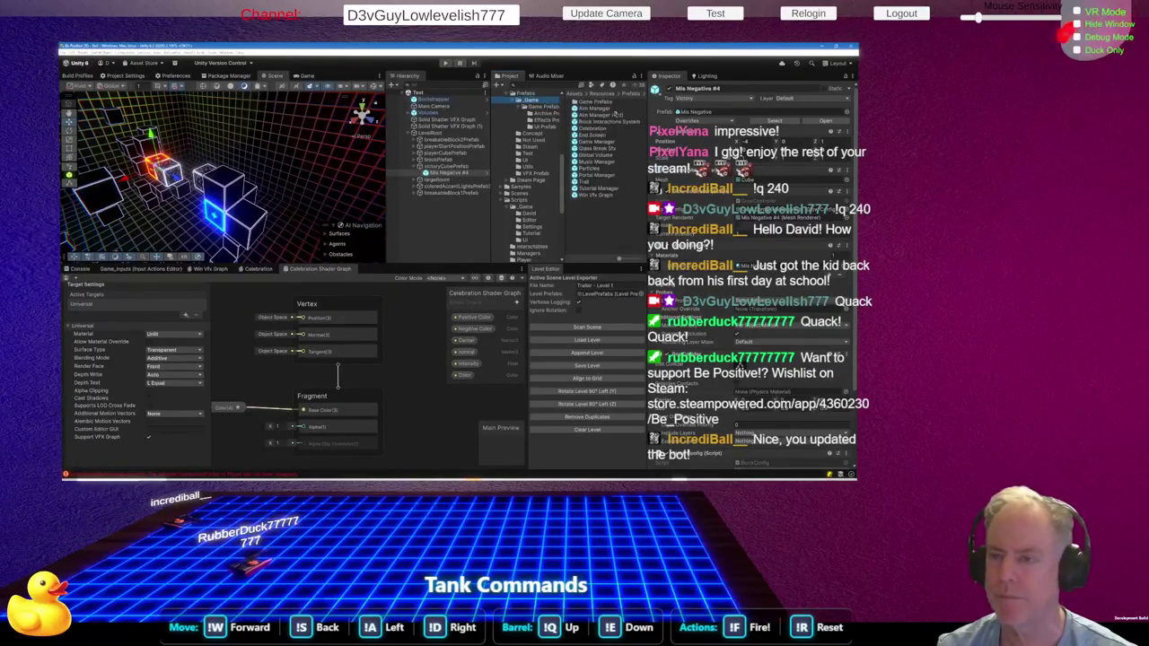
pyautogui.click(592, 128)
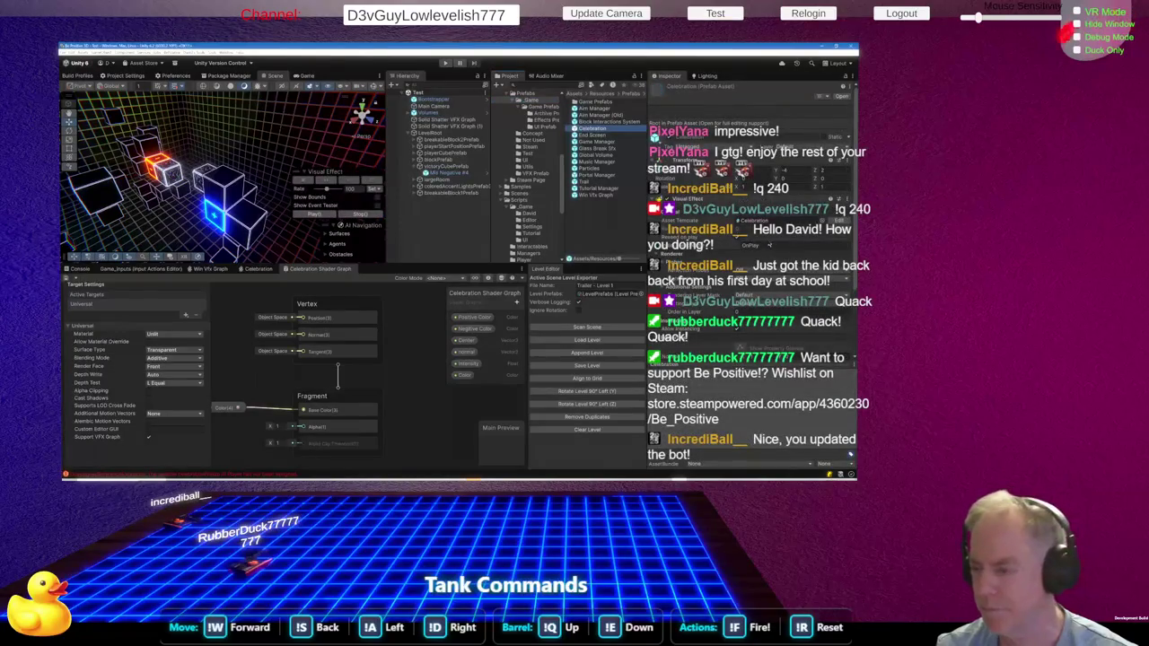
pyautogui.scroll(-3, 750, 269)
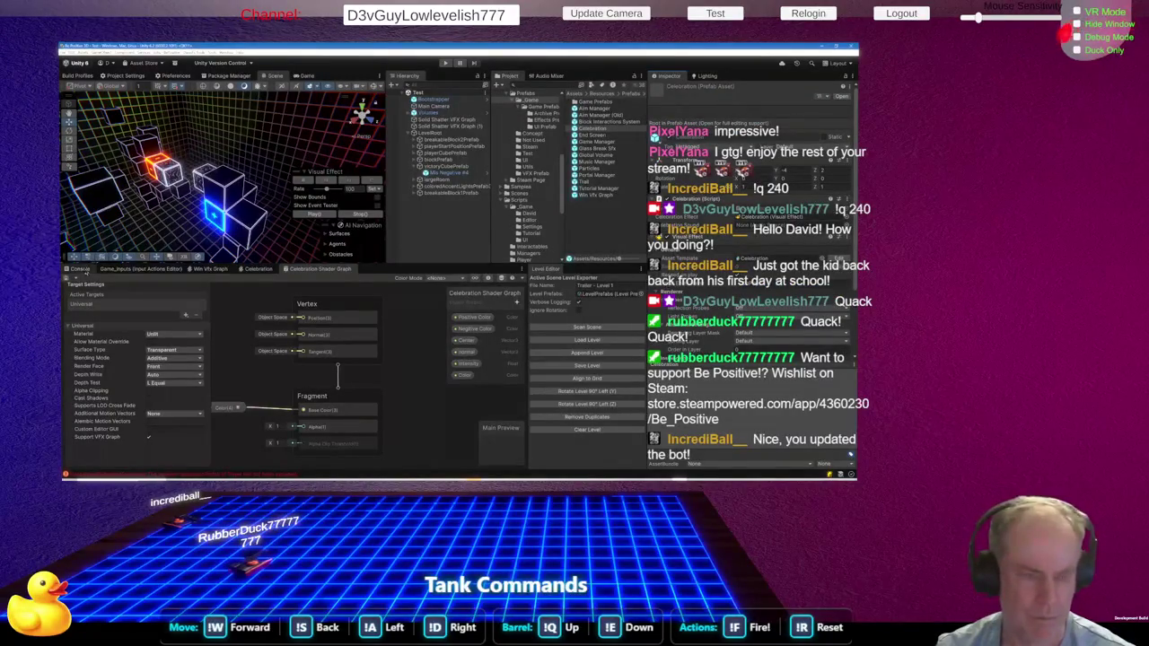
pyautogui.click(84, 271)
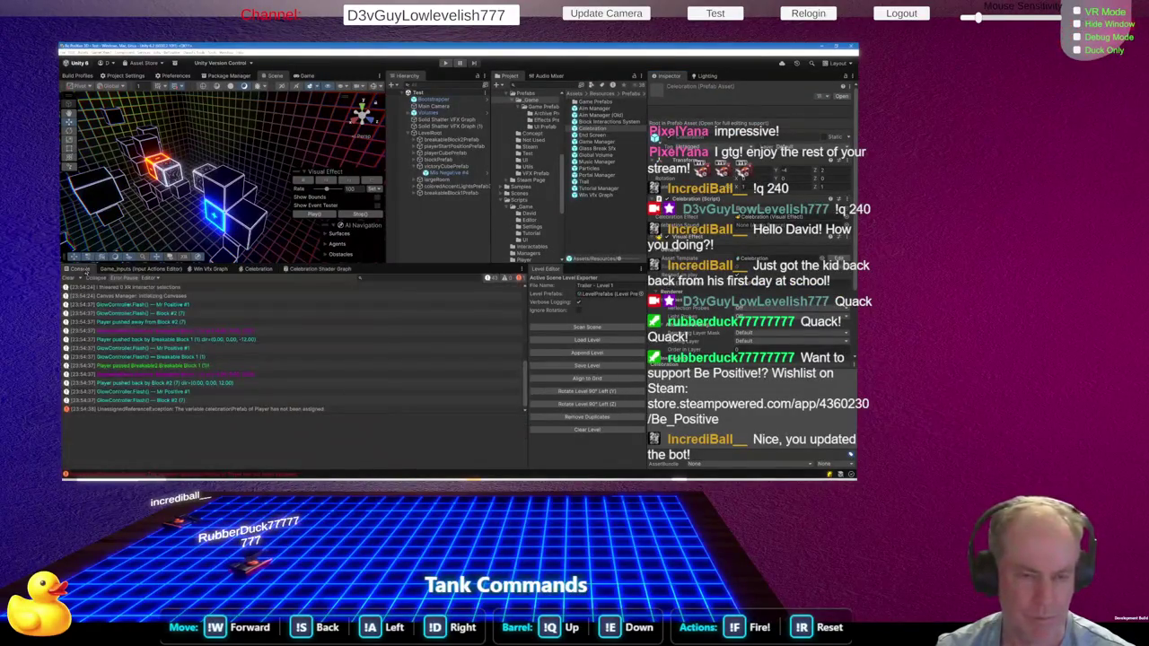
# Drag the Celebration prefab into Mr Positive's Celebration Prefab field, then enter play mode
pyautogui.click(197, 409)
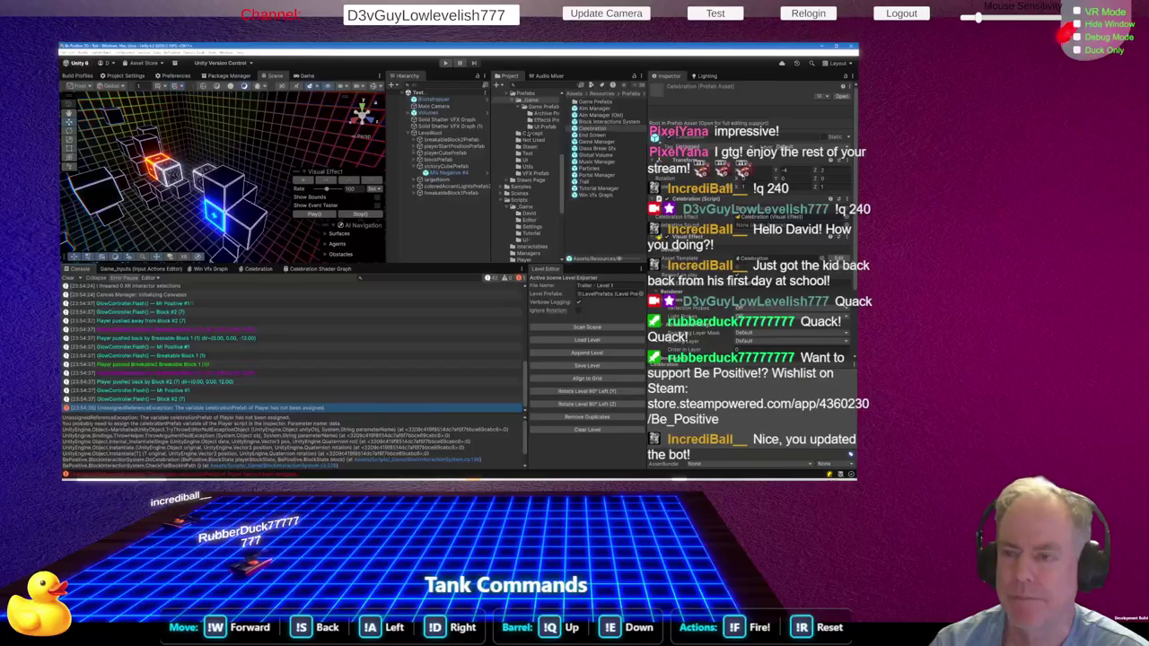
pyautogui.click(544, 107)
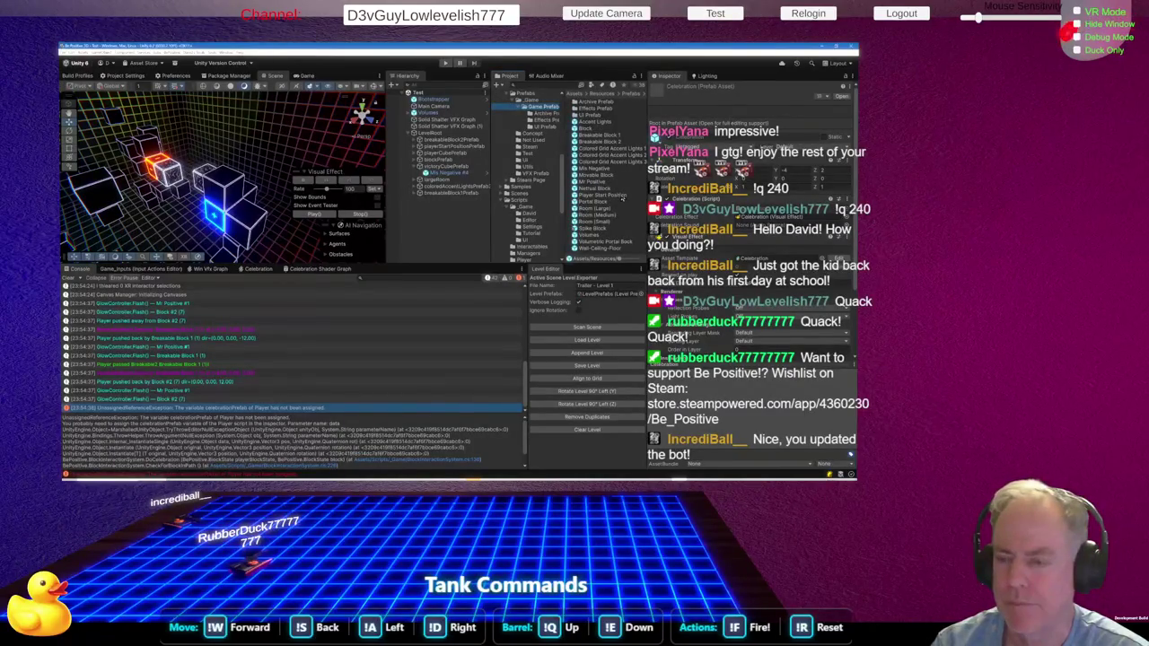
pyautogui.click(608, 184)
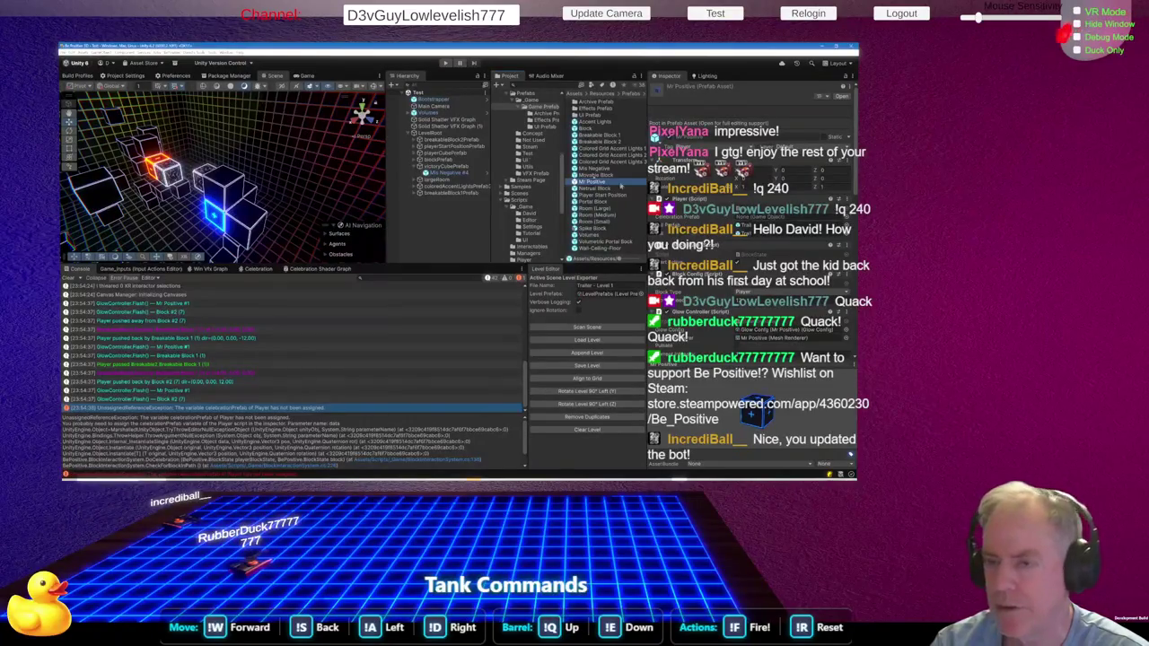
pyautogui.click(535, 101)
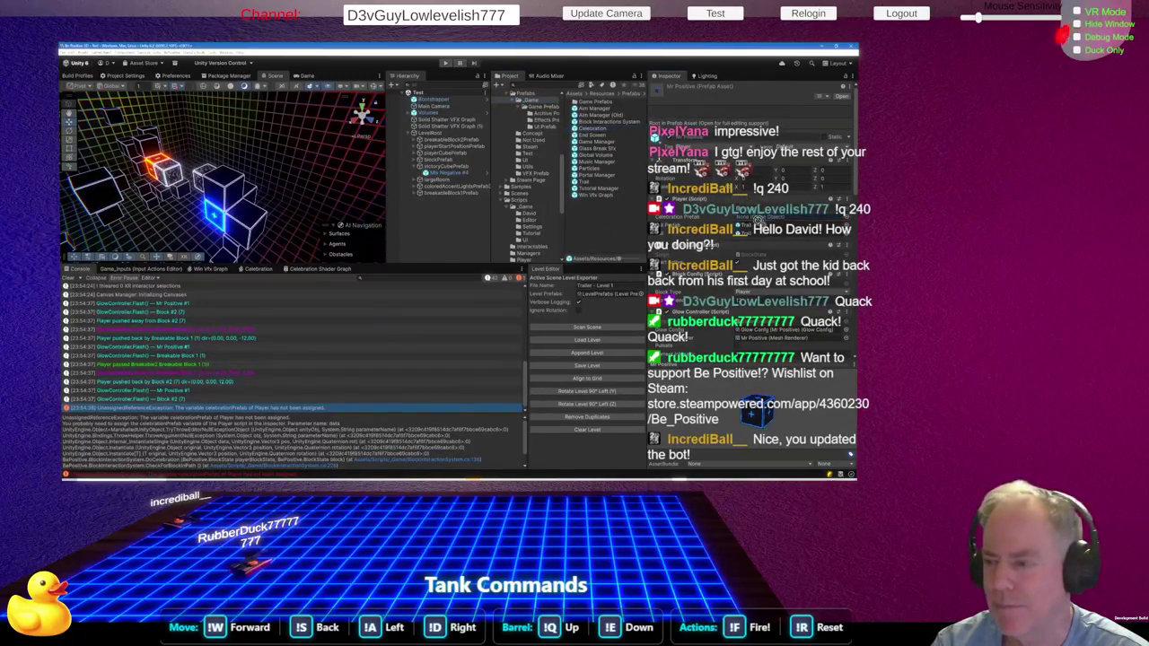
pyautogui.moveTo(761, 218); pyautogui.dragTo(762, 218)
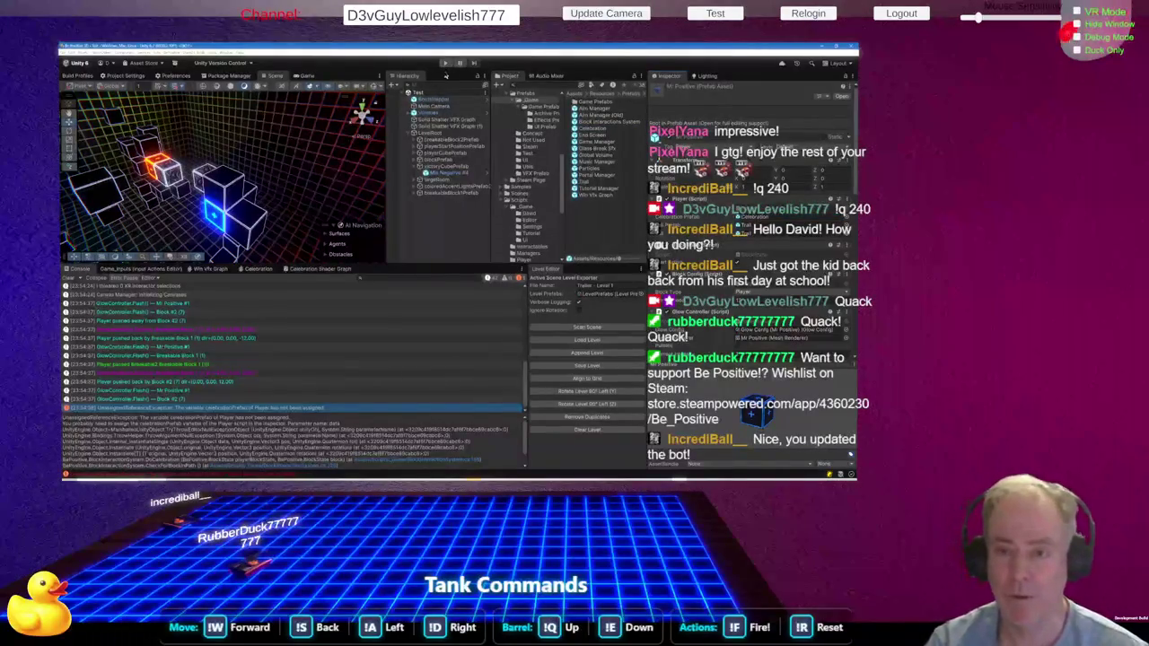
pyautogui.click(447, 63)
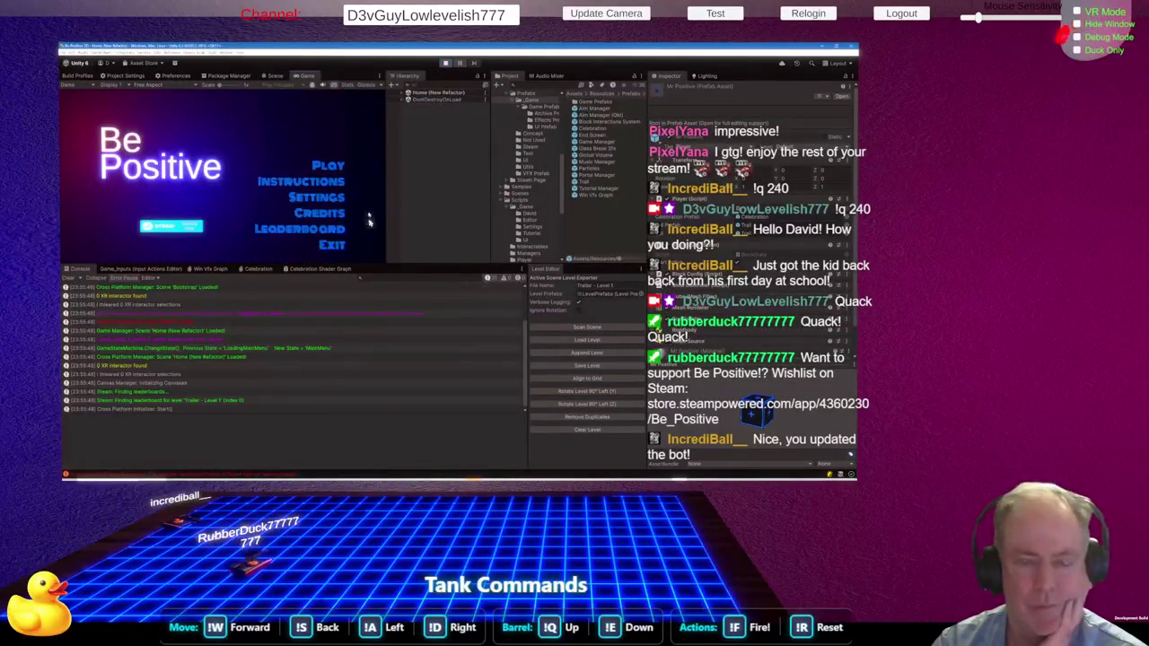
# Play into Level_0, select the celebrationSound UnassignedReferenceException, and open Celebration.cs from its stack trace
pyautogui.click(334, 167)
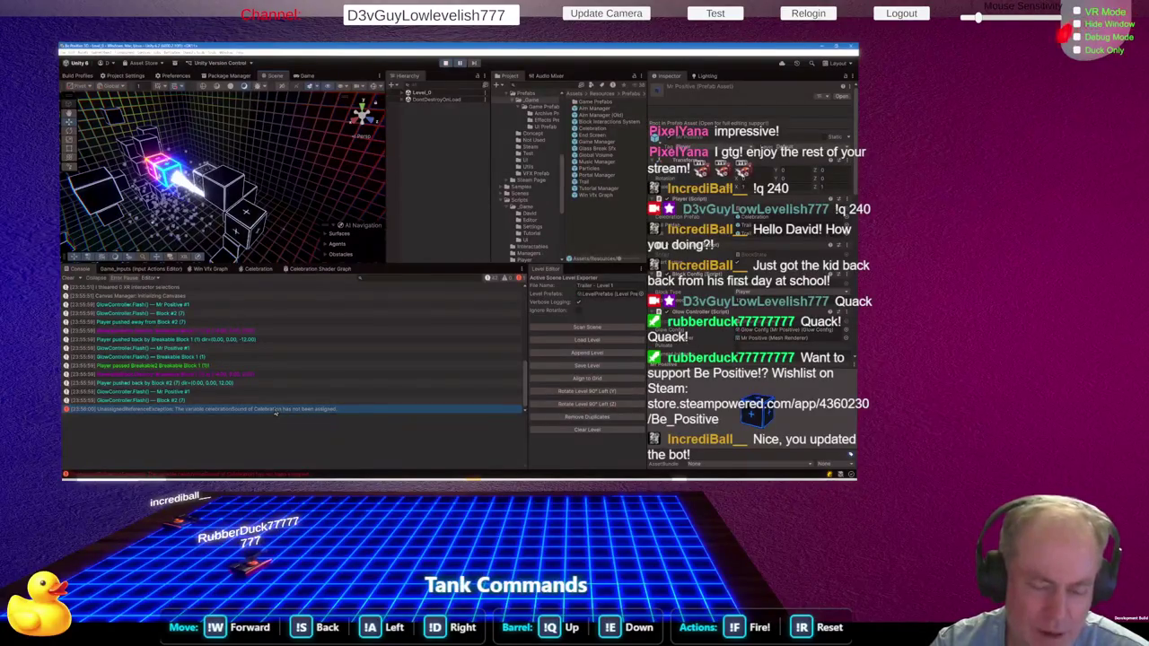
pyautogui.click(276, 410)
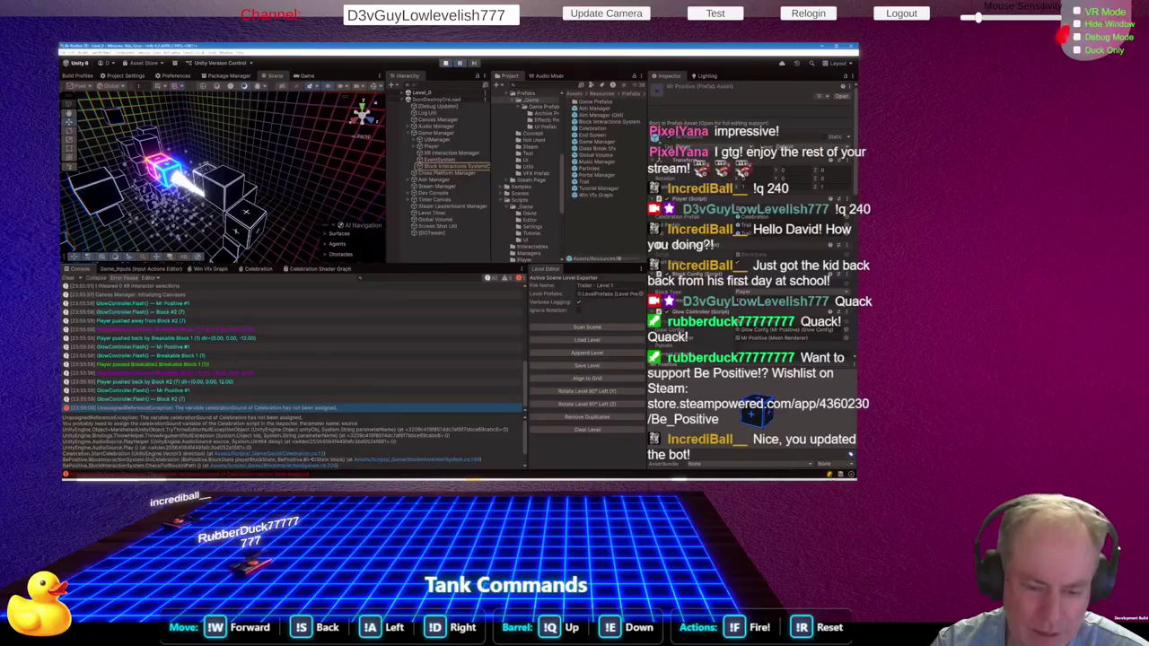
pyautogui.click(288, 454)
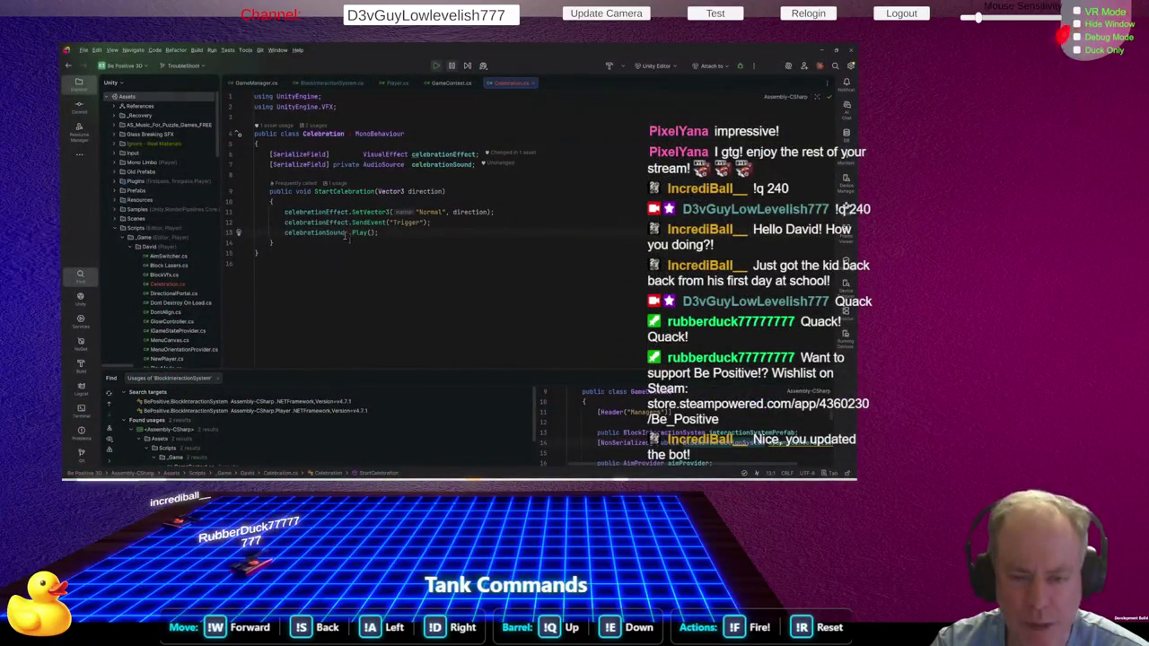
# Make line 13 a null-conditional call, celebrationSound?.Play(), and select the statement
pyautogui.hotkey('alt', 'Tab')
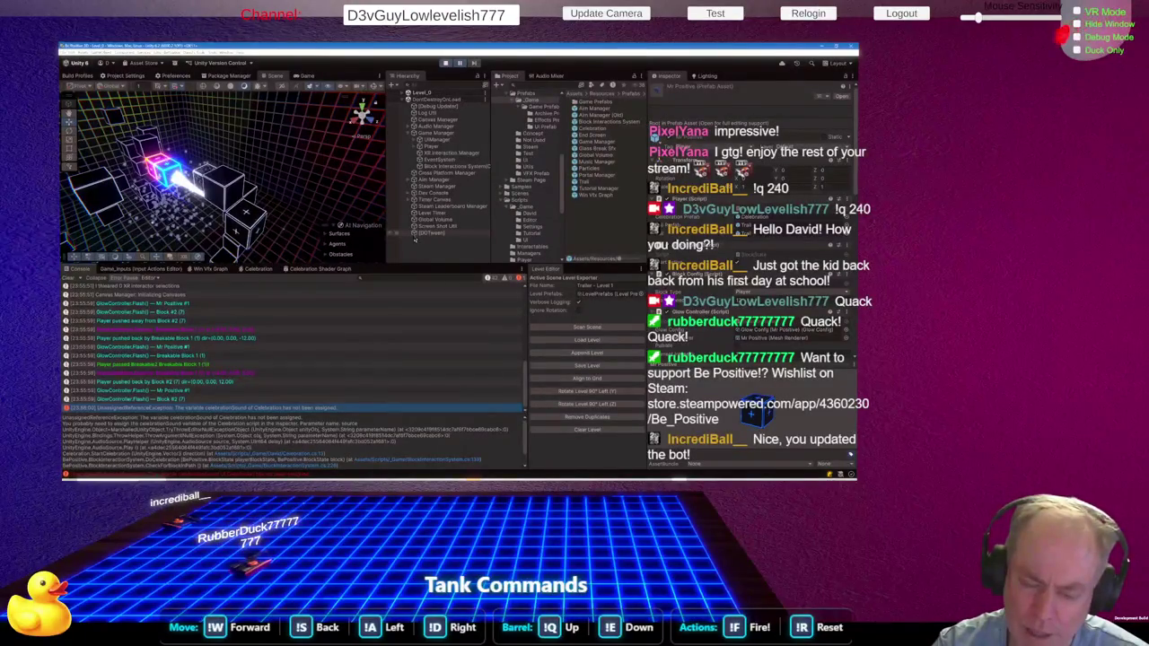
pyautogui.hotkey('alt', 'Tab')
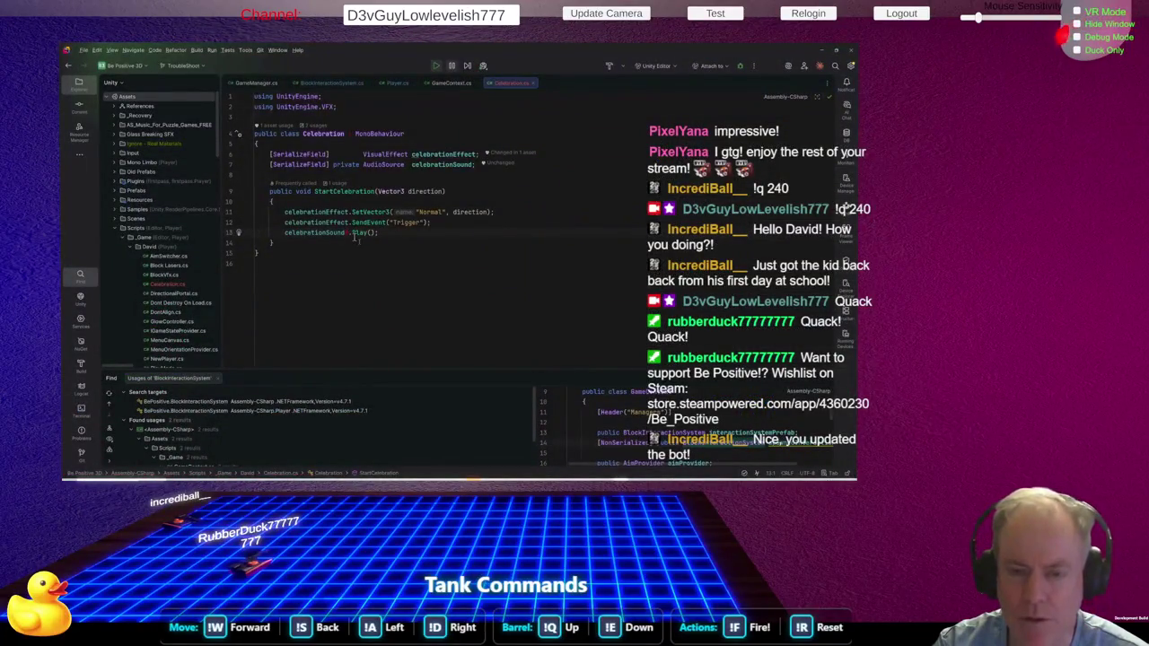
pyautogui.moveTo(355, 235)
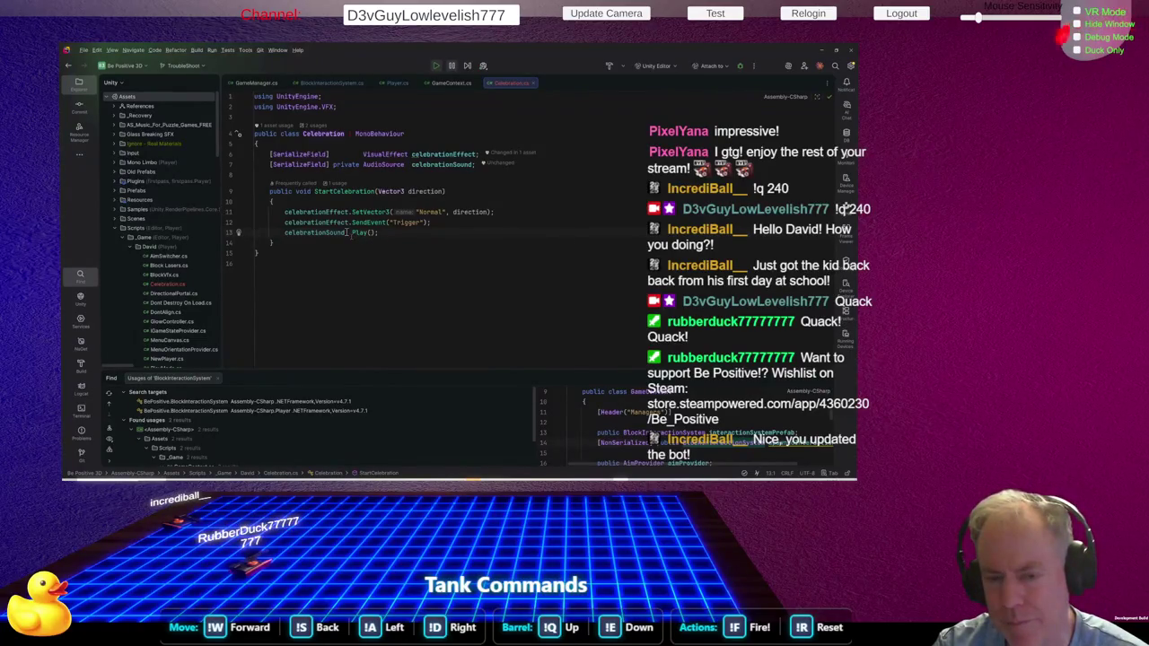
pyautogui.write('?')
pyautogui.press('End')
pyautogui.hotkey('shift', 'Home')
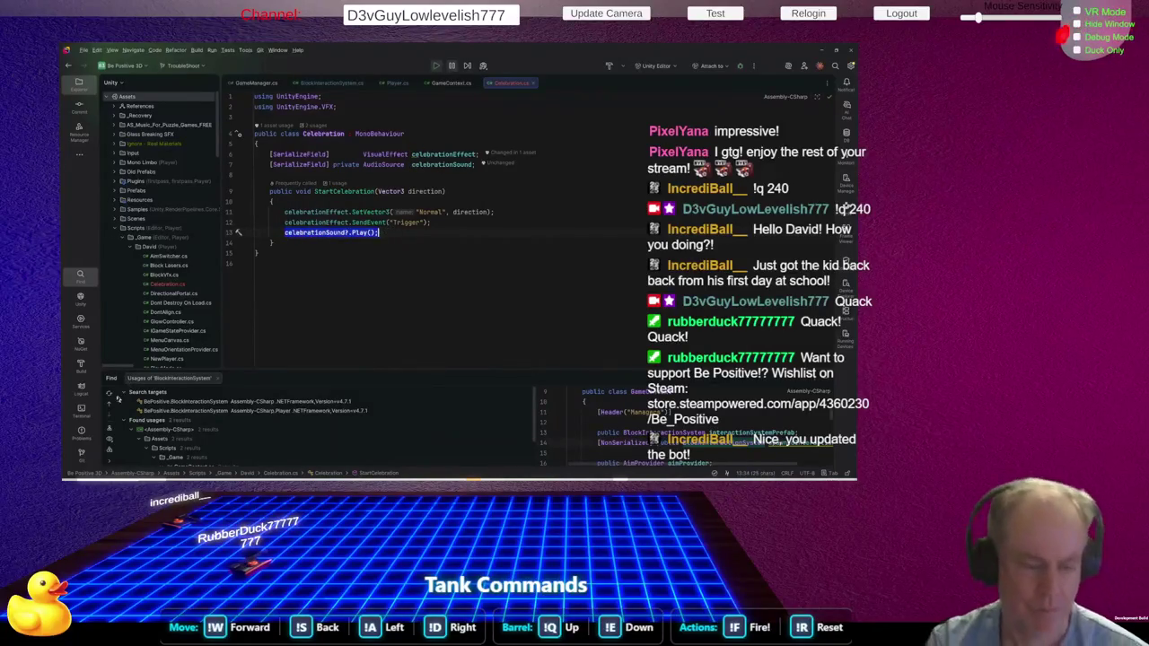
# Open a taller Terminal, reselect 'celebrationSound?.Play();' on line 13, and focus the assistant prompt
pyautogui.click(82, 410)
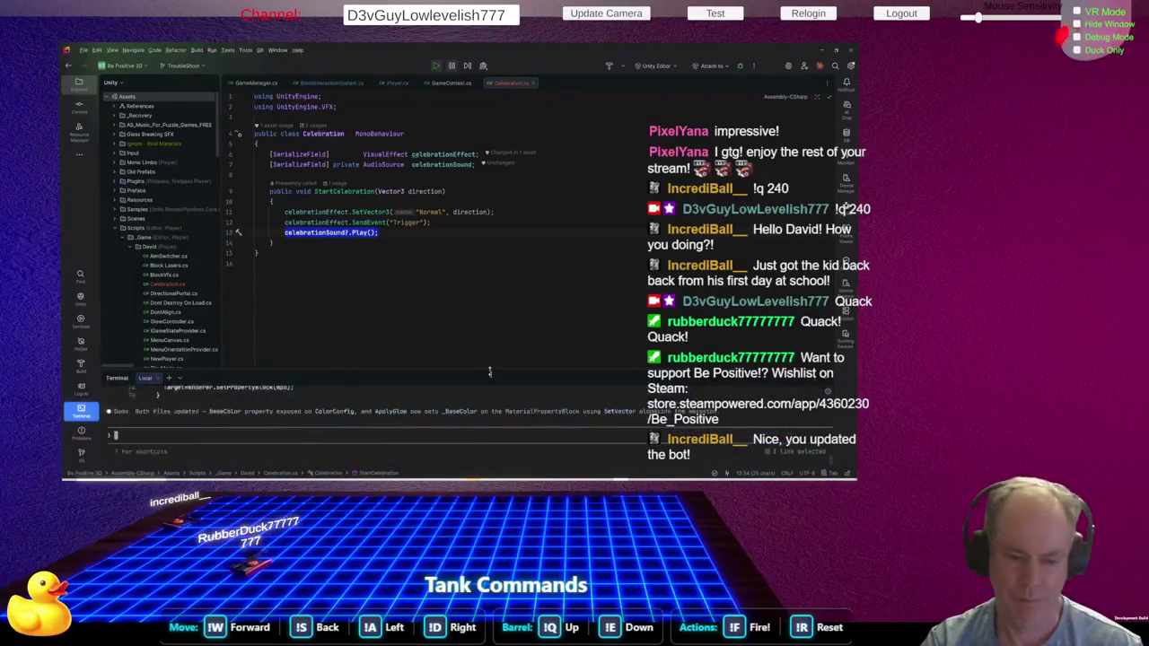
pyautogui.moveTo(493, 370); pyautogui.dragTo(496, 325)
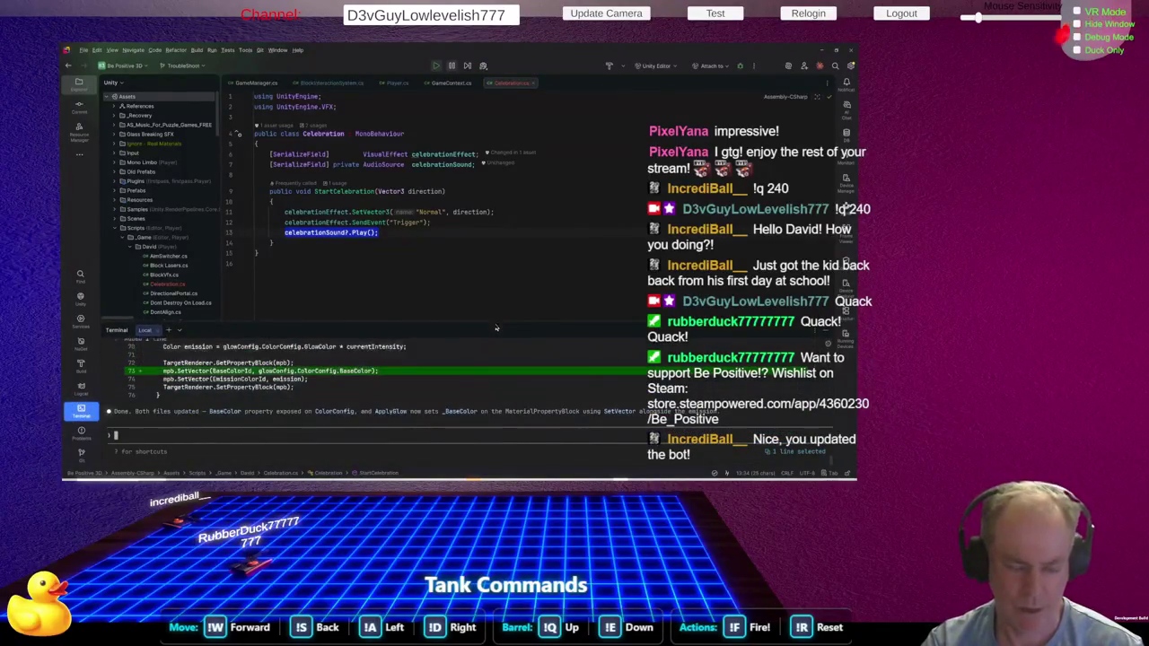
pyautogui.click(361, 266)
pyautogui.click(349, 232)
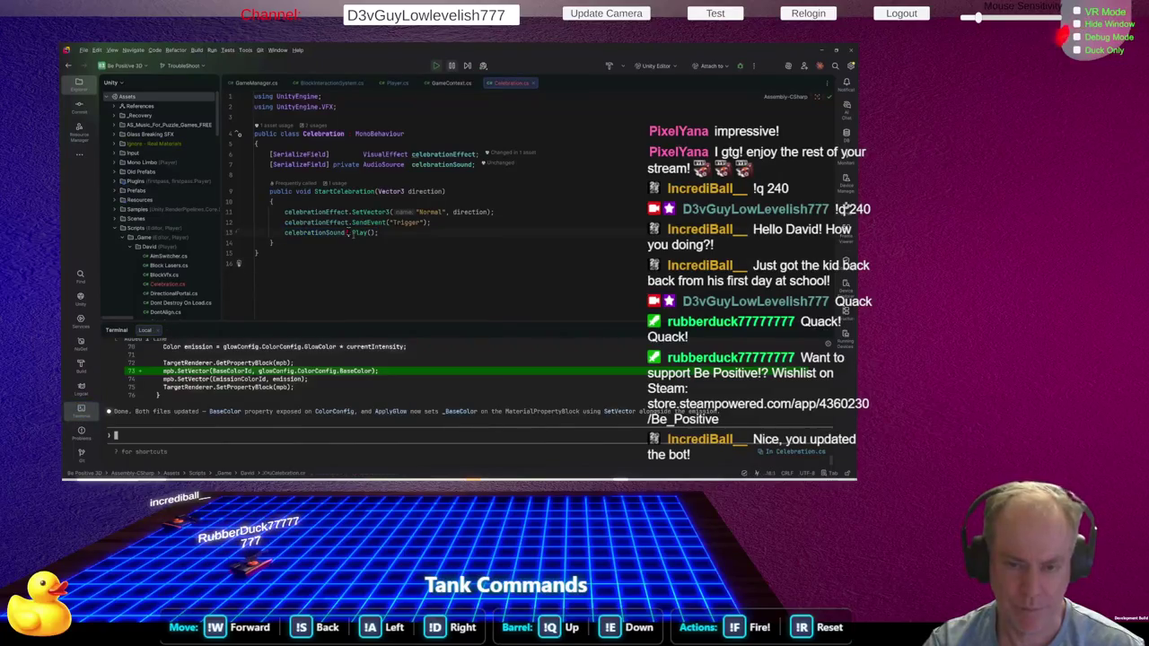
pyautogui.press('Delete')
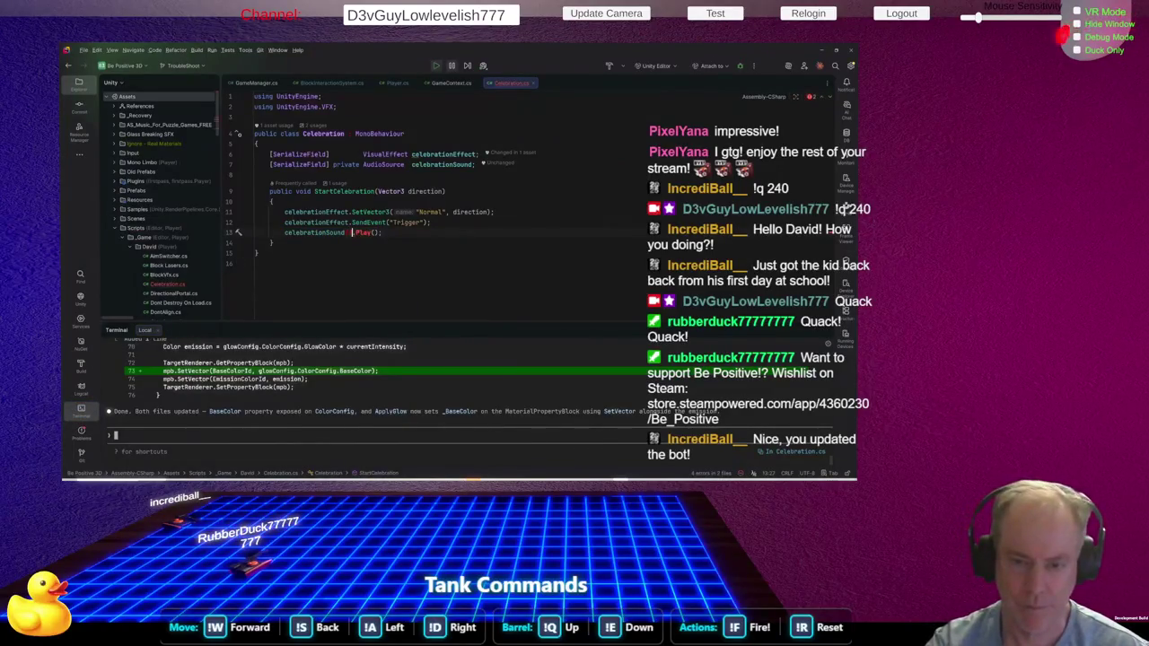
pyautogui.hotkey('ctrl', 'z')
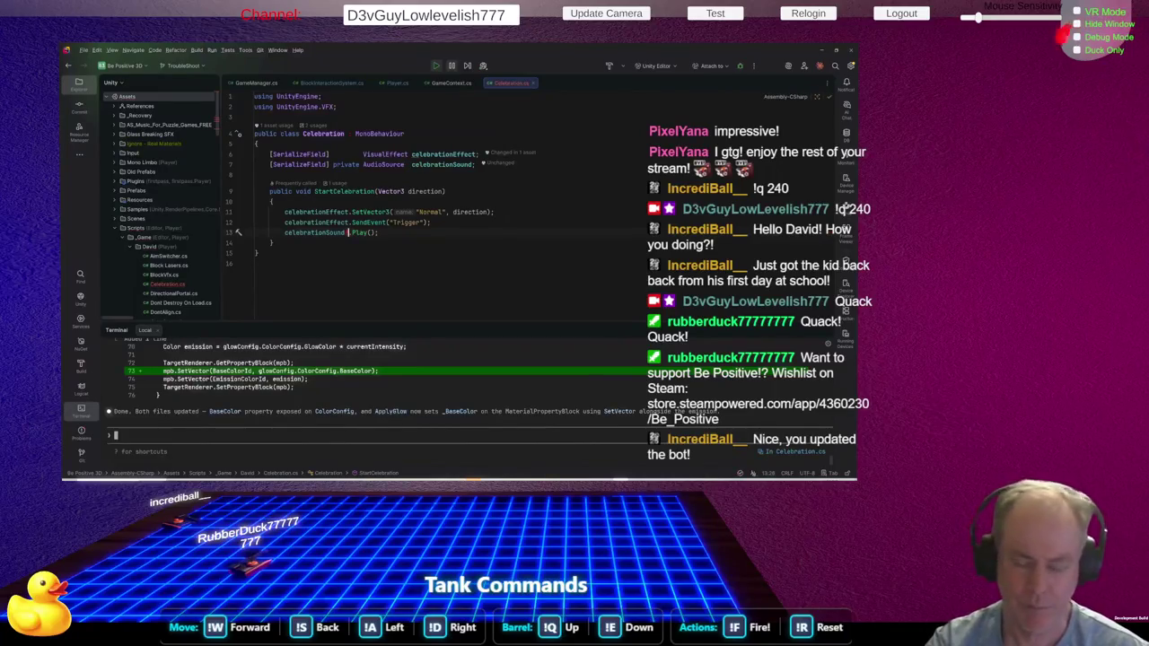
pyautogui.click(344, 232)
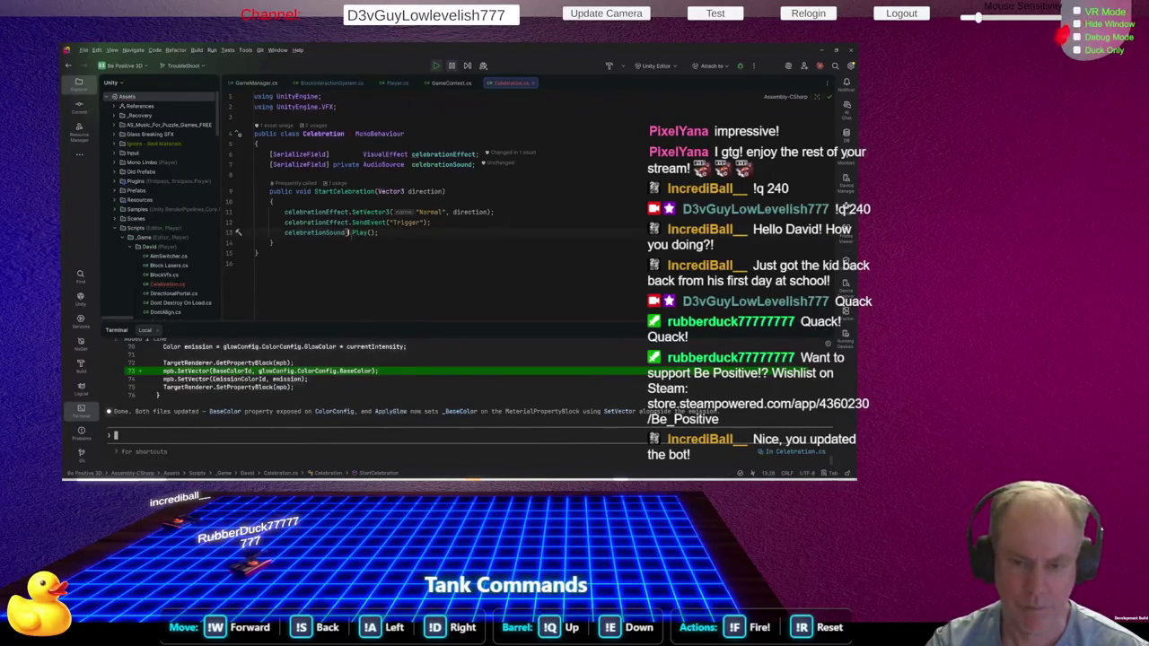
pyautogui.moveTo(284, 233); pyautogui.dragTo(383, 232)
pyautogui.click(185, 437)
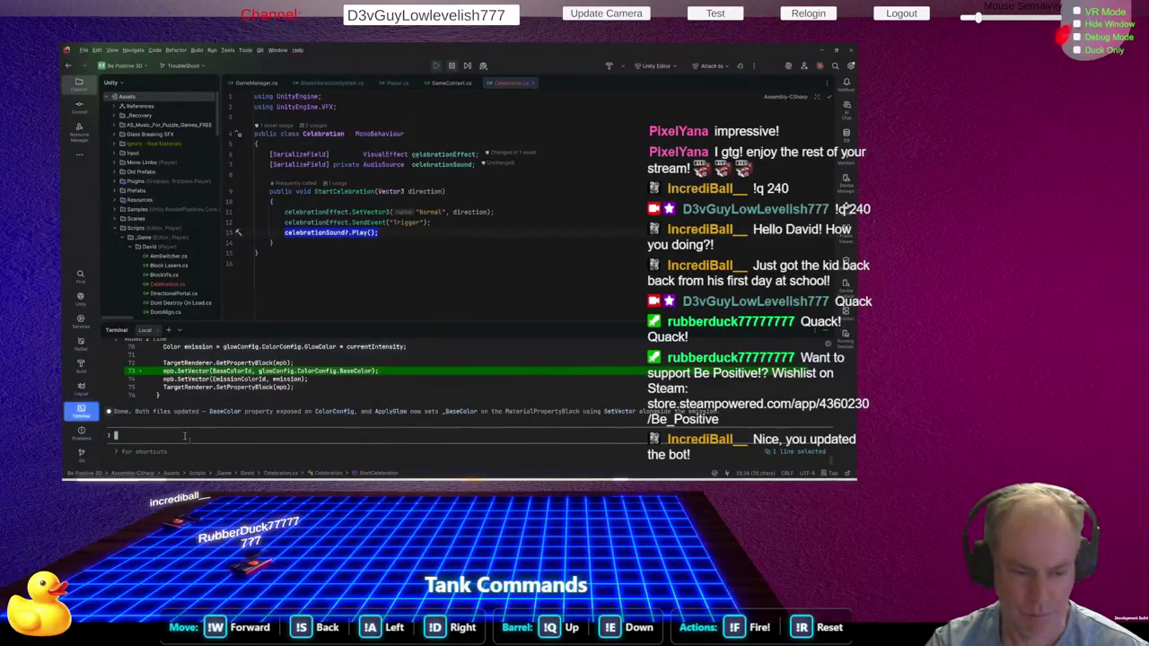
# Ask the terminal assistant 'what does this do' about the selected line and enlarge the terminal
pyautogui.write('what doe')
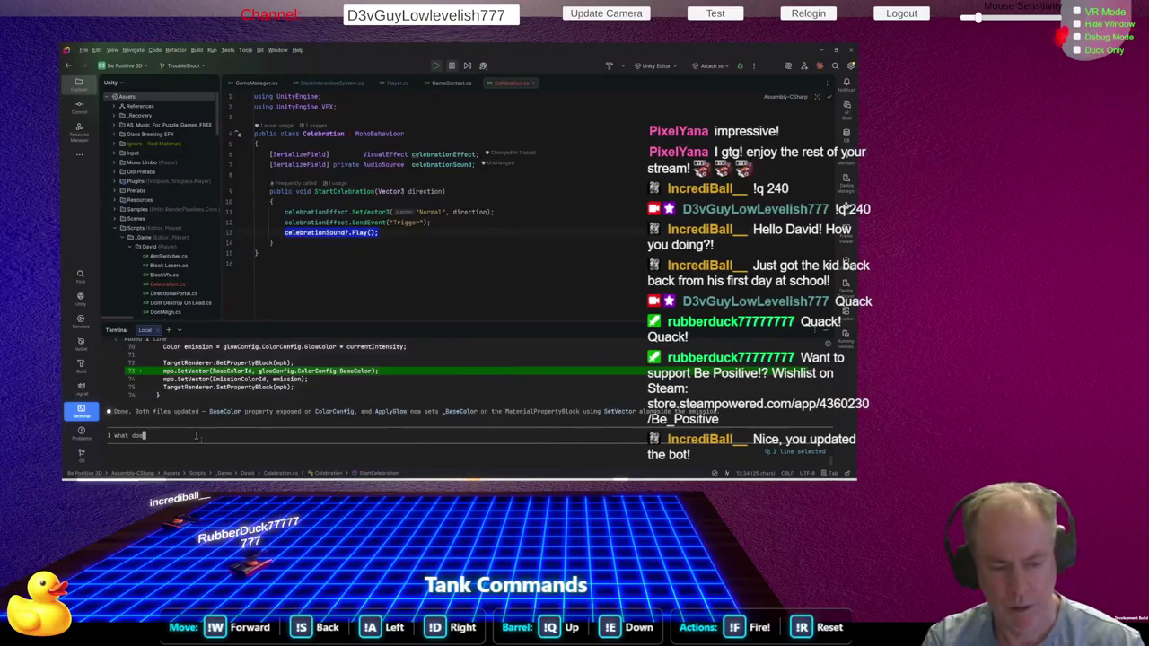
pyautogui.write('s this do')
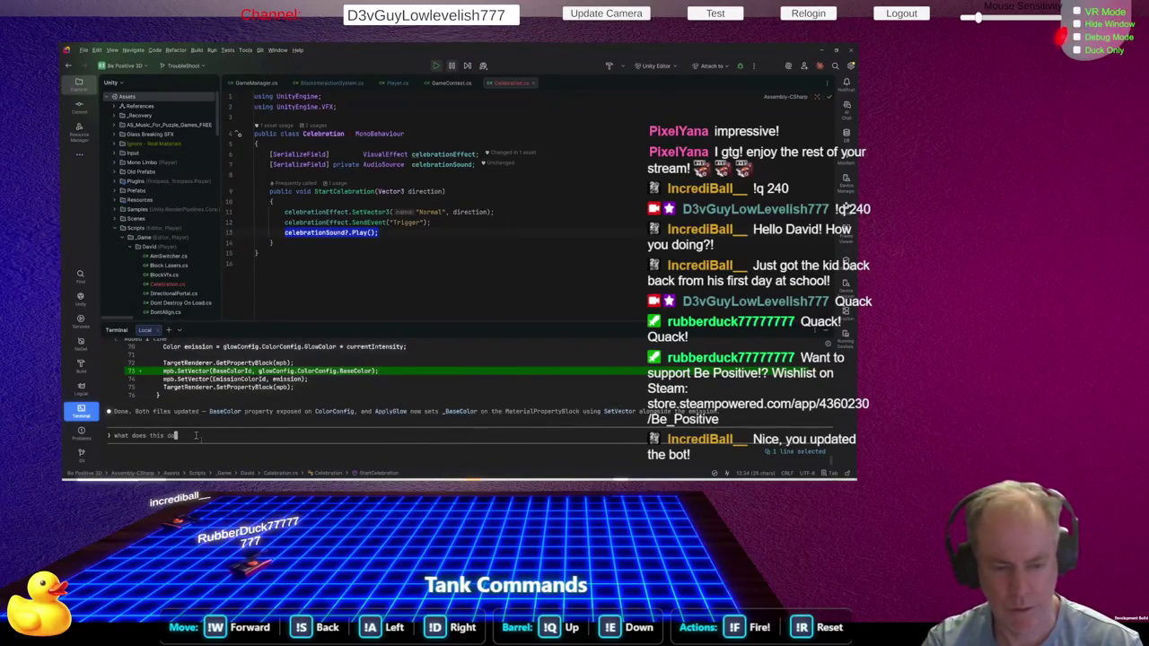
pyautogui.press('Return')
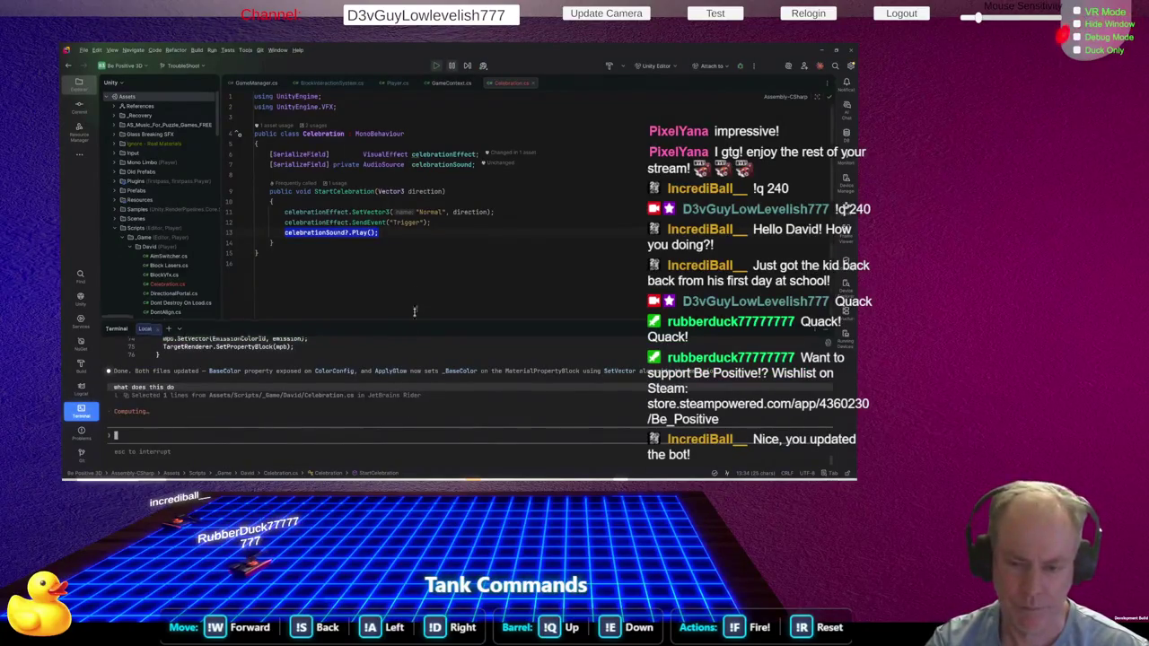
pyautogui.moveTo(413, 324); pyautogui.dragTo(422, 268)
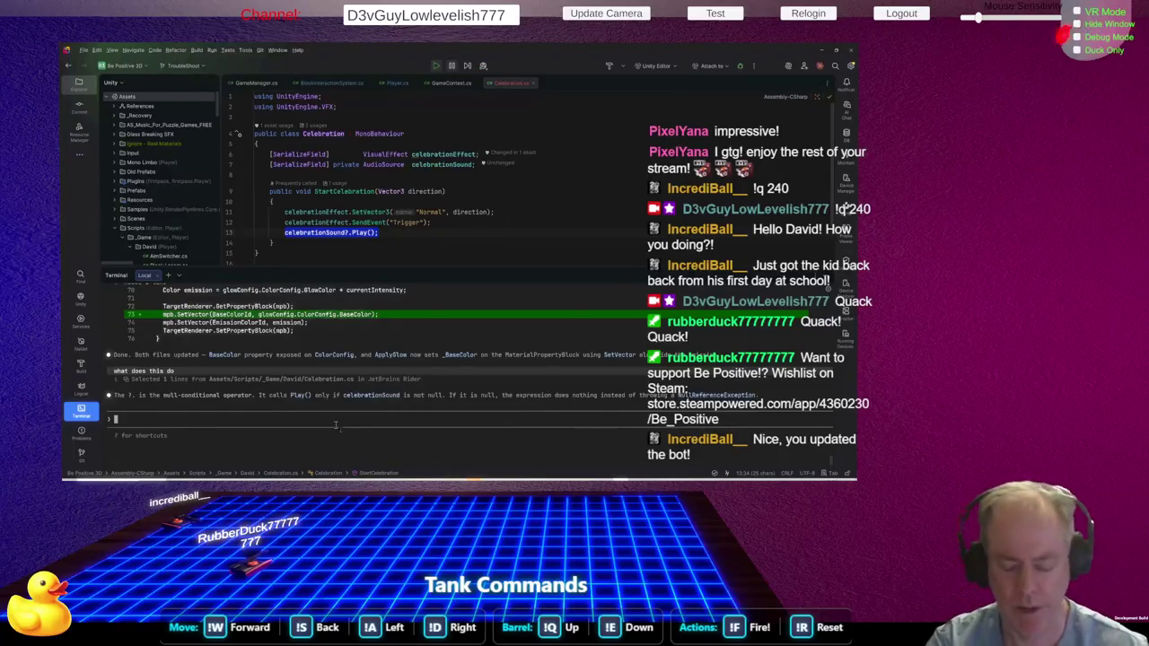
# Ask the assistant to 'Look at the errors', then bring up Unity's error console
pyautogui.write('Look')
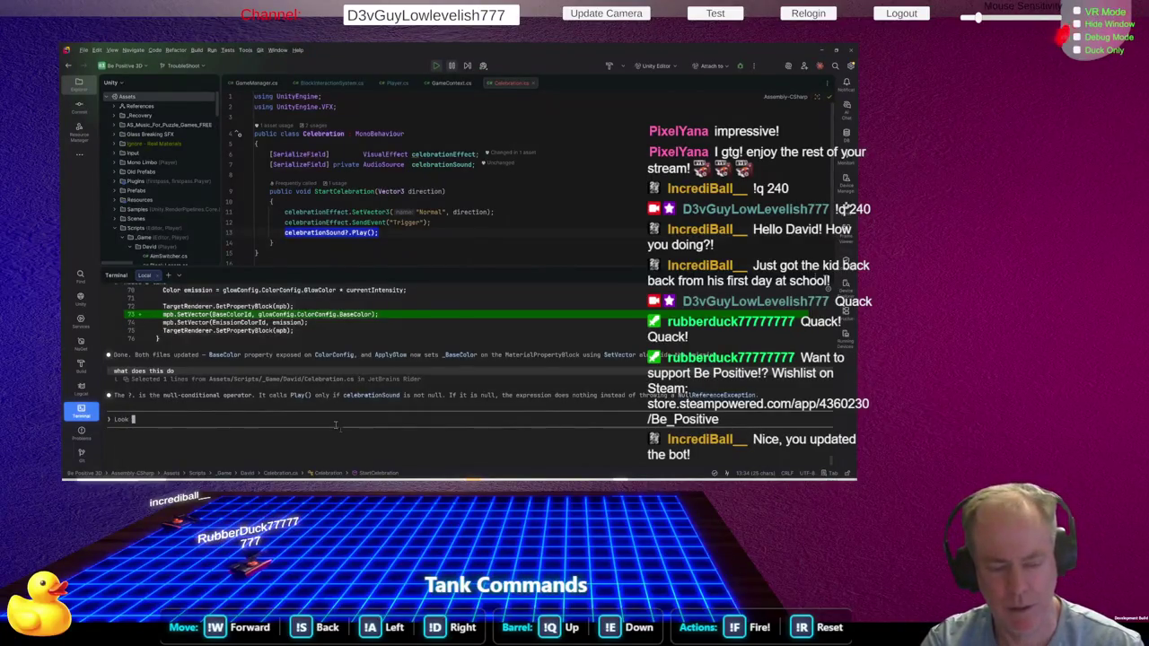
pyautogui.write(' at the erro')
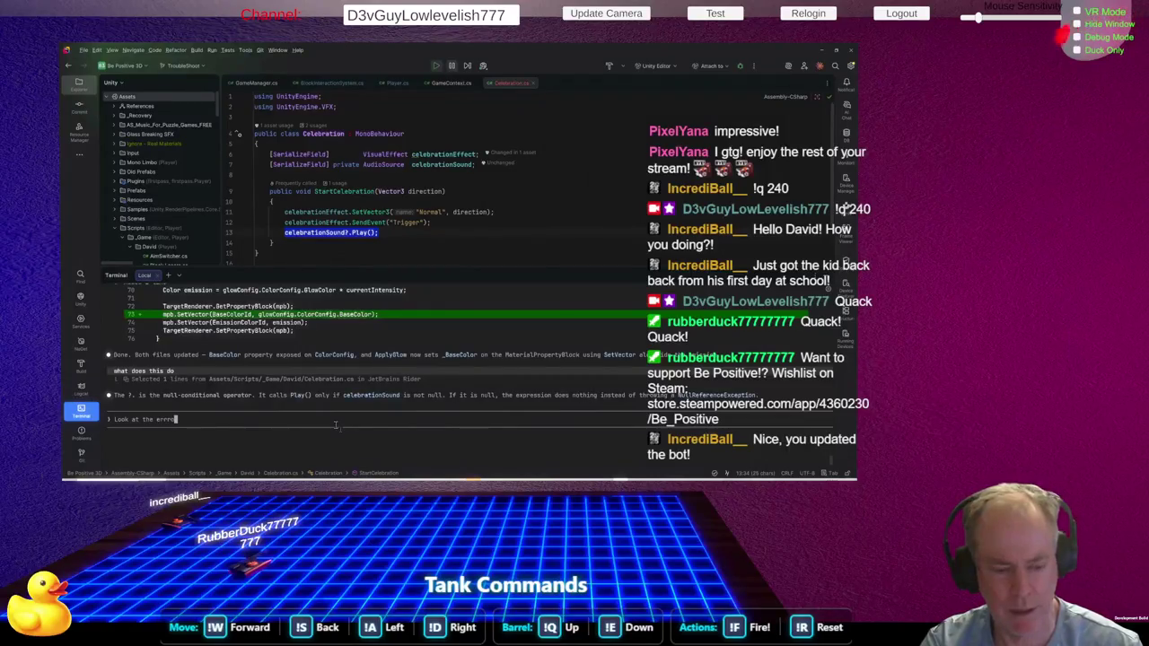
pyautogui.write('rs')
pyautogui.press('Return')
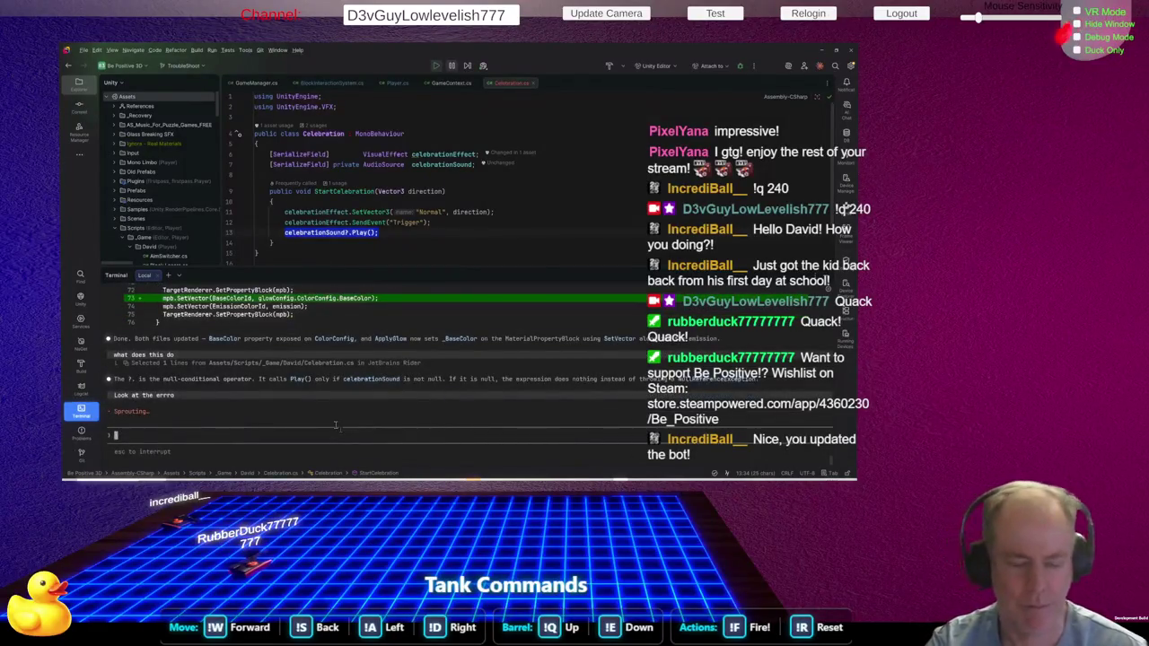
pyautogui.hotkey('alt', 'Tab')
pyautogui.hotkey('alt', 'Tab')
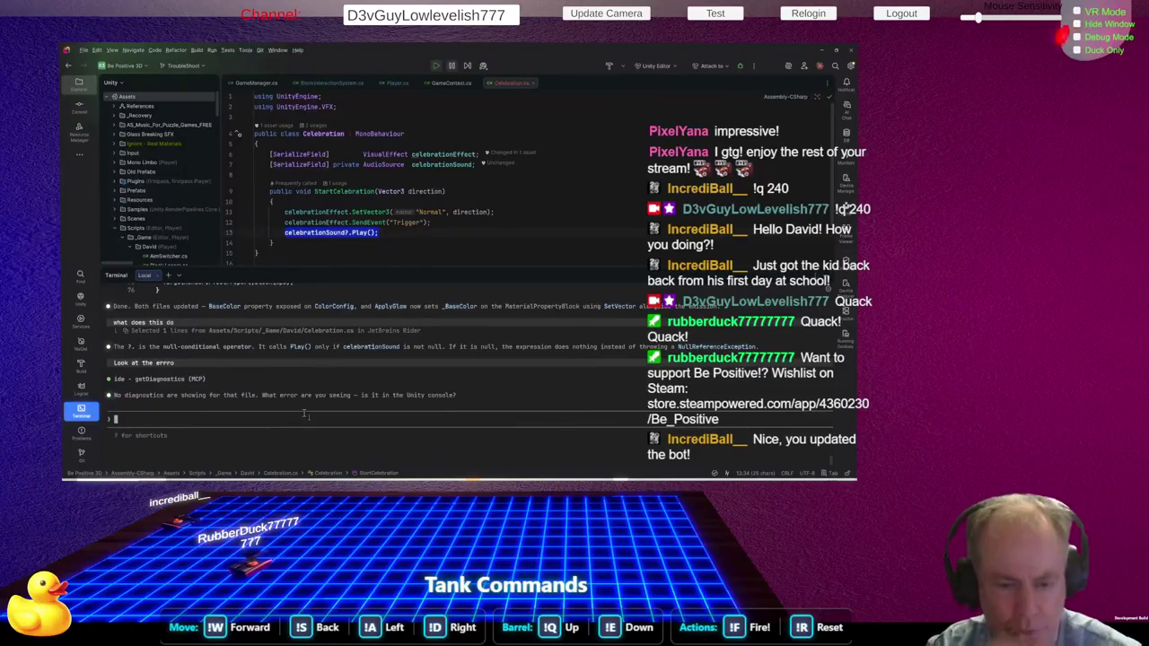
pyautogui.hotkey('alt', 'Tab')
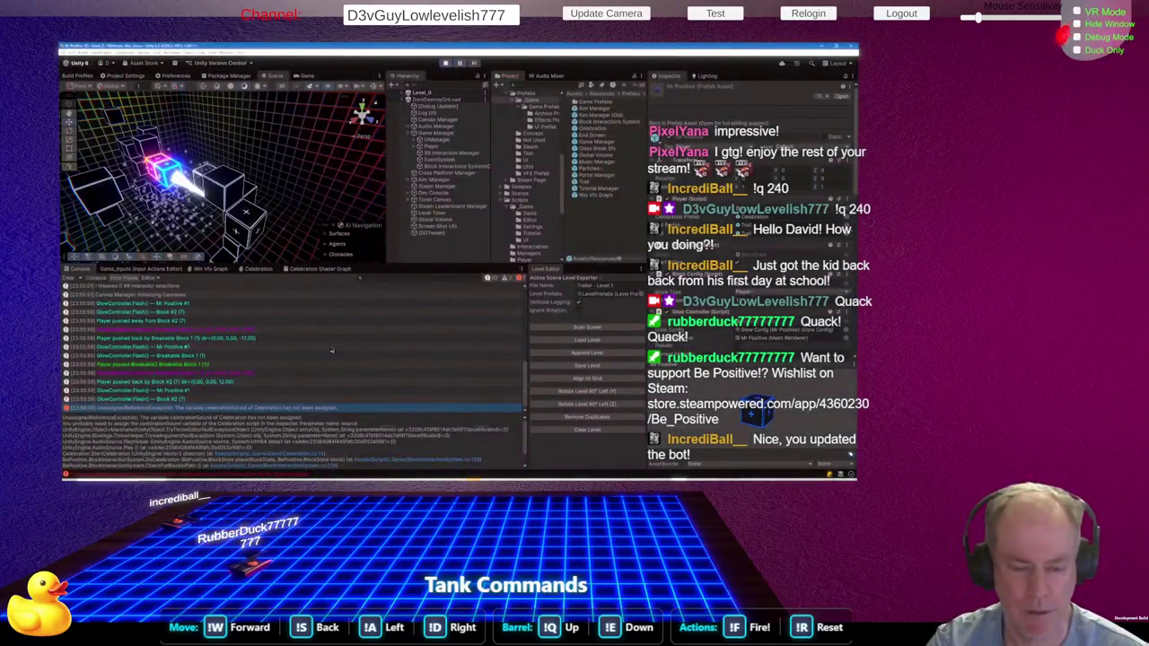
# Read Unity's celebrationSound UnassignedReferenceException, then return to Rider's assistant
pyautogui.hotkey('alt', 'Tab')
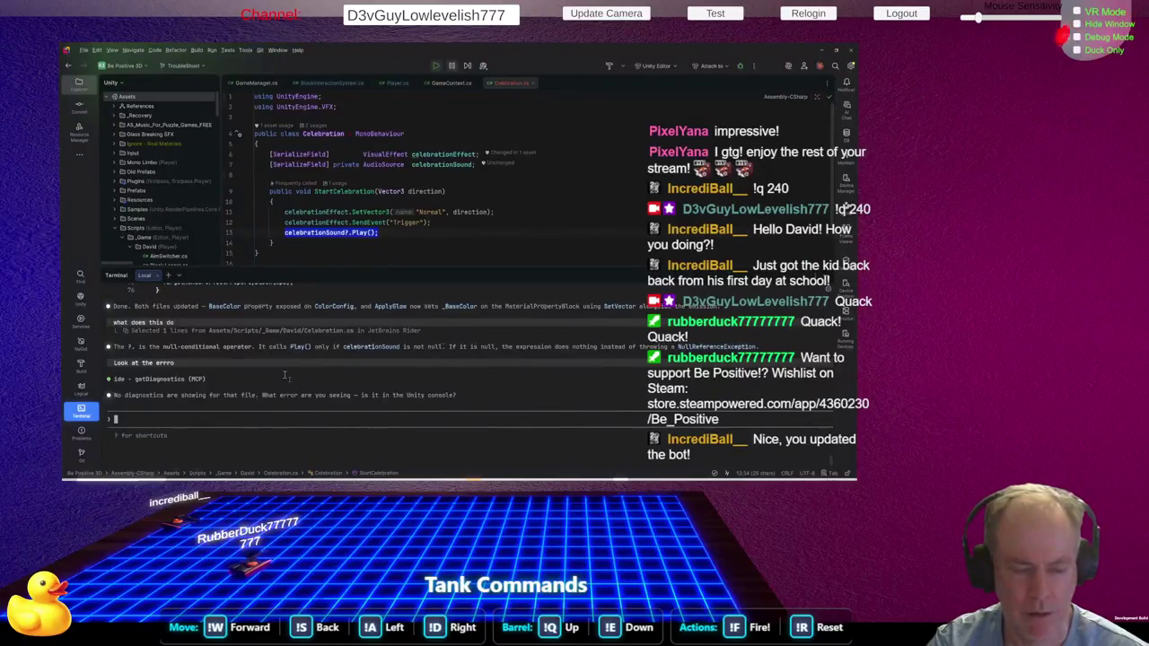
pyautogui.hotkey('alt', 'Tab')
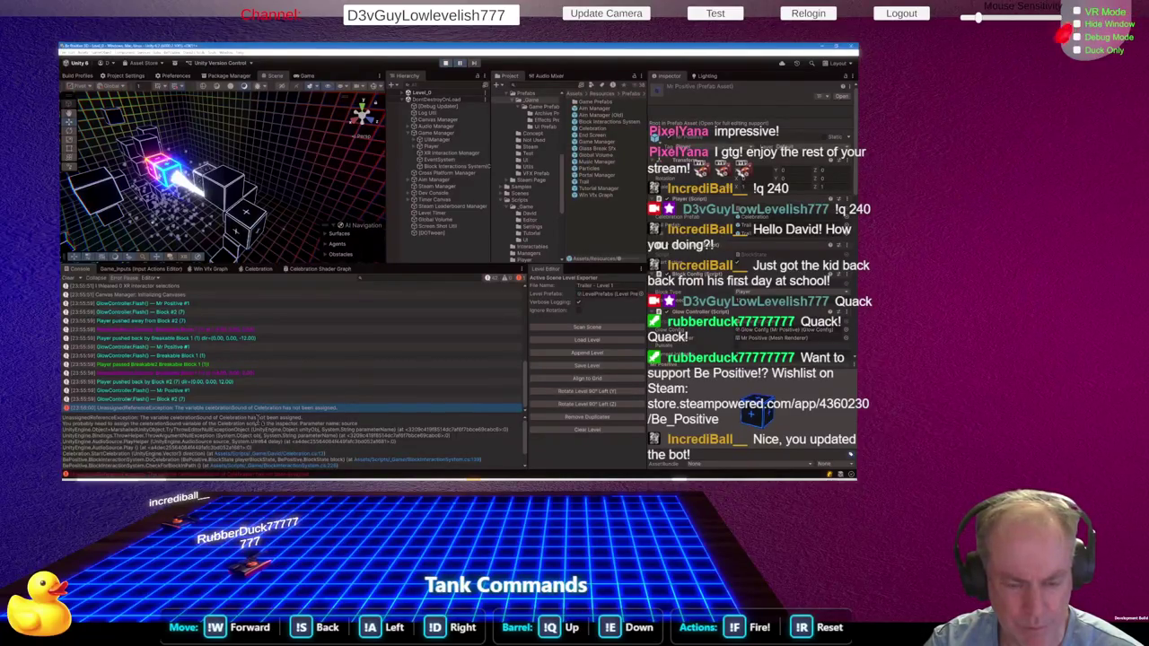
pyautogui.hotkey('alt', 'Tab')
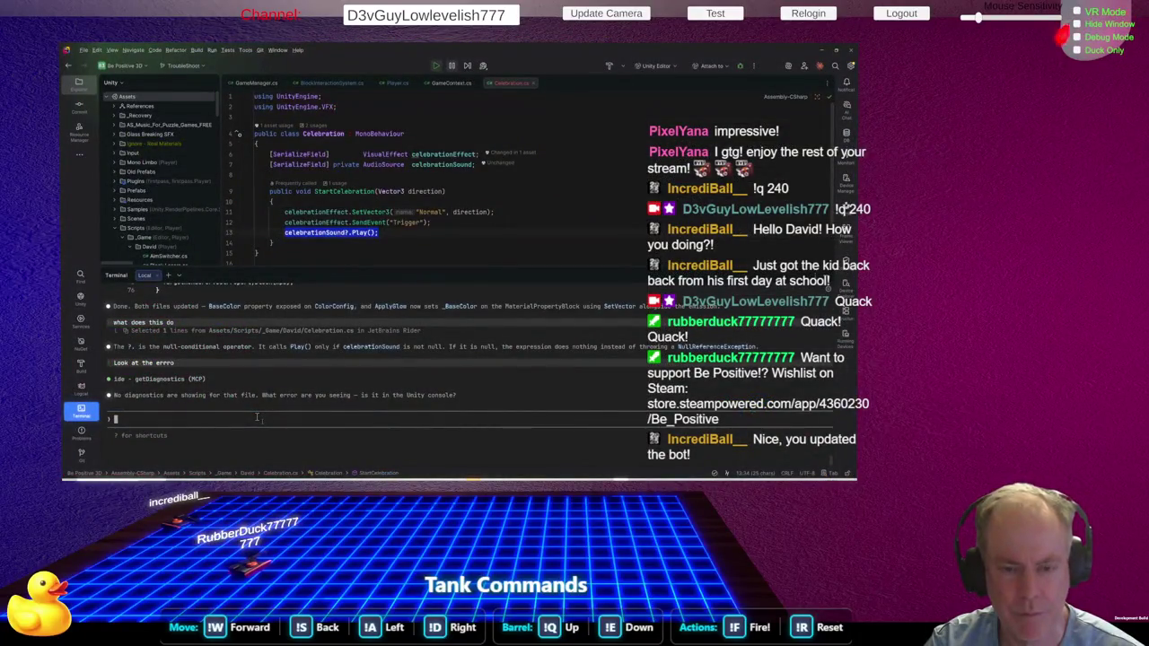
# Paste the Unity error screenshot into Rider's Claude terminal prompt and send it
pyautogui.hotkey('alt', 'Tab')
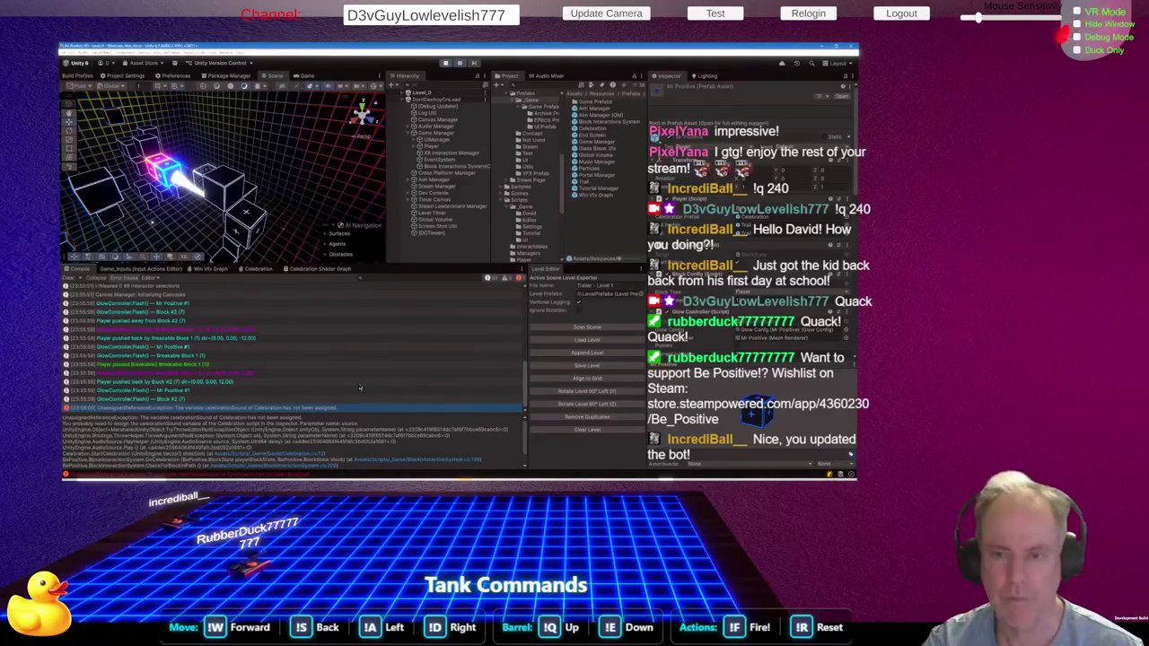
pyautogui.hotkey('alt', 'Tab')
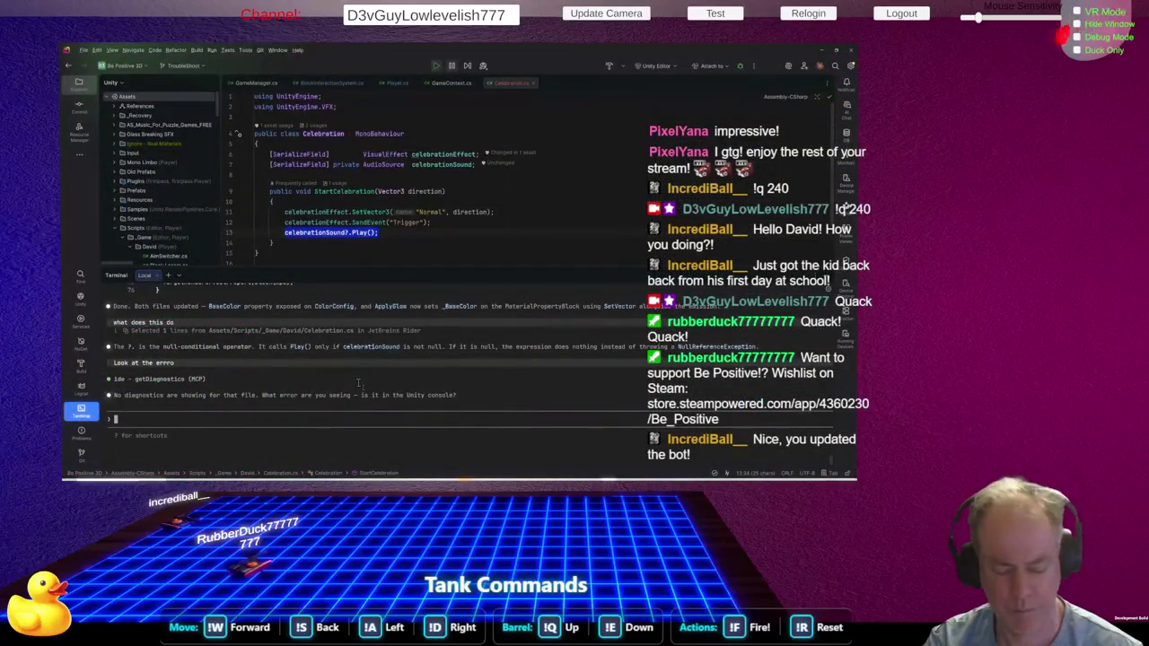
pyautogui.write('Screenshot 2026-04-12 235830.jpg')
pyautogui.press('Return')
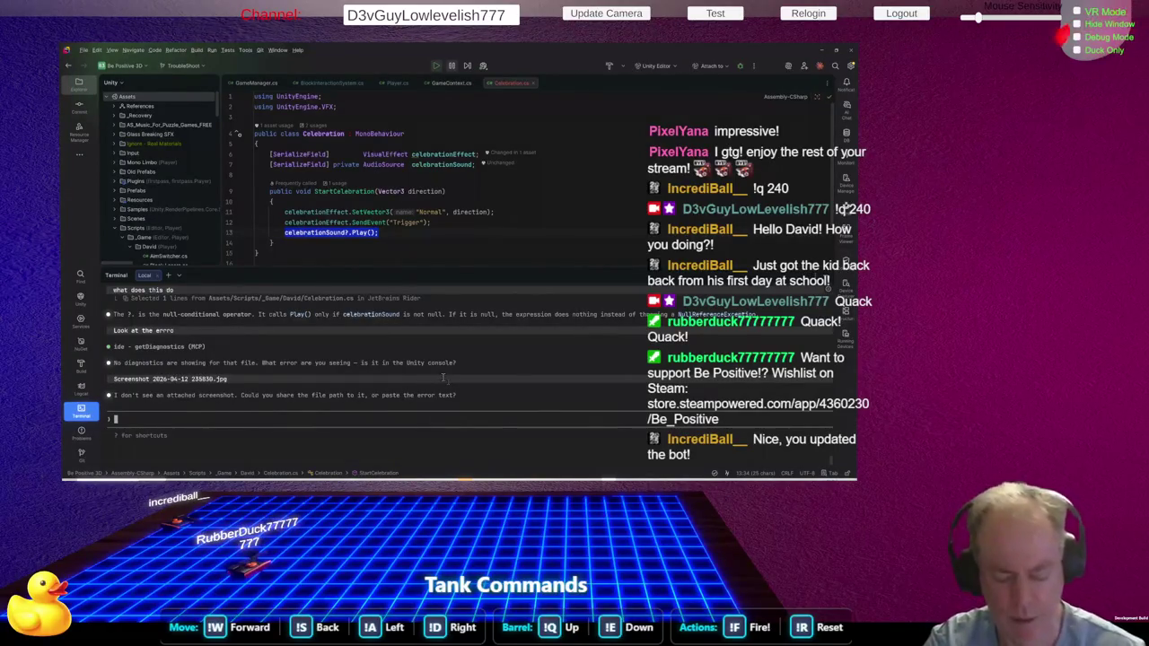
# Reply with the /Assets path, read the assistant's diagnosis, then move to the Claude chat in Chrome
pyautogui.write('/ss')
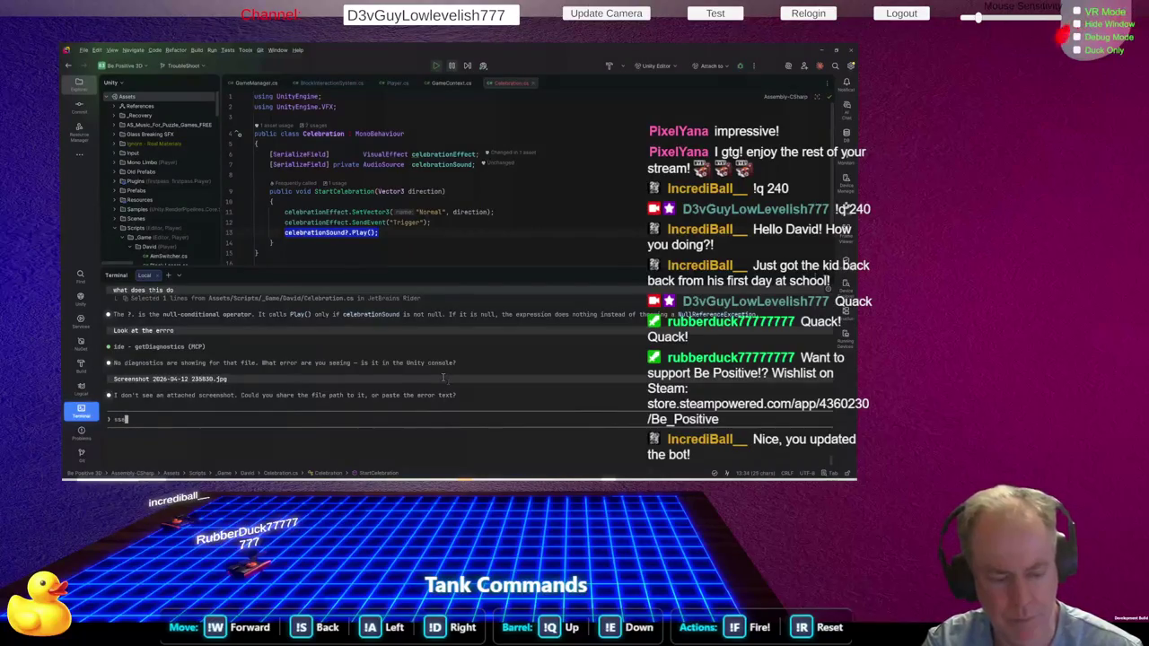
pyautogui.write('Assets')
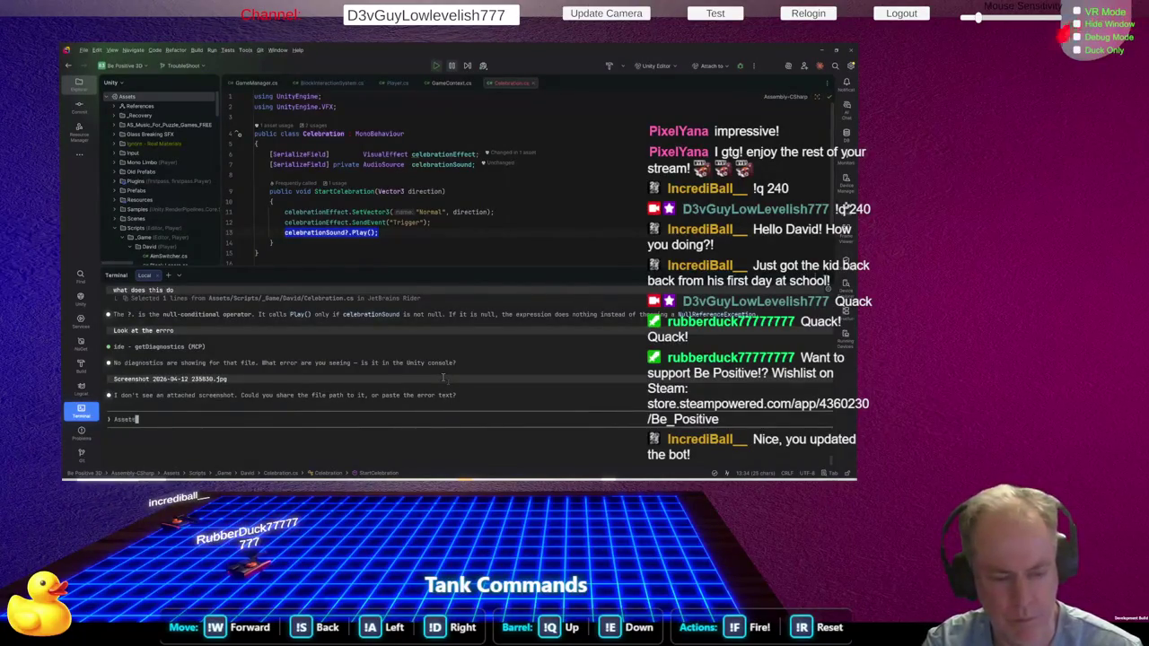
pyautogui.press('Return')
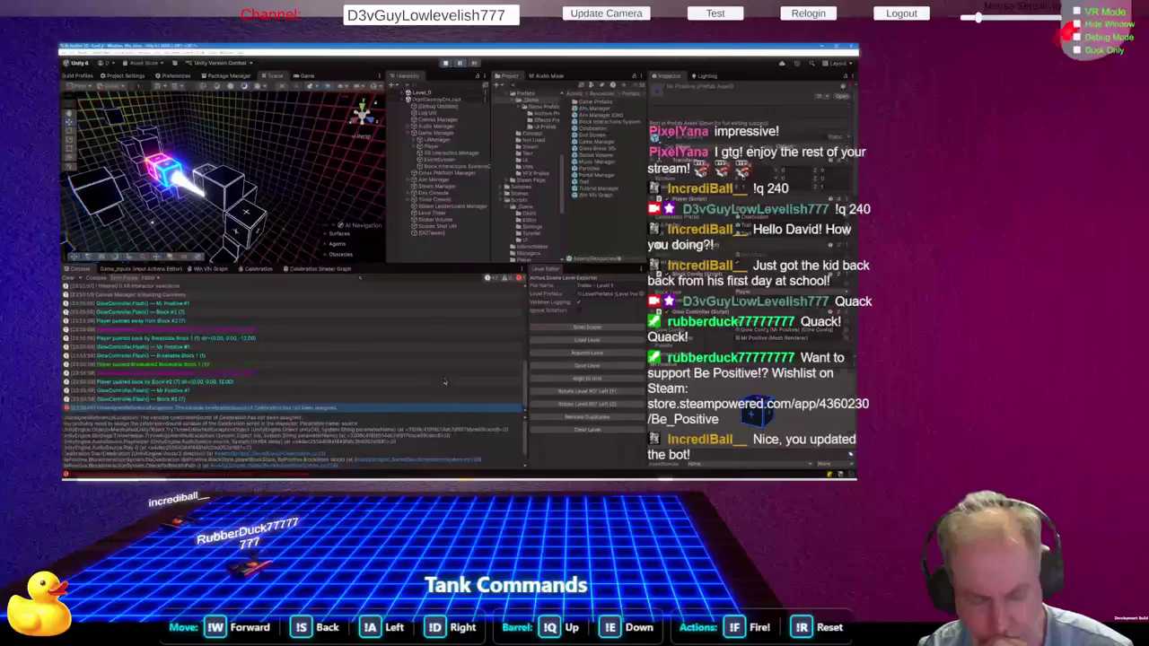
pyautogui.hotkey('alt', 'Tab')
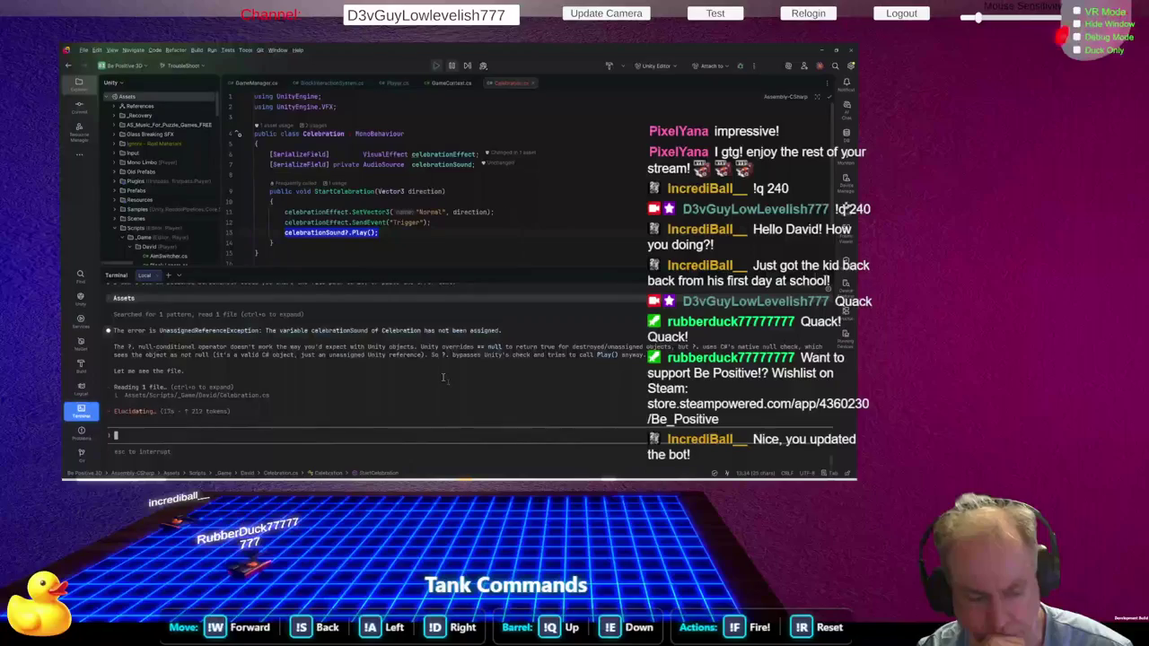
pyautogui.hotkey('alt', 'Tab')
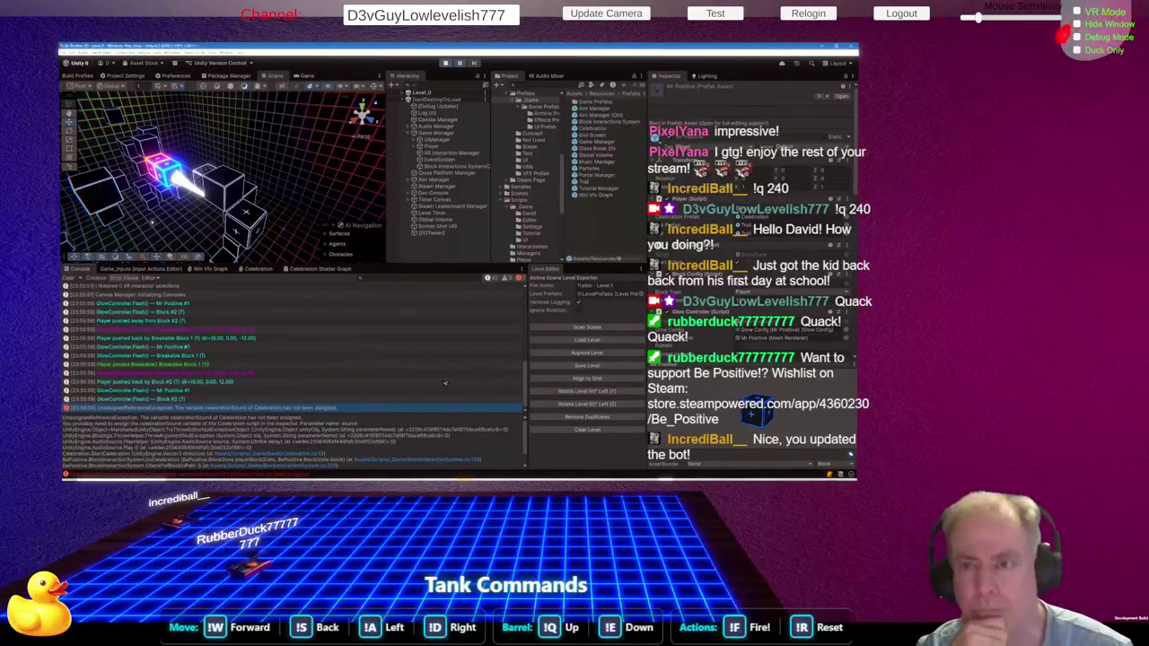
pyautogui.hotkey('alt', 'Tab')
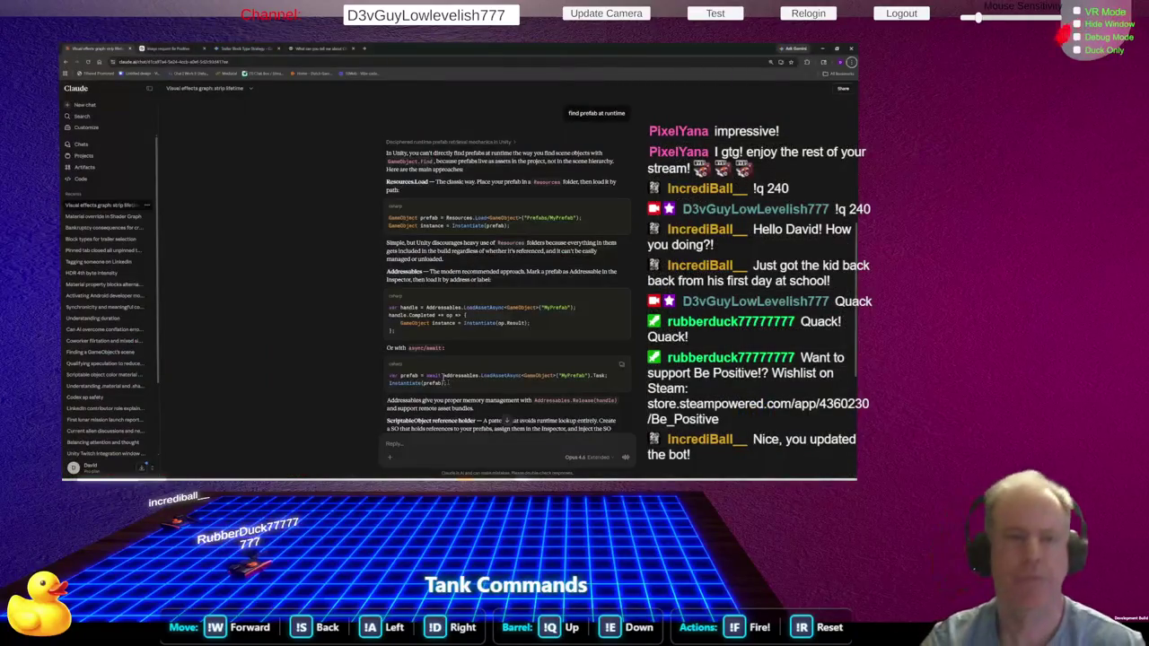
# Search Google in a new tab for the Unity null conditional operator not working
pyautogui.click(365, 49)
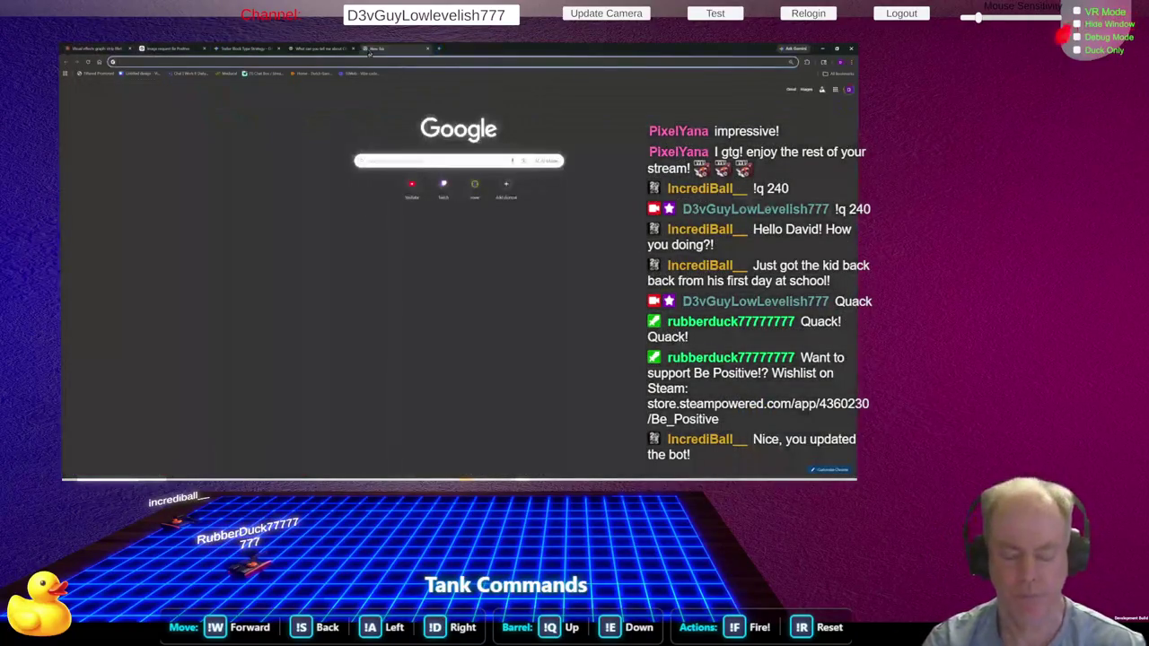
pyautogui.write('unity conditional')
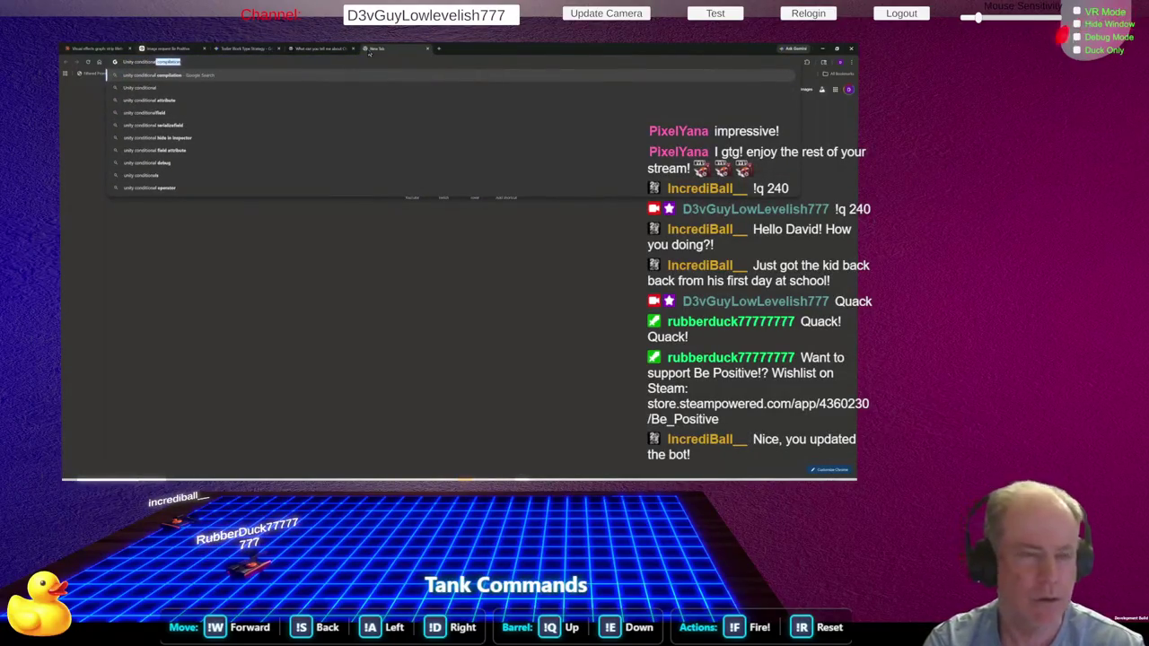
pyautogui.write(' null')
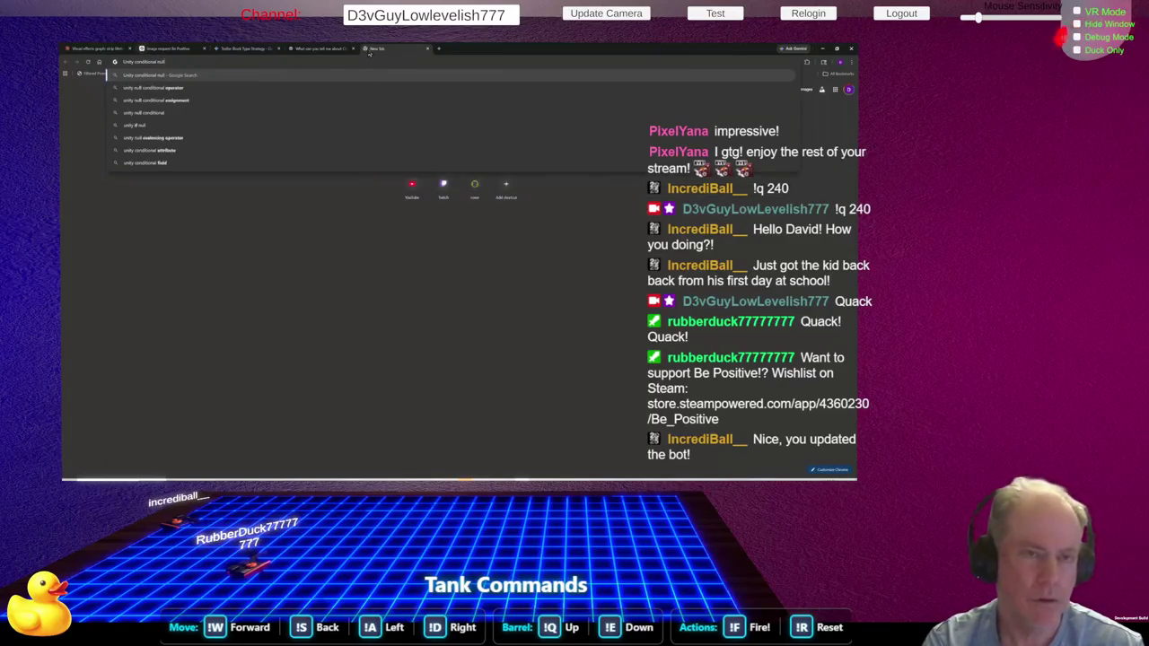
pyautogui.press('Down')
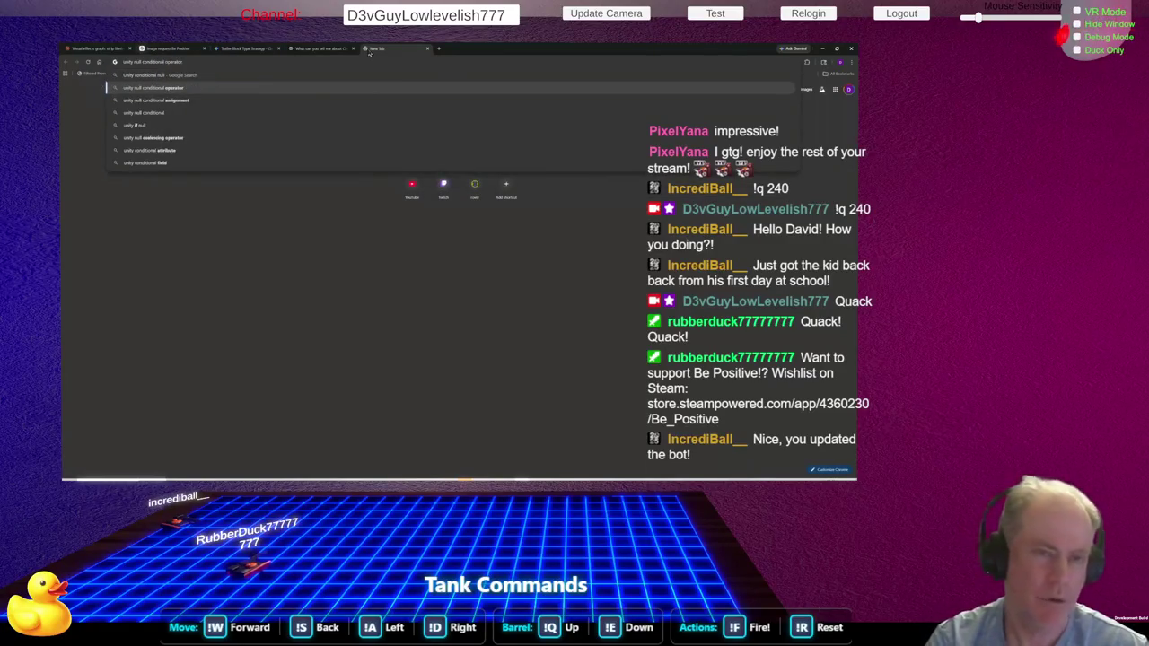
pyautogui.write(' not')
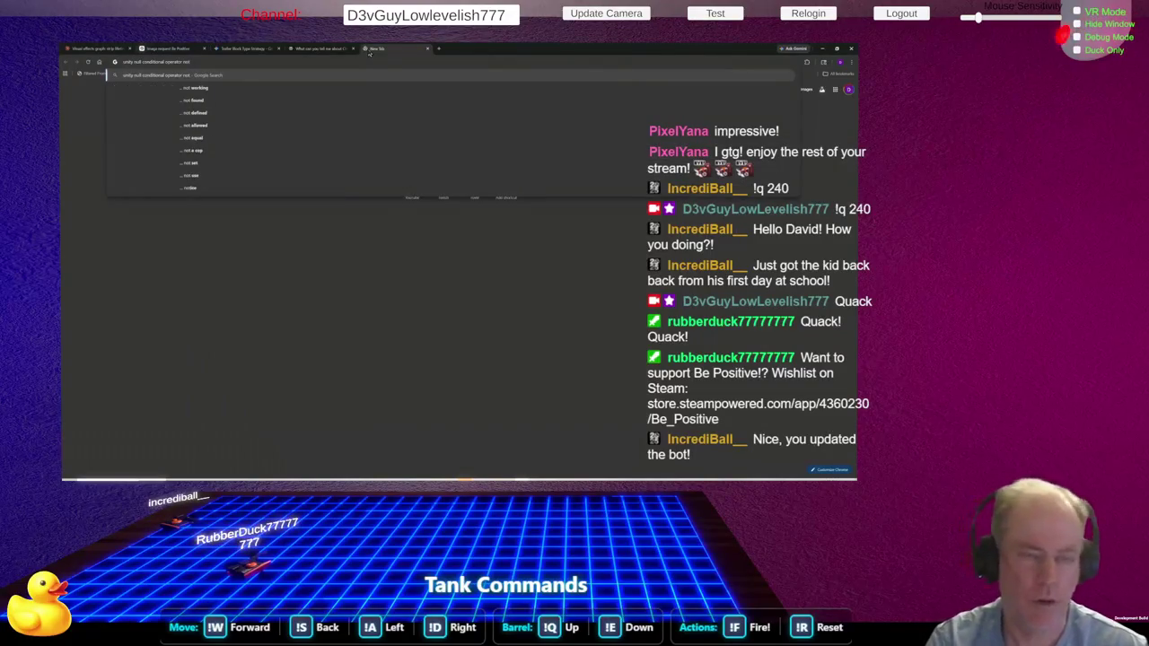
pyautogui.press('Down')
pyautogui.press('Return')
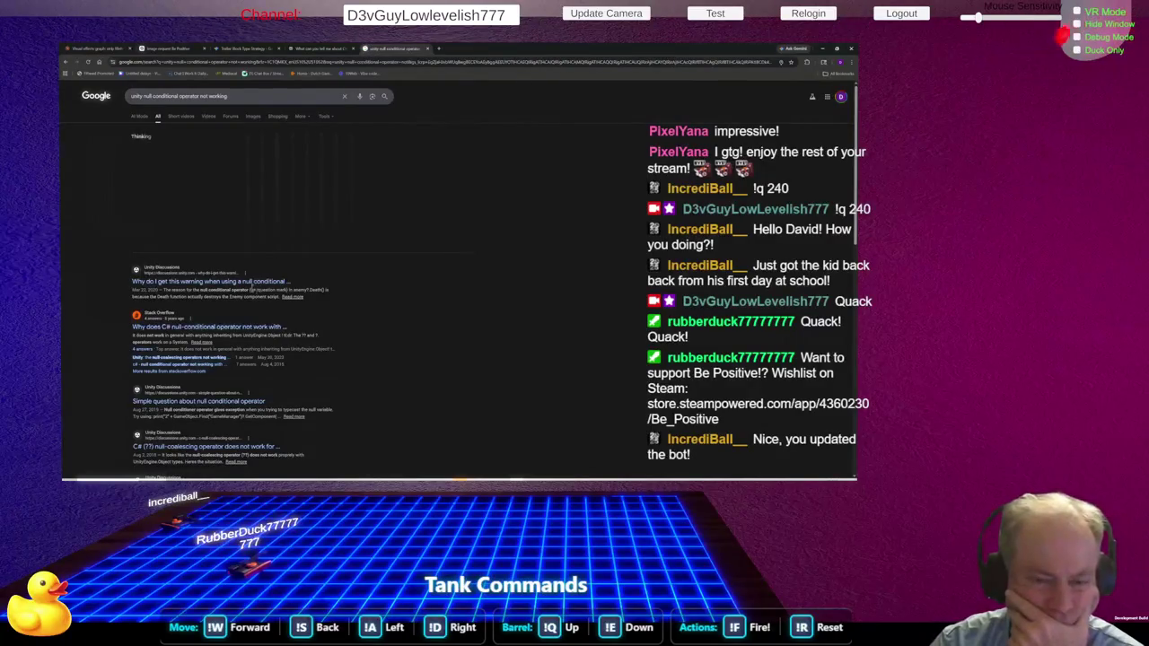
# Open and read the Unity Discussions thread on the null conditional operator warning
pyautogui.click(249, 285)
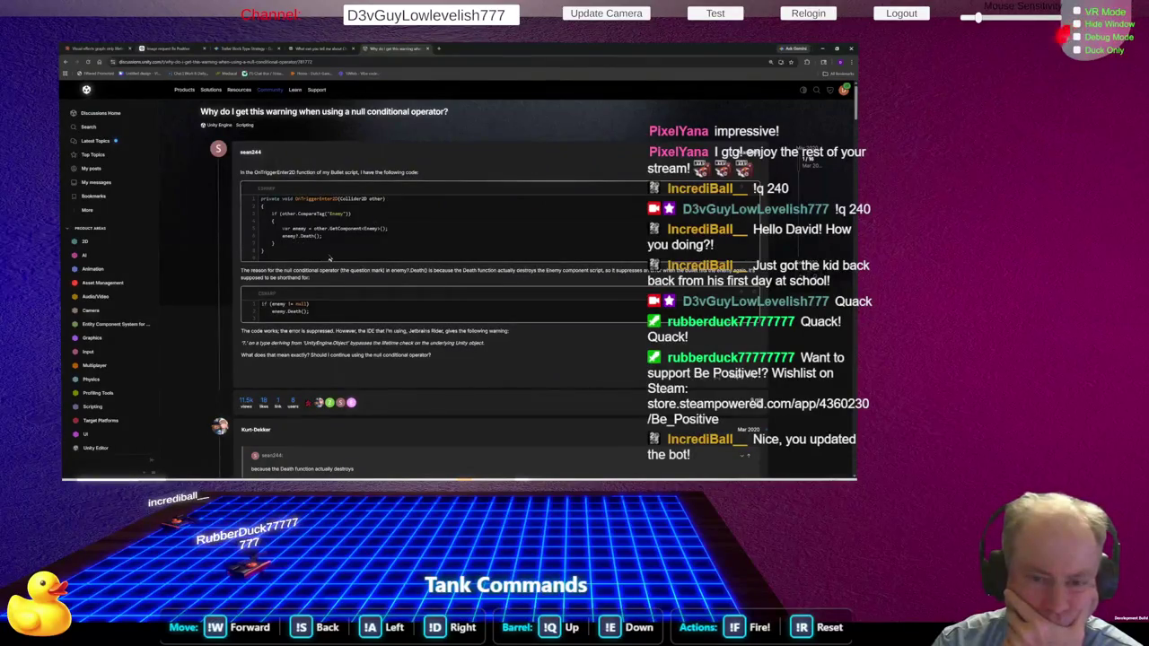
pyautogui.moveTo(283, 237); pyautogui.dragTo(329, 241)
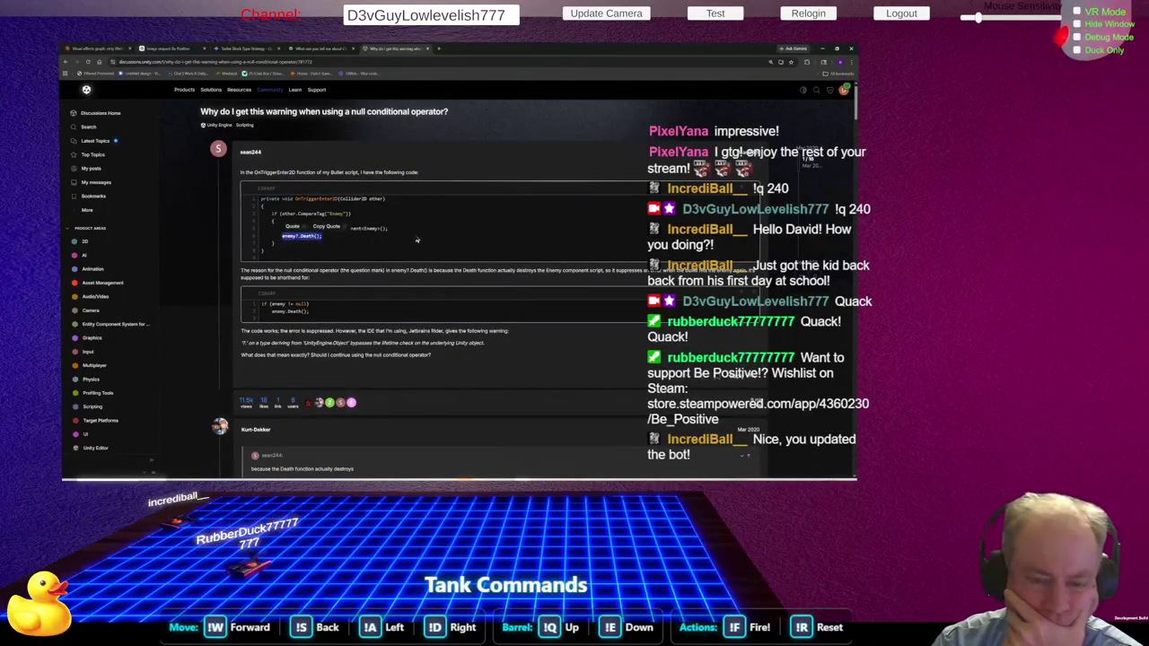
pyautogui.scroll(-1, 497, 215)
pyautogui.scroll(-4, 497, 216)
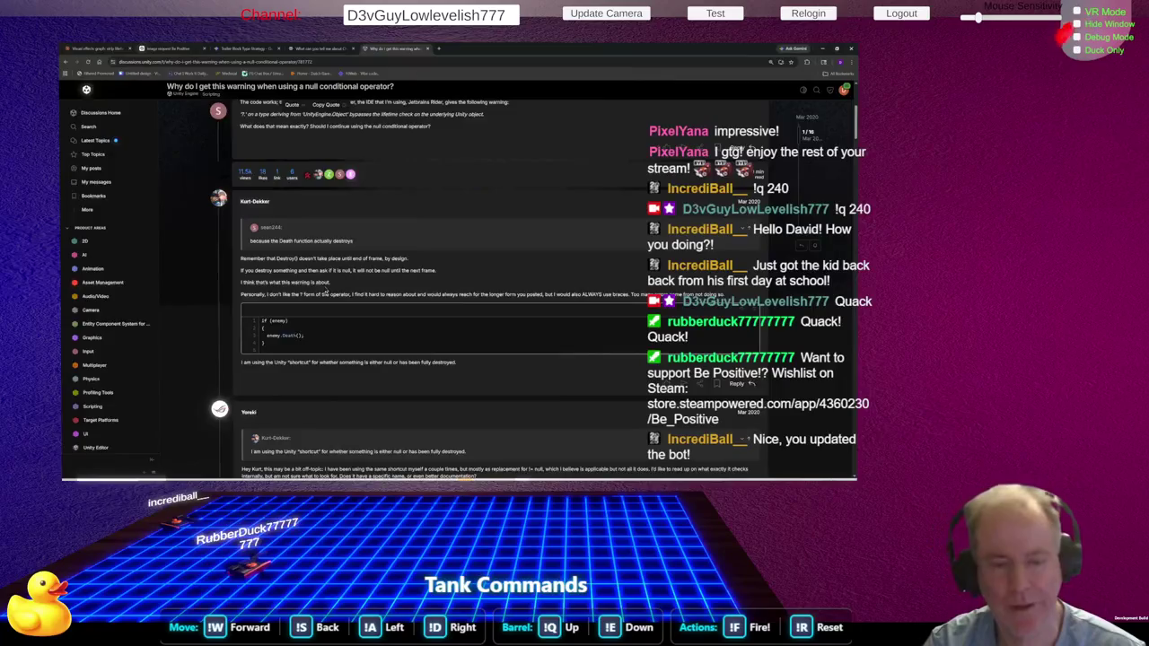
pyautogui.hotkey('alt', 'Tab')
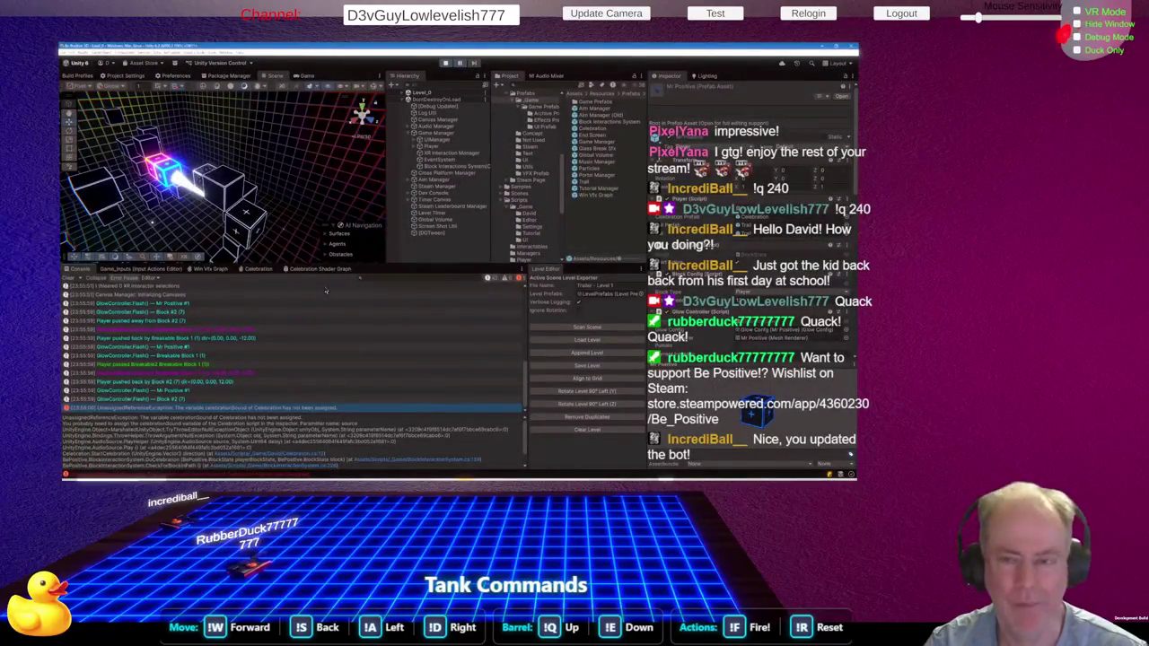
# Review Celebration.cs, then return the finished game in Unity to the Be Positive main menu
pyautogui.hotkey('alt', 'Tab')
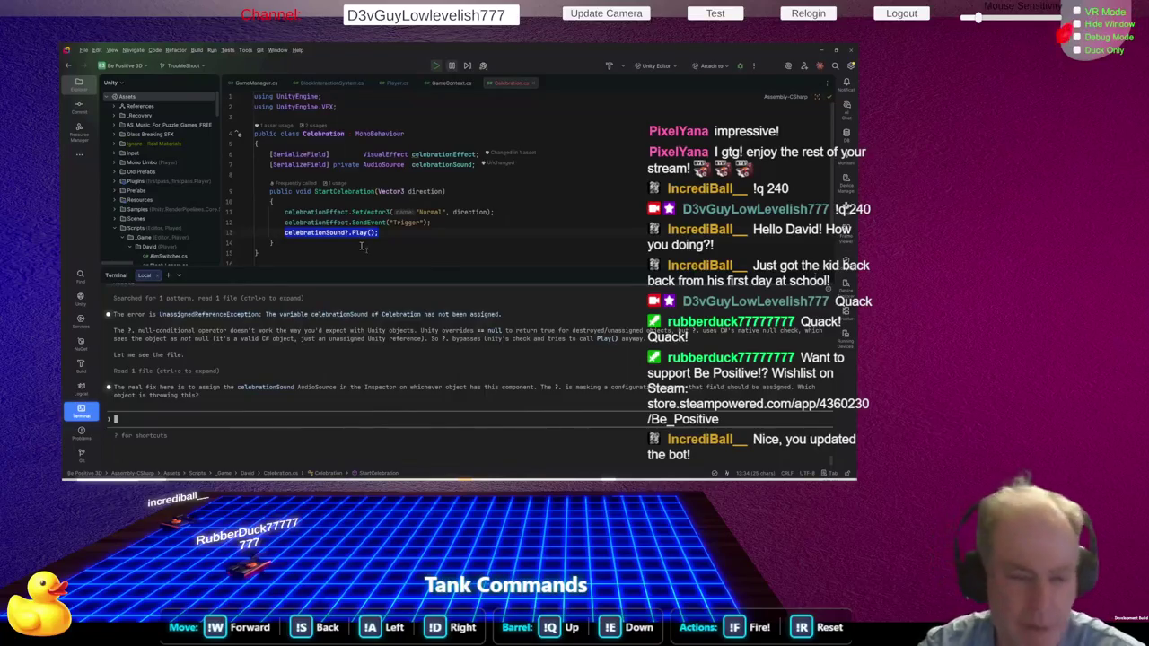
pyautogui.hotkey('alt', 'Tab')
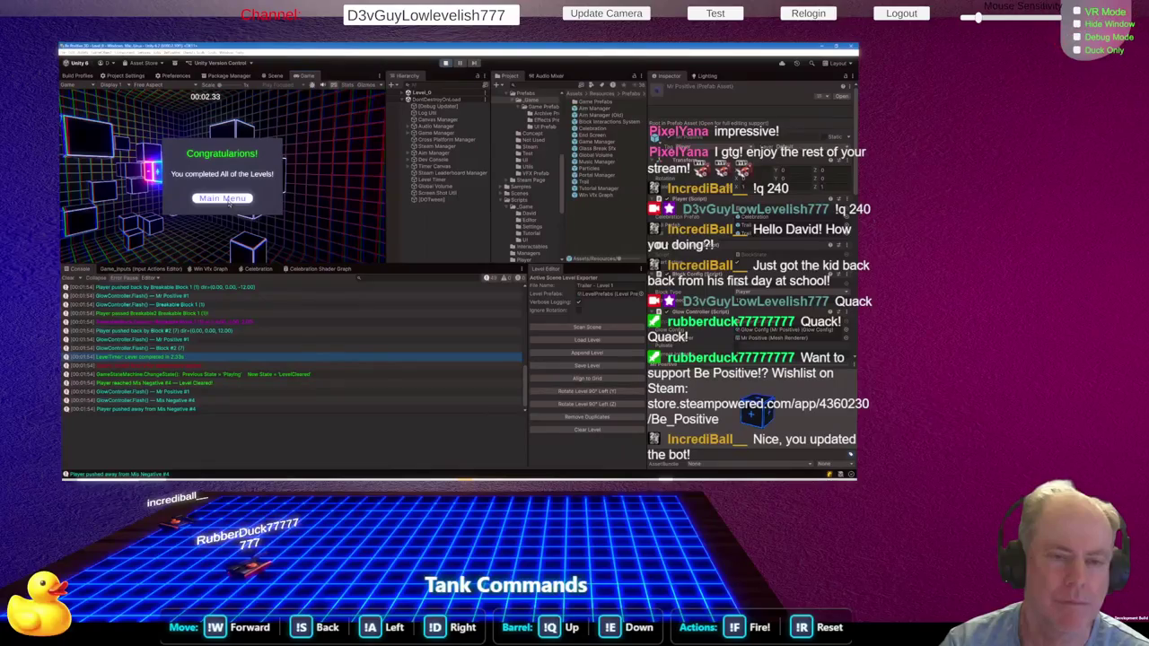
pyautogui.click(230, 203)
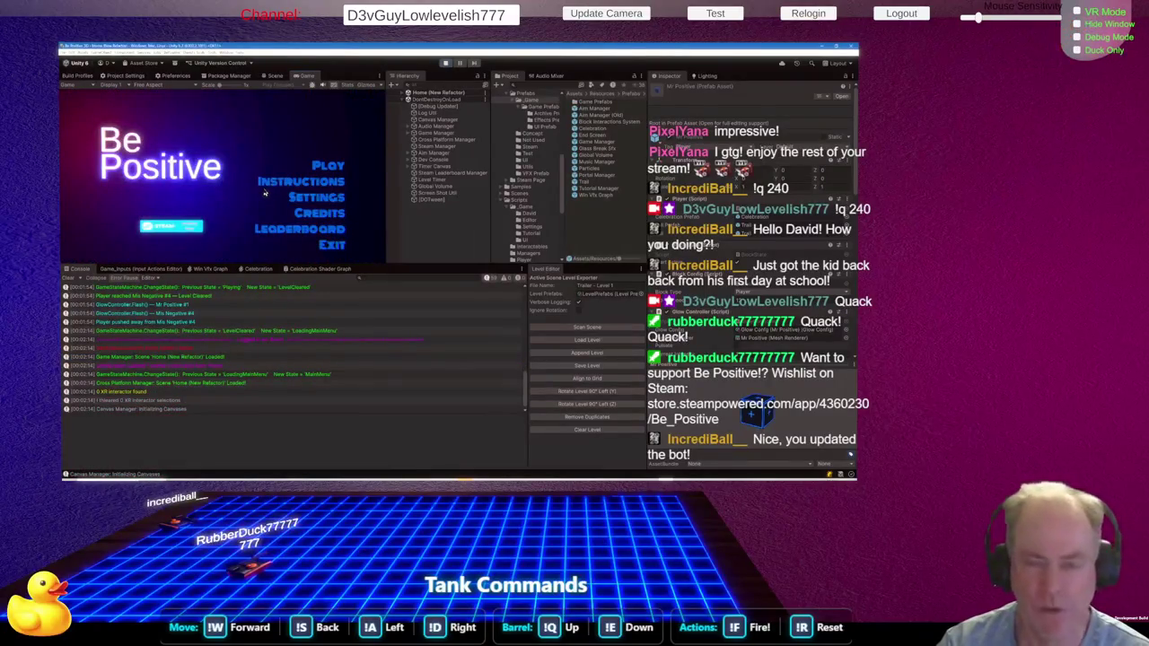
pyautogui.hotkey('alt', 'Tab')
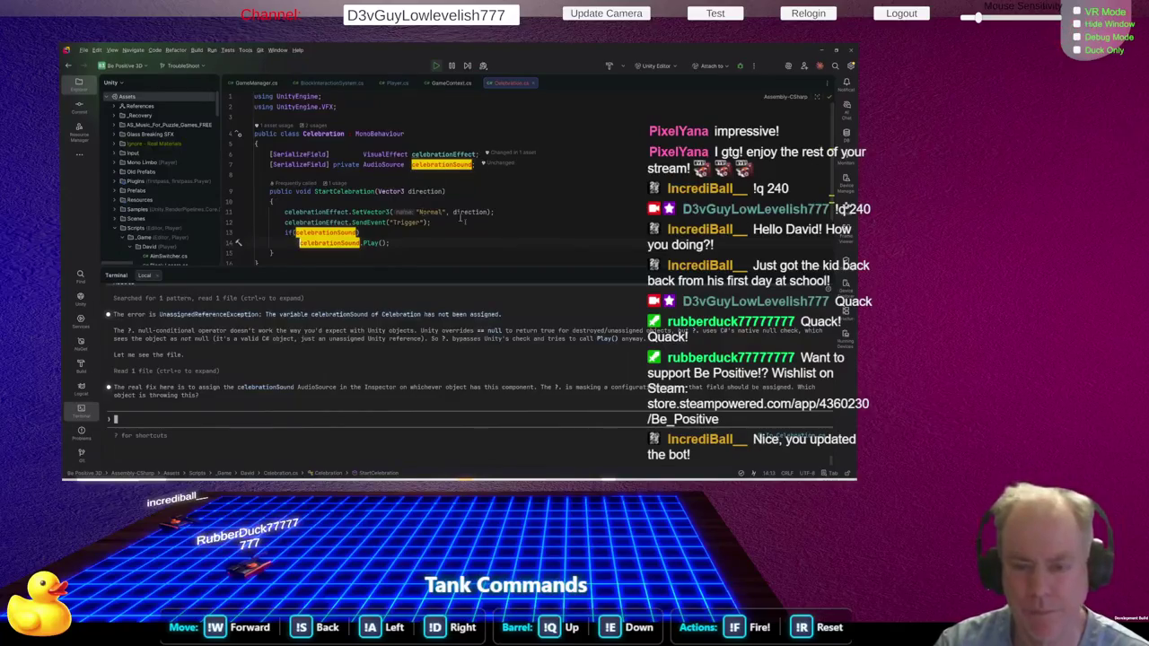
# Stop the running game in Unity and show BlockInteractionSystem.cs at DoCelebration in Rider
pyautogui.scroll(-2, 465, 211)
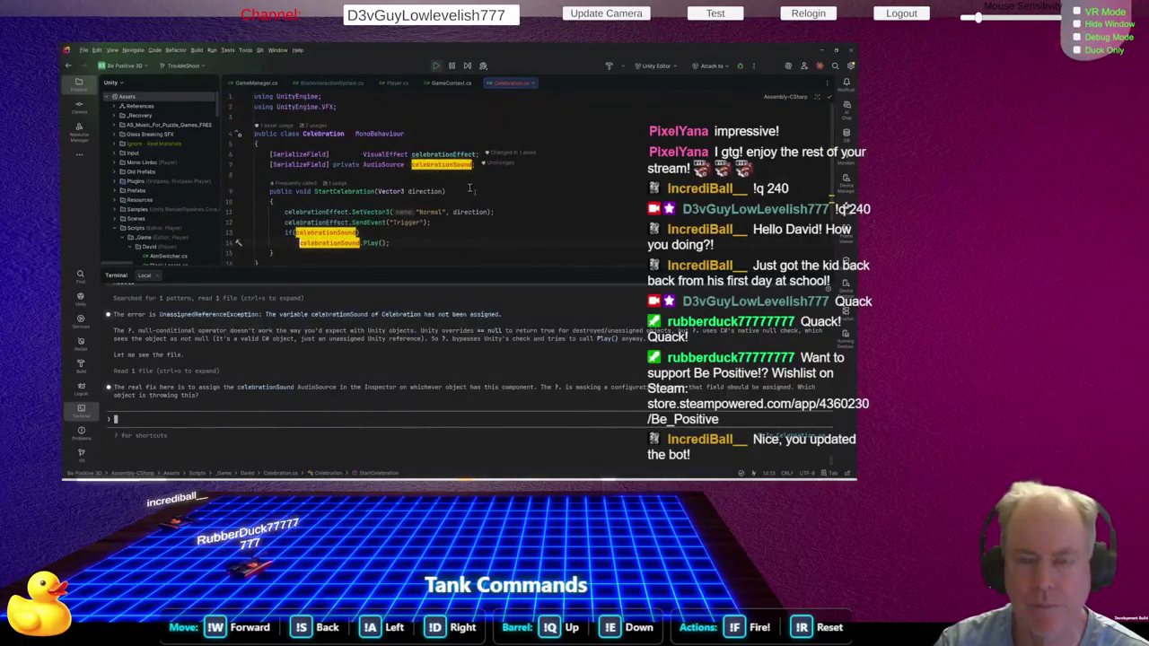
pyautogui.click(435, 66)
pyautogui.click(445, 63)
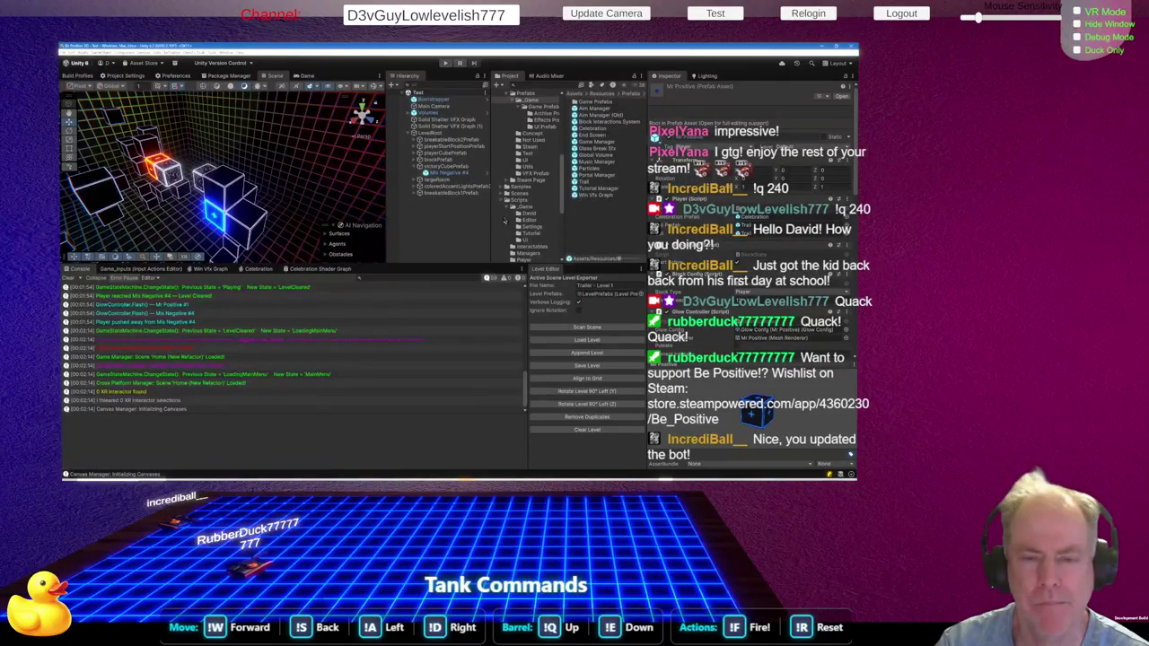
pyautogui.hotkey('alt', 'Tab')
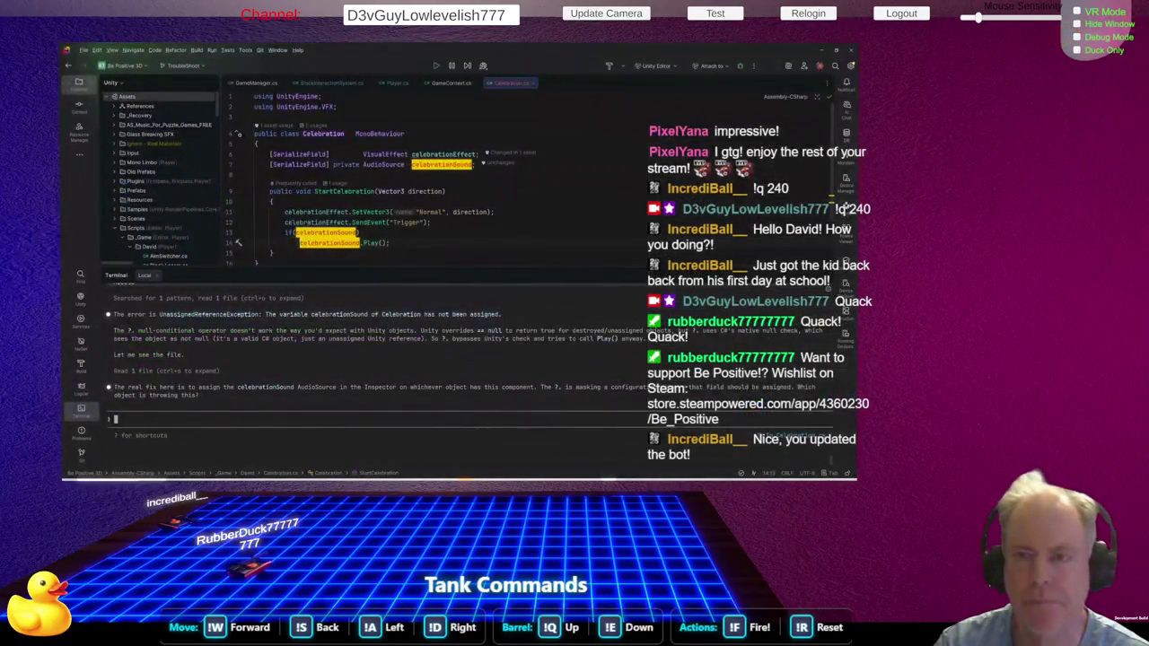
pyautogui.click(319, 83)
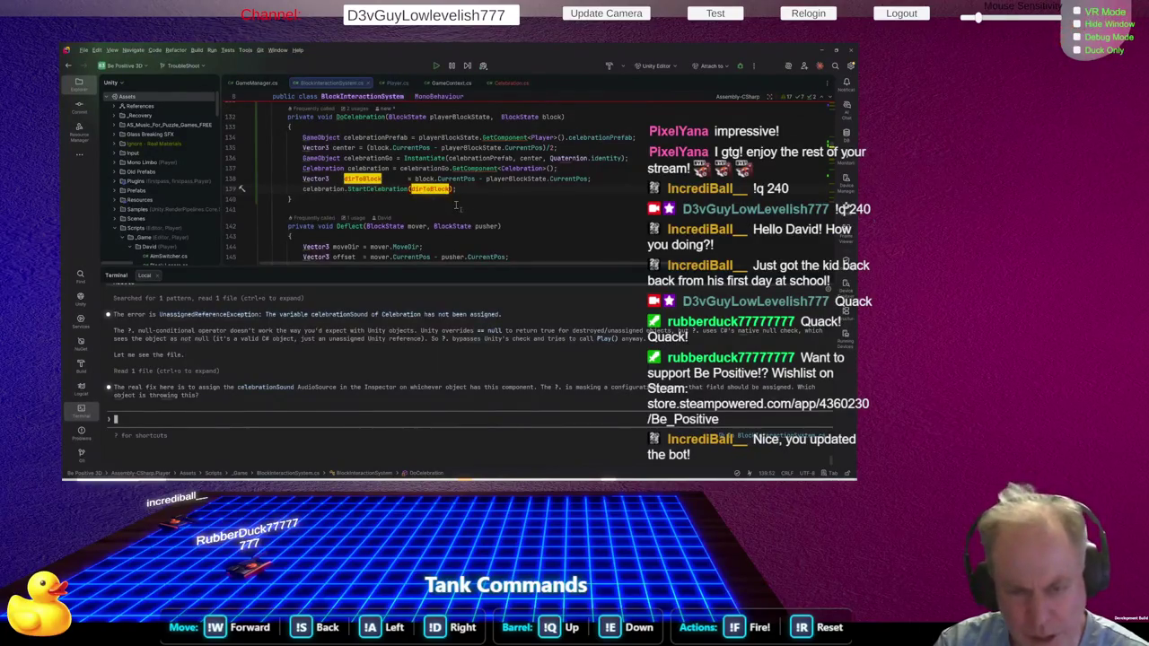
# Navigate from DoCelebration to the OnLevelCleared event declaration
pyautogui.click(523, 198)
pyautogui.scroll(2, 384, 179)
pyautogui.click(384, 179)
pyautogui.scroll(10, 384, 180)
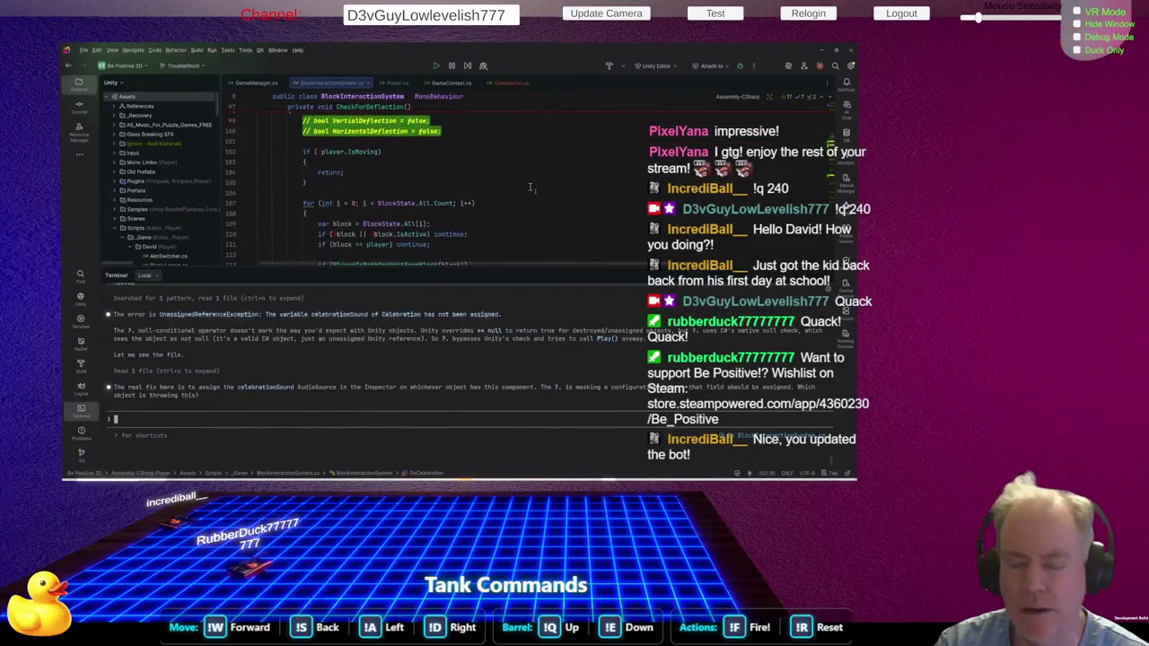
pyautogui.scroll(6, 530, 188)
pyautogui.scroll(-10, 531, 187)
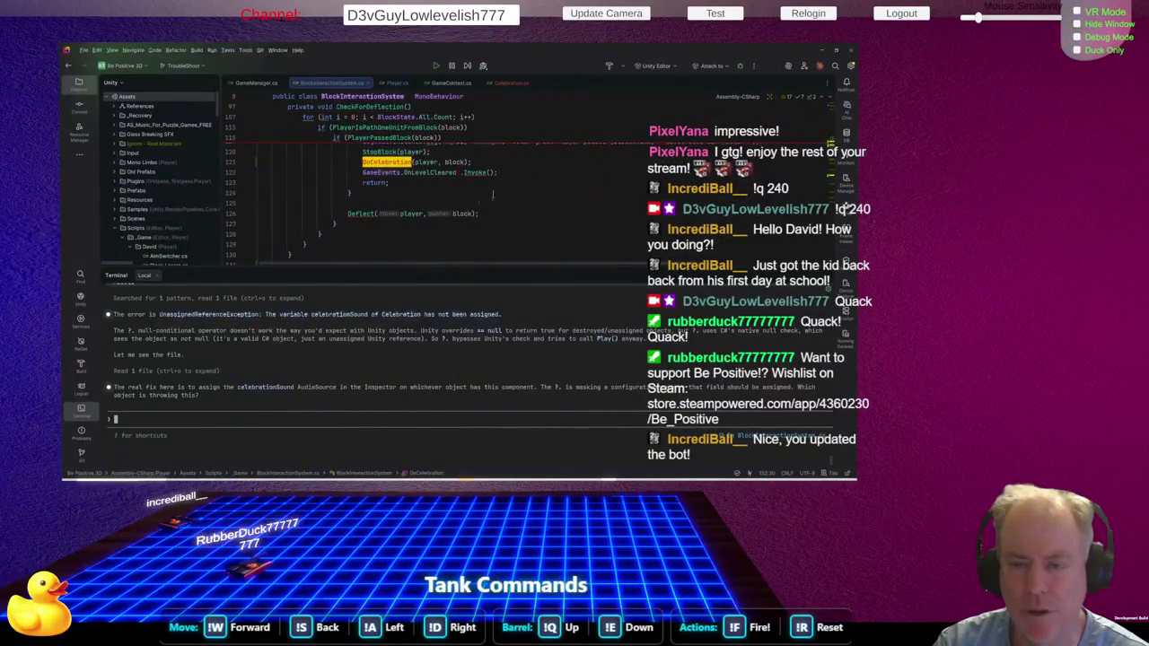
pyautogui.keyDown('ctrl'); pyautogui.click(429, 173); pyautogui.keyUp('ctrl')
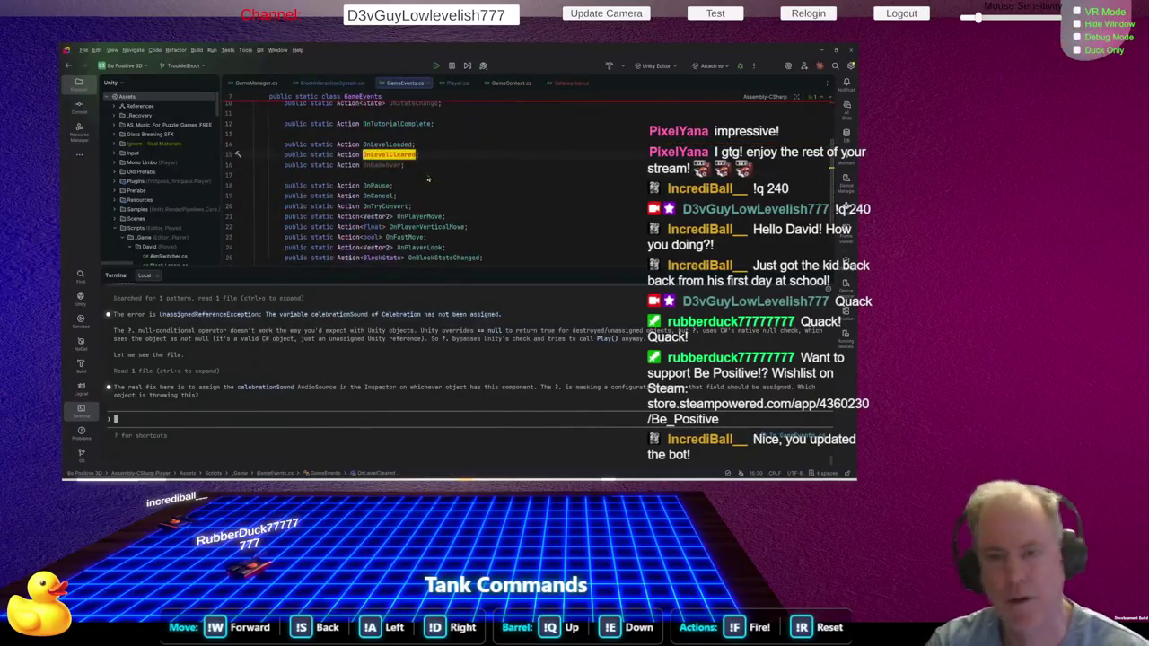
# List all OnLevelCleared usages and open BlockInteractionSystem's handler that zeroes block velocities
pyautogui.rightClick(397, 156)
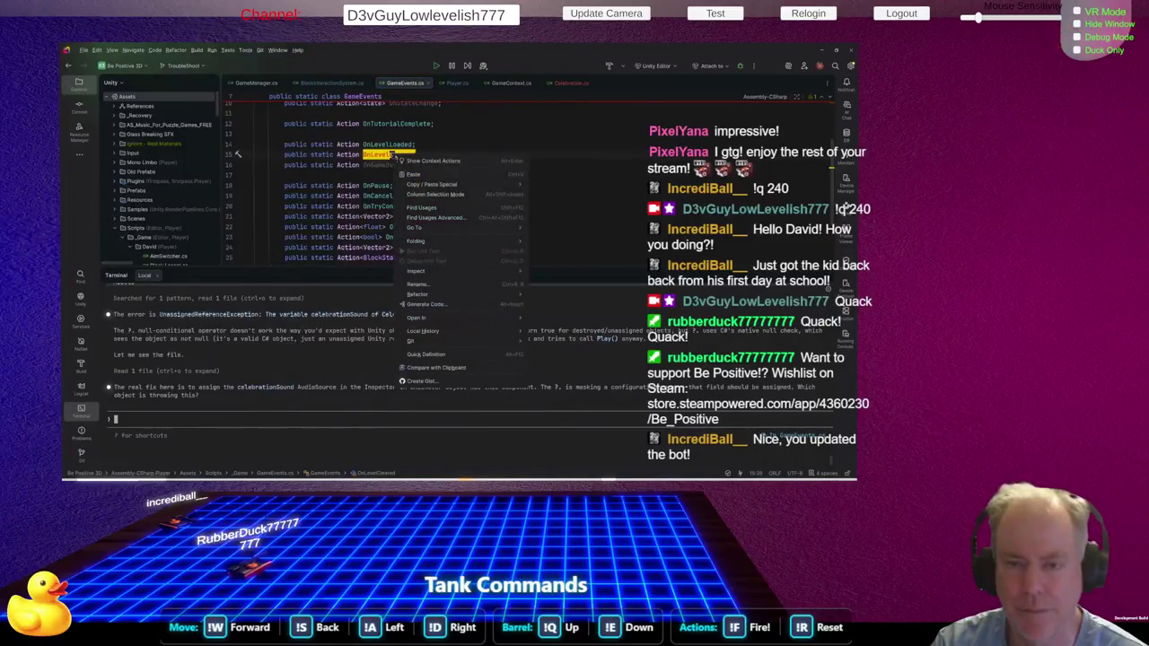
pyautogui.click(436, 209)
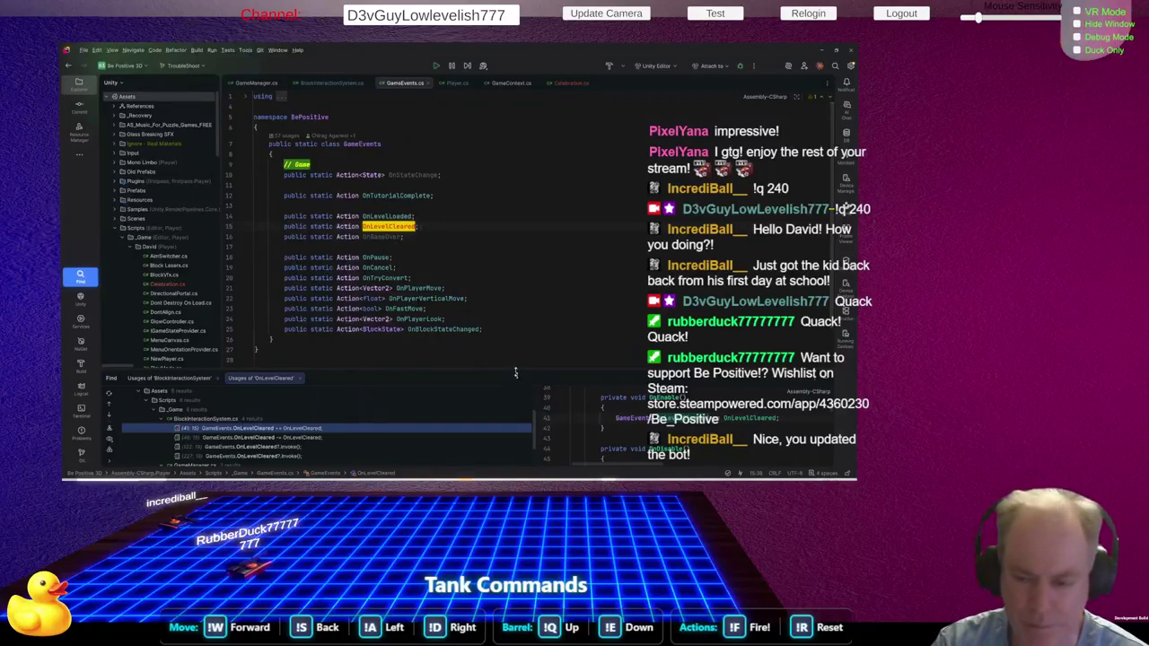
pyautogui.moveTo(517, 370); pyautogui.dragTo(504, 246)
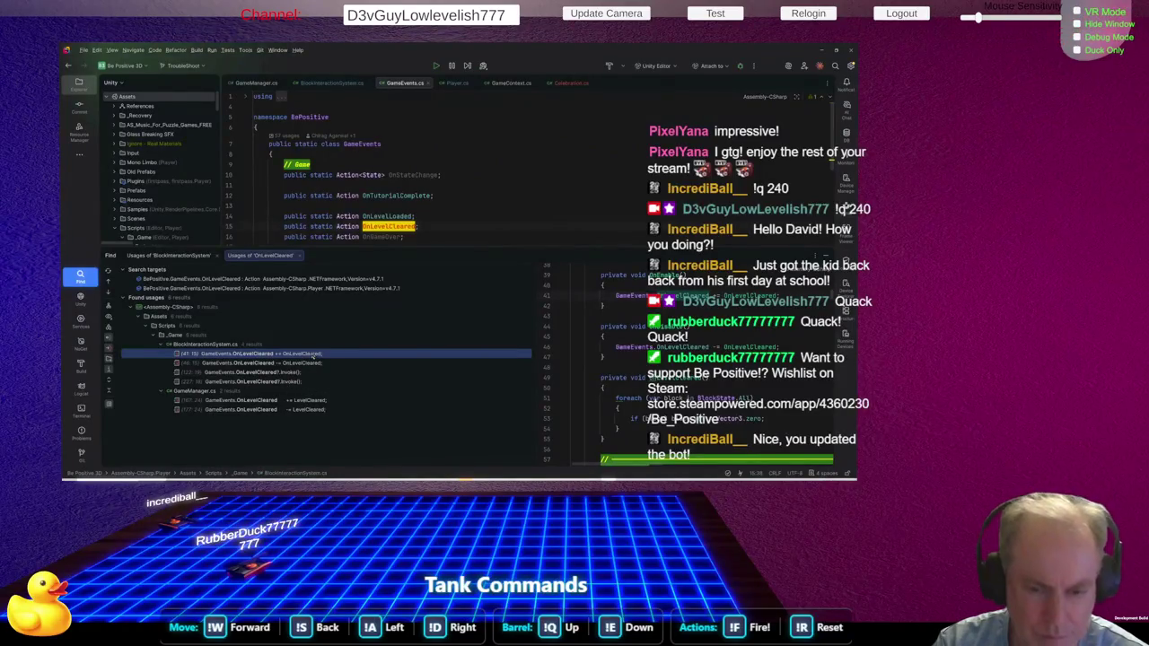
pyautogui.doubleClick(313, 355)
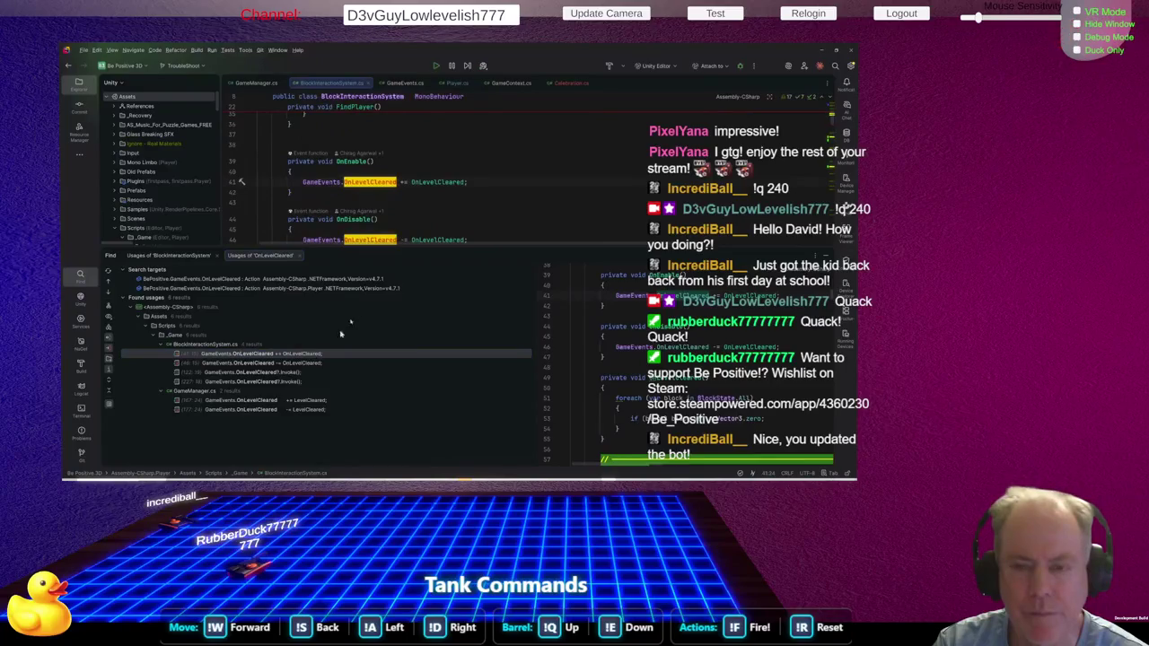
pyautogui.click(454, 182)
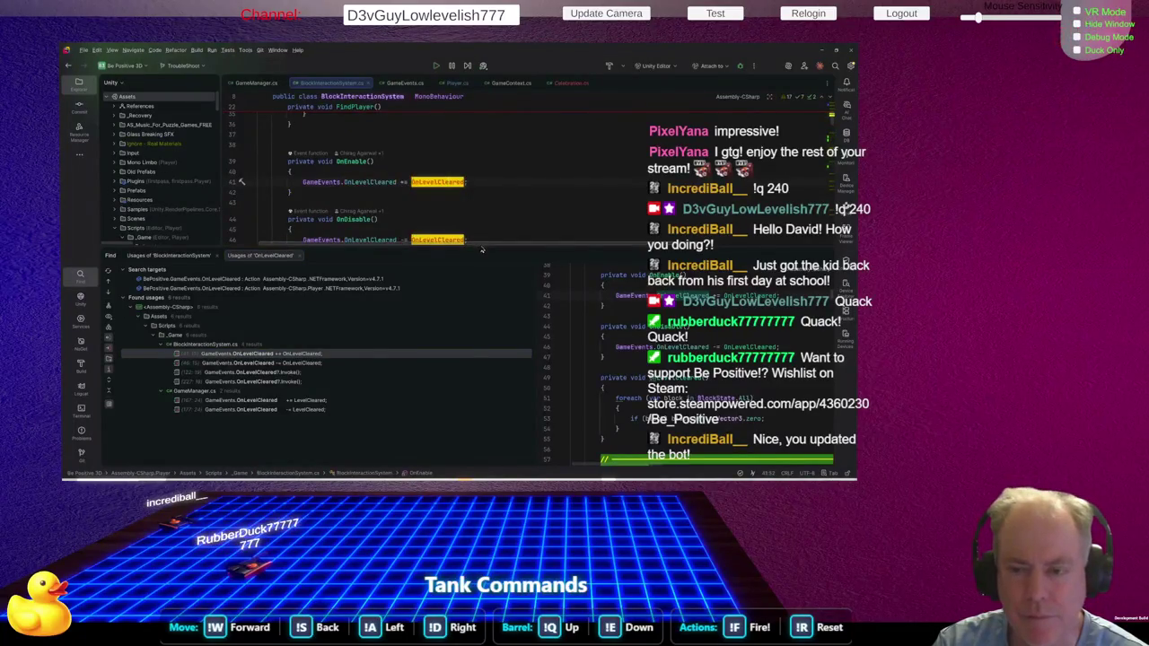
pyautogui.moveTo(482, 249); pyautogui.dragTo(482, 363)
pyautogui.scroll(-3, 404, 235)
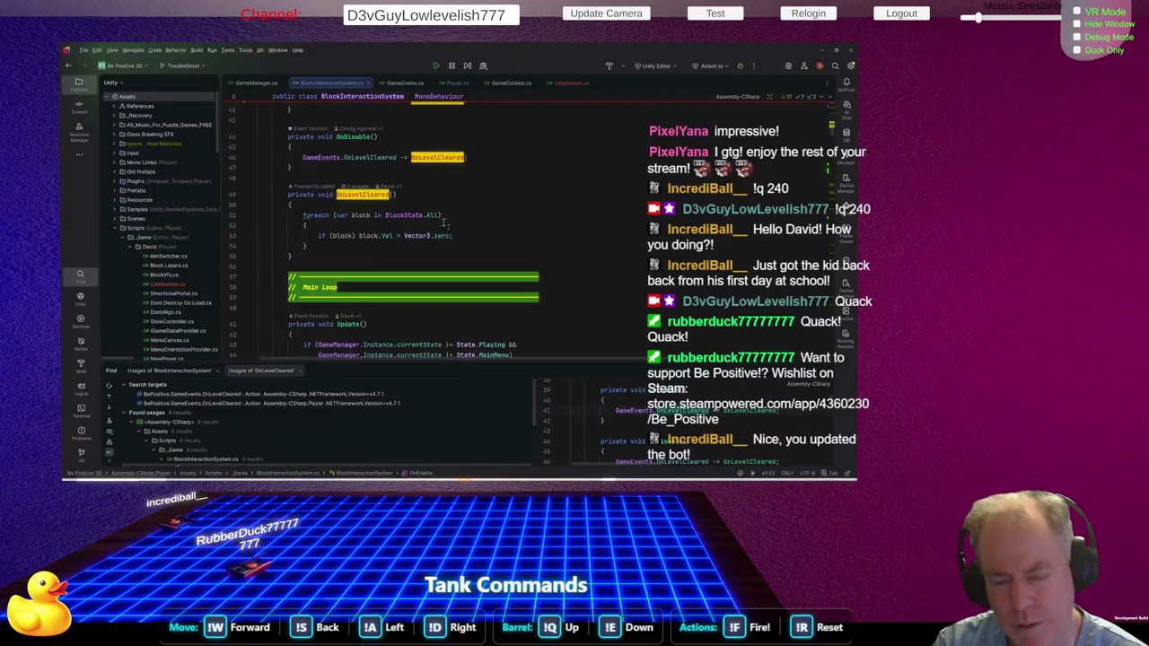
# Replay the level in Unity to completion and return the game to its main menu
pyautogui.hotkey('alt', 'Tab')
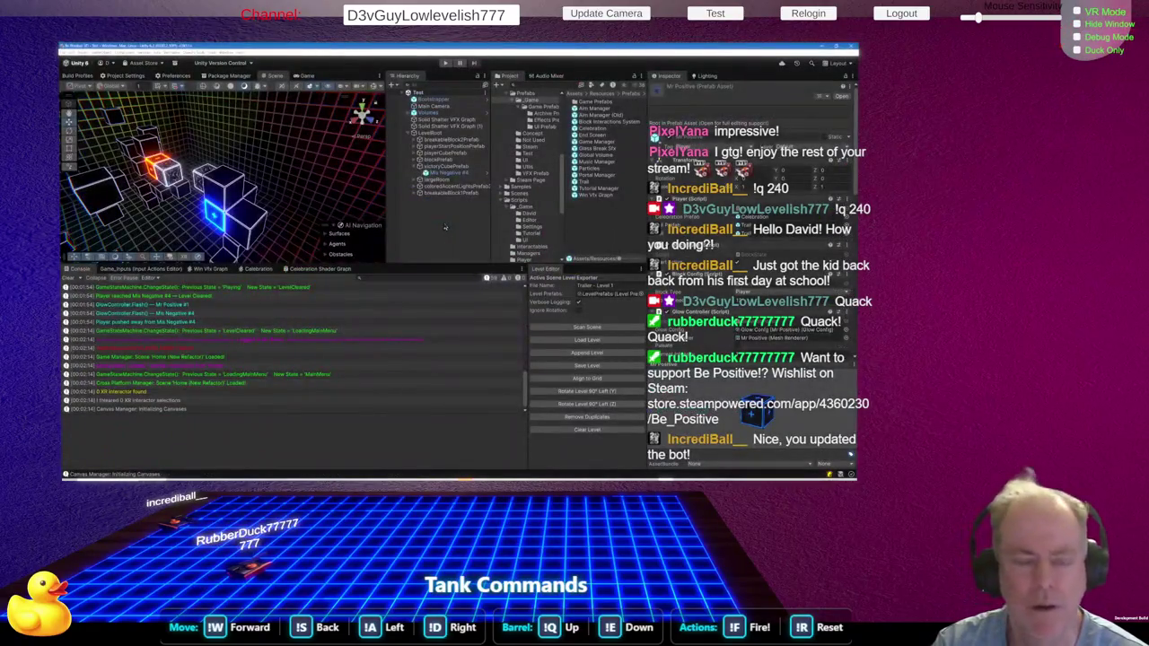
pyautogui.click(445, 63)
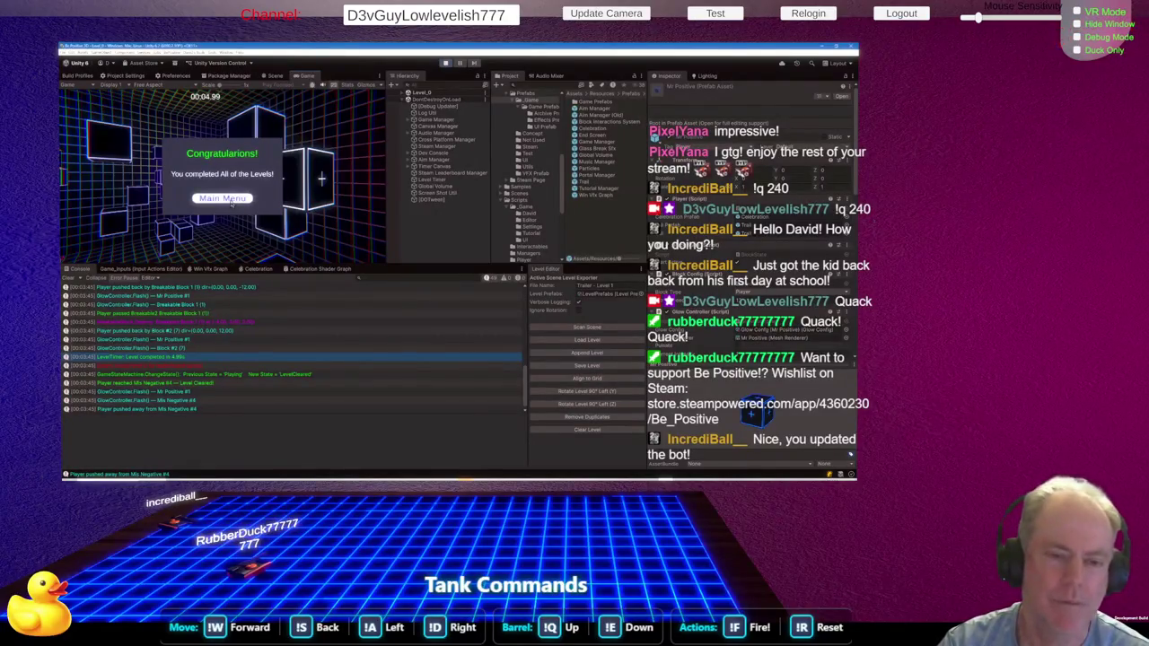
pyautogui.click(232, 199)
pyautogui.hotkey('alt', 'Tab')
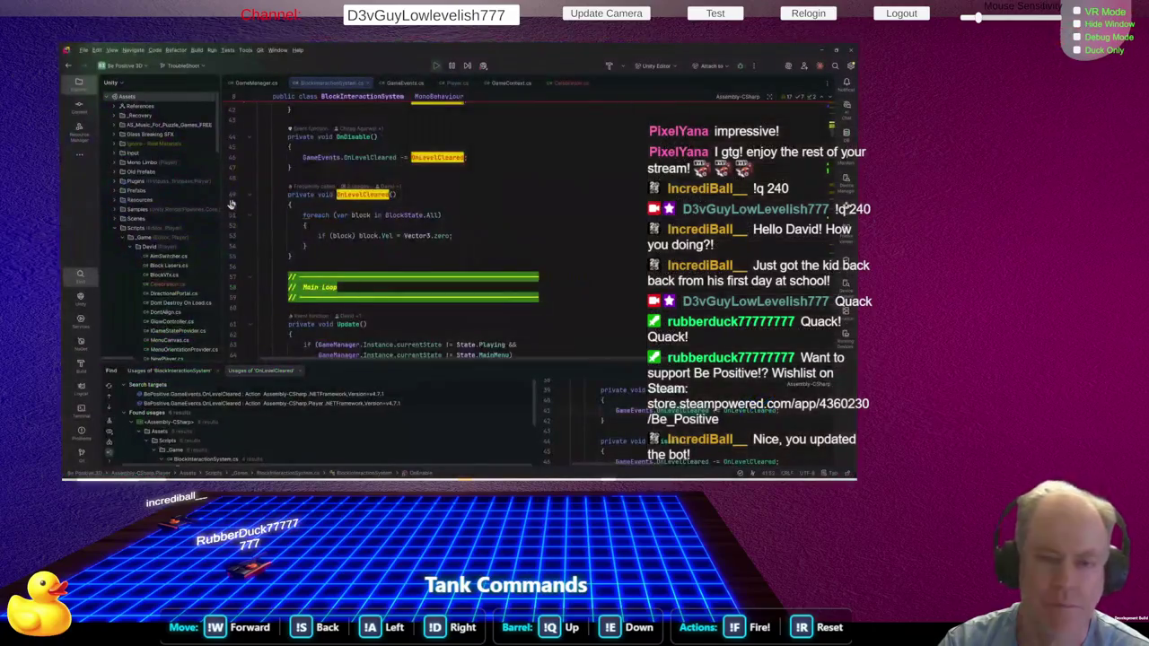